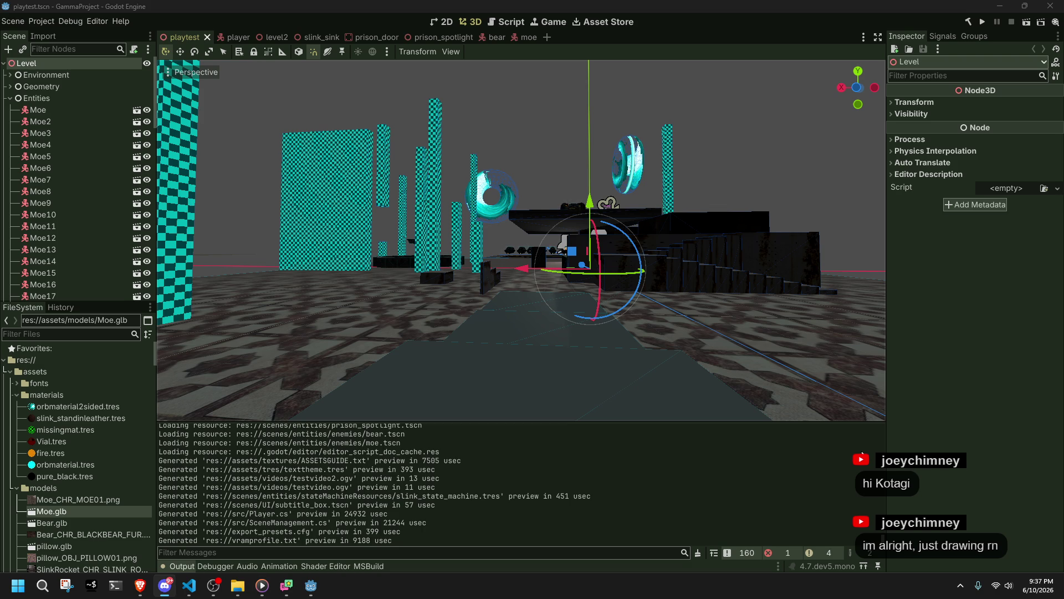
Fly the editor camera past the bench and pillars up to Moe, then run the game
{"action": "left_click", "coordinate": [787, 176]}
{"action": "mouse_move", "coordinate": [786, 176]}
{"action": "right_mouse_down"}
{"action": "mouse_move", "coordinate": [751, 194]}
{"action": "mouse_move", "coordinate": [795, 179]}
{"action": "right_mouse_up"}
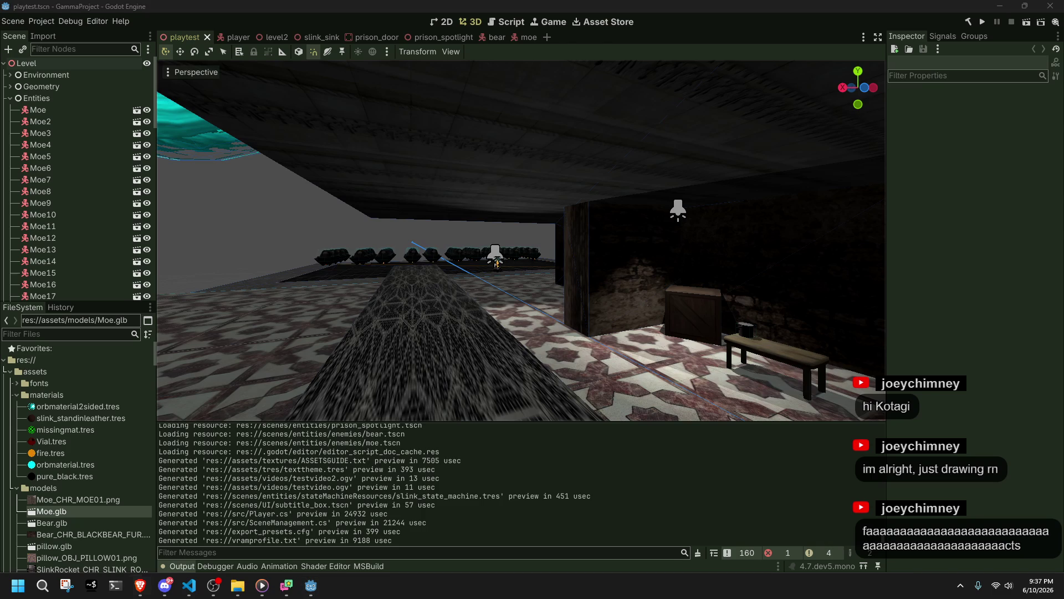
{"action": "right_click_drag", "start_coordinate": [823, 417], "coordinate": [823, 417]}
{"action": "right_click_drag", "start_coordinate": [621, 331], "coordinate": [621, 330]}
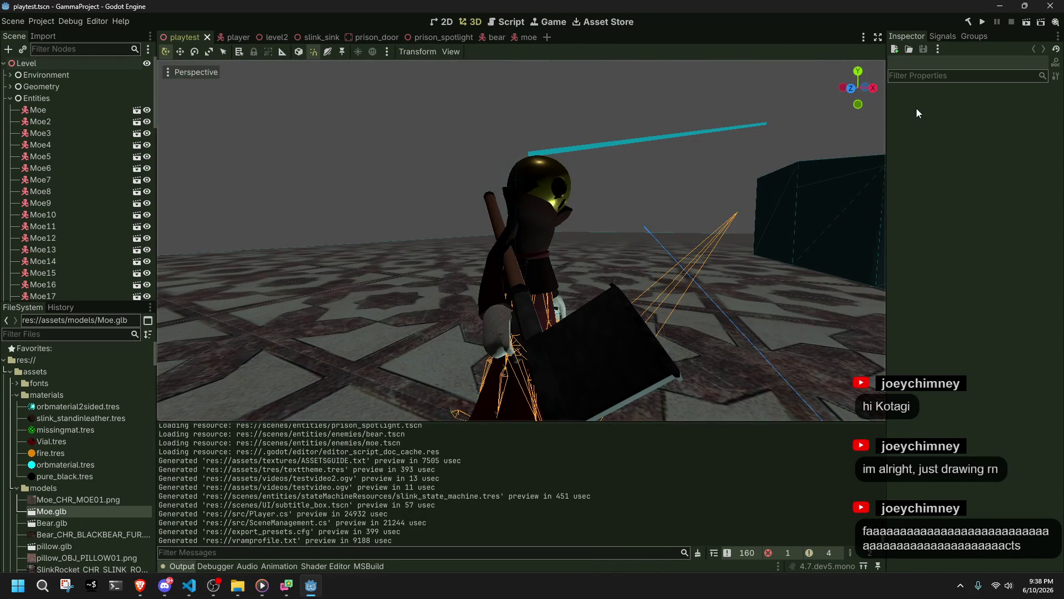
{"action": "left_click", "coordinate": [984, 23]}
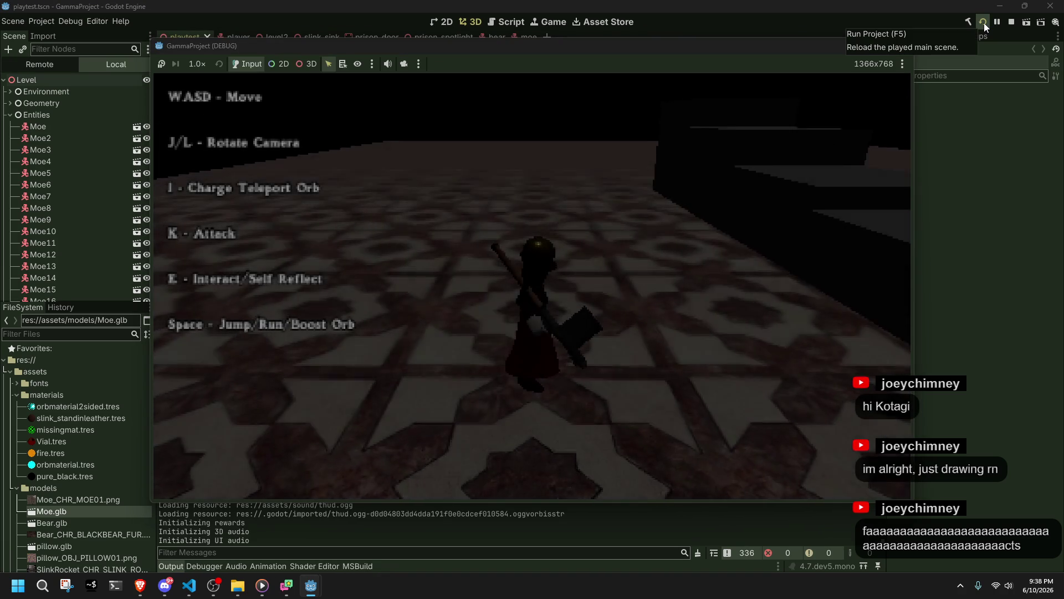
Run and jump the character up the stone stairs onto the tiled floor, then close the game
{"action": "key", "text": "w"}
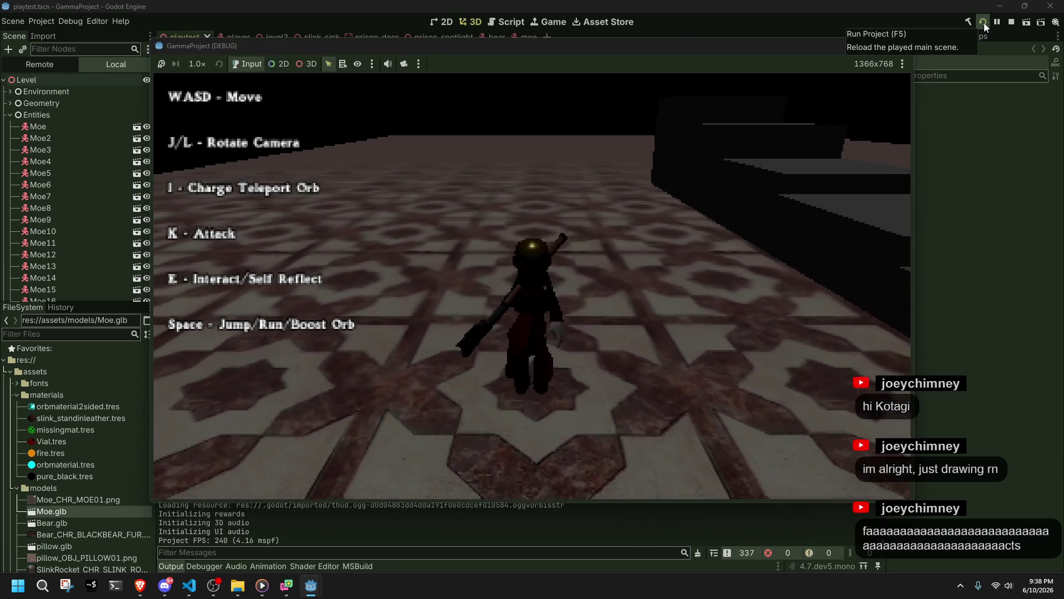
{"action": "key", "text": "space"}
{"action": "key", "text": "space"}
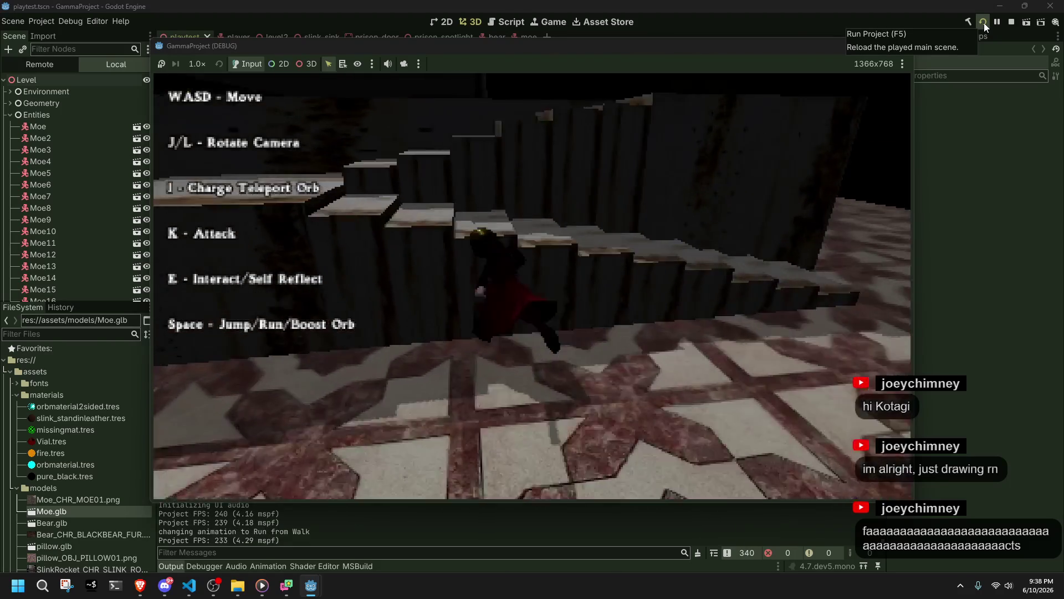
{"action": "key", "text": "w"}
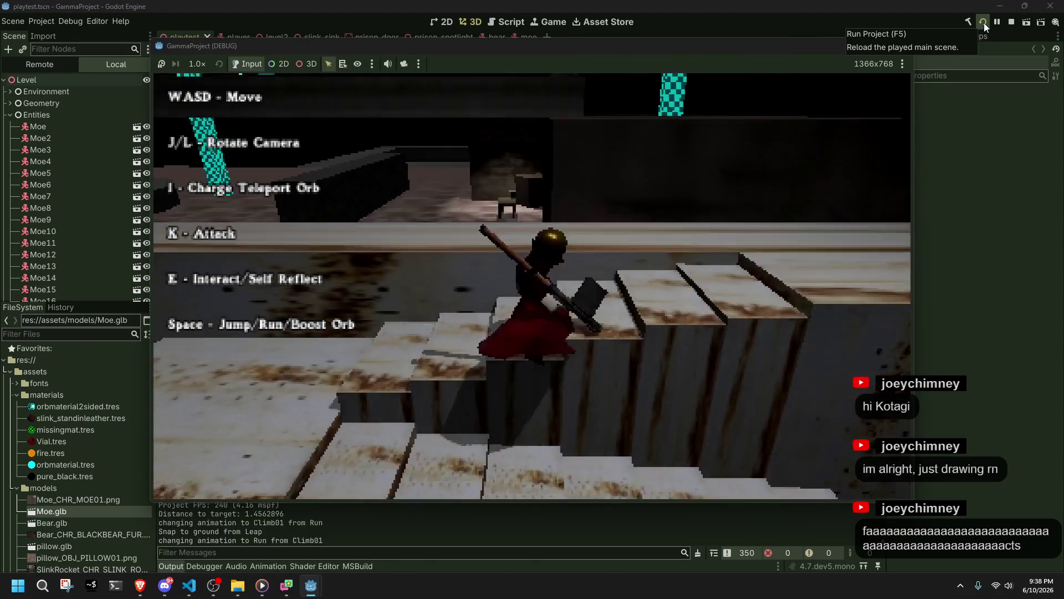
{"action": "key", "text": "w"}
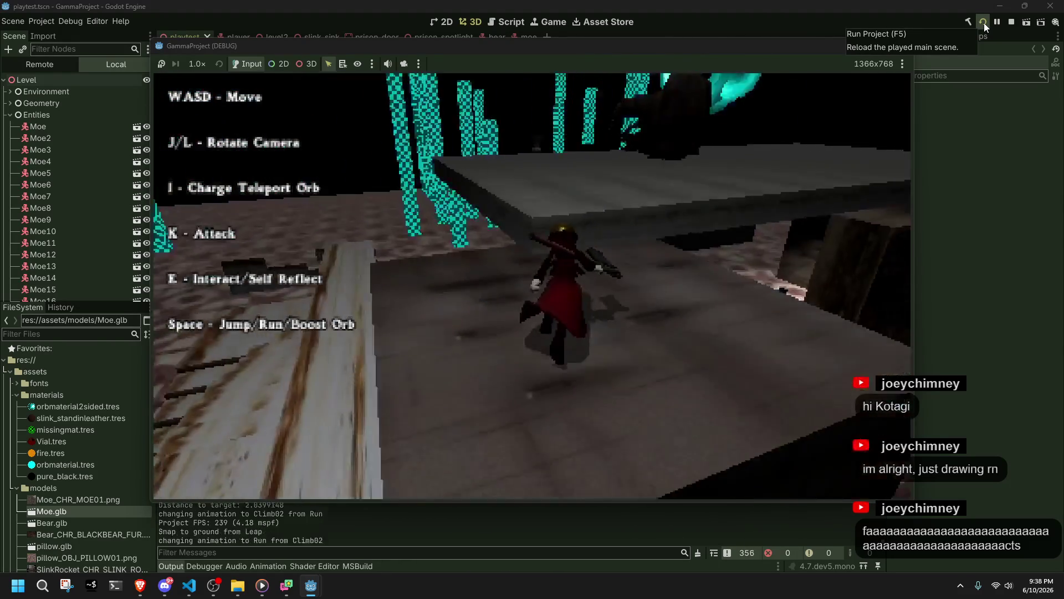
{"action": "key", "text": "w"}
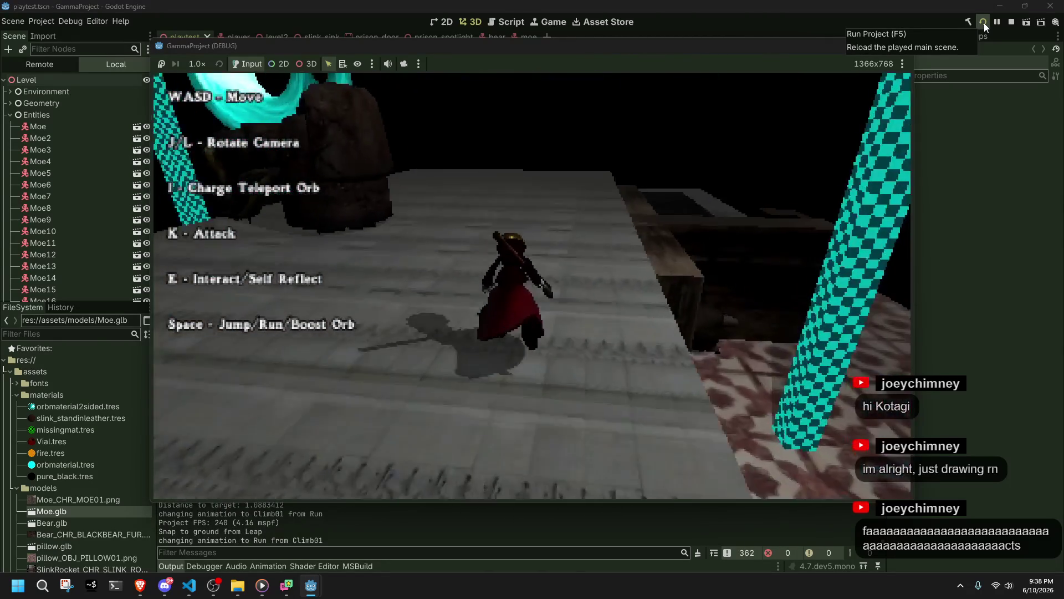
{"action": "key", "text": "w"}
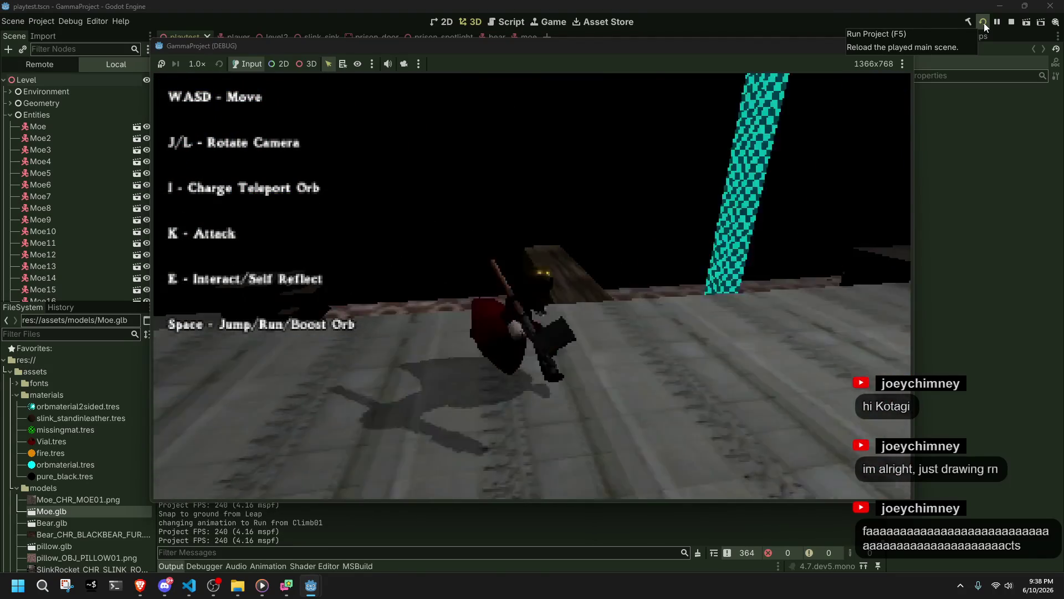
{"action": "key", "text": "w"}
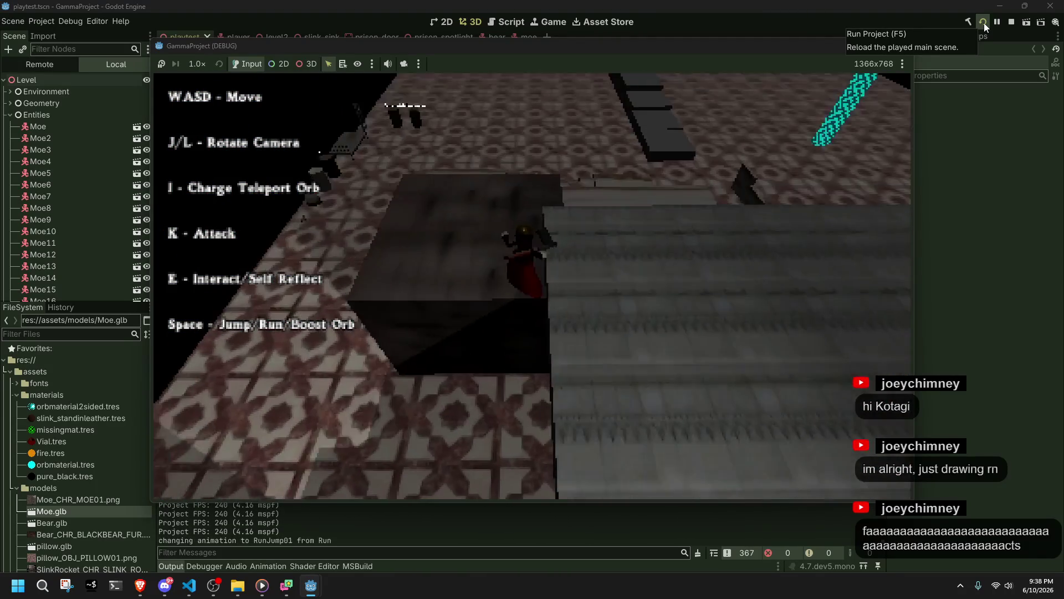
{"action": "key", "text": "space"}
{"action": "key", "text": "w"}
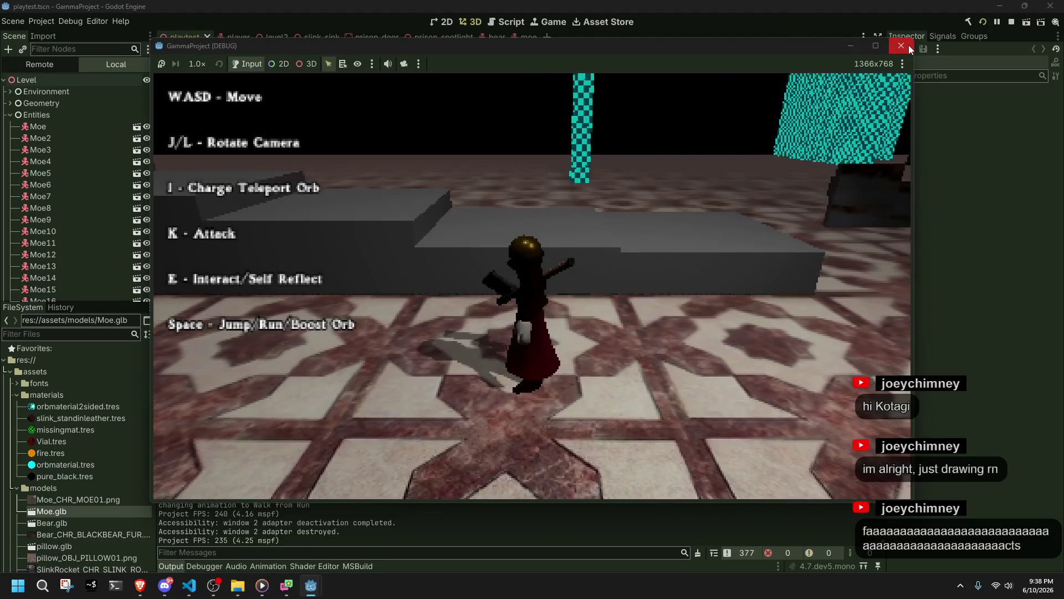
{"action": "left_click", "coordinate": [910, 50]}
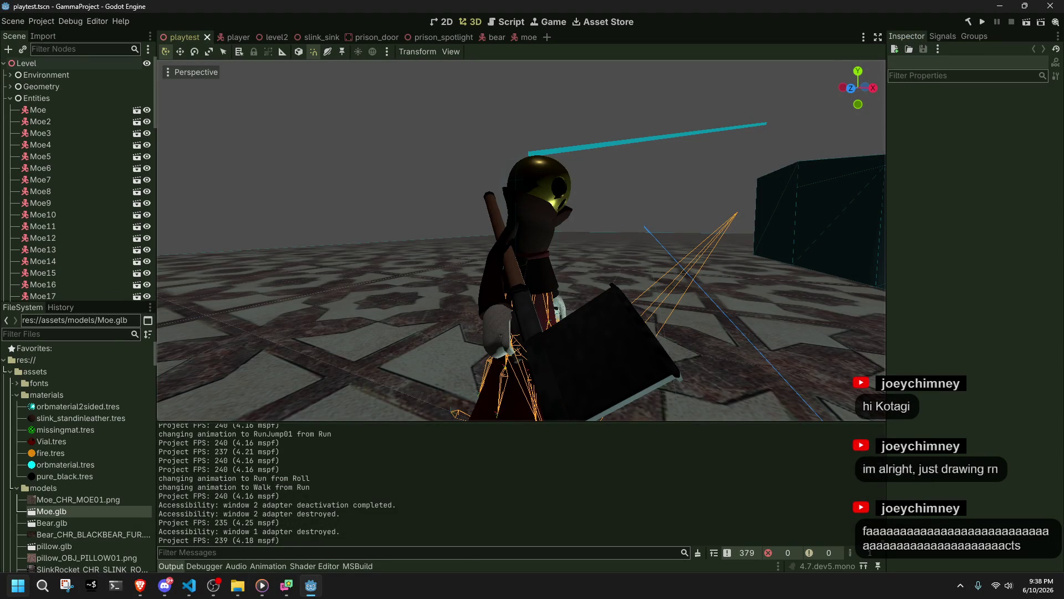
Launch Blender 4.4, close it when it freezes, and start Blender 5.1 instead
{"action": "key", "text": "super"}
{"action": "type", "text": "blender 4.4"}
{"action": "key", "text": "Return"}
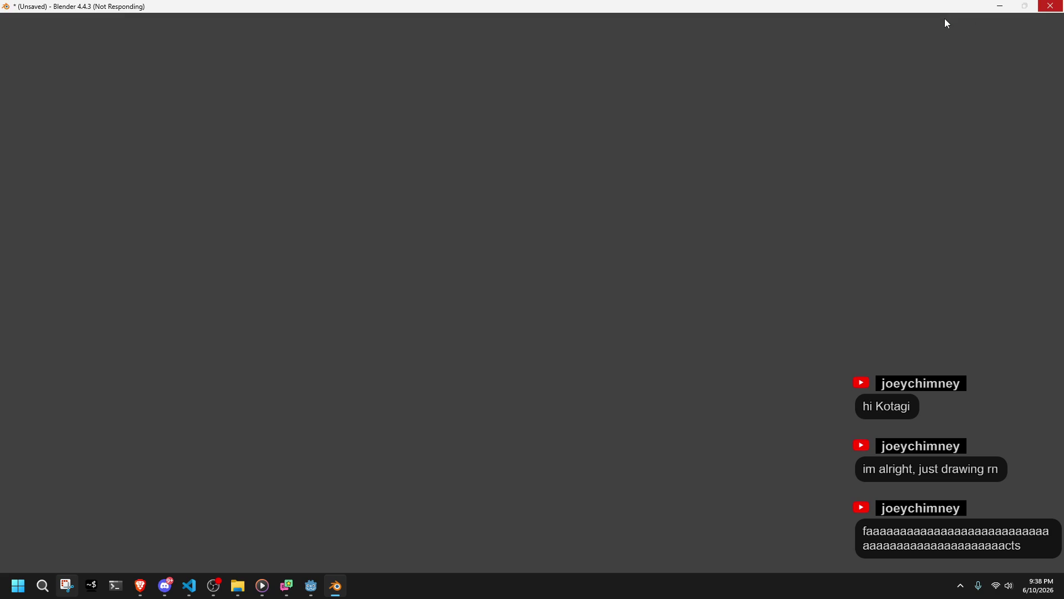
{"action": "left_click", "coordinate": [1049, 6]}
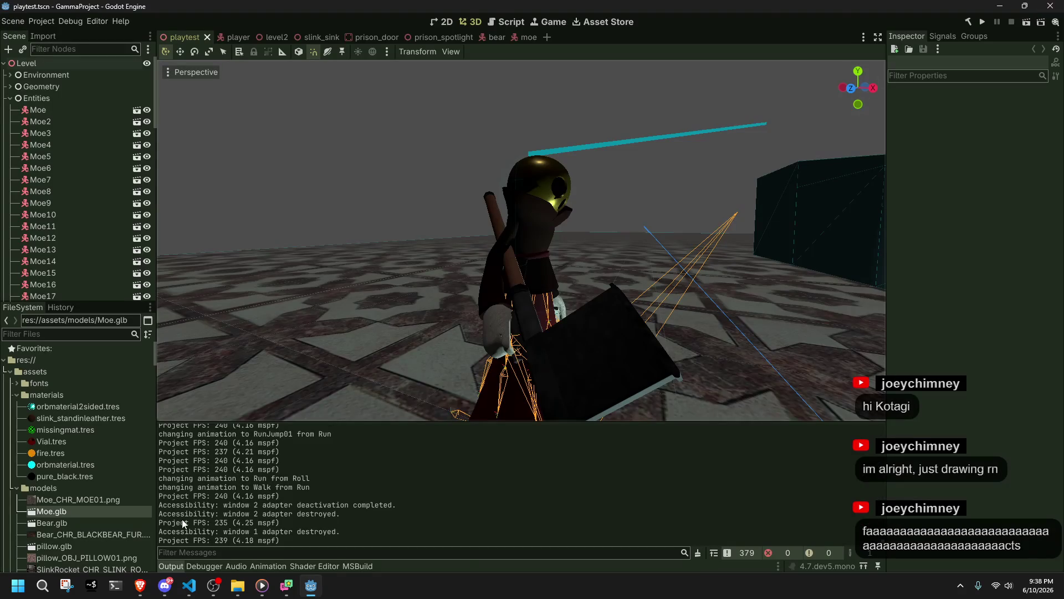
{"action": "left_click", "coordinate": [16, 586]}
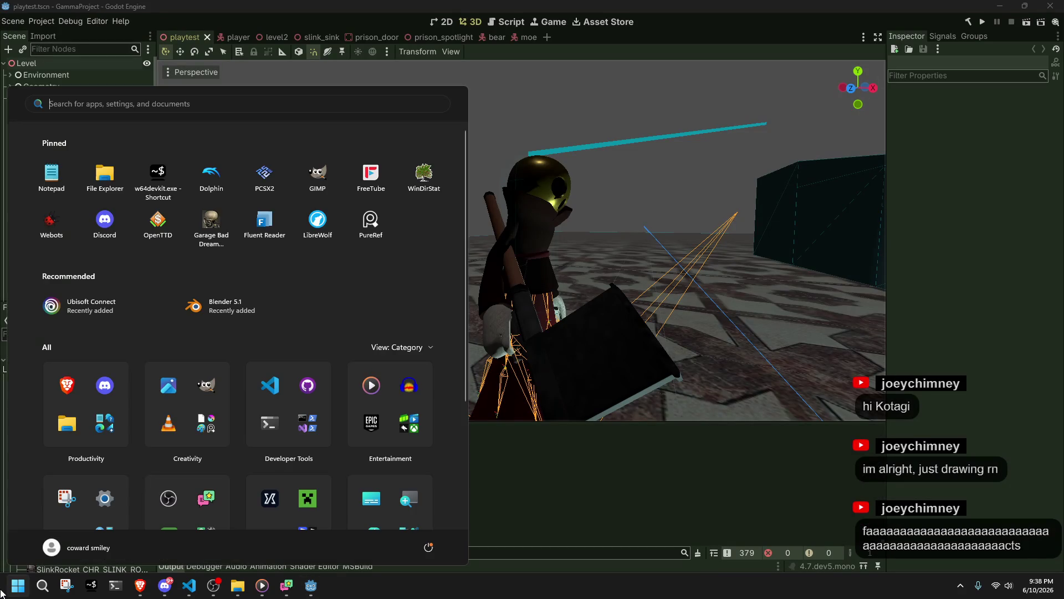
{"action": "left_click", "coordinate": [208, 318]}
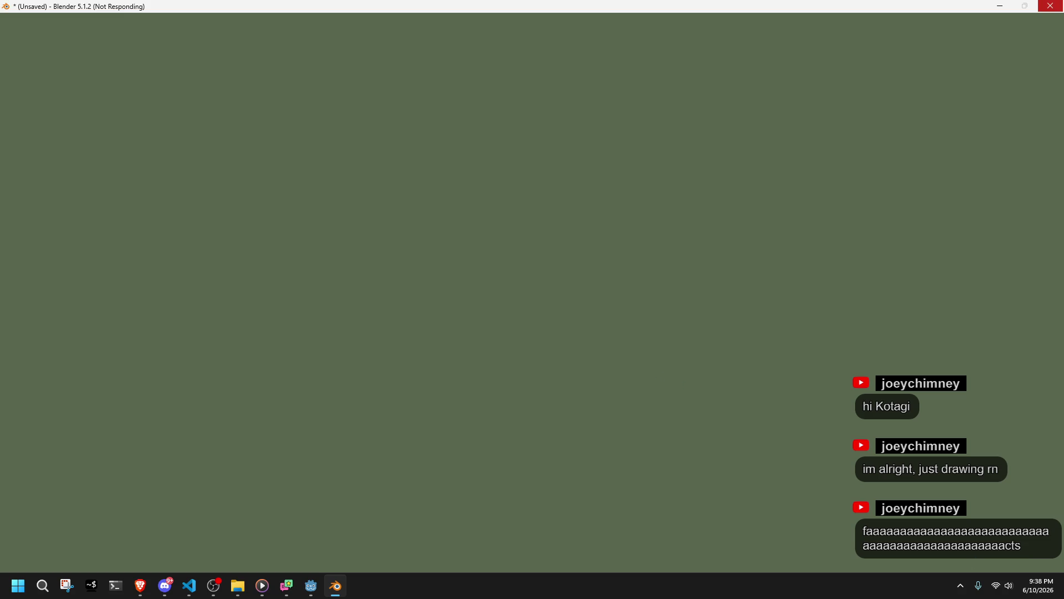
{"action": "key", "text": "alt+Tab"}
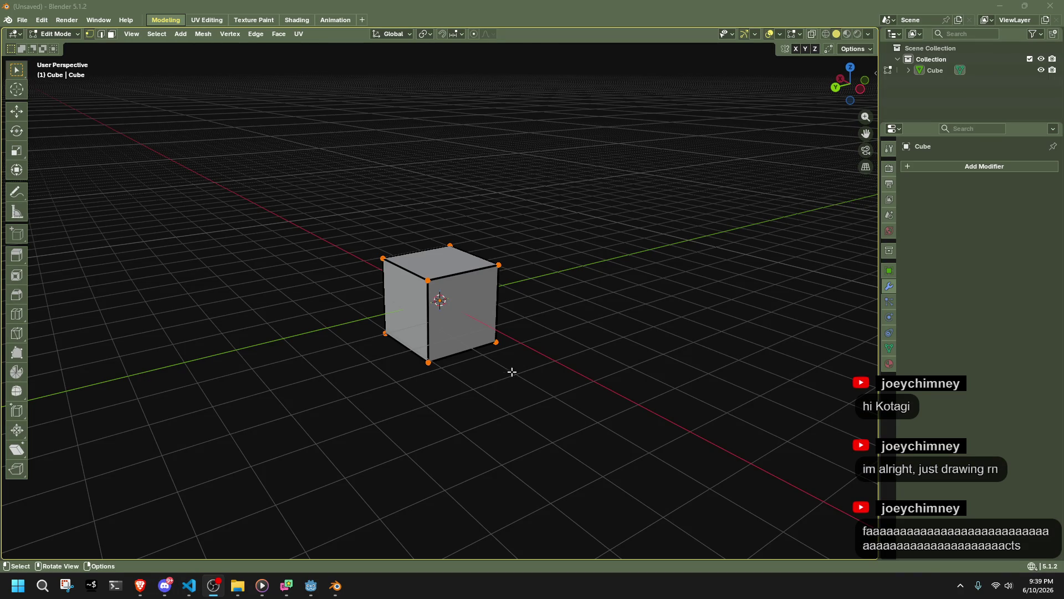
Open slink.blend from recent files and rename the Climb02 action to Climb03
{"action": "left_click", "coordinate": [22, 20]}
{"action": "mouse_move", "coordinate": [33, 55]}
{"action": "left_click", "coordinate": [177, 68]}
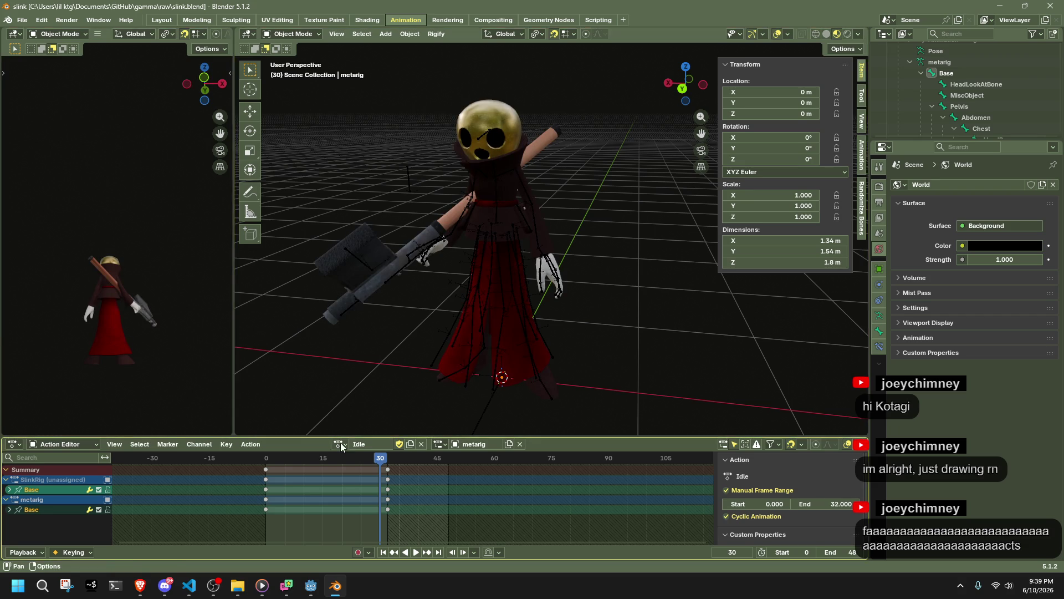
{"action": "left_click", "coordinate": [341, 444]}
{"action": "left_click", "coordinate": [362, 314]}
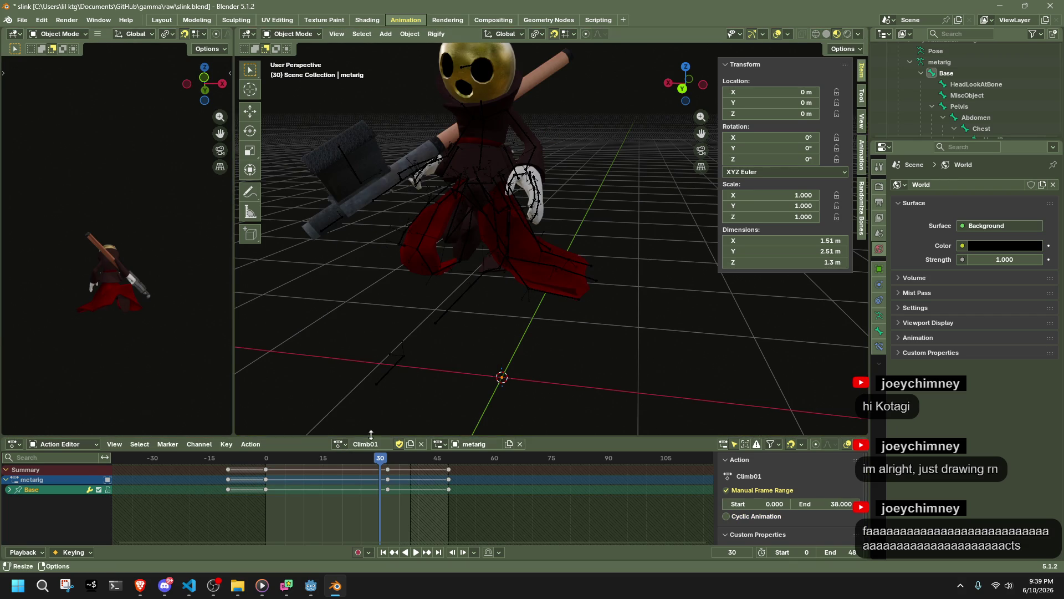
{"action": "left_click", "coordinate": [342, 443]}
{"action": "left_click", "coordinate": [353, 325]}
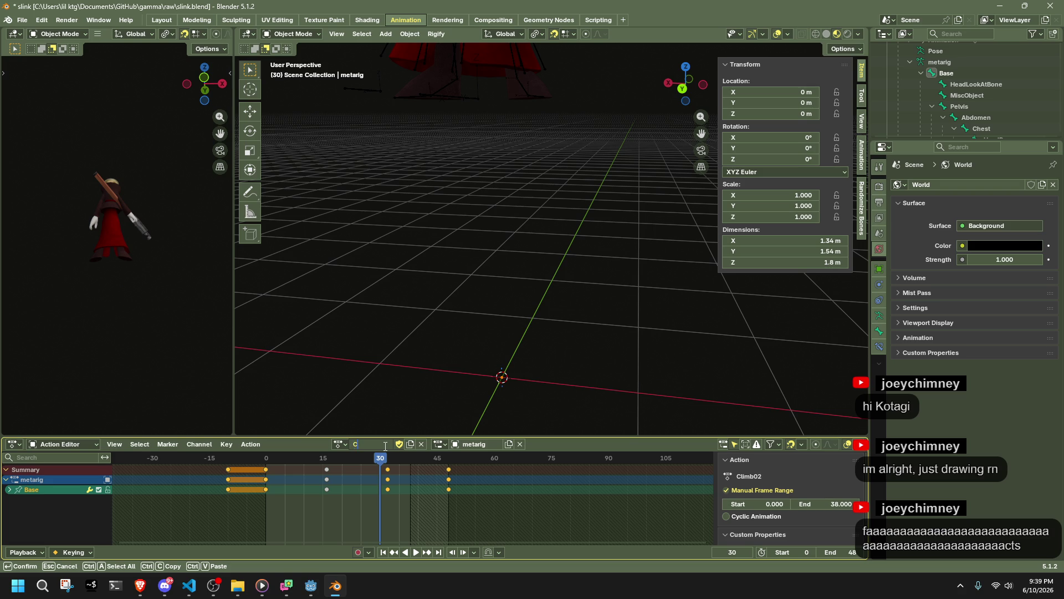
{"action": "type", "text": "b03"}
{"action": "key", "text": "Return"}
Rename the Climb01 action to Climb02 and save the file
{"action": "left_click", "coordinate": [340, 443]}
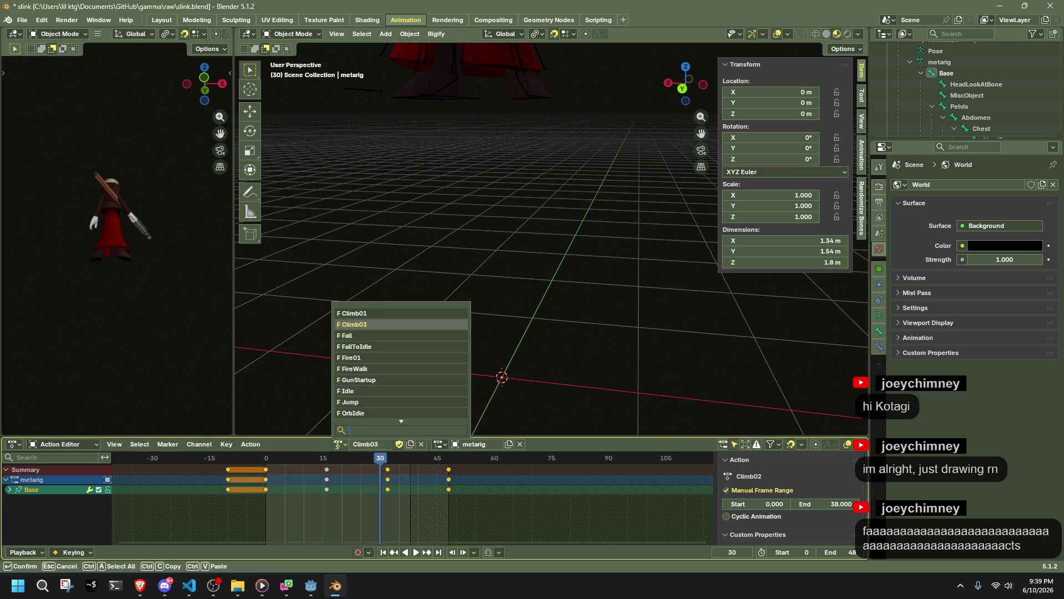
{"action": "left_click", "coordinate": [362, 314]}
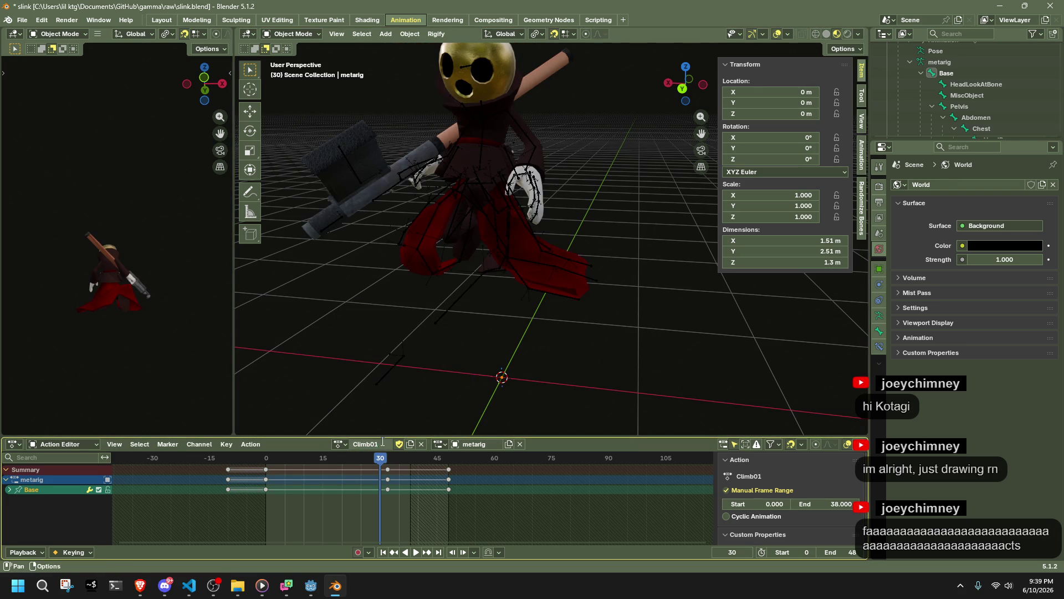
{"action": "type", "text": "02"}
{"action": "key", "text": "Return"}
{"action": "key", "text": "ctrl+s"}
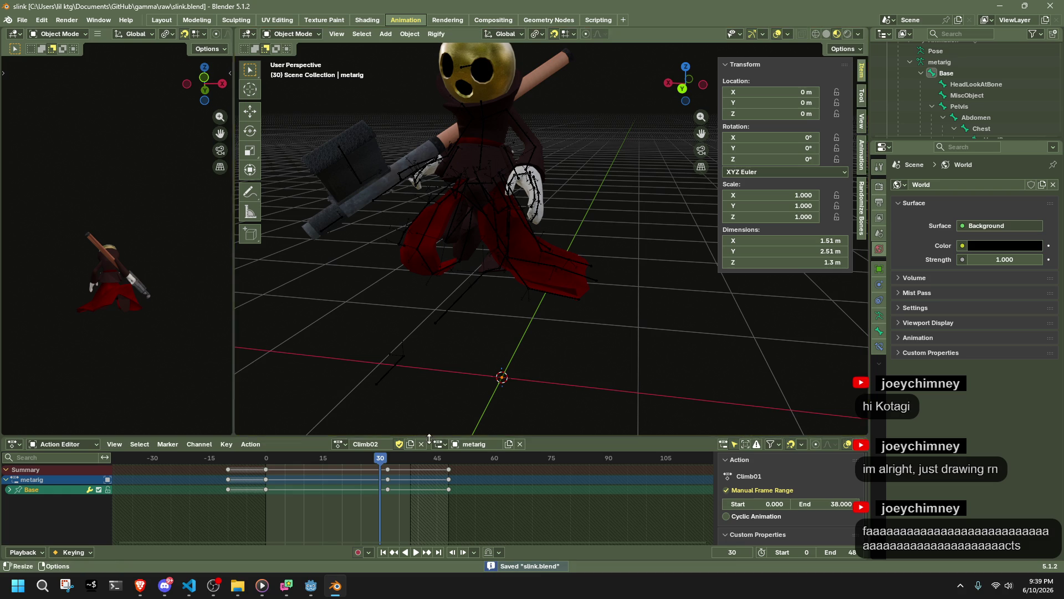
Unlink the action and create a new empty action named Climb01
{"action": "left_click", "coordinate": [421, 444]}
{"action": "left_click", "coordinate": [424, 444]}
{"action": "double_click", "coordinate": [393, 441]}
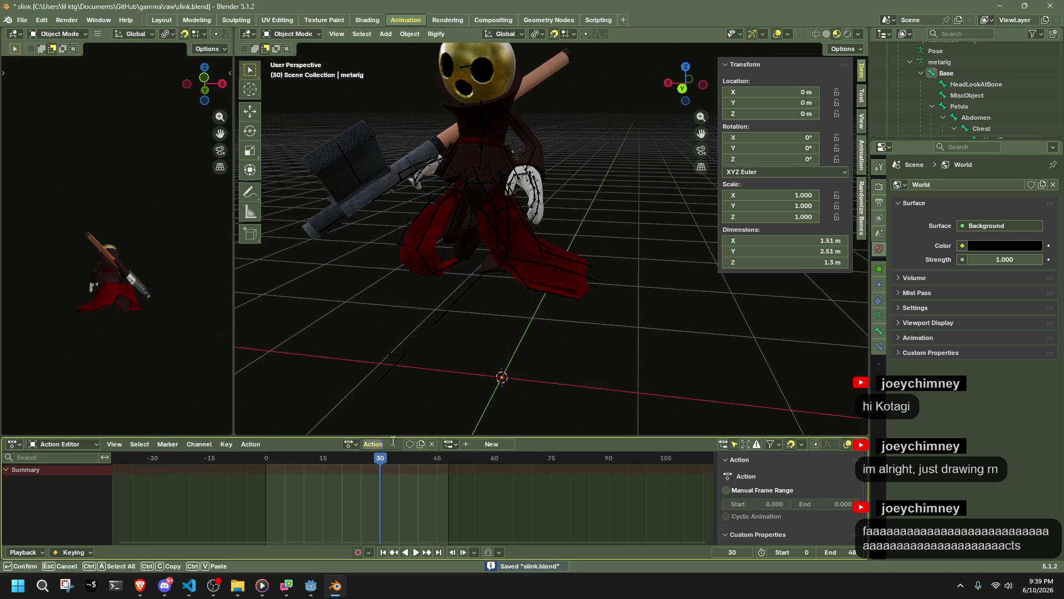
{"action": "type", "text": "Climb01"}
{"action": "key", "text": "Return"}
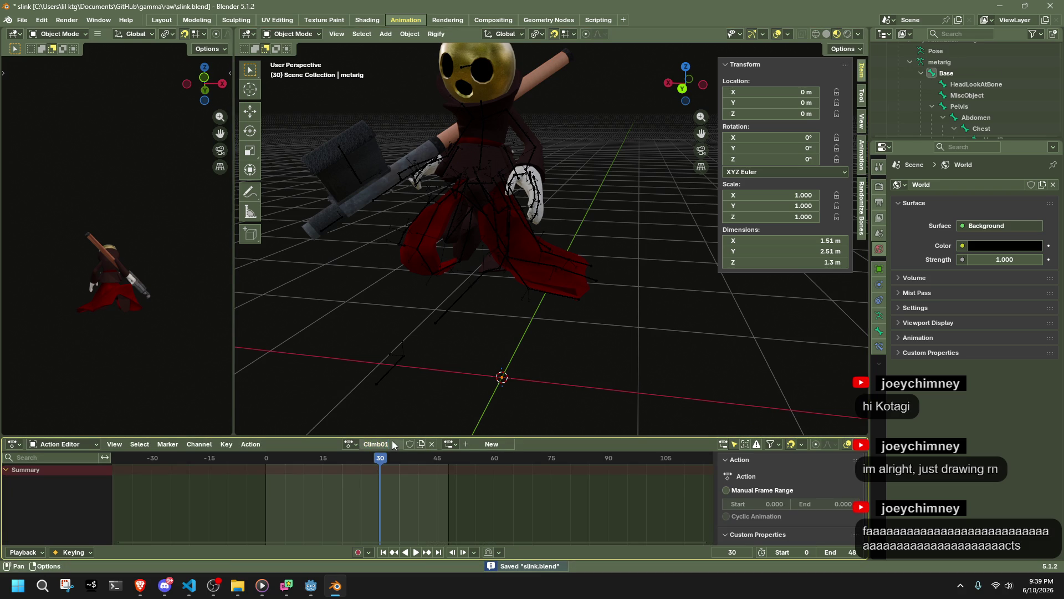
{"action": "left_click", "coordinate": [350, 444]}
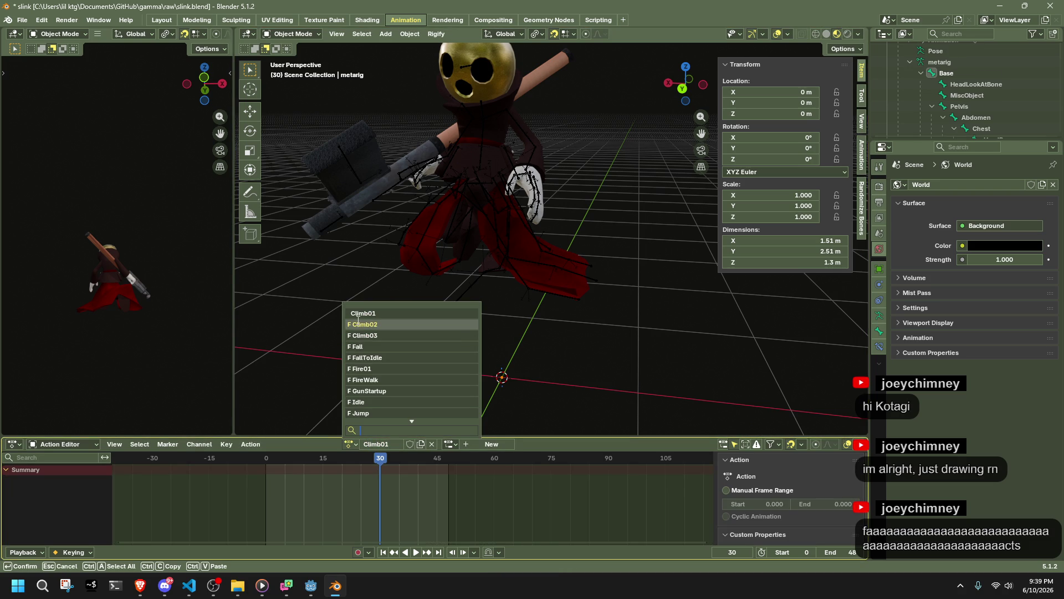
{"action": "left_click", "coordinate": [356, 320]}
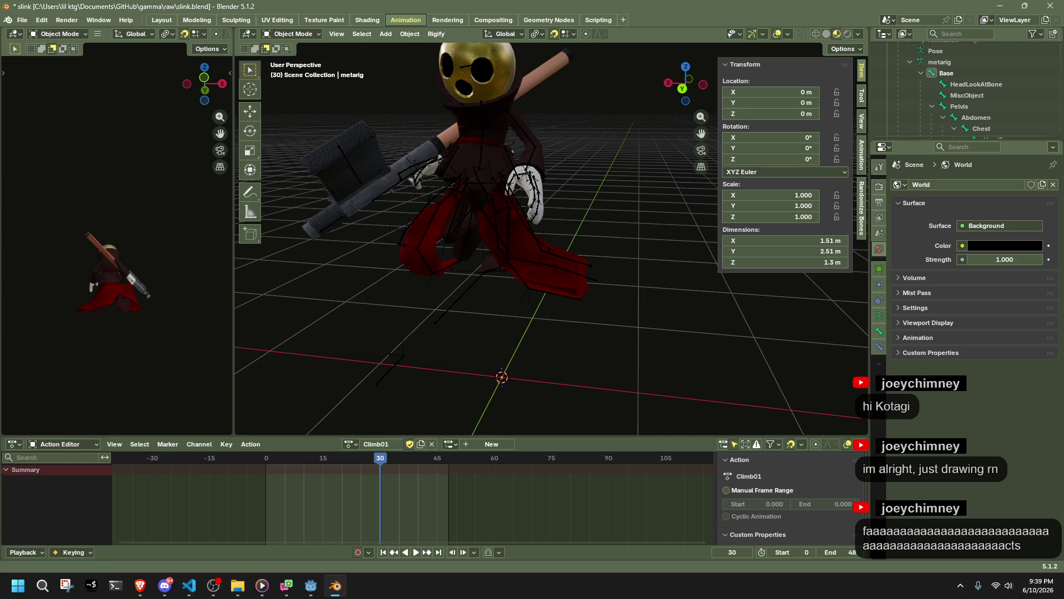
Reassign Climb02 to the rig and box-select its first two keyframe columns
{"action": "left_click", "coordinate": [349, 443]}
{"action": "left_click", "coordinate": [364, 325]}
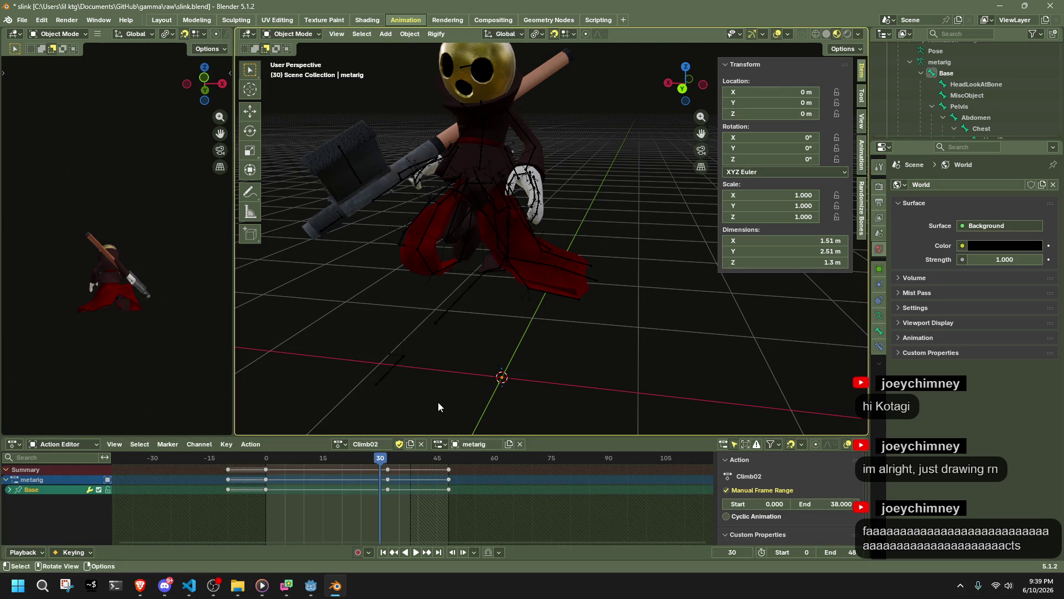
{"action": "left_click_drag", "start_coordinate": [382, 507], "coordinate": [189, 460]}
{"action": "key", "text": "ctrl+c"}
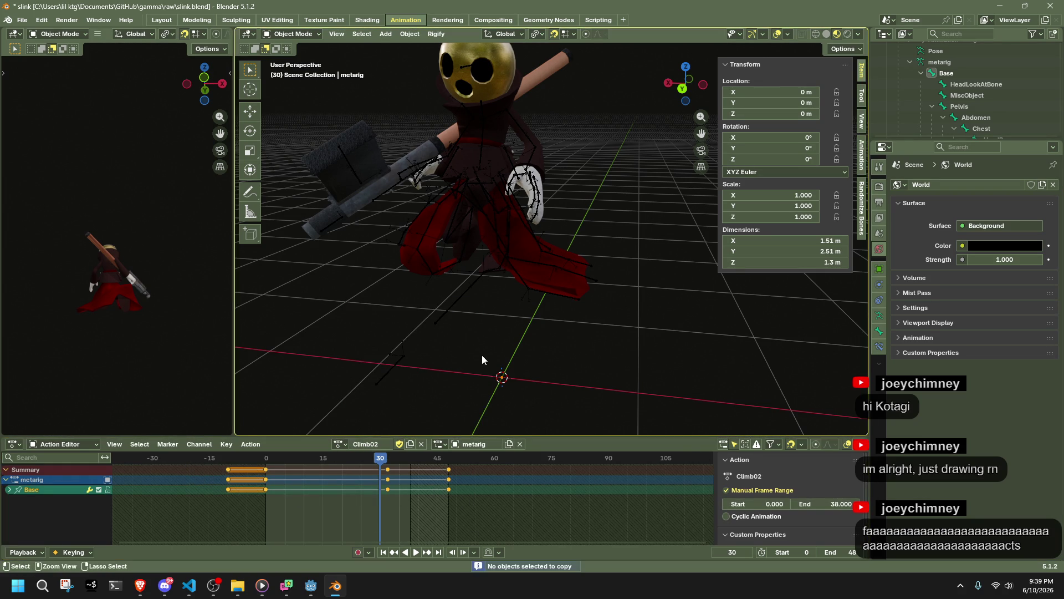
Put the metarig into Pose Mode and select all of its bones
{"action": "left_click", "coordinate": [471, 161]}
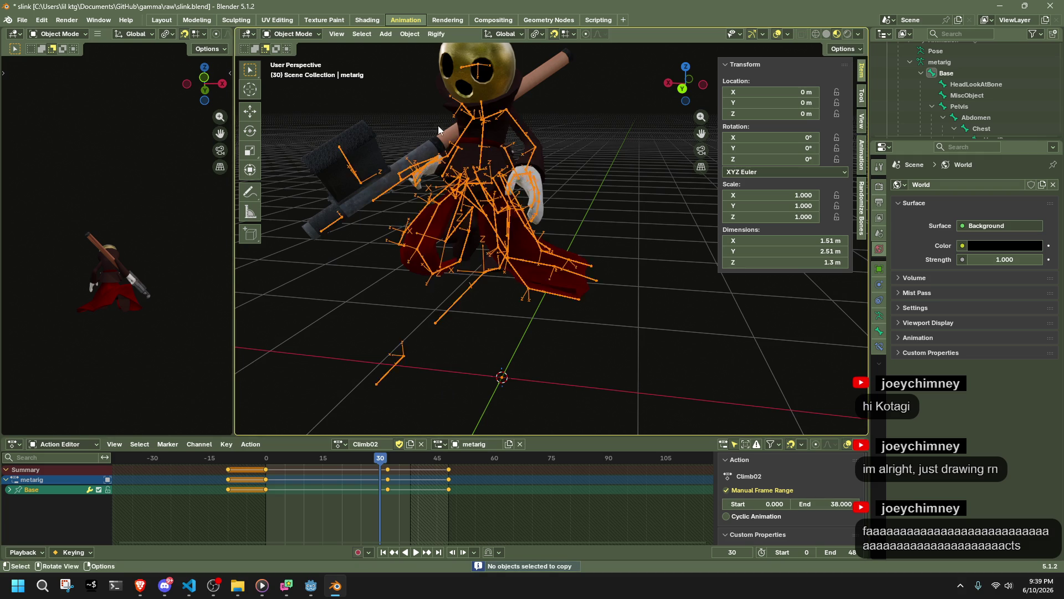
{"action": "key", "text": "Tab"}
{"action": "key", "text": "Tab"}
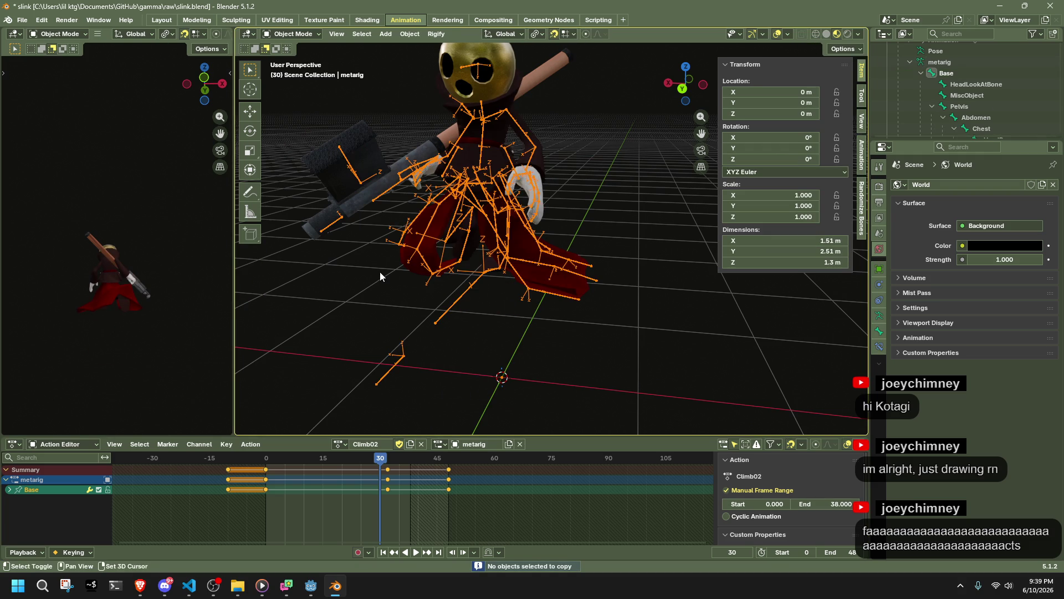
{"action": "left_click", "coordinate": [343, 292]}
{"action": "key", "text": "Tab"}
{"action": "key", "text": "Tab"}
{"action": "key", "text": "ctrl+Tab"}
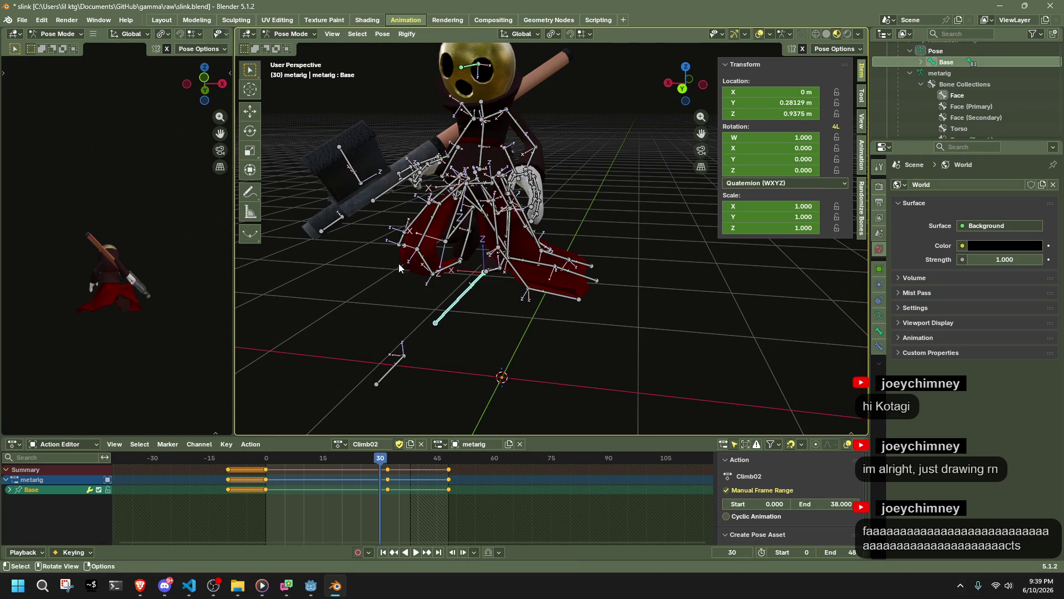
{"action": "left_click", "coordinate": [627, 344]}
{"action": "mouse_move", "coordinate": [627, 344]}
{"action": "middle_mouse_down"}
{"action": "mouse_move", "coordinate": [334, 391]}
{"action": "mouse_move", "coordinate": [387, 321]}
{"action": "middle_mouse_up"}
{"action": "key", "text": "a"}
{"action": "key", "text": "q"}
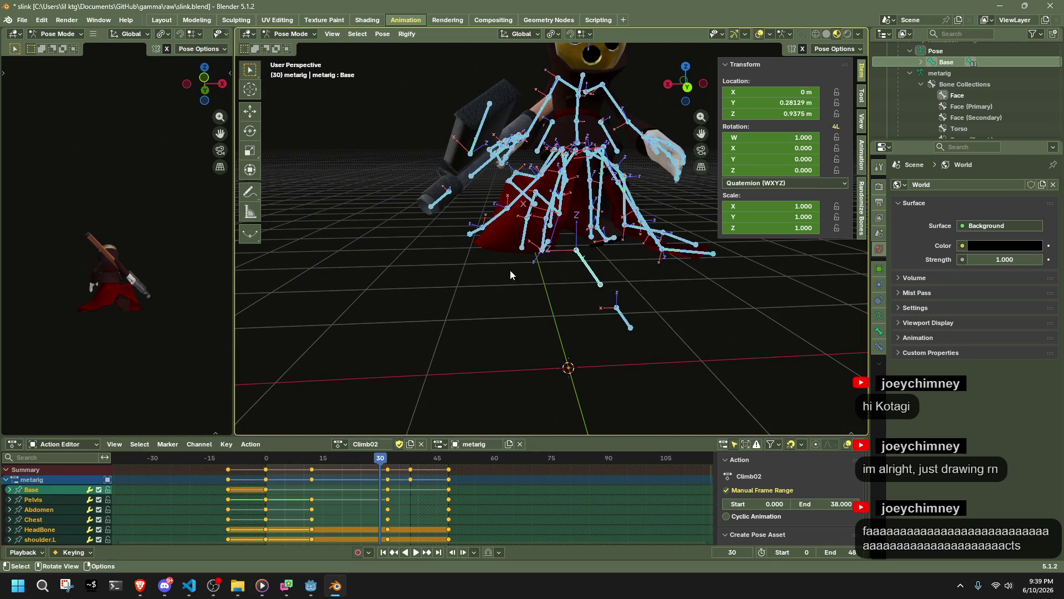
{"action": "key", "text": "alt+a"}
{"action": "key", "text": "a"}
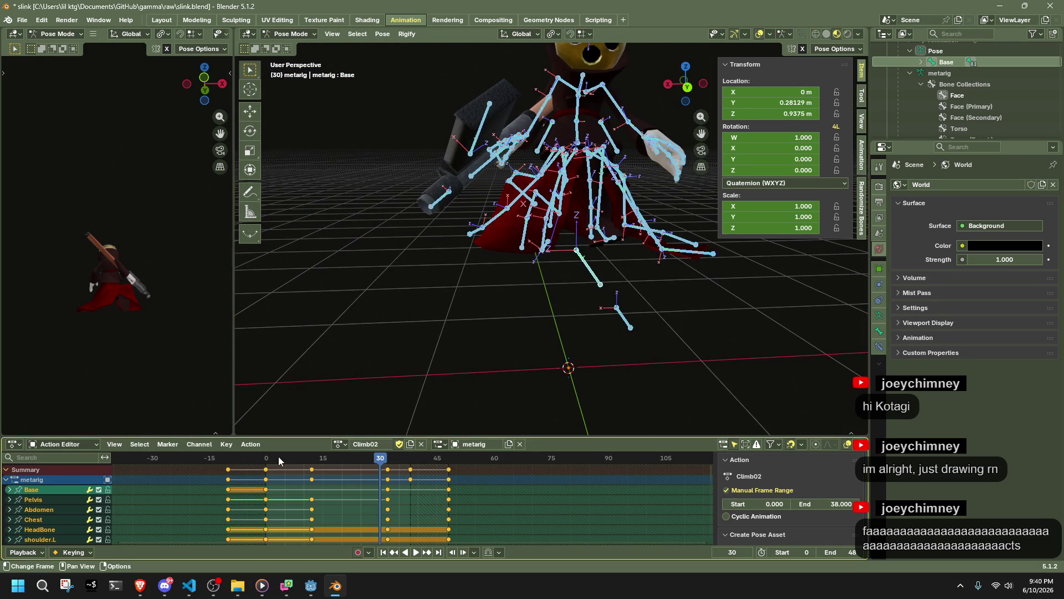
Copy the Climb02 poses at frames -10 and 0 into Climb01
{"action": "left_click", "coordinate": [227, 458]}
{"action": "key", "text": "ctrl+c"}
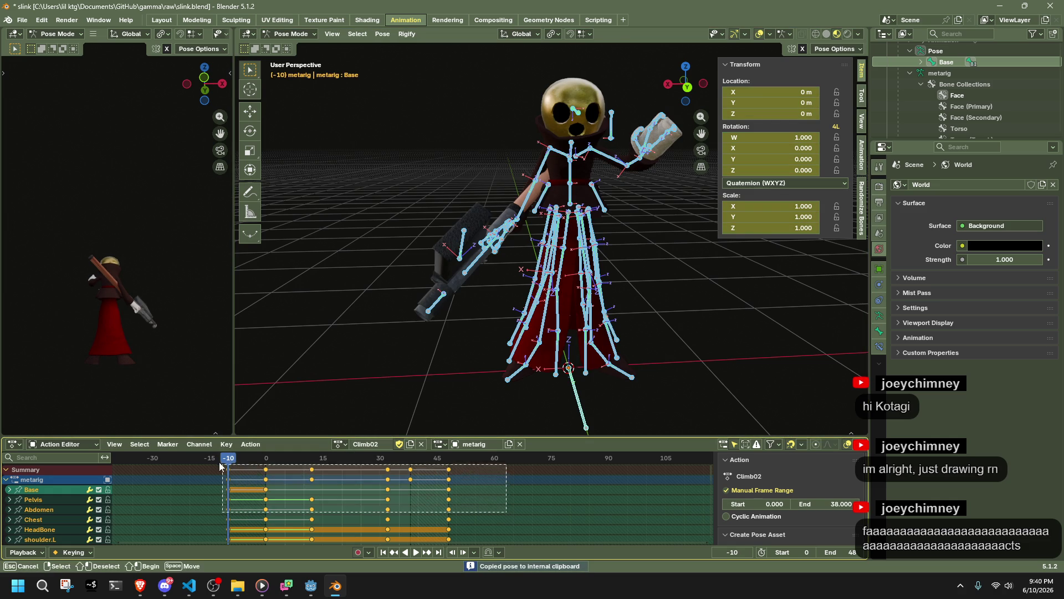
{"action": "left_click", "coordinate": [340, 444]}
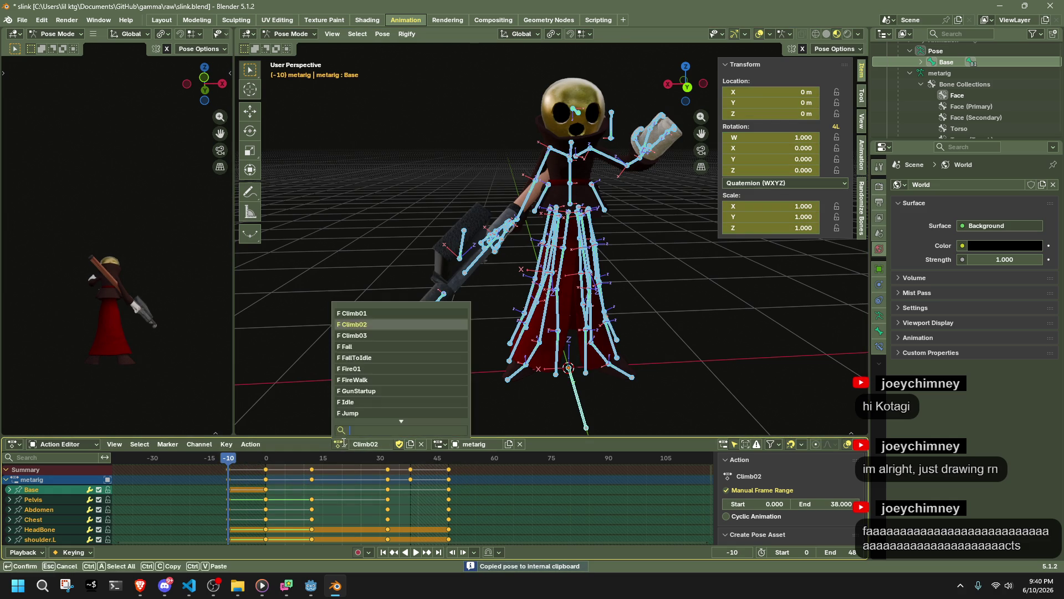
{"action": "left_click", "coordinate": [389, 314]}
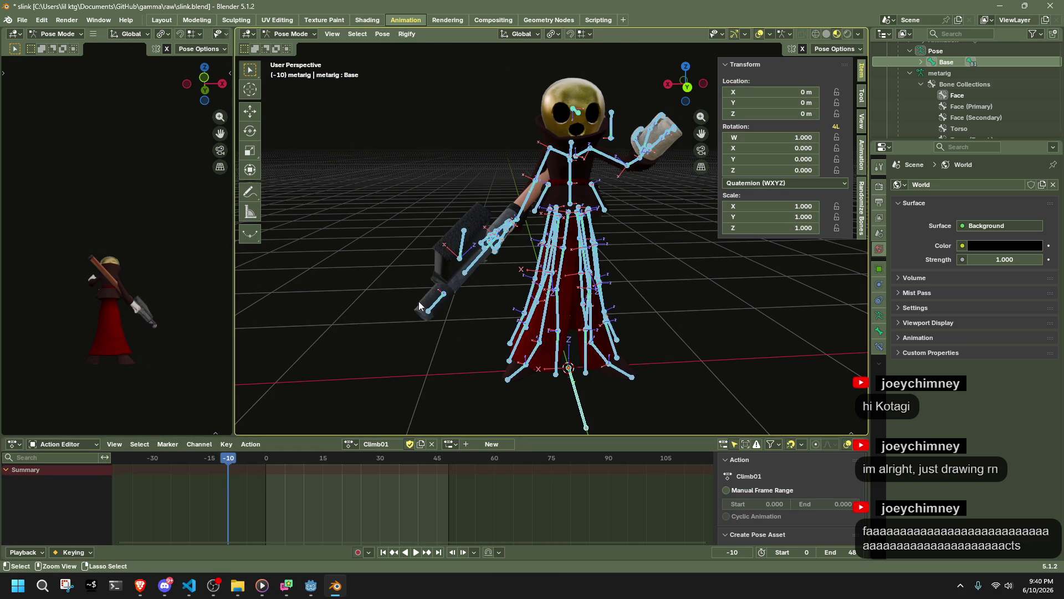
{"action": "key", "text": "ctrl+v"}
{"action": "left_click", "coordinate": [339, 444]}
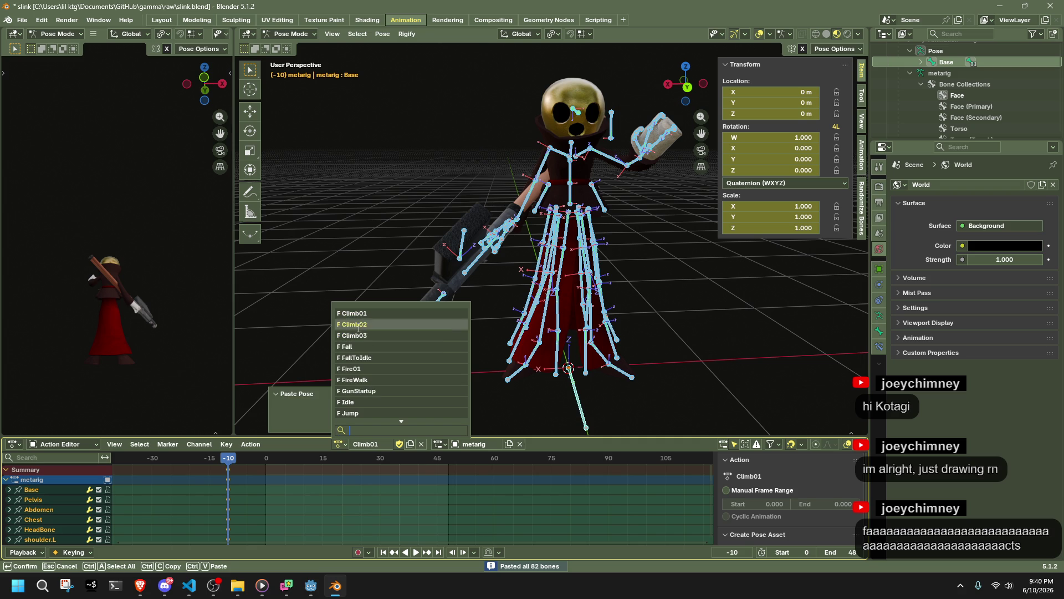
{"action": "left_click", "coordinate": [388, 326]}
{"action": "left_click", "coordinate": [266, 459]}
{"action": "key", "text": "ctrl+c"}
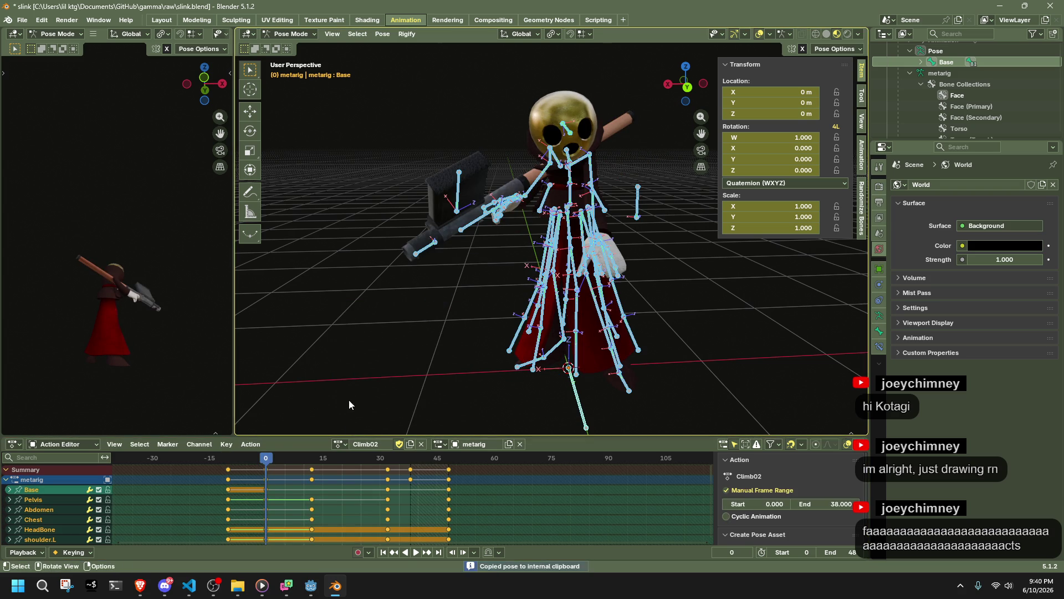
{"action": "left_click", "coordinate": [340, 444]}
{"action": "left_click", "coordinate": [370, 313]}
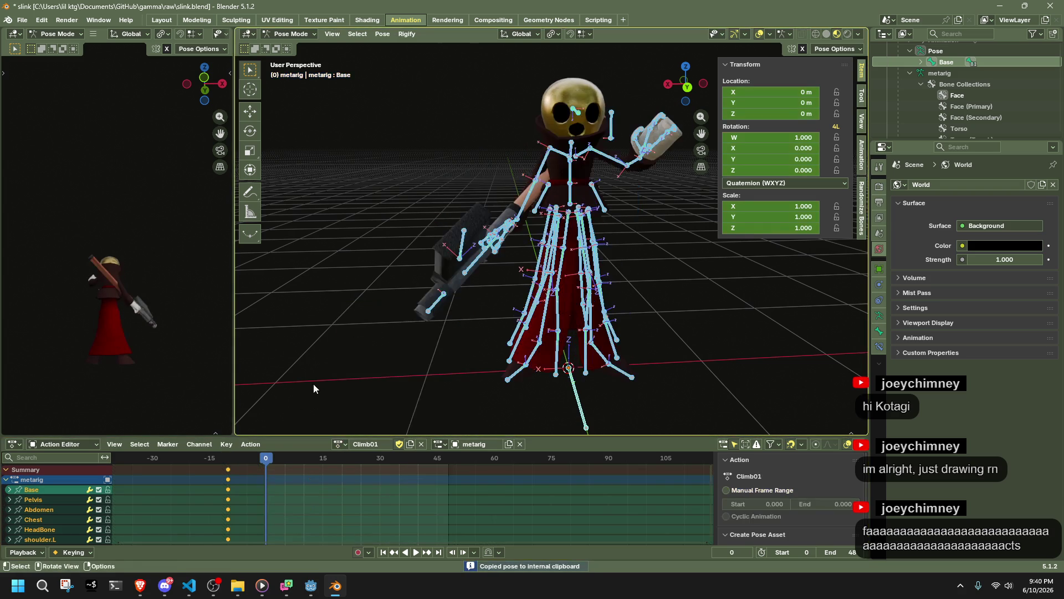
{"action": "key", "text": "ctrl+v"}
Copy the Climb03 pose at frame 16 into Climb01
{"action": "left_click", "coordinate": [343, 446]}
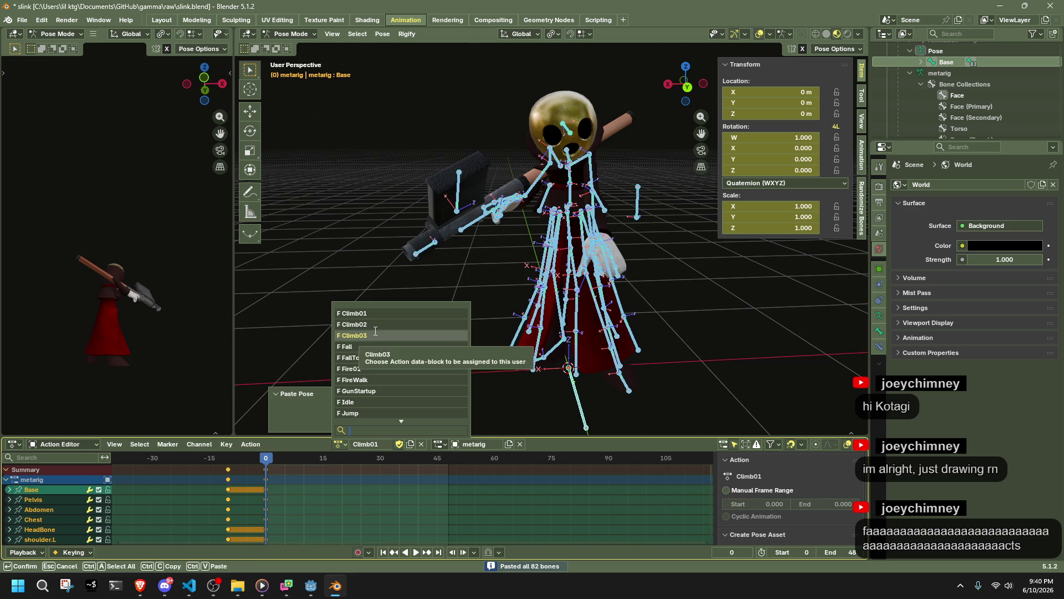
{"action": "left_click", "coordinate": [367, 336]}
{"action": "left_click", "coordinate": [329, 459]}
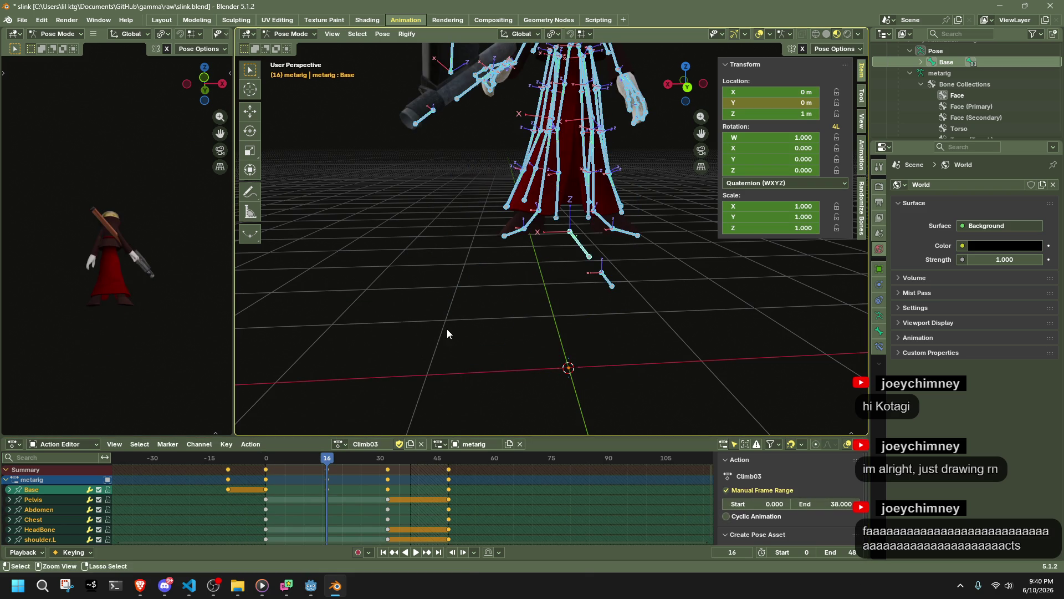
{"action": "key", "text": "ctrl+c"}
{"action": "left_click", "coordinate": [338, 444]}
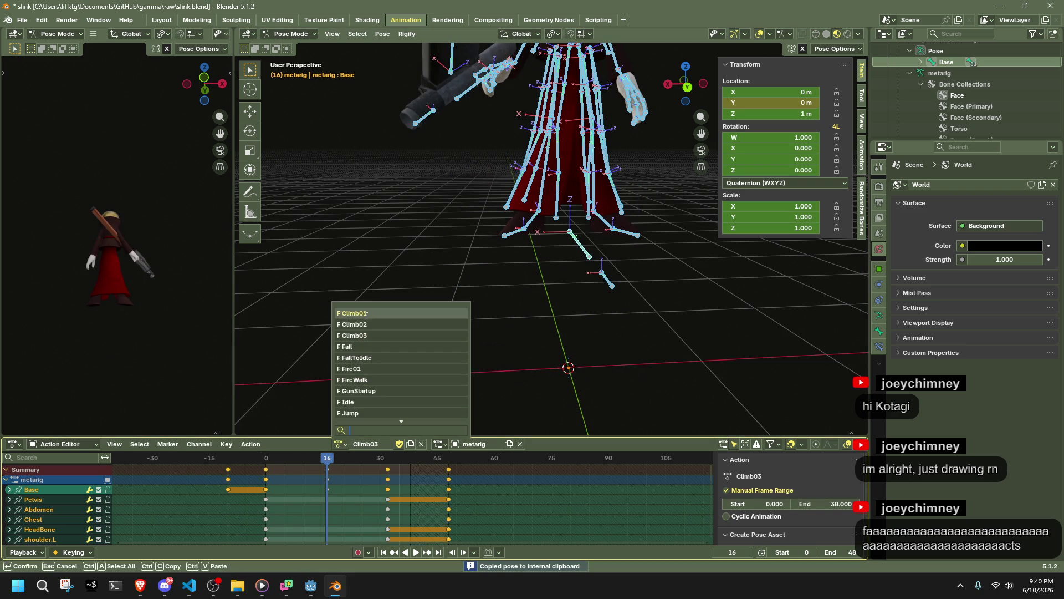
{"action": "left_click", "coordinate": [367, 316]}
{"action": "key", "text": "ctrl+v"}
Copy the Climb02 poses at frames 32 and 38 into Climb01
{"action": "left_click", "coordinate": [338, 444]}
{"action": "left_click", "coordinate": [361, 328]}
{"action": "left_click", "coordinate": [388, 460]}
{"action": "key", "text": "ctrl+c"}
{"action": "left_click", "coordinate": [338, 445]}
{"action": "left_click", "coordinate": [366, 314]}
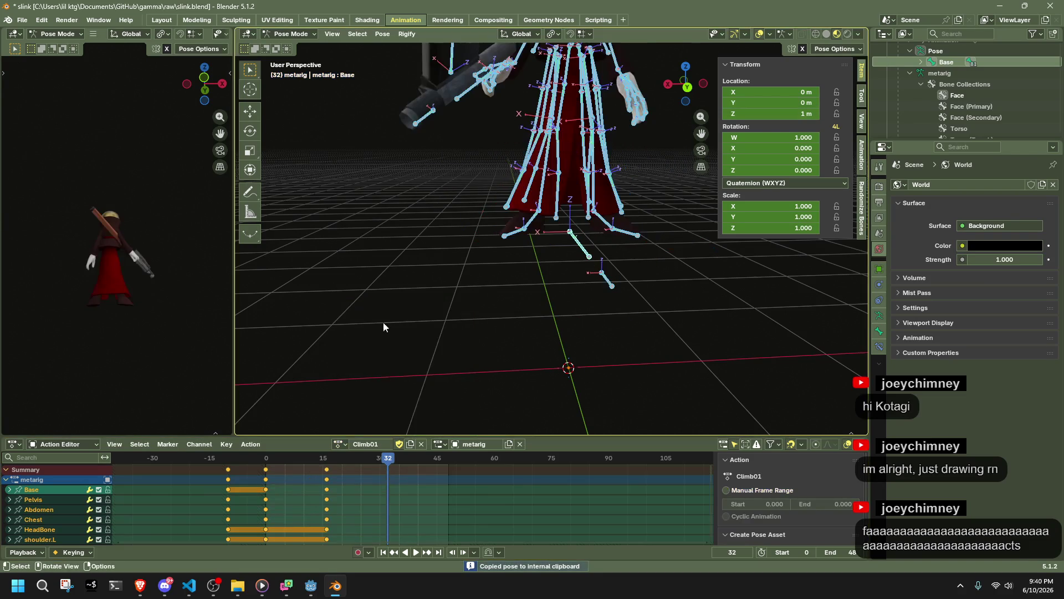
{"action": "key", "text": "ctrl+v"}
{"action": "left_click", "coordinate": [339, 444]}
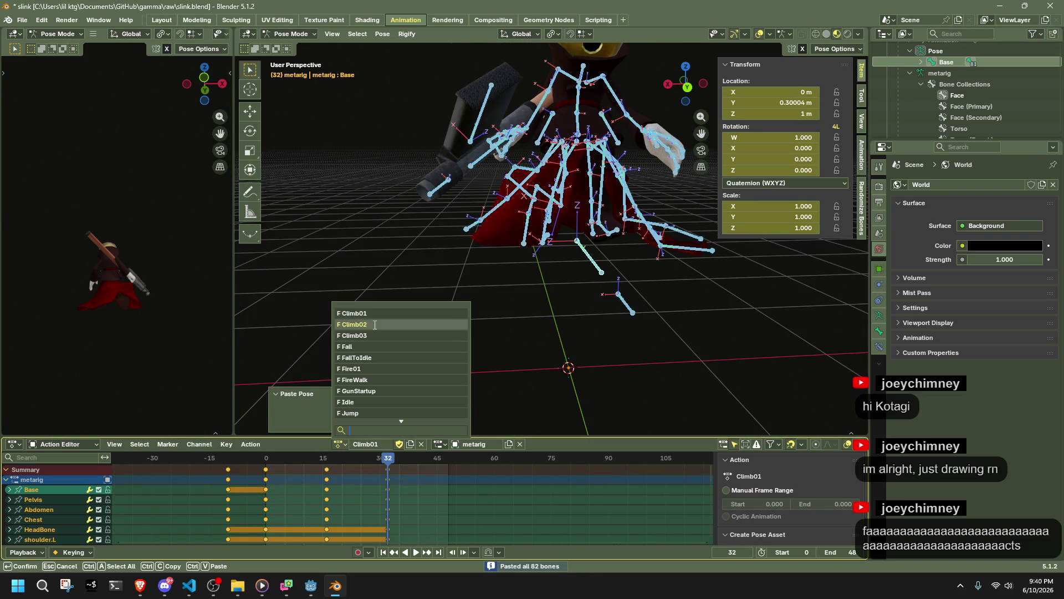
{"action": "left_click", "coordinate": [377, 327]}
{"action": "left_click", "coordinate": [410, 465]}
{"action": "key", "text": "ctrl+c"}
{"action": "left_click", "coordinate": [340, 444]}
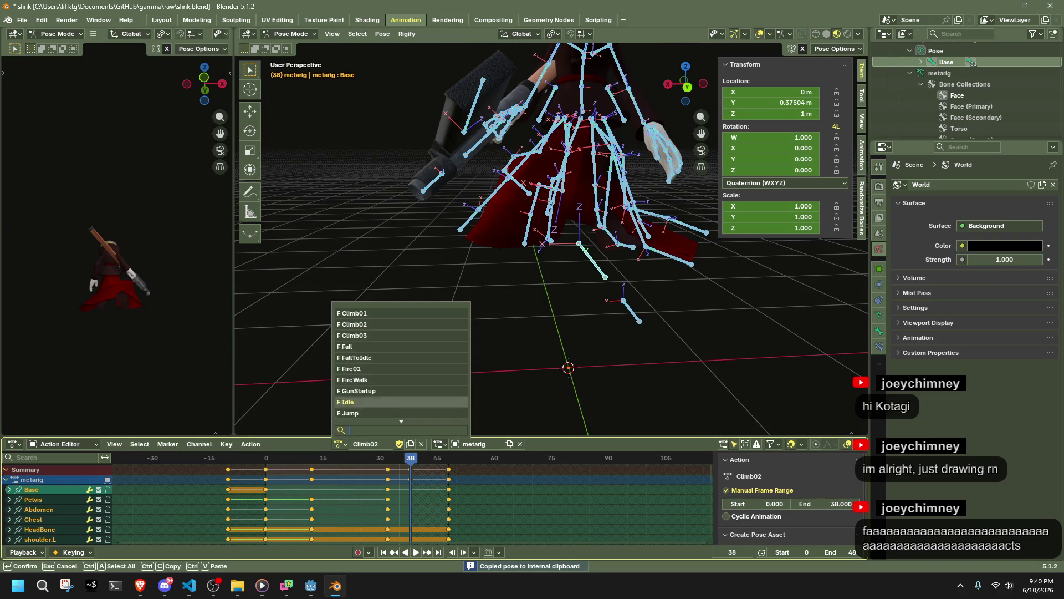
{"action": "left_click", "coordinate": [355, 313]}
{"action": "key", "text": "ctrl+v"}
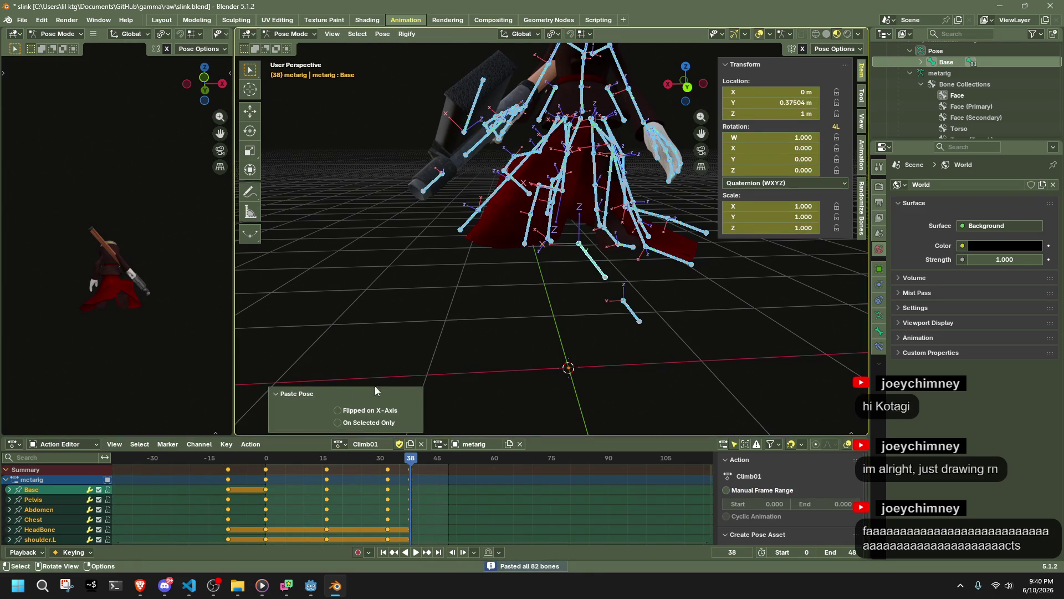
Copy the Climb02 pose at frame 48 into Climb01
{"action": "left_click", "coordinate": [344, 446]}
{"action": "left_click", "coordinate": [369, 329]}
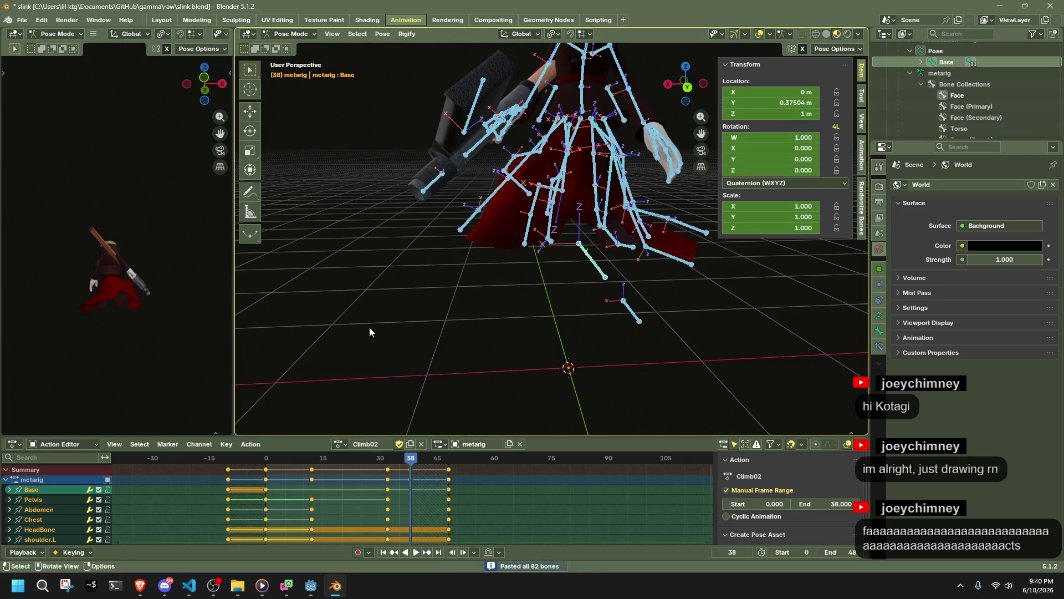
{"action": "left_click", "coordinate": [447, 460]}
{"action": "key", "text": "ctrl+c"}
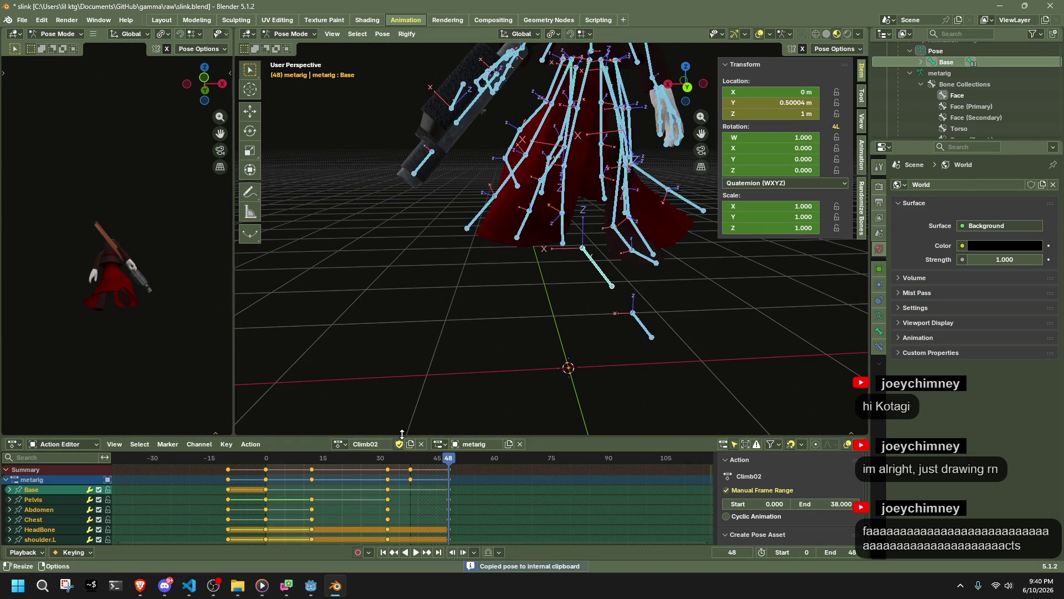
{"action": "left_click", "coordinate": [341, 446]}
{"action": "left_click", "coordinate": [363, 314]}
{"action": "key", "text": "ctrl+v"}
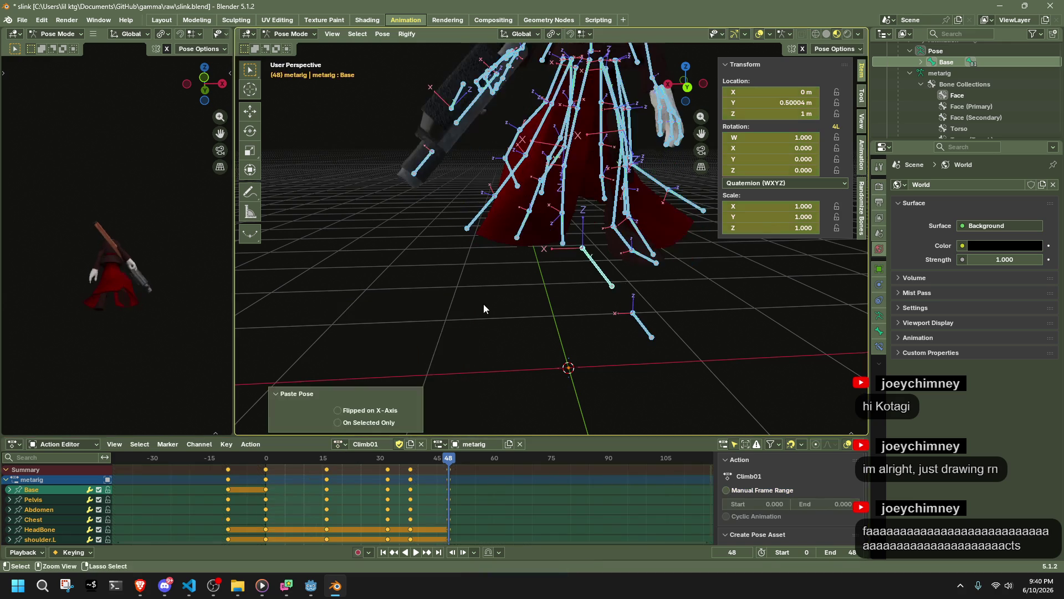
Play back and scrub Climb01 from the left side view to check the poses
{"action": "middle_click_drag", "start_coordinate": [521, 307], "coordinate": [476, 314]}
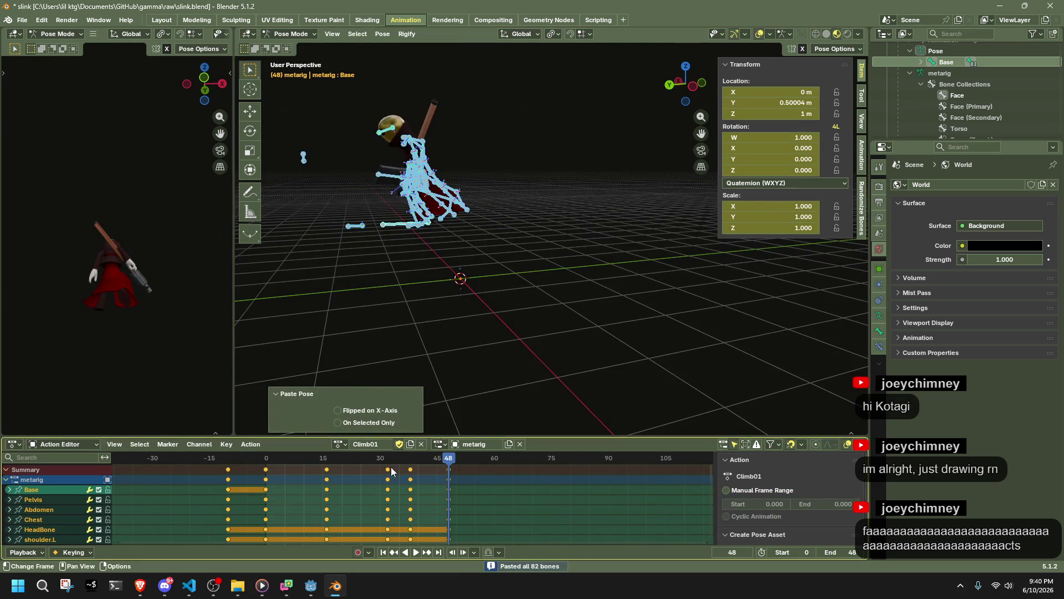
{"action": "scroll", "coordinate": [383, 269], "scroll_direction": "up", "scroll_amount": 5}
{"action": "mouse_move", "coordinate": [381, 268]}
{"action": "middle_mouse_down"}
{"action": "mouse_move", "coordinate": [483, 273]}
{"action": "mouse_move", "coordinate": [453, 280]}
{"action": "mouse_move", "coordinate": [649, 219]}
{"action": "middle_mouse_up"}
{"action": "left_click", "coordinate": [389, 230]}
{"action": "key", "text": "a"}
{"action": "left_click", "coordinate": [677, 83]}
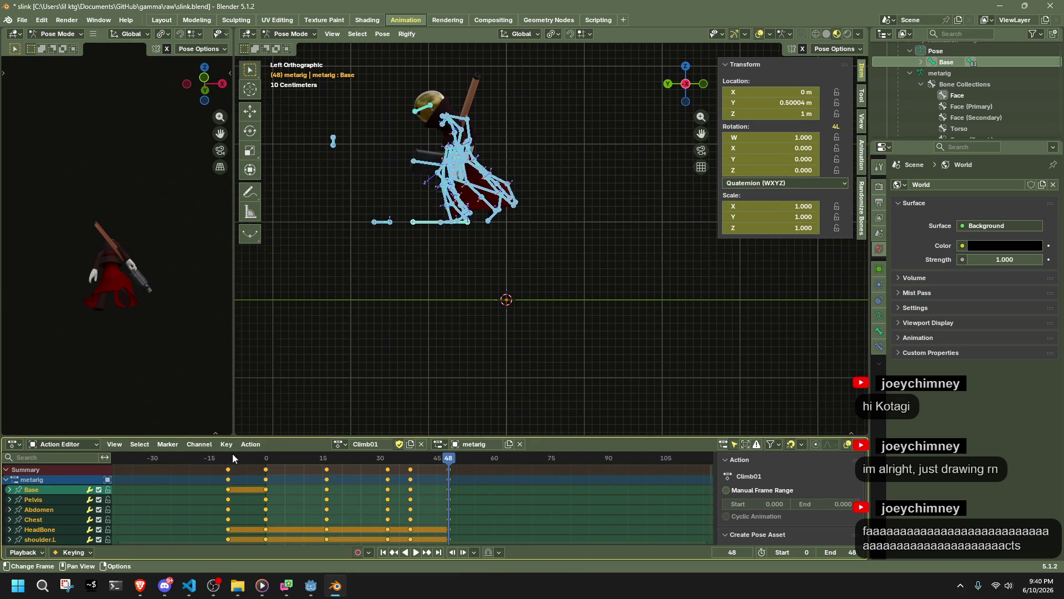
{"action": "key", "text": "space"}
{"action": "mouse_move", "coordinate": [253, 464]}
{"action": "left_mouse_down"}
{"action": "mouse_move", "coordinate": [392, 490]}
{"action": "mouse_move", "coordinate": [327, 518]}
{"action": "left_mouse_up"}
{"action": "left_click", "coordinate": [481, 323]}
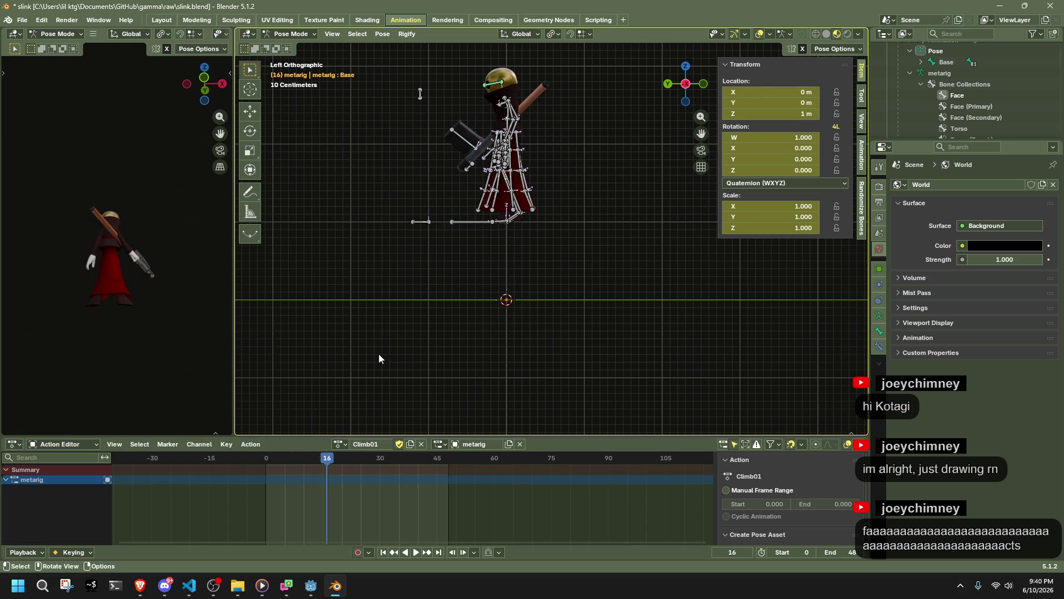
Run the game in Godot, walk the character onto the grey step, stop, and return to Blender
{"action": "left_click", "coordinate": [303, 591]}
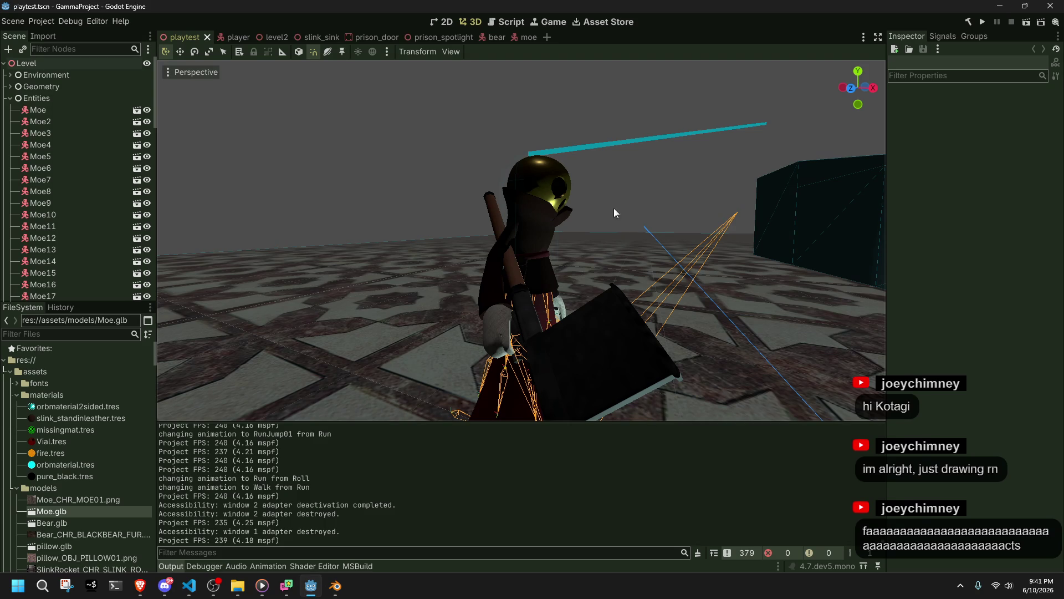
{"action": "left_click", "coordinate": [985, 27]}
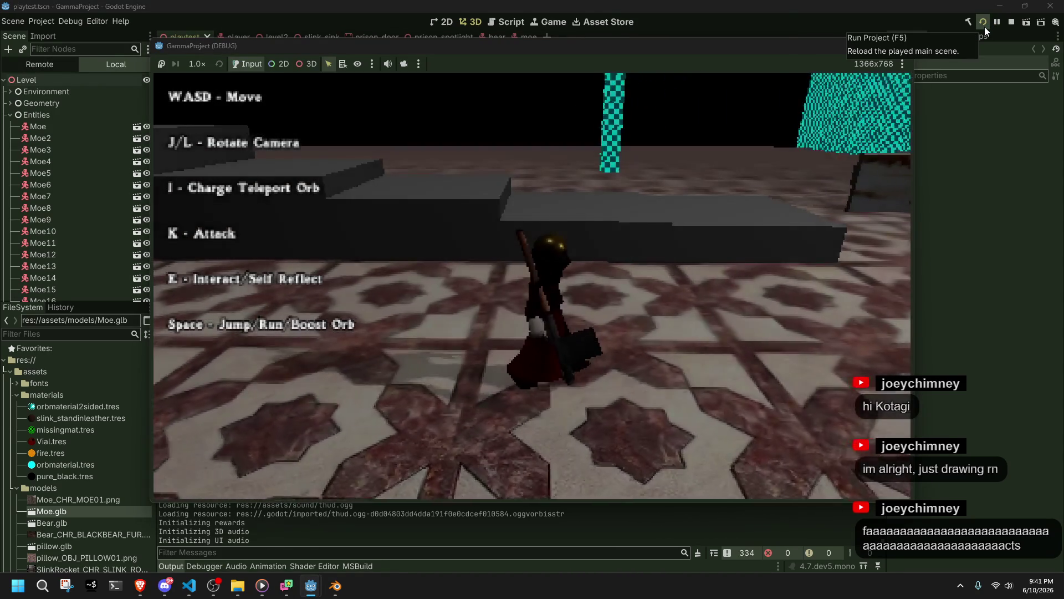
{"action": "key", "text": "w"}
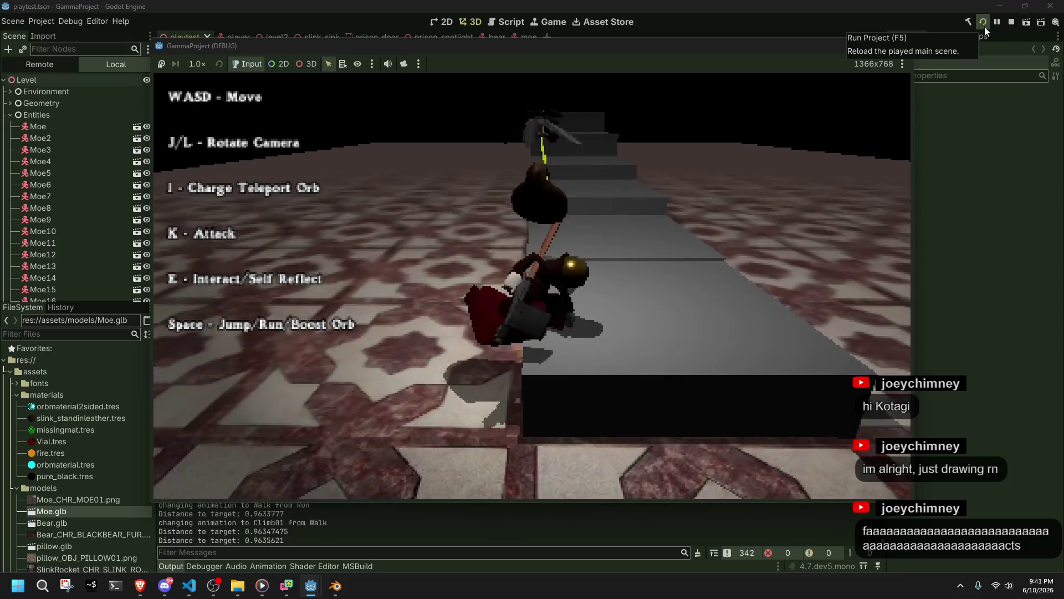
{"action": "key", "text": "a"}
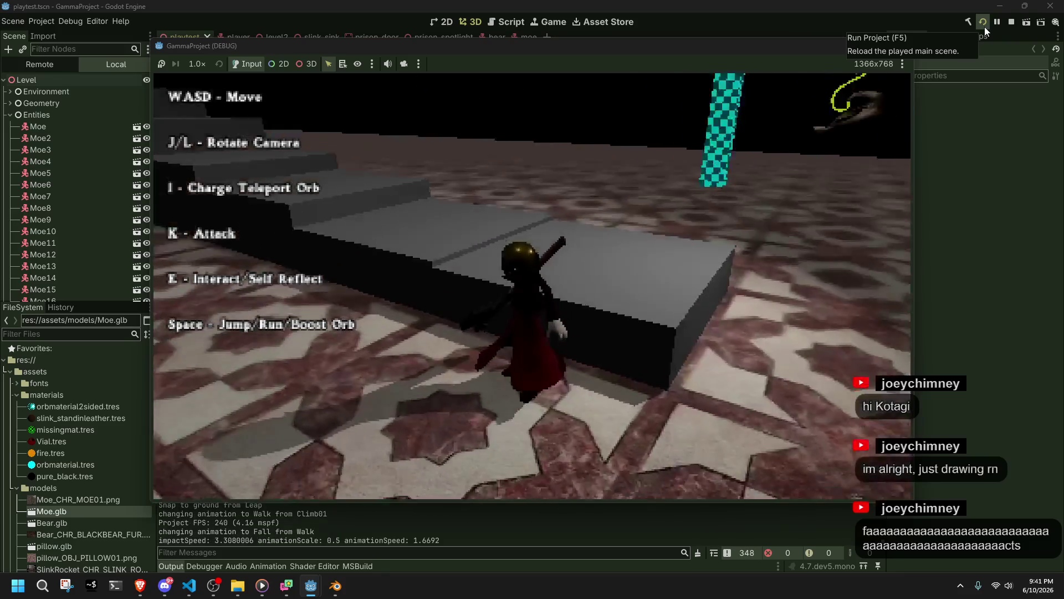
{"action": "key", "text": "w"}
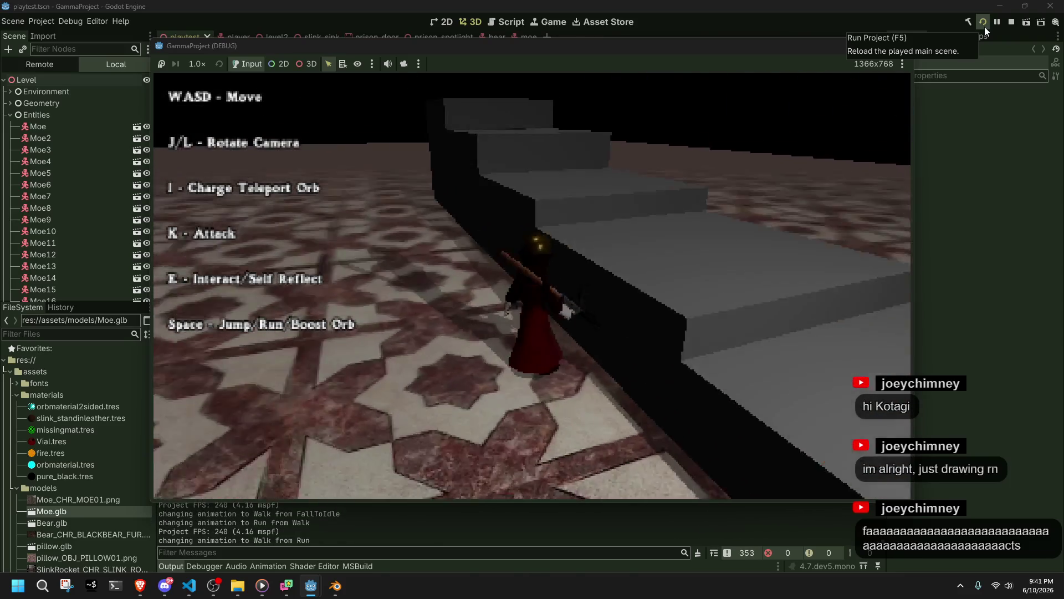
{"action": "key", "text": "w"}
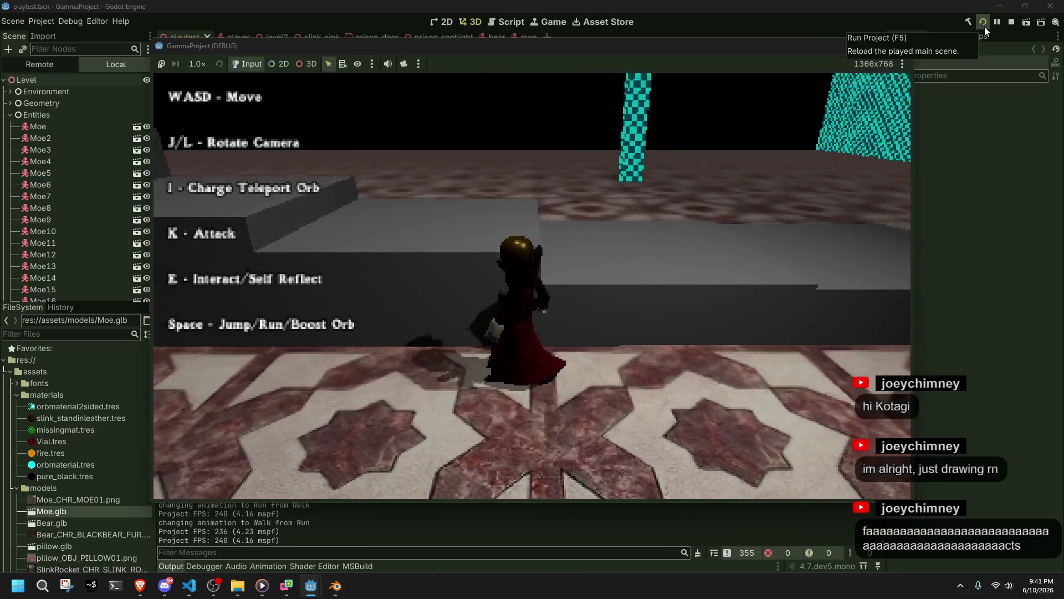
{"action": "key", "text": "w"}
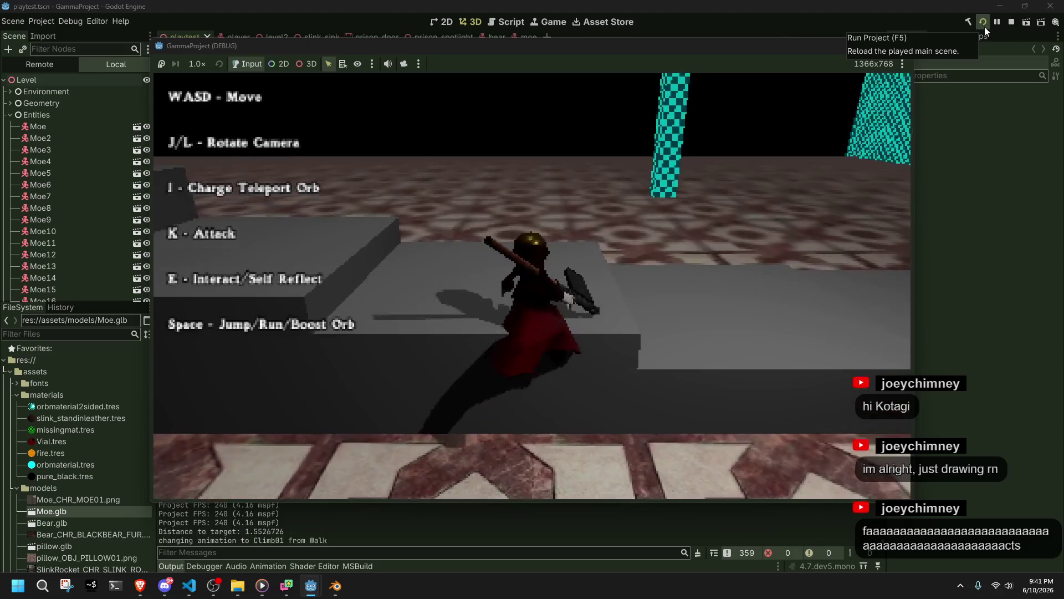
{"action": "key", "text": "F8"}
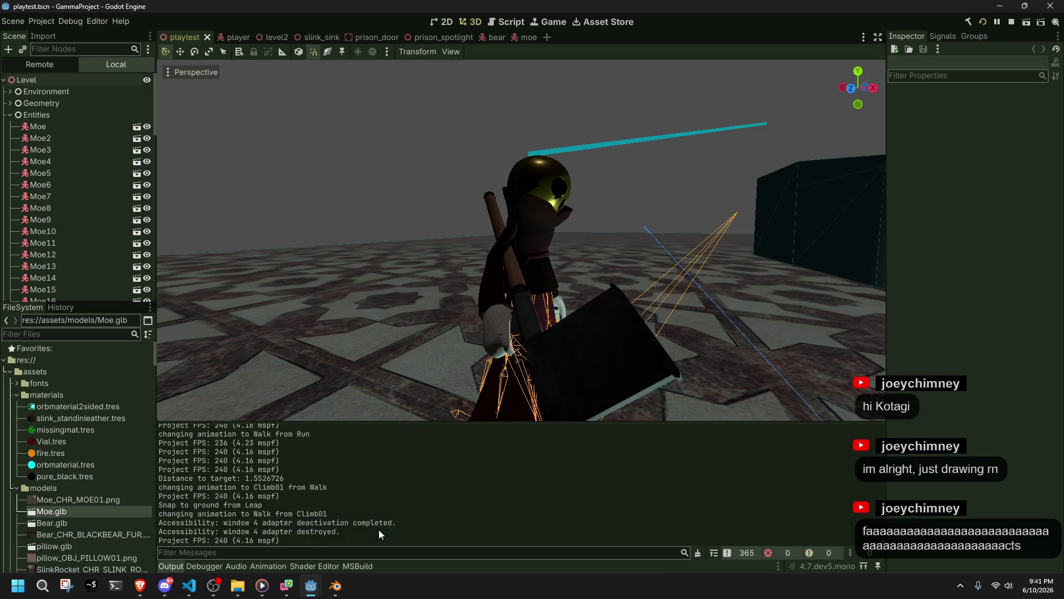
{"action": "left_click", "coordinate": [336, 586]}
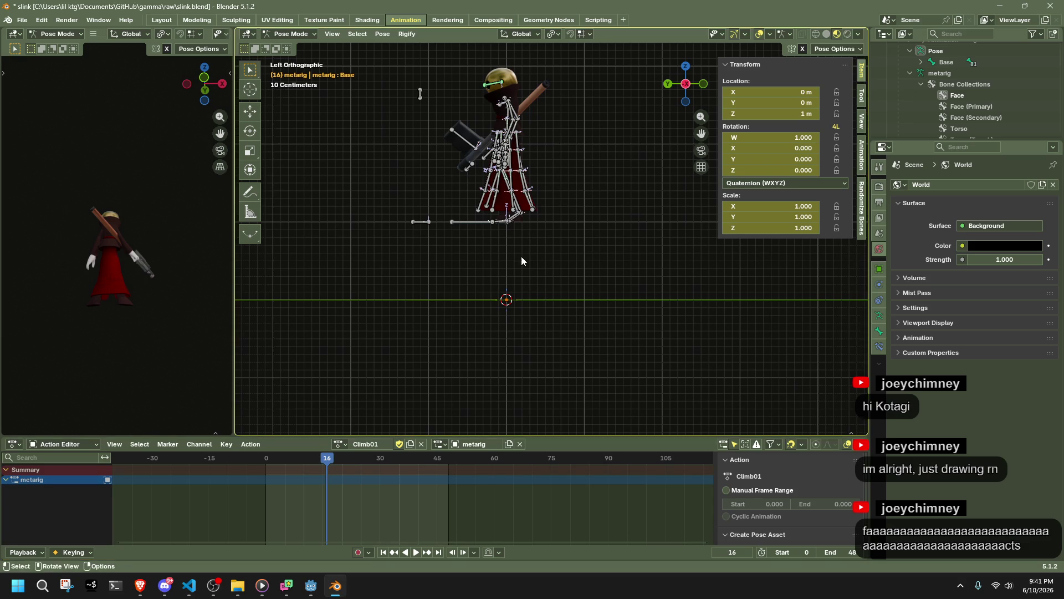
{"action": "left_click", "coordinate": [453, 224]}
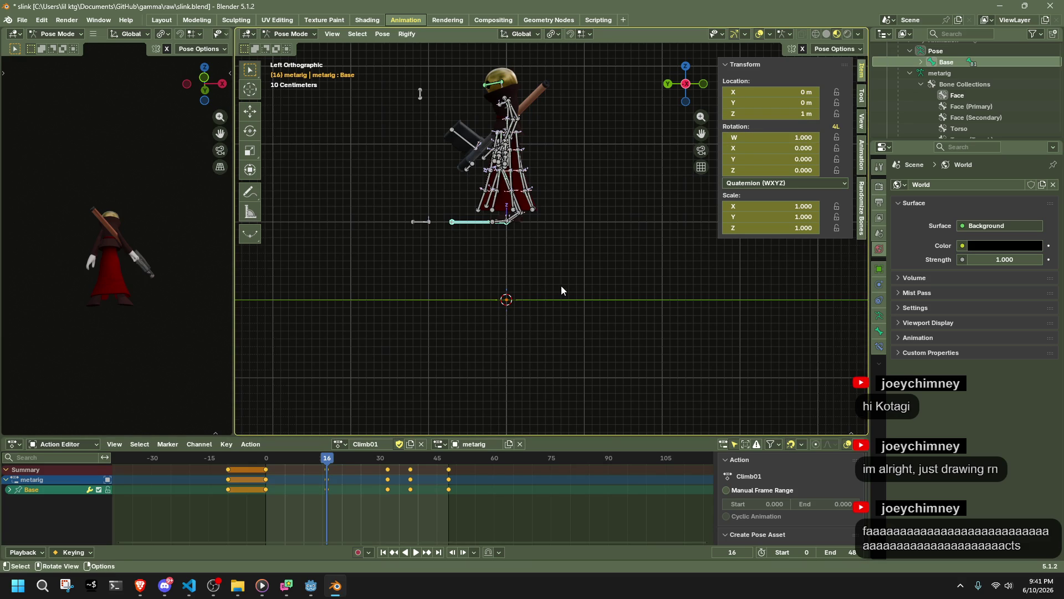
{"action": "scroll", "coordinate": [561, 286], "scroll_direction": "down", "scroll_amount": 8}
{"action": "scroll", "coordinate": [561, 286], "scroll_direction": "up", "scroll_amount": 8}
{"action": "key", "text": "alt+Tab"}
{"action": "key", "text": "alt+Tab"}
{"action": "key", "text": "g"}
{"action": "key", "text": "z"}
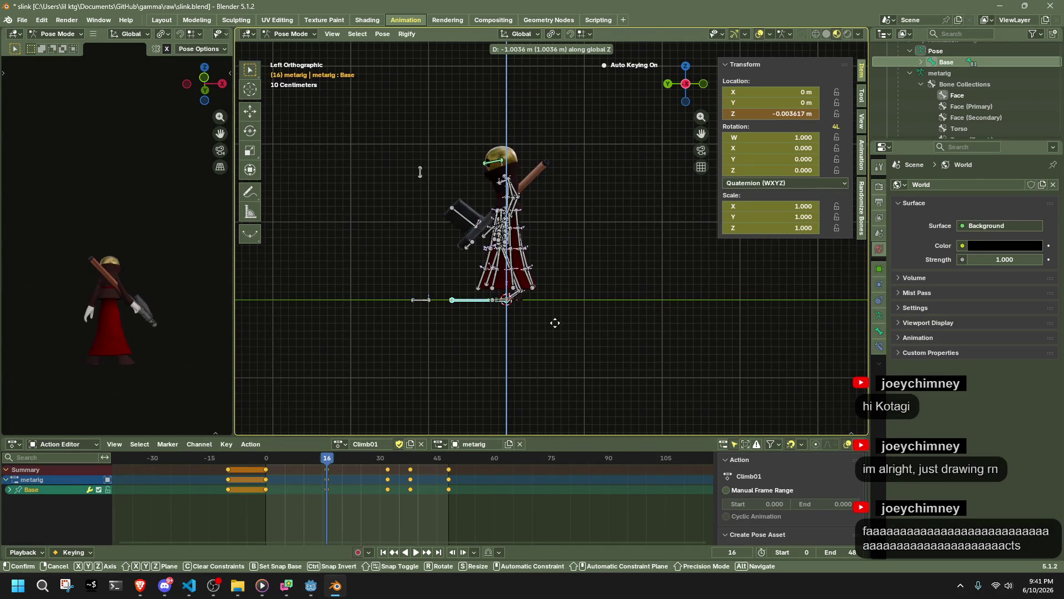
{"action": "key", "text": "1"}
{"action": "key", "text": "Return"}
{"action": "left_click", "coordinate": [590, 264]}
{"action": "middle_click_drag", "start_coordinate": [590, 264], "coordinate": [299, 295]}
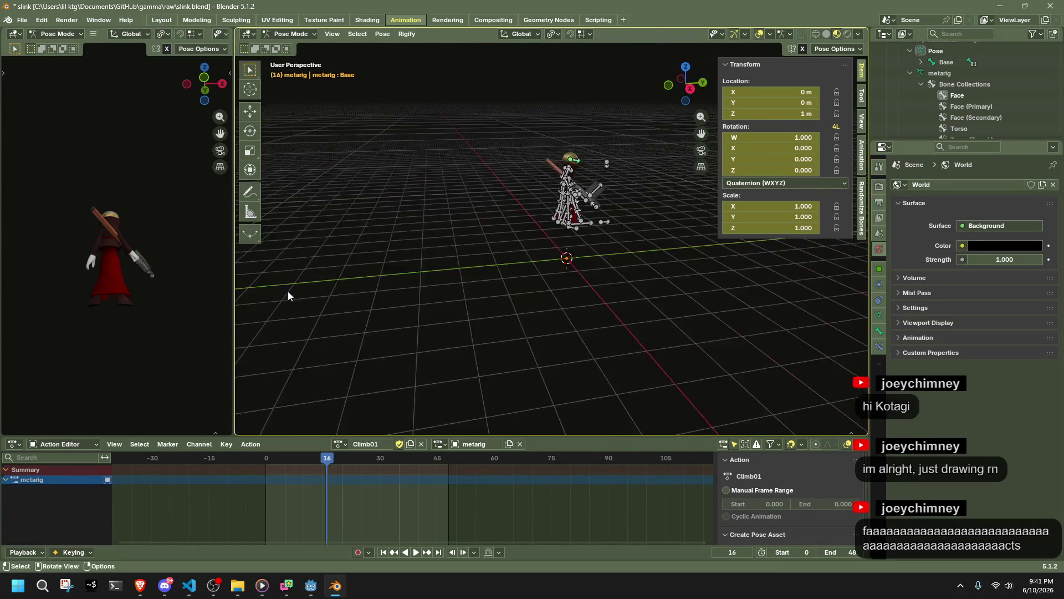
{"action": "scroll", "coordinate": [563, 285], "scroll_direction": "up", "scroll_amount": 5}
{"action": "middle_click_drag", "start_coordinate": [563, 285], "coordinate": [826, 284]}
{"action": "left_click", "coordinate": [695, 89]}
{"action": "scroll", "coordinate": [619, 268], "scroll_direction": "down", "scroll_amount": 2}
{"action": "key", "text": "a"}
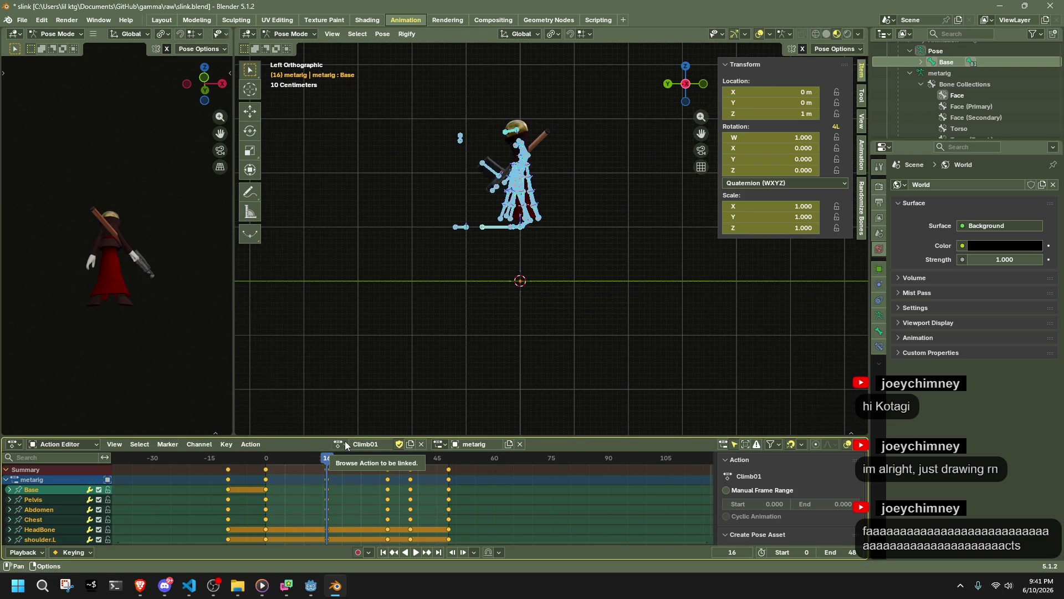
Copy a RunJump01 pose, then return to Climb01 at frame 16
{"action": "left_click", "coordinate": [346, 443]}
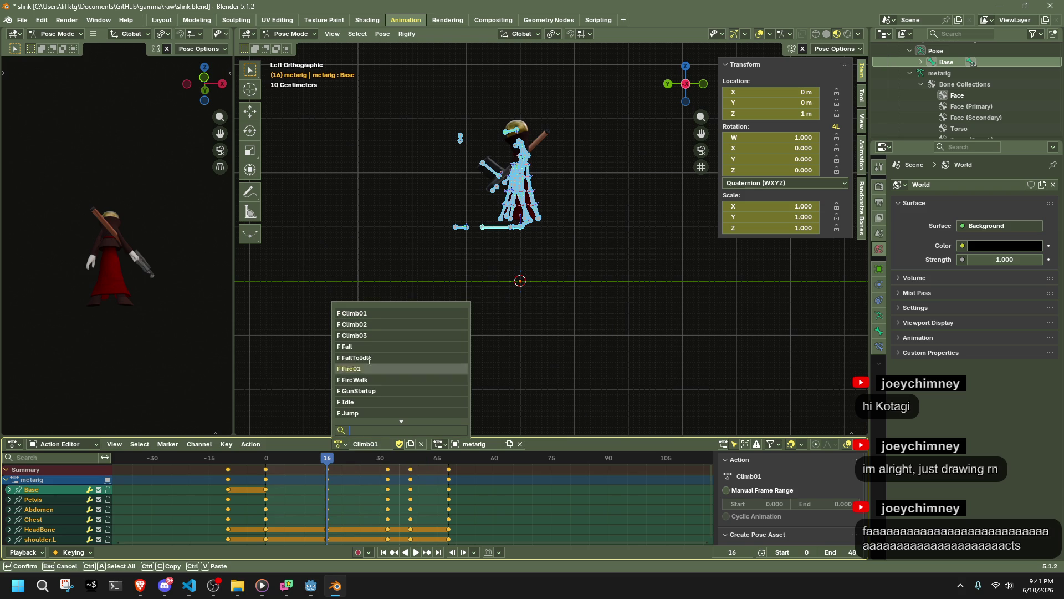
{"action": "scroll", "coordinate": [375, 392], "scroll_direction": "down", "scroll_amount": 4}
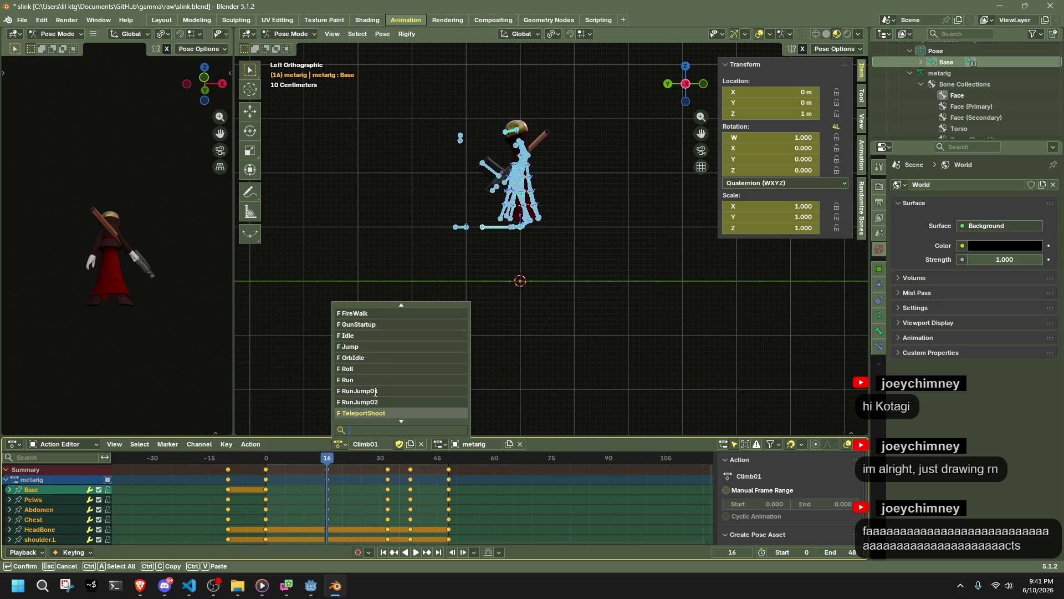
{"action": "left_click", "coordinate": [377, 368]}
{"action": "mouse_move", "coordinate": [248, 462]}
{"action": "left_mouse_down"}
{"action": "mouse_move", "coordinate": [387, 474]}
{"action": "mouse_move", "coordinate": [328, 489]}
{"action": "left_mouse_up"}
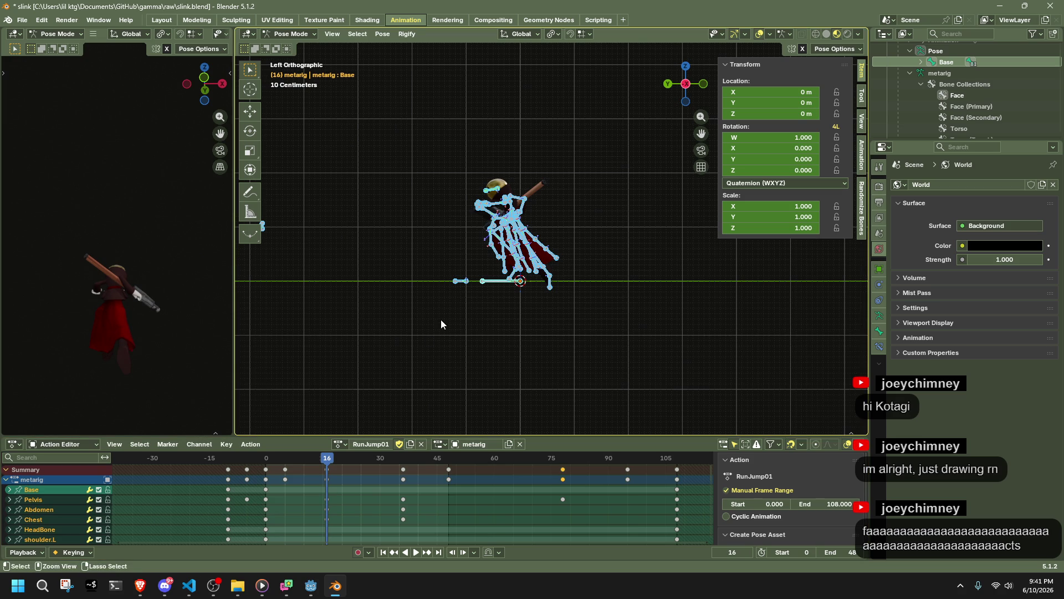
{"action": "key", "text": "ctrl+c"}
{"action": "left_click", "coordinate": [339, 444]}
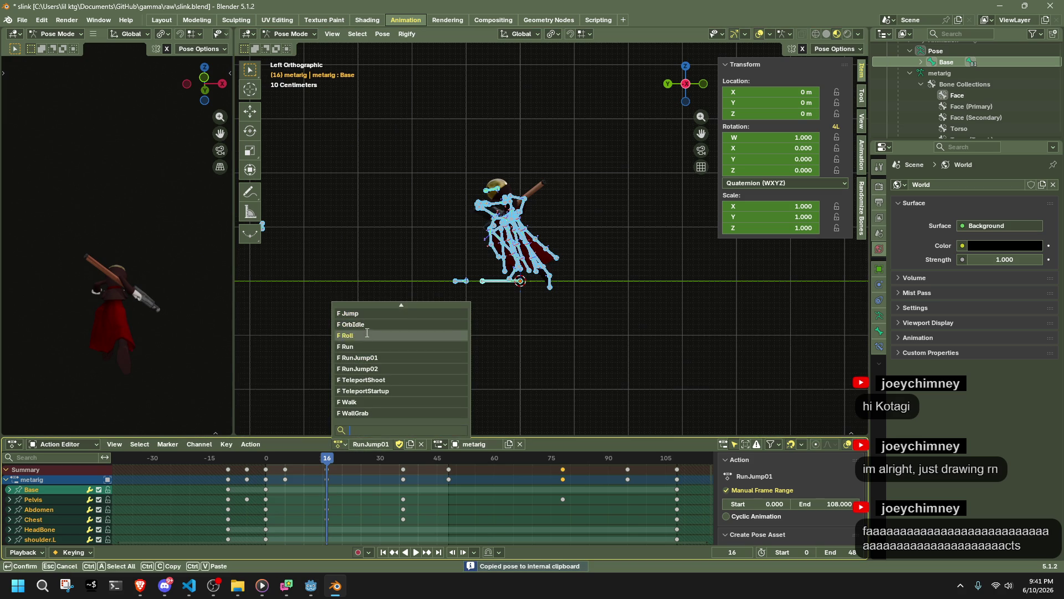
{"action": "scroll", "coordinate": [366, 328], "scroll_direction": "up", "scroll_amount": 3}
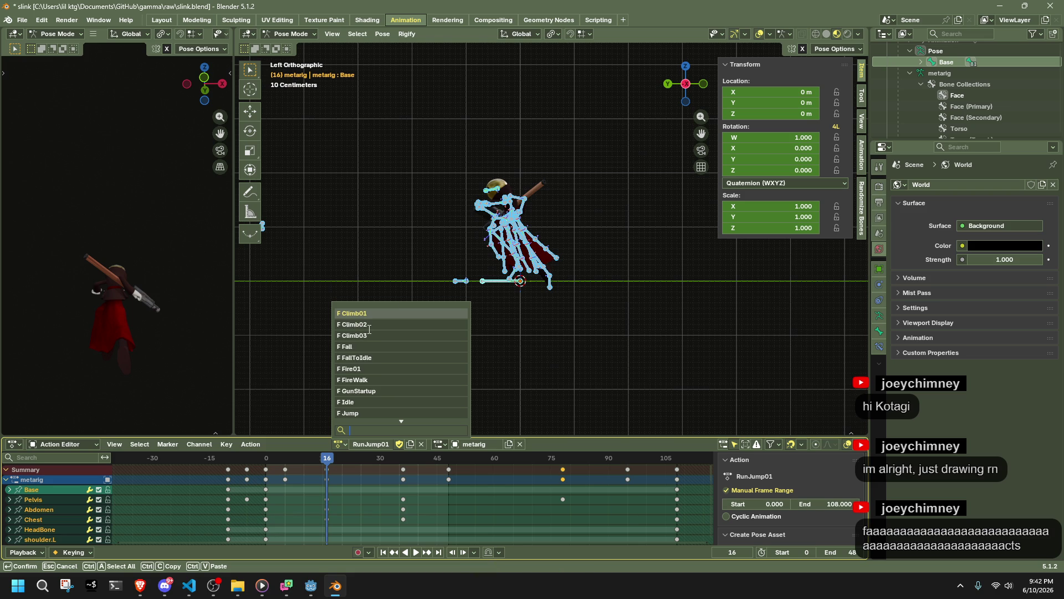
{"action": "left_click", "coordinate": [355, 314]}
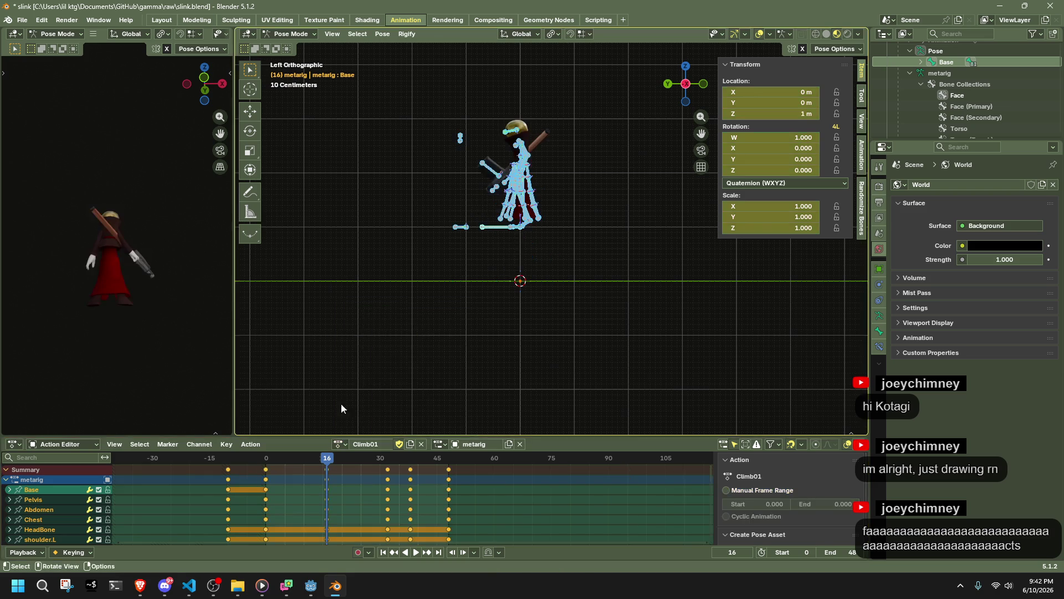
{"action": "mouse_move", "coordinate": [275, 457]}
{"action": "left_mouse_down"}
{"action": "mouse_move", "coordinate": [261, 458]}
{"action": "mouse_move", "coordinate": [324, 470]}
{"action": "left_mouse_up"}
Copy the RunJump01 pose with all bones selected and paste it into Climb01
{"action": "left_click", "coordinate": [339, 444]}
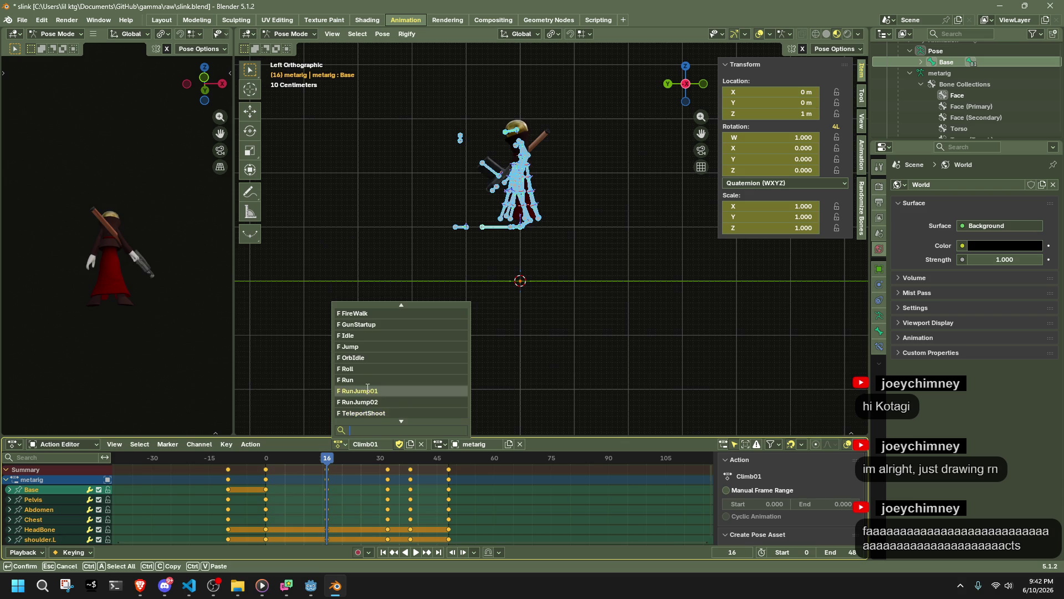
{"action": "left_click", "coordinate": [366, 394]}
{"action": "left_click_drag", "start_coordinate": [494, 293], "coordinate": [495, 292]}
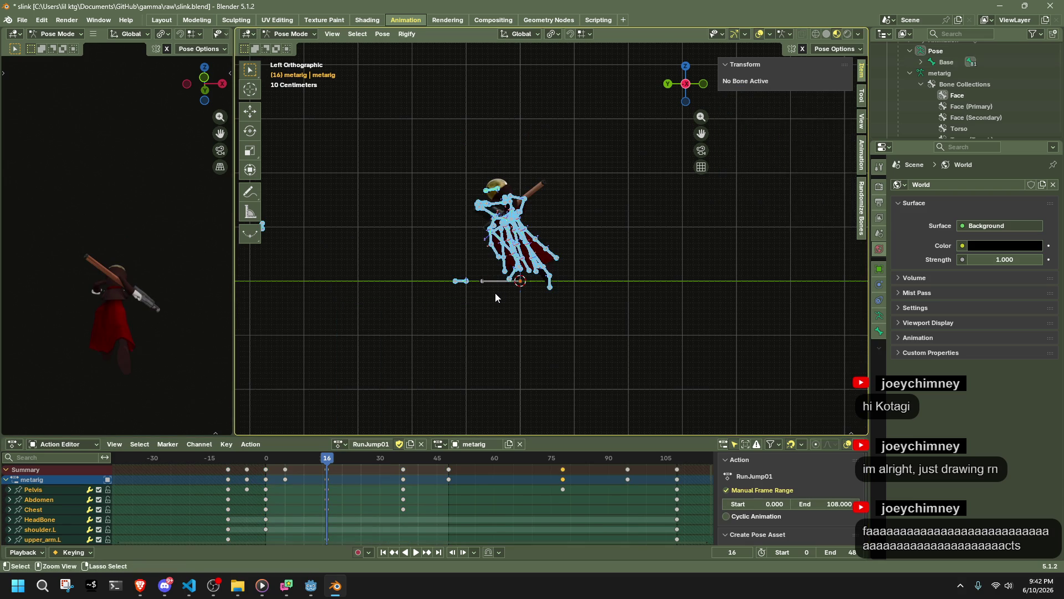
{"action": "scroll", "coordinate": [365, 285], "scroll_direction": "down", "scroll_amount": 2}
{"action": "left_click_drag", "start_coordinate": [335, 225], "coordinate": [320, 212]}
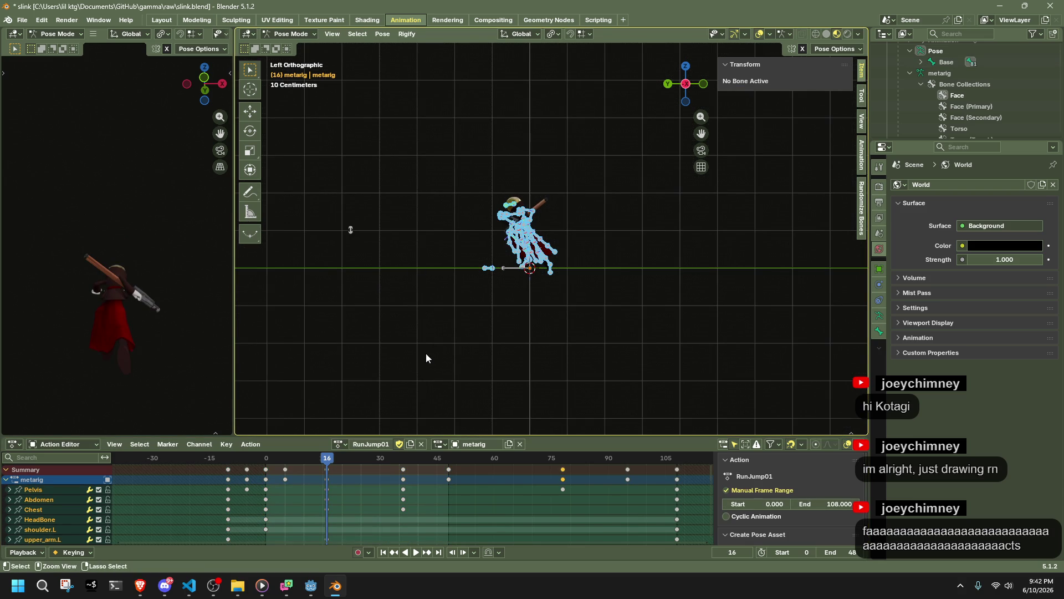
{"action": "key", "text": "ctrl+c"}
{"action": "left_click", "coordinate": [339, 445]}
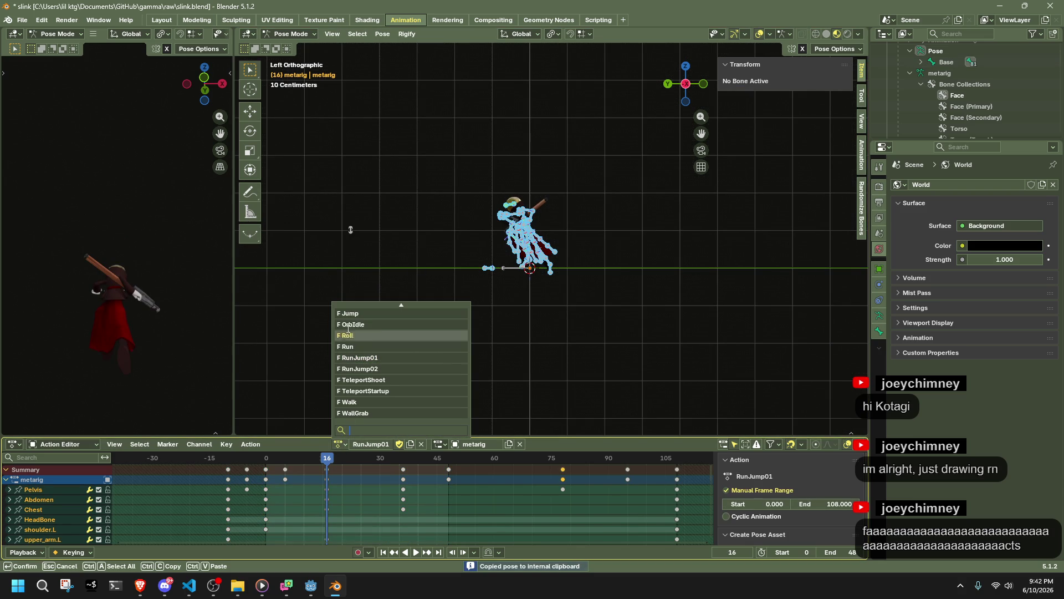
{"action": "scroll", "coordinate": [366, 333], "scroll_direction": "up", "scroll_amount": 2}
{"action": "left_click", "coordinate": [361, 314]}
{"action": "key", "text": "ctrl+v"}
{"action": "middle_click_drag", "start_coordinate": [511, 280], "coordinate": [640, 288]}
{"action": "scroll", "coordinate": [640, 288], "scroll_direction": "down", "scroll_amount": 3}
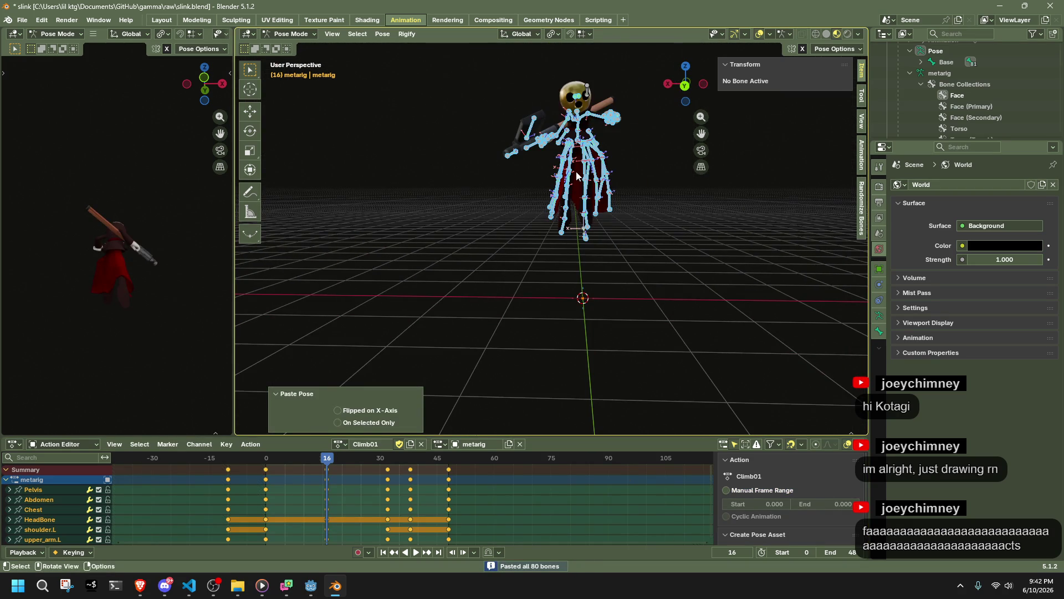
Paste the Climb01 pose flipped on the X-axis and frame the rig in Front view
{"action": "key", "text": "ctrl+shift+v"}
{"action": "middle_click_drag", "start_coordinate": [624, 225], "coordinate": [371, 242]}
{"action": "left_click", "coordinate": [690, 87]}
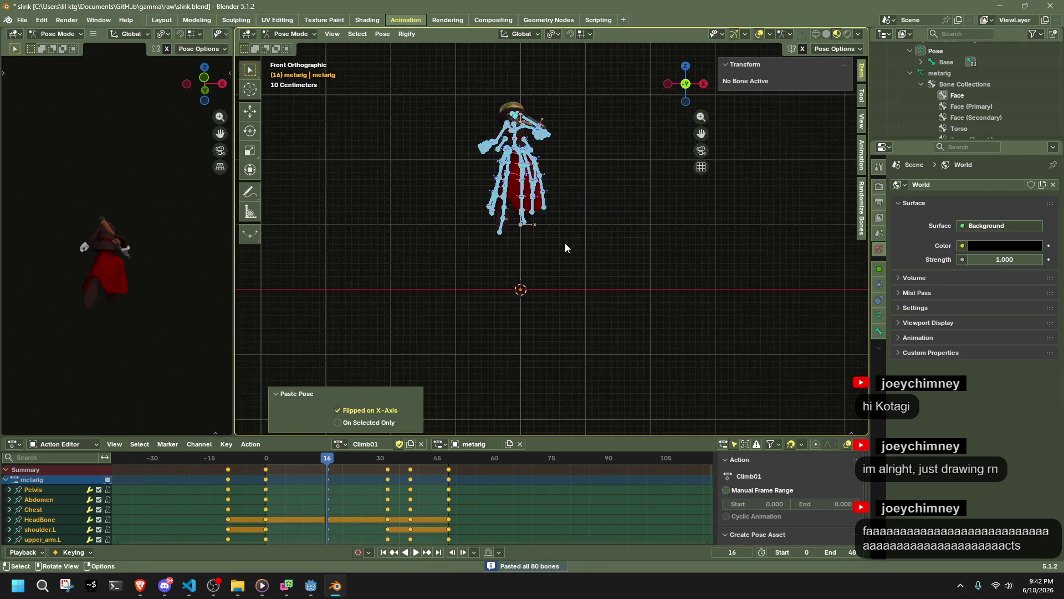
{"action": "scroll", "coordinate": [561, 244], "scroll_direction": "up", "scroll_amount": 3}
{"action": "scroll", "coordinate": [522, 224], "scroll_direction": "up", "scroll_amount": 2}
{"action": "middle_click_drag", "start_coordinate": [510, 221], "coordinate": [565, 390], "text": "shift"}
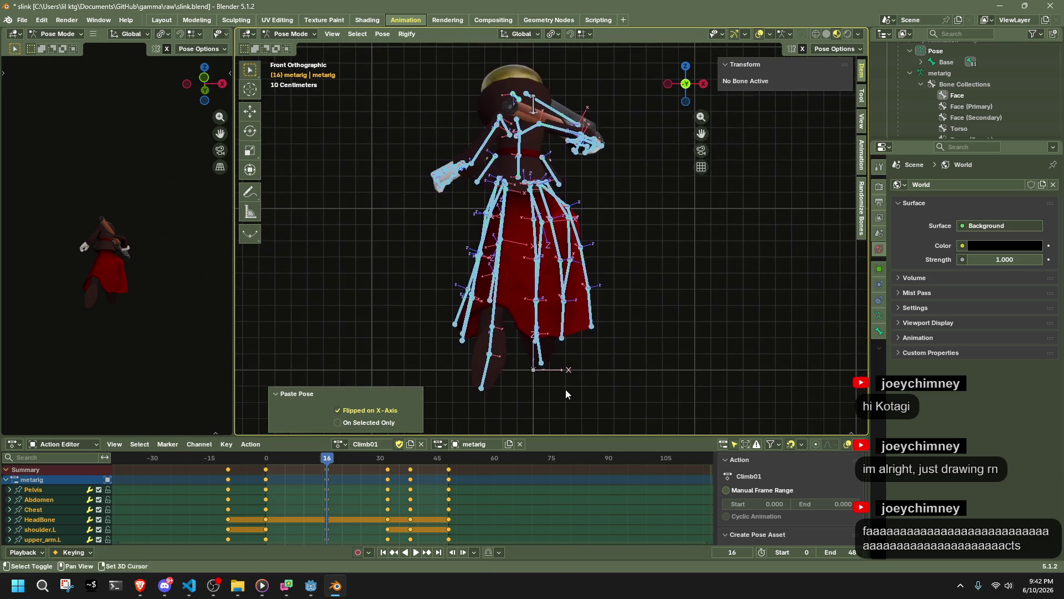
Try sliding the pelvis along X, undo it, and dismiss the snapping menu unchanged
{"action": "left_click", "coordinate": [523, 176]}
{"action": "key", "text": "g"}
{"action": "key", "text": "x"}
{"action": "left_click", "coordinate": [688, 124]}
{"action": "key", "text": "ctrl+z"}
{"action": "left_click", "coordinate": [821, 50]}
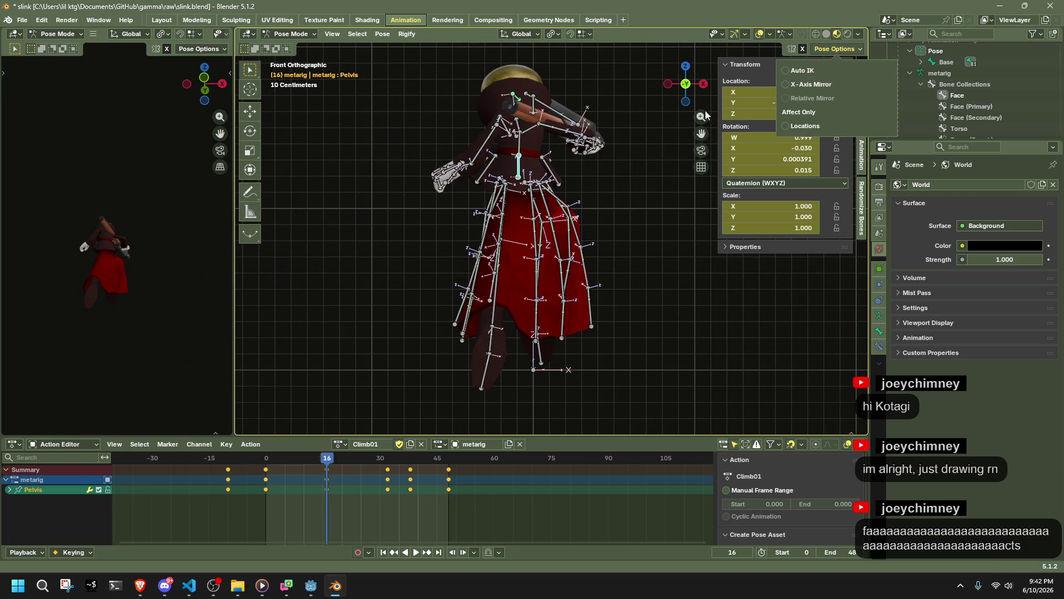
{"action": "key", "text": "Escape"}
{"action": "scroll", "coordinate": [641, 252], "scroll_direction": "down", "scroll_amount": 2}
{"action": "key", "text": "shift+s"}
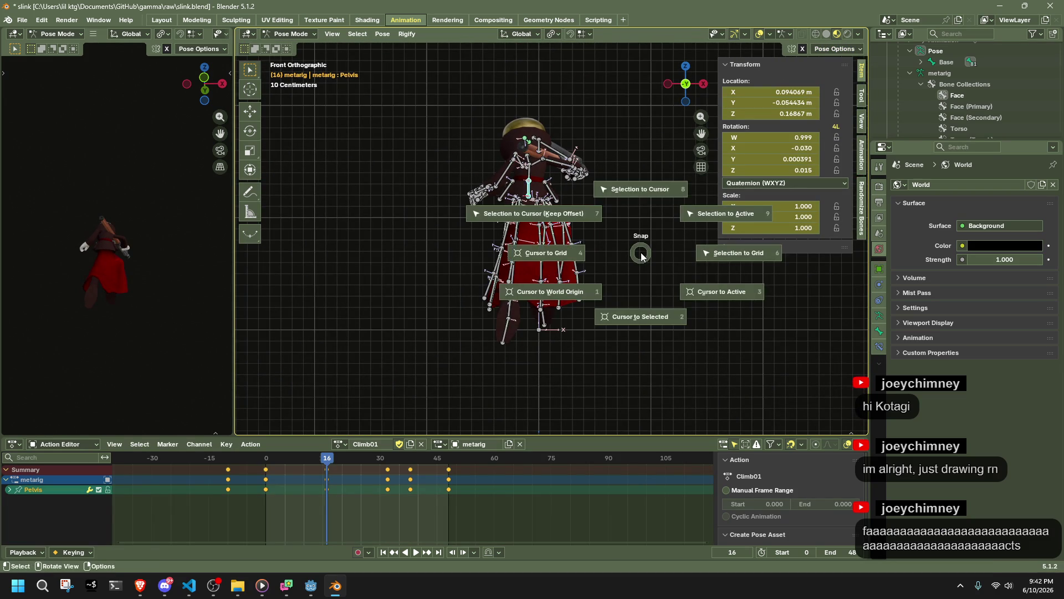
{"action": "key", "text": "Escape"}
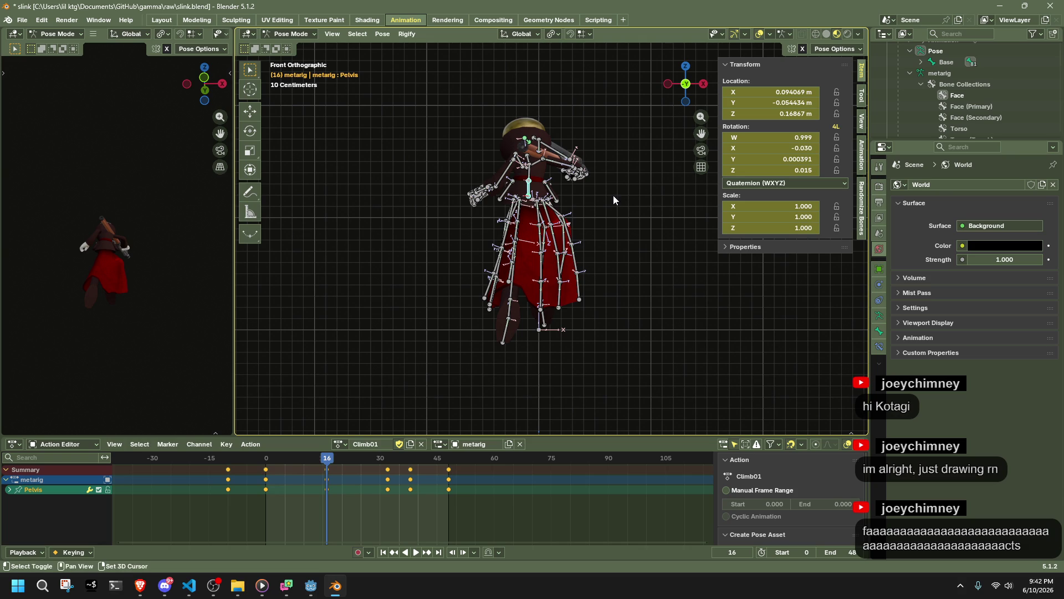
Inspect the Base, Dress0.R and pelvis bones, finishing in Left orthographic view
{"action": "scroll", "coordinate": [582, 222], "scroll_direction": "up", "scroll_amount": 3}
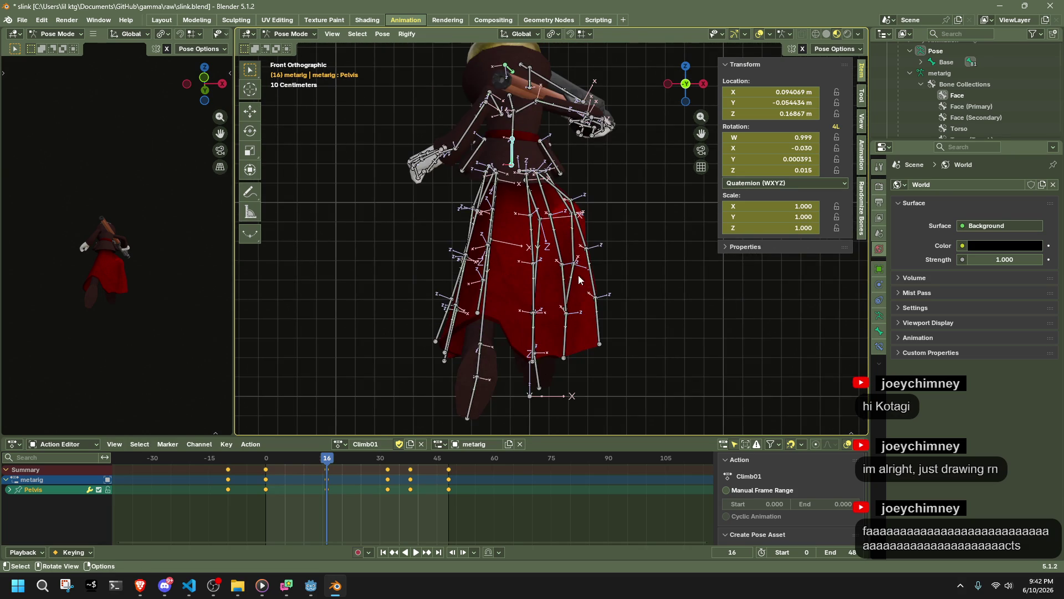
{"action": "left_click", "coordinate": [533, 405]}
{"action": "left_click", "coordinate": [530, 174]}
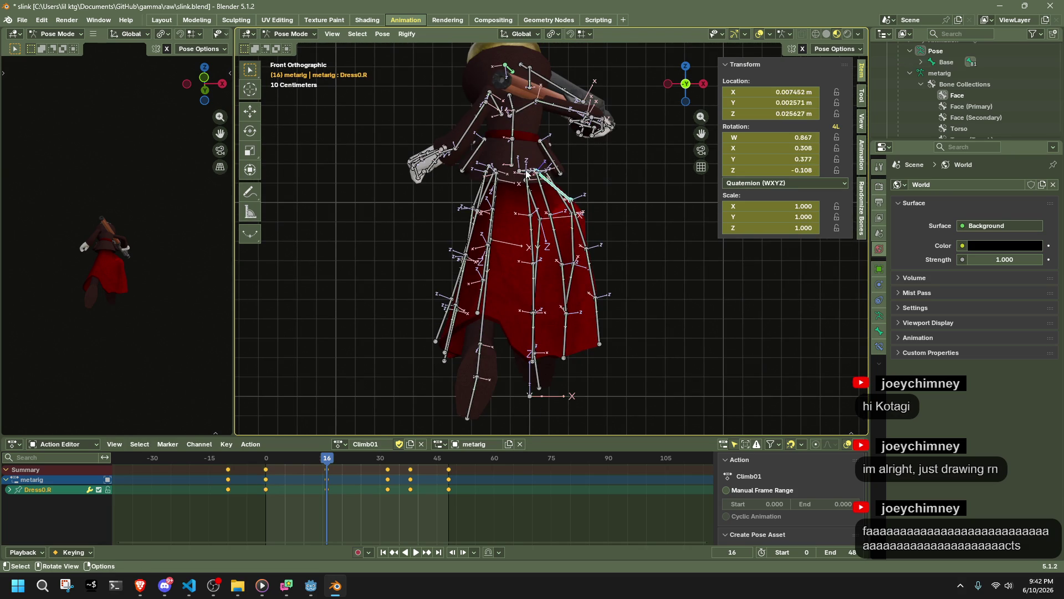
{"action": "mouse_move", "coordinate": [527, 173]}
{"action": "middle_mouse_down"}
{"action": "mouse_move", "coordinate": [664, 201]}
{"action": "mouse_move", "coordinate": [722, 195]}
{"action": "mouse_move", "coordinate": [675, 109]}
{"action": "mouse_move", "coordinate": [423, 210]}
{"action": "middle_mouse_up"}
{"action": "mouse_move", "coordinate": [590, 196]}
{"action": "middle_mouse_down"}
{"action": "mouse_move", "coordinate": [542, 186]}
{"action": "mouse_move", "coordinate": [516, 208]}
{"action": "mouse_move", "coordinate": [546, 301]}
{"action": "mouse_move", "coordinate": [594, 348]}
{"action": "mouse_move", "coordinate": [665, 254]}
{"action": "middle_mouse_up"}
{"action": "left_click", "coordinate": [517, 209]}
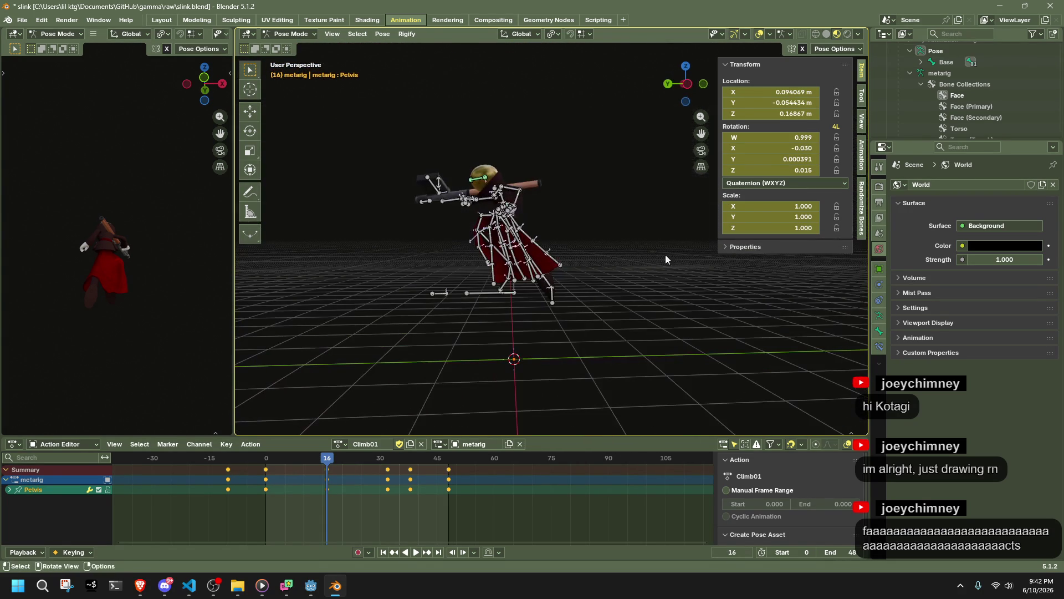
{"action": "left_click", "coordinate": [692, 87]}
{"action": "scroll", "coordinate": [496, 329], "scroll_direction": "up", "scroll_amount": 2}
{"action": "left_click", "coordinate": [452, 325]}
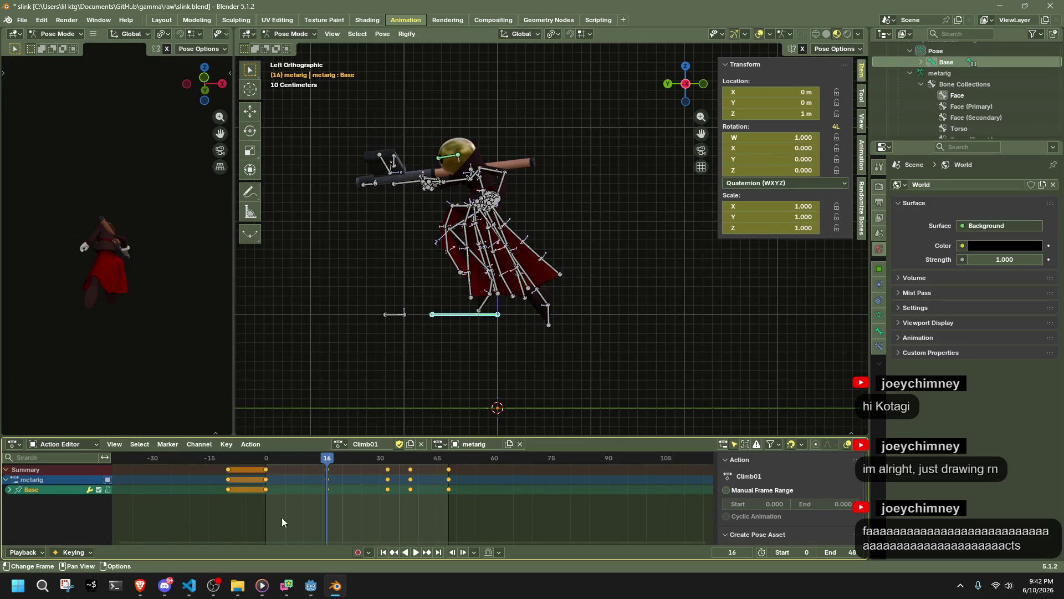
Scrub and play the Climb01 animation to preview the climb motion
{"action": "mouse_move", "coordinate": [267, 459]}
{"action": "left_mouse_down"}
{"action": "mouse_move", "coordinate": [457, 486]}
{"action": "mouse_move", "coordinate": [448, 481]}
{"action": "left_mouse_up"}
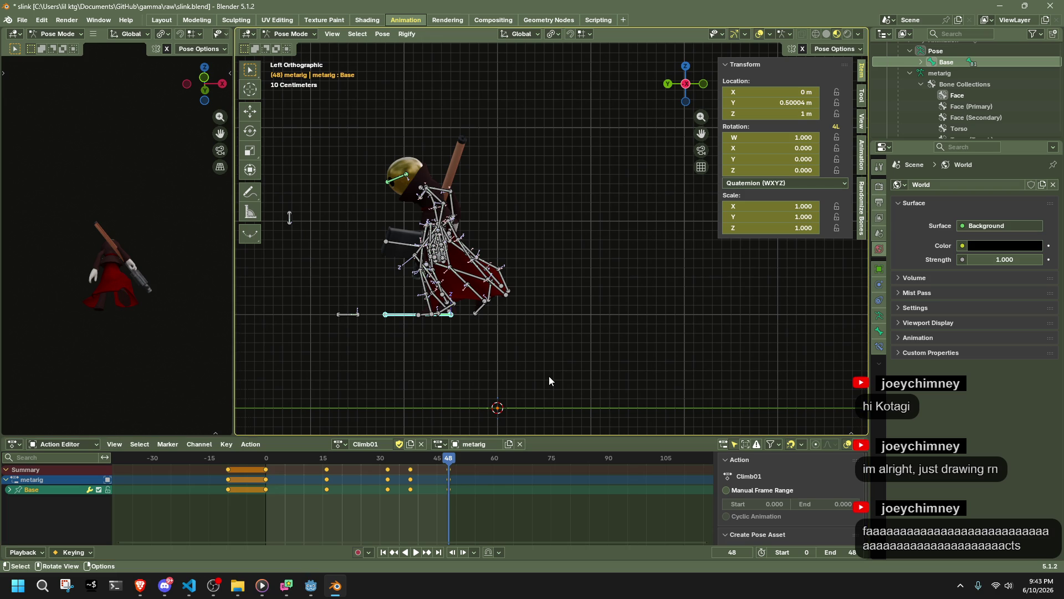
{"action": "left_click_drag", "start_coordinate": [397, 460], "coordinate": [335, 460]}
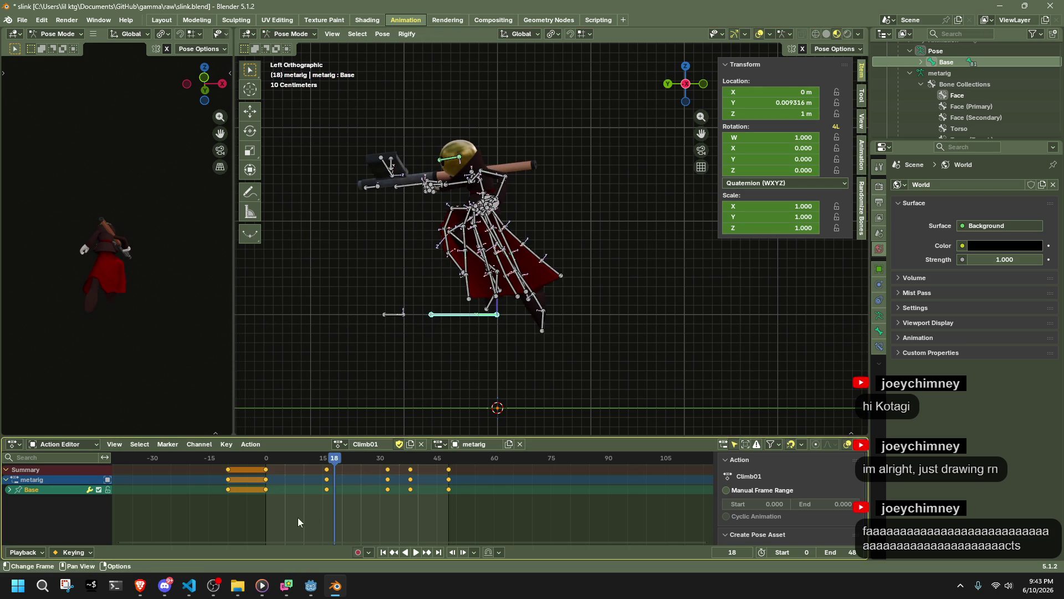
{"action": "mouse_move", "coordinate": [263, 457]}
{"action": "left_mouse_down"}
{"action": "mouse_move", "coordinate": [327, 474]}
{"action": "mouse_move", "coordinate": [245, 463]}
{"action": "mouse_move", "coordinate": [297, 474]}
{"action": "mouse_move", "coordinate": [224, 483]}
{"action": "mouse_move", "coordinate": [390, 522]}
{"action": "left_mouse_up"}
{"action": "key", "text": "space"}
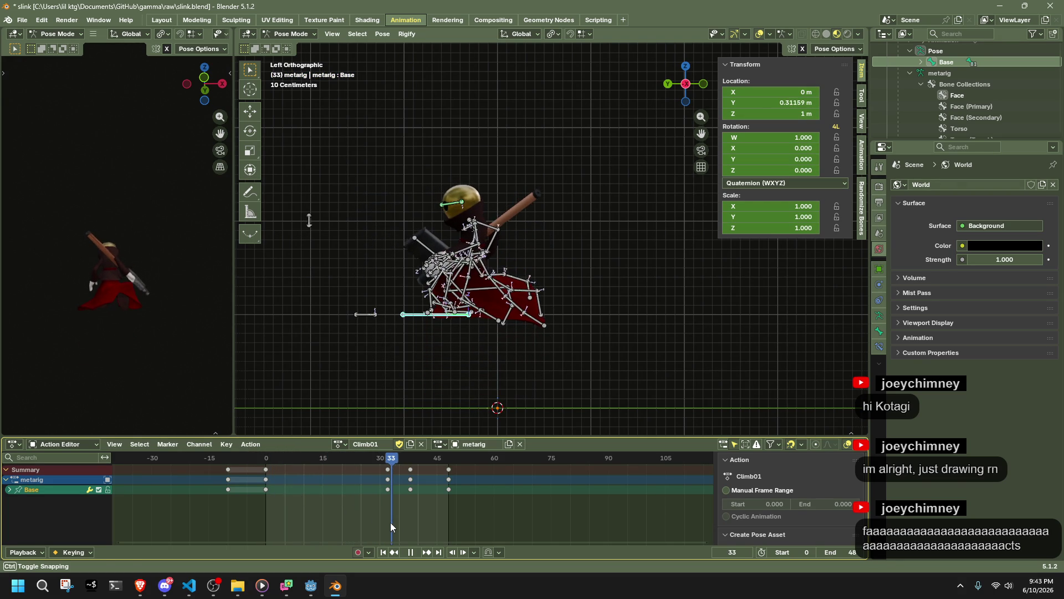
At frame 33, paste the copied pose flipped on X onto all bones
{"action": "mouse_move", "coordinate": [451, 385]}
{"action": "middle_mouse_down"}
{"action": "mouse_move", "coordinate": [551, 361]}
{"action": "mouse_move", "coordinate": [720, 364]}
{"action": "mouse_move", "coordinate": [508, 357]}
{"action": "middle_mouse_up"}
{"action": "key", "text": "a"}
{"action": "key", "text": "ctrl+shift+v"}
{"action": "scroll", "coordinate": [430, 261], "scroll_direction": "up", "scroll_amount": 5}
{"action": "mouse_move", "coordinate": [314, 316]}
{"action": "middle_mouse_down"}
{"action": "mouse_move", "coordinate": [791, 306]}
{"action": "mouse_move", "coordinate": [681, 247]}
{"action": "middle_mouse_up"}
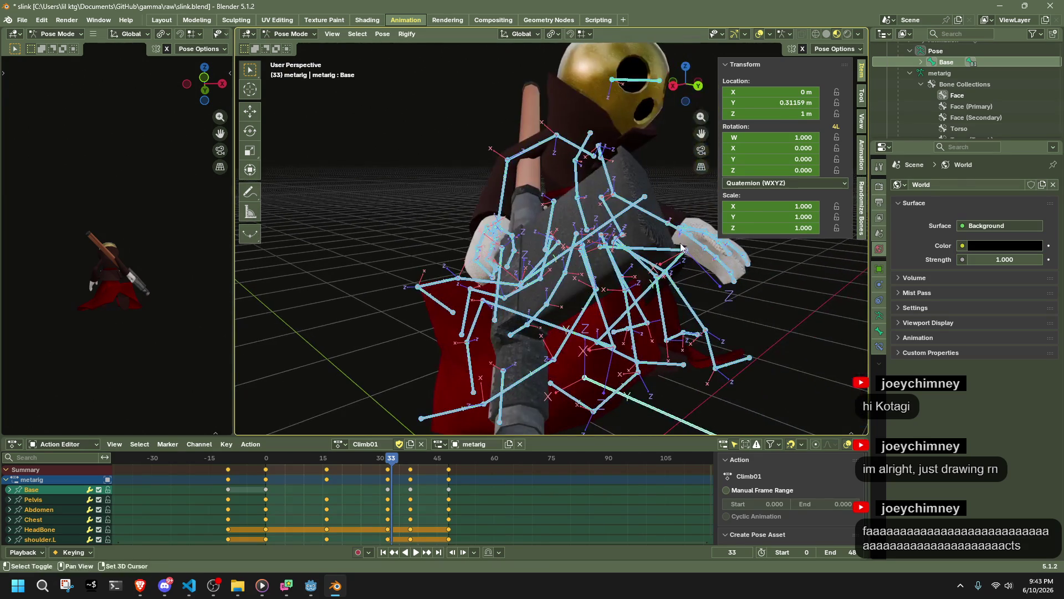
{"action": "left_click_drag", "start_coordinate": [732, 249], "coordinate": [714, 235]}
{"action": "middle_click_drag", "start_coordinate": [713, 235], "coordinate": [422, 221]}
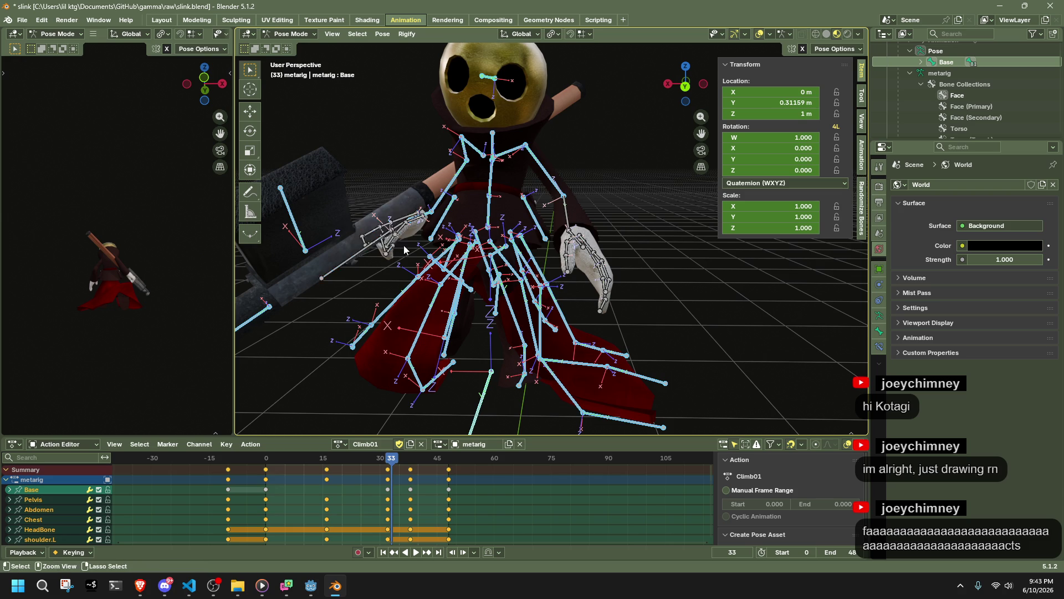
{"action": "scroll", "coordinate": [404, 249], "scroll_direction": "down", "scroll_amount": 5}
{"action": "mouse_move", "coordinate": [476, 206]}
{"action": "middle_mouse_down"}
{"action": "mouse_move", "coordinate": [693, 238]}
{"action": "mouse_move", "coordinate": [653, 332]}
{"action": "middle_mouse_up"}
{"action": "scroll", "coordinate": [683, 262], "scroll_direction": "up", "scroll_amount": 5}
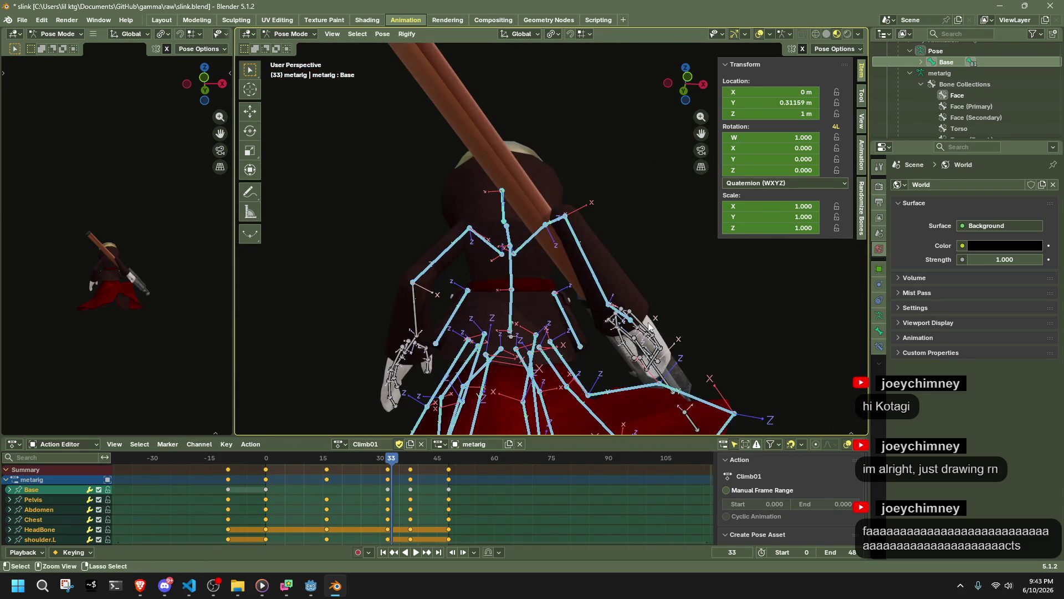
{"action": "left_click", "coordinate": [418, 309]}
{"action": "middle_click_drag", "start_coordinate": [418, 309], "coordinate": [402, 361]}
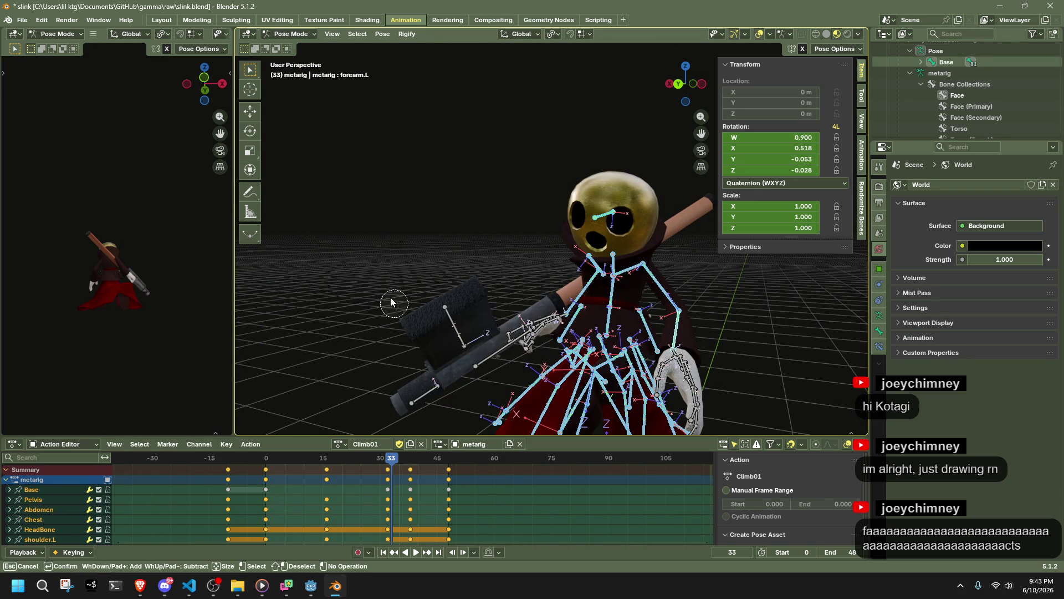
{"action": "left_click", "coordinate": [416, 211]}
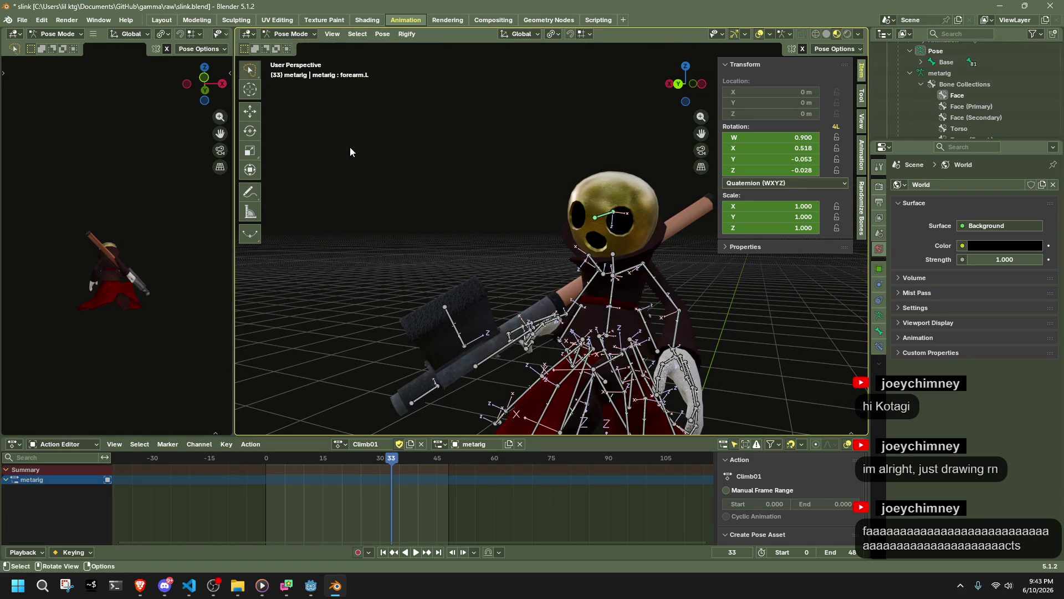
Select all bones and re-paste the copied pose flipped on X at frame 33
{"action": "key", "text": "w"}
{"action": "key", "text": "w"}
{"action": "left_click_drag", "start_coordinate": [350, 161], "coordinate": [418, 228]}
{"action": "key", "text": "a"}
{"action": "key", "text": "ctrl+shift+v"}
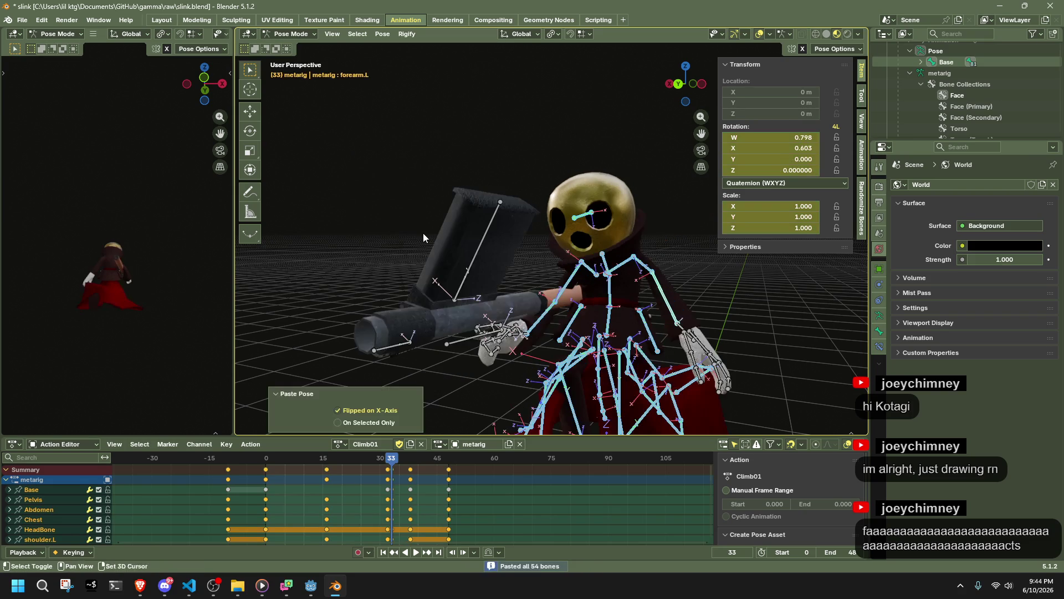
{"action": "mouse_move", "coordinate": [423, 233]}
{"action": "middle_mouse_down"}
{"action": "mouse_move", "coordinate": [399, 318]}
{"action": "mouse_move", "coordinate": [645, 259]}
{"action": "middle_mouse_up"}
{"action": "key", "text": "ctrl+z"}
{"action": "key", "text": "ctrl+shift+v"}
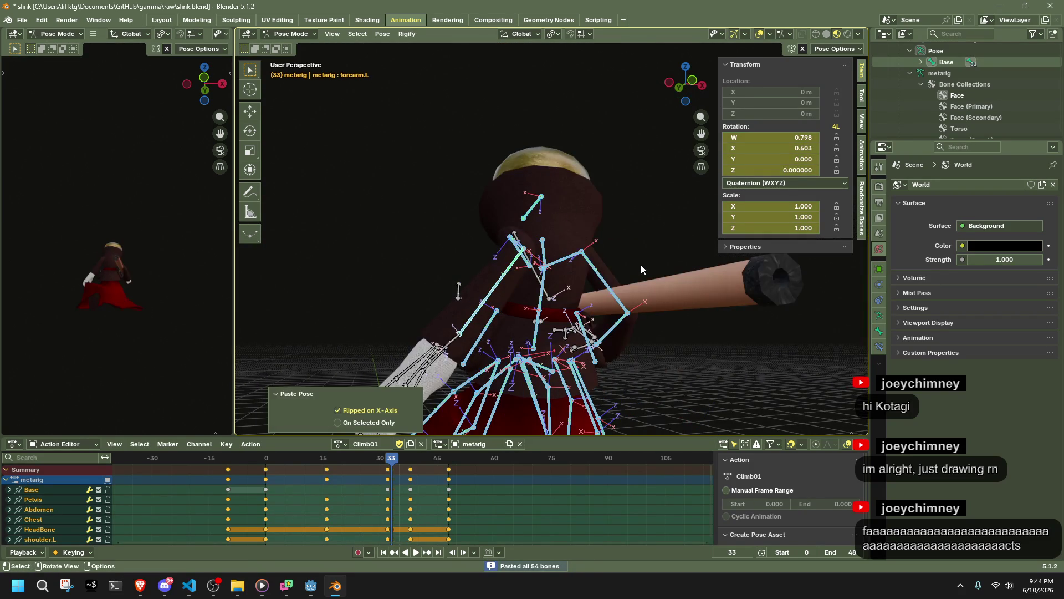
{"action": "key", "text": "ctrl+z"}
{"action": "key", "text": "ctrl+v"}
{"action": "mouse_move", "coordinate": [398, 275]}
{"action": "middle_mouse_down"}
{"action": "mouse_move", "coordinate": [753, 318]}
{"action": "mouse_move", "coordinate": [448, 298]}
{"action": "middle_mouse_up"}
{"action": "key", "text": "ctrl+shift+v"}
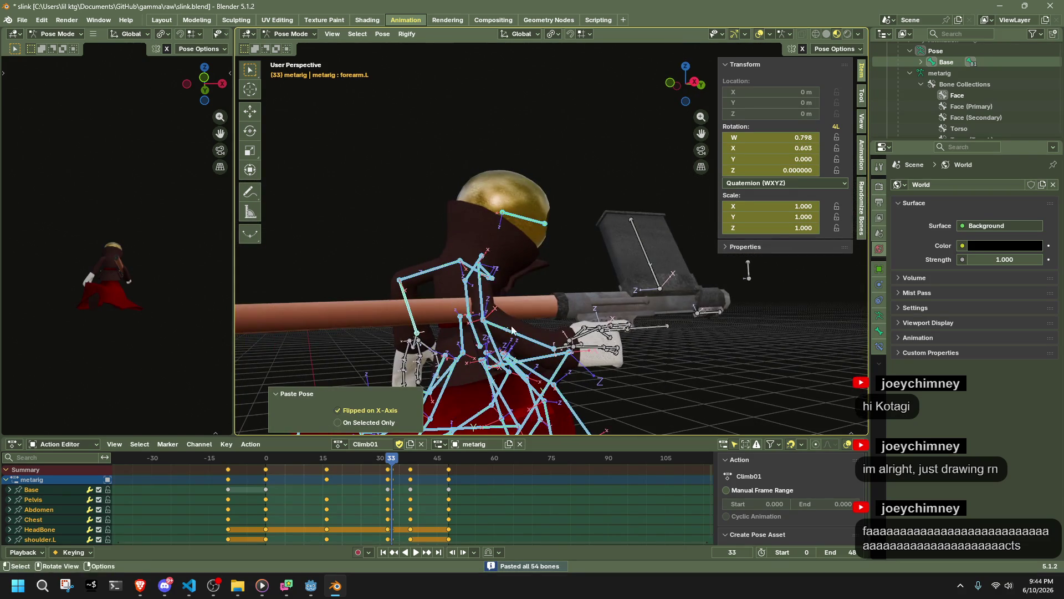
Rotate the right forearm and right upper arm slightly around the Z axis
{"action": "left_click", "coordinate": [512, 331]}
{"action": "mouse_move", "coordinate": [513, 331]}
{"action": "middle_mouse_down"}
{"action": "mouse_move", "coordinate": [602, 337]}
{"action": "mouse_move", "coordinate": [576, 341]}
{"action": "middle_mouse_up"}
{"action": "key", "text": "r"}
{"action": "key", "text": "z"}
{"action": "left_click", "coordinate": [574, 343]}
{"action": "left_click", "coordinate": [578, 332]}
{"action": "key", "text": "r"}
{"action": "key", "text": "z"}
{"action": "left_click", "coordinate": [678, 306]}
{"action": "mouse_move", "coordinate": [639, 335]}
{"action": "middle_mouse_down"}
{"action": "mouse_move", "coordinate": [586, 346]}
{"action": "mouse_move", "coordinate": [615, 354]}
{"action": "middle_mouse_up"}
{"action": "left_click", "coordinate": [581, 341]}
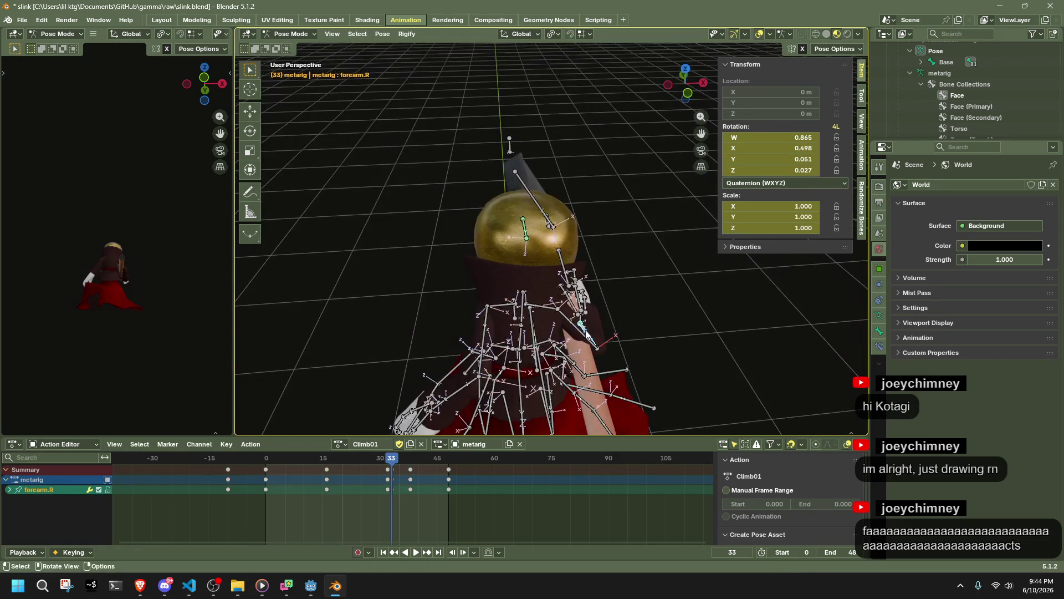
Rotate the right hand slightly around the Z axis
{"action": "left_click", "coordinate": [581, 324]}
{"action": "key", "text": "r"}
{"action": "key", "text": "Escape"}
{"action": "key", "text": "r"}
{"action": "key", "text": "z"}
{"action": "left_click", "coordinate": [609, 327]}
{"action": "mouse_move", "coordinate": [610, 328]}
{"action": "middle_mouse_down"}
{"action": "mouse_move", "coordinate": [350, 304]}
{"action": "mouse_move", "coordinate": [373, 293]}
{"action": "mouse_move", "coordinate": [614, 285]}
{"action": "mouse_move", "coordinate": [601, 274]}
{"action": "mouse_move", "coordinate": [442, 285]}
{"action": "mouse_move", "coordinate": [390, 331]}
{"action": "mouse_move", "coordinate": [443, 341]}
{"action": "mouse_move", "coordinate": [681, 294]}
{"action": "middle_mouse_up"}
Move the right forearm's keyframe from frame 33 to 32 and play back to check timing
{"action": "left_click", "coordinate": [442, 284]}
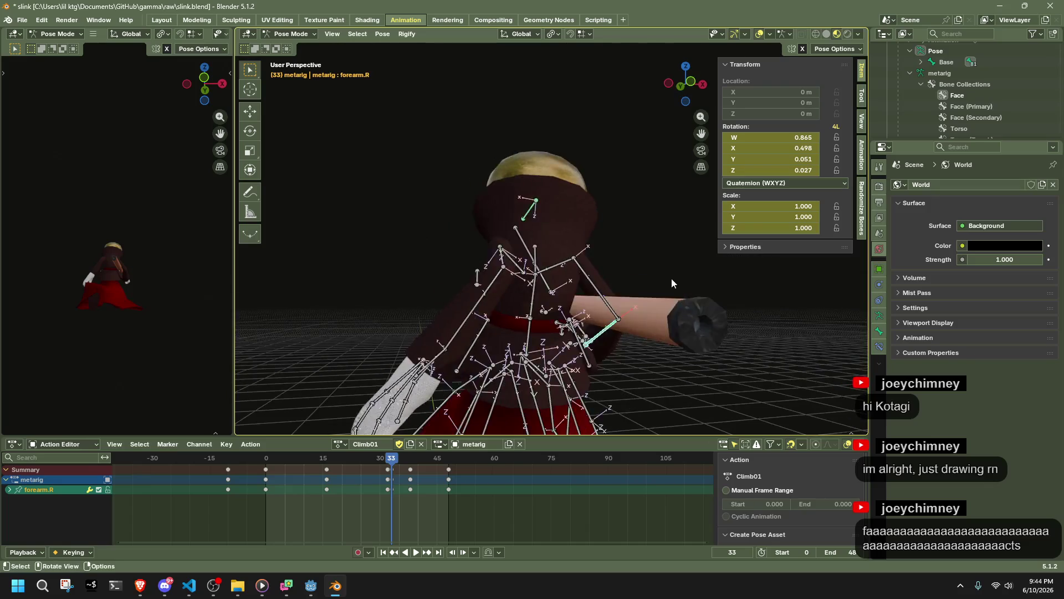
{"action": "scroll", "coordinate": [642, 281], "scroll_direction": "down", "scroll_amount": 5}
{"action": "mouse_move", "coordinate": [268, 454]}
{"action": "left_mouse_down"}
{"action": "mouse_move", "coordinate": [394, 473]}
{"action": "mouse_move", "coordinate": [368, 474]}
{"action": "mouse_move", "coordinate": [386, 476]}
{"action": "mouse_move", "coordinate": [388, 495]}
{"action": "mouse_move", "coordinate": [391, 467]}
{"action": "left_mouse_up"}
{"action": "key", "text": "Escape"}
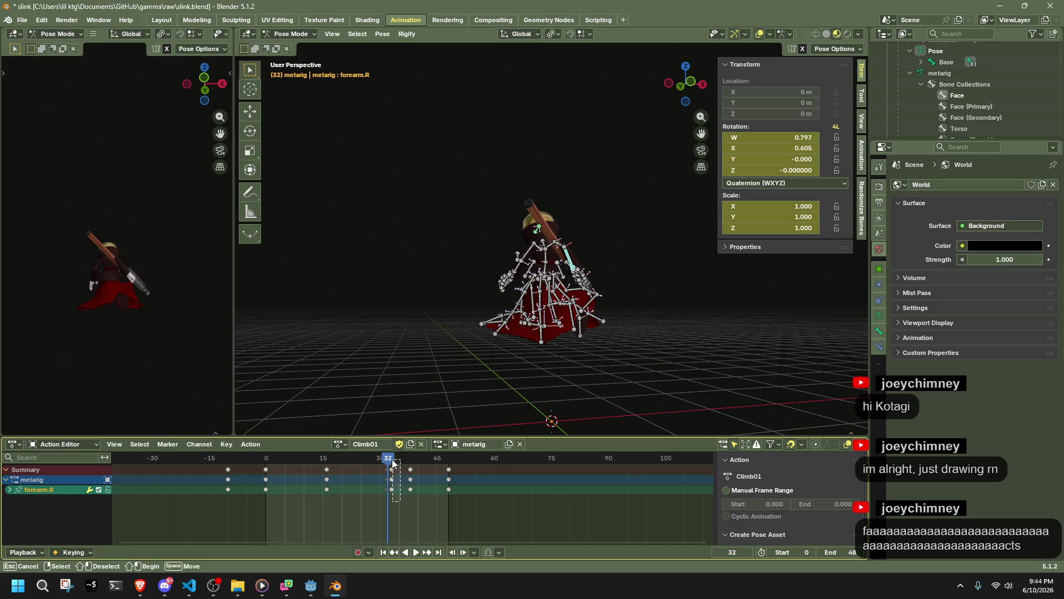
{"action": "key", "text": "g"}
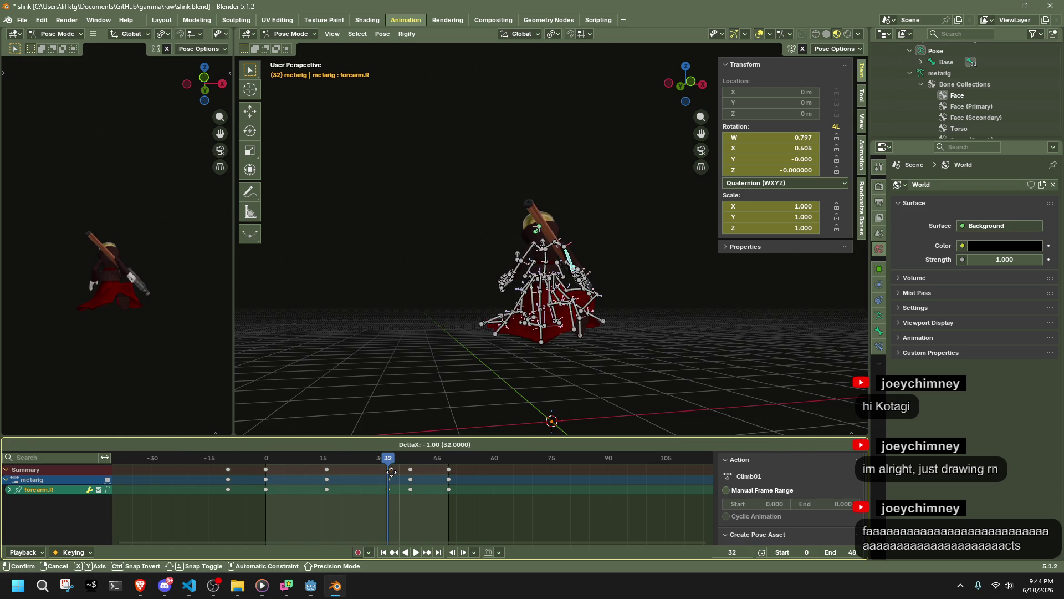
{"action": "left_click", "coordinate": [391, 472]}
{"action": "key", "text": "space"}
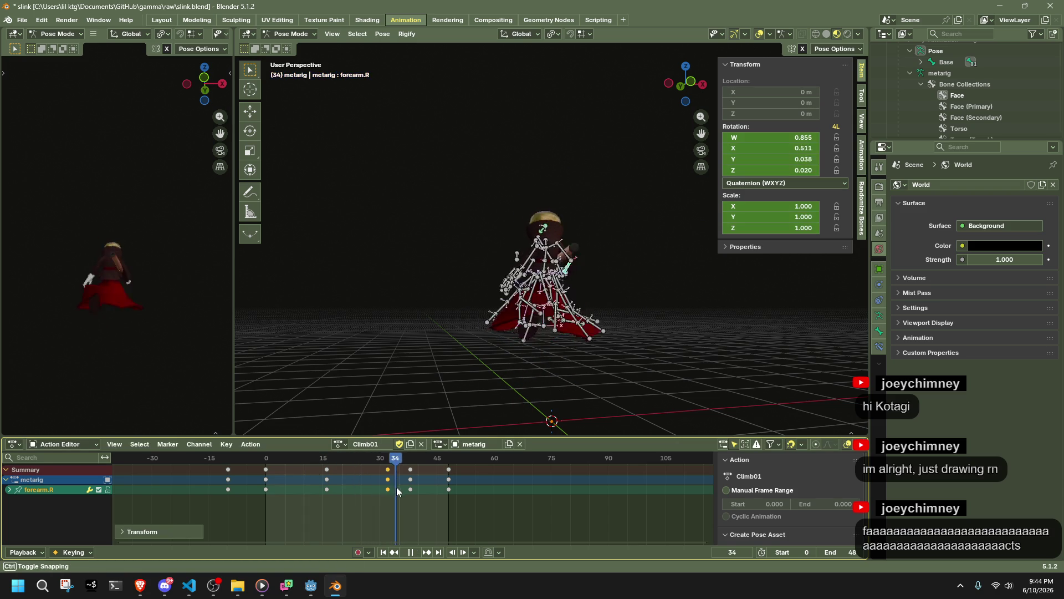
{"action": "key", "text": "space"}
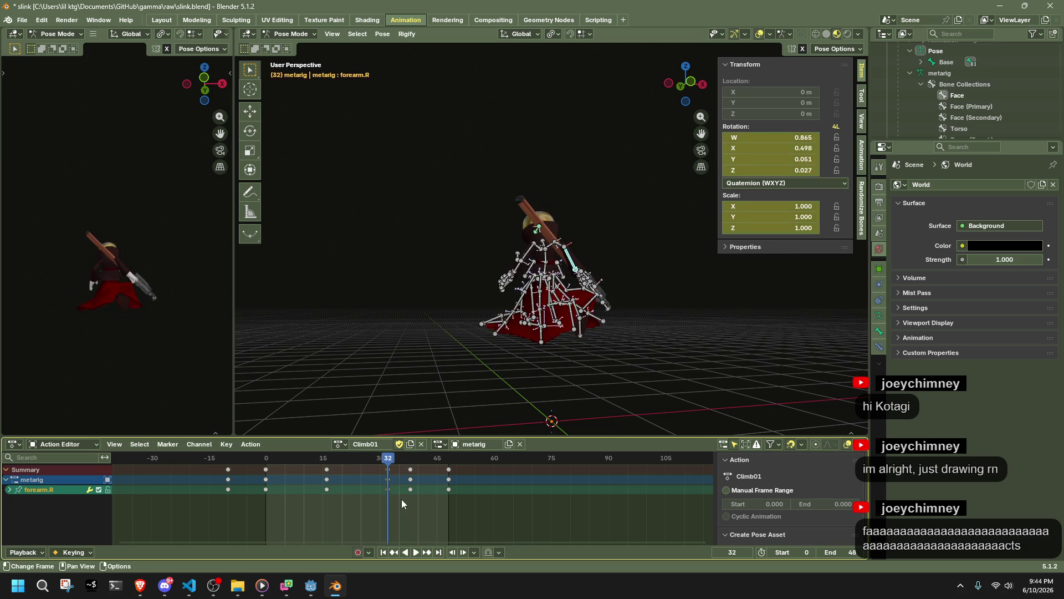
Select all bones except Base and return to the start of the climb
{"action": "middle_click_drag", "start_coordinate": [511, 360], "coordinate": [600, 395]}
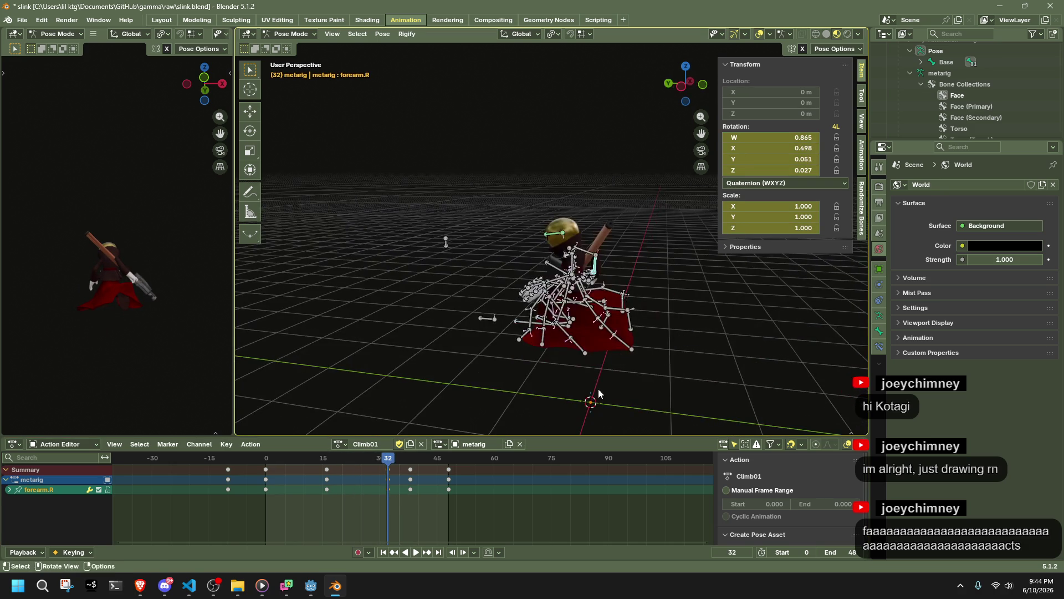
{"action": "key", "text": "a"}
{"action": "left_click_drag", "start_coordinate": [518, 328], "coordinate": [502, 311], "text": "shift"}
{"action": "mouse_move", "coordinate": [268, 465]}
{"action": "left_mouse_down"}
{"action": "mouse_move", "coordinate": [221, 464]}
{"action": "mouse_move", "coordinate": [270, 472]}
{"action": "left_mouse_up"}
{"action": "left_click", "coordinate": [340, 444]}
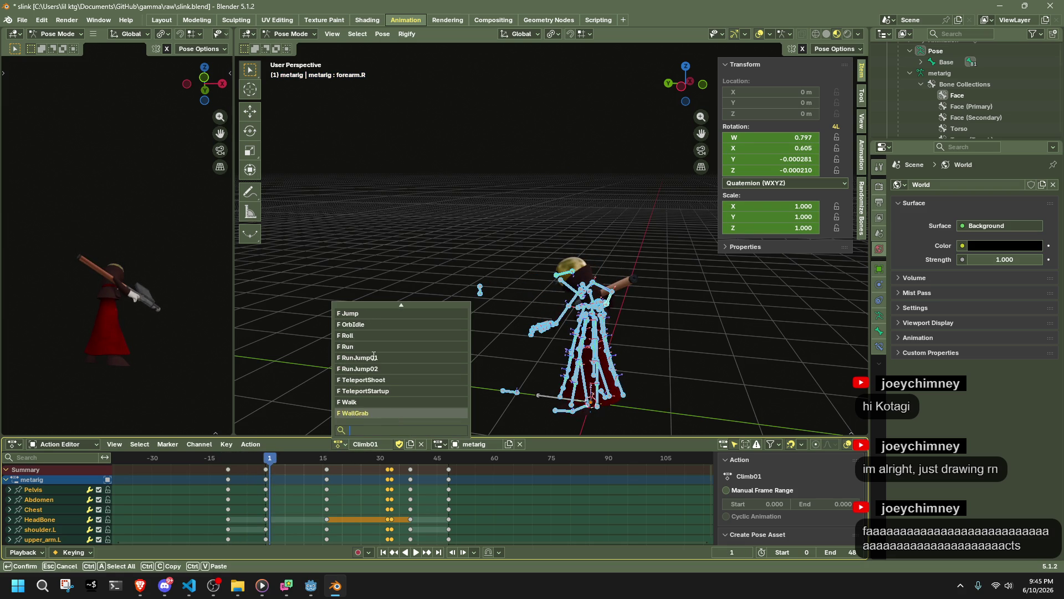
Copy RunJump01's frame-0 pose, leaving the right hand and gun bones out of the selection
{"action": "left_click", "coordinate": [367, 357]}
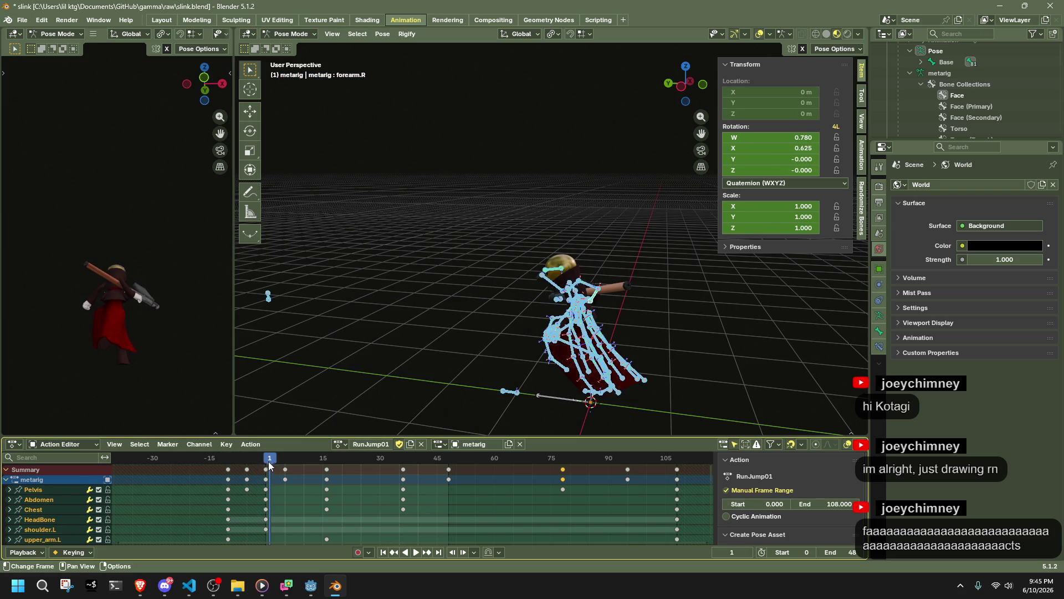
{"action": "mouse_move", "coordinate": [265, 465]}
{"action": "left_mouse_down"}
{"action": "mouse_move", "coordinate": [347, 472]}
{"action": "mouse_move", "coordinate": [268, 488]}
{"action": "mouse_move", "coordinate": [267, 459]}
{"action": "left_mouse_up"}
{"action": "mouse_move", "coordinate": [387, 411]}
{"action": "middle_mouse_down"}
{"action": "mouse_move", "coordinate": [581, 382]}
{"action": "mouse_move", "coordinate": [451, 370]}
{"action": "mouse_move", "coordinate": [517, 395]}
{"action": "middle_mouse_up"}
{"action": "key", "text": "ctrl+c"}
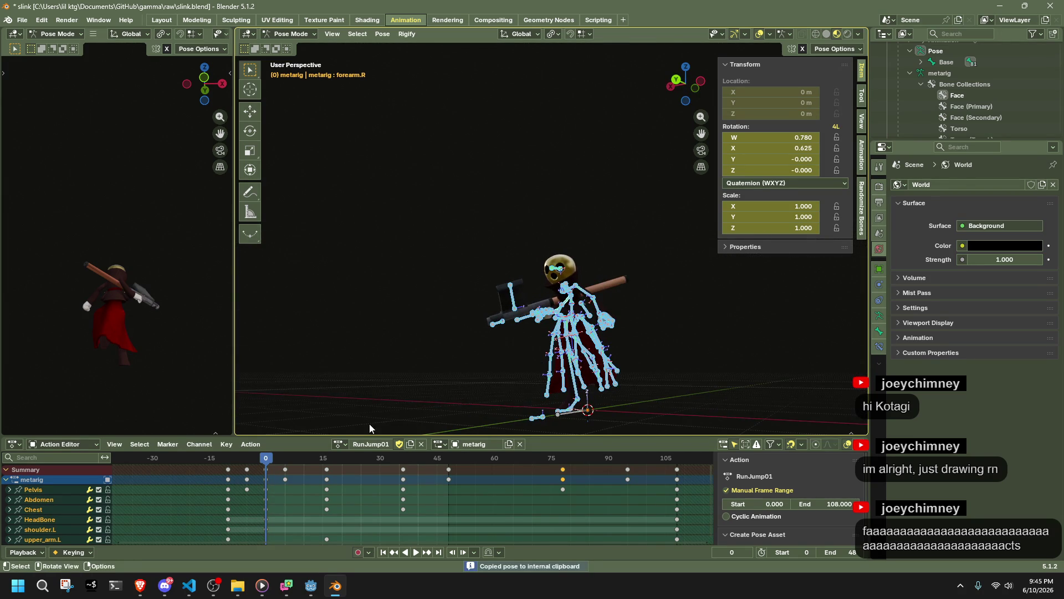
{"action": "scroll", "coordinate": [552, 322], "scroll_direction": "up", "scroll_amount": 3}
{"action": "scroll", "coordinate": [552, 323], "scroll_direction": "up", "scroll_amount": 6}
{"action": "mouse_move", "coordinate": [554, 327]}
{"action": "middle_mouse_down"}
{"action": "mouse_move", "coordinate": [620, 353]}
{"action": "mouse_move", "coordinate": [807, 352]}
{"action": "middle_mouse_up"}
{"action": "left_click", "coordinate": [629, 294], "text": "ctrl"}
{"action": "middle_click_drag", "start_coordinate": [628, 294], "coordinate": [481, 350]}
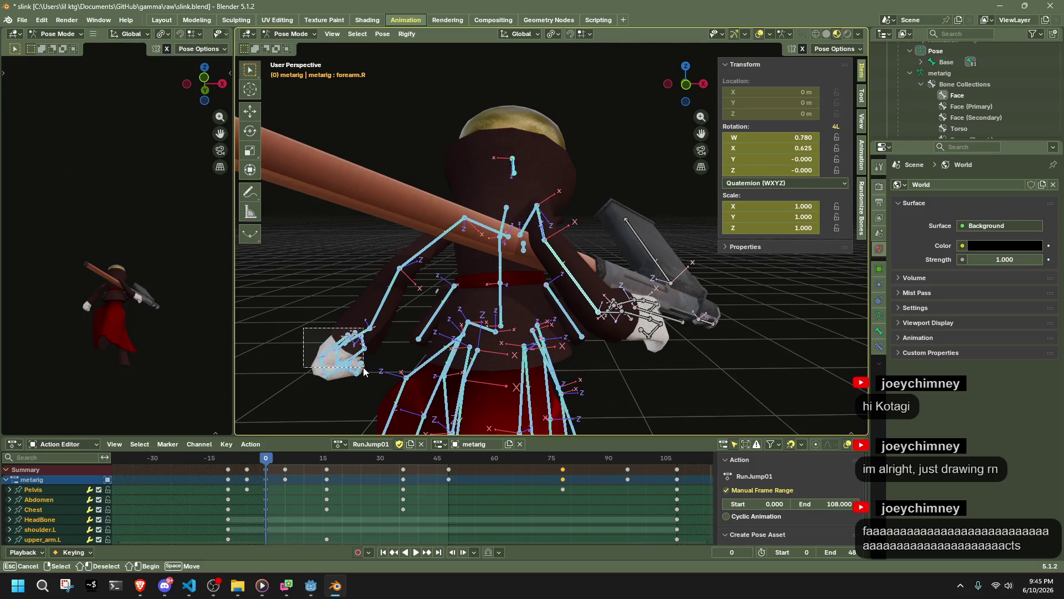
Back in Climb01, paste the pose flipped on X at frame 0
{"action": "left_click", "coordinate": [340, 444]}
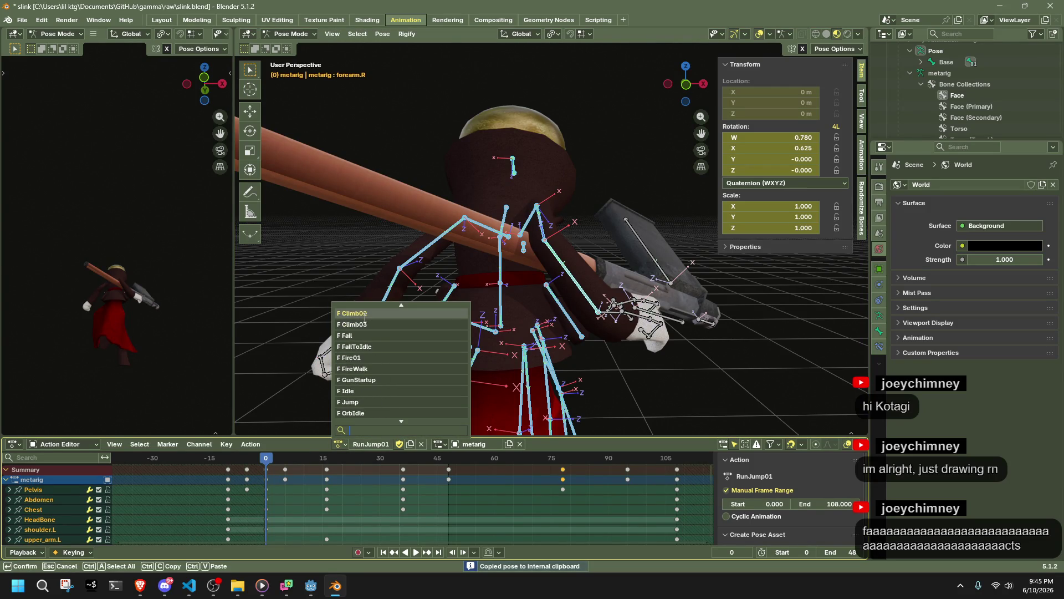
{"action": "left_click", "coordinate": [361, 313]}
{"action": "mouse_move", "coordinate": [358, 313]}
{"action": "middle_mouse_down"}
{"action": "mouse_move", "coordinate": [497, 346]}
{"action": "mouse_move", "coordinate": [279, 468]}
{"action": "middle_mouse_up"}
{"action": "key", "text": "ctrl+shift+v"}
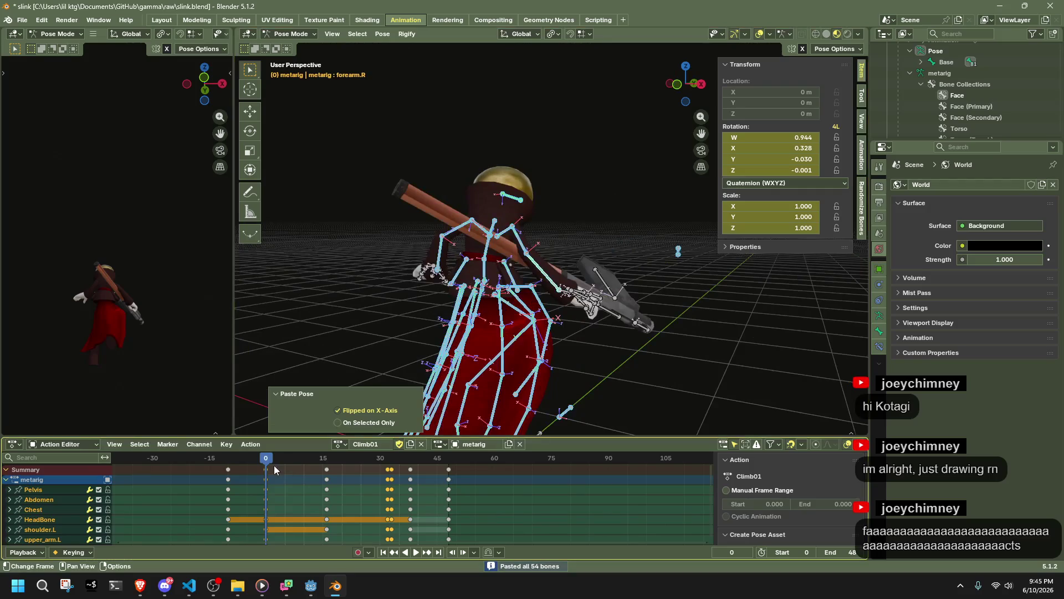
{"action": "left_click_drag", "start_coordinate": [268, 464], "coordinate": [387, 488]}
Move the frame-32 keys to frame 35 and play the climb to check
{"action": "left_click", "coordinate": [387, 488]}
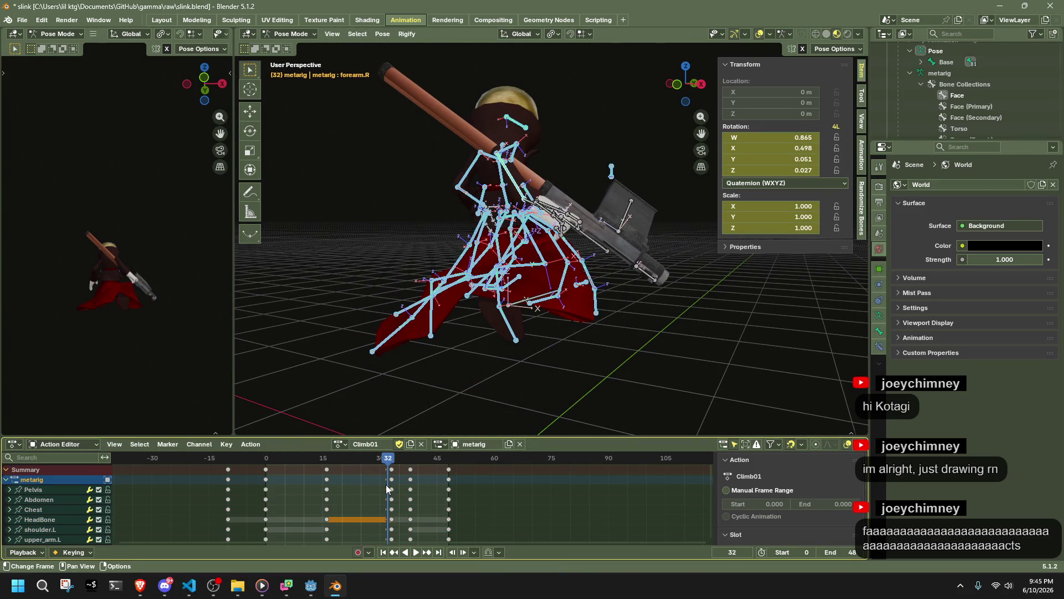
{"action": "left_click", "coordinate": [392, 490]}
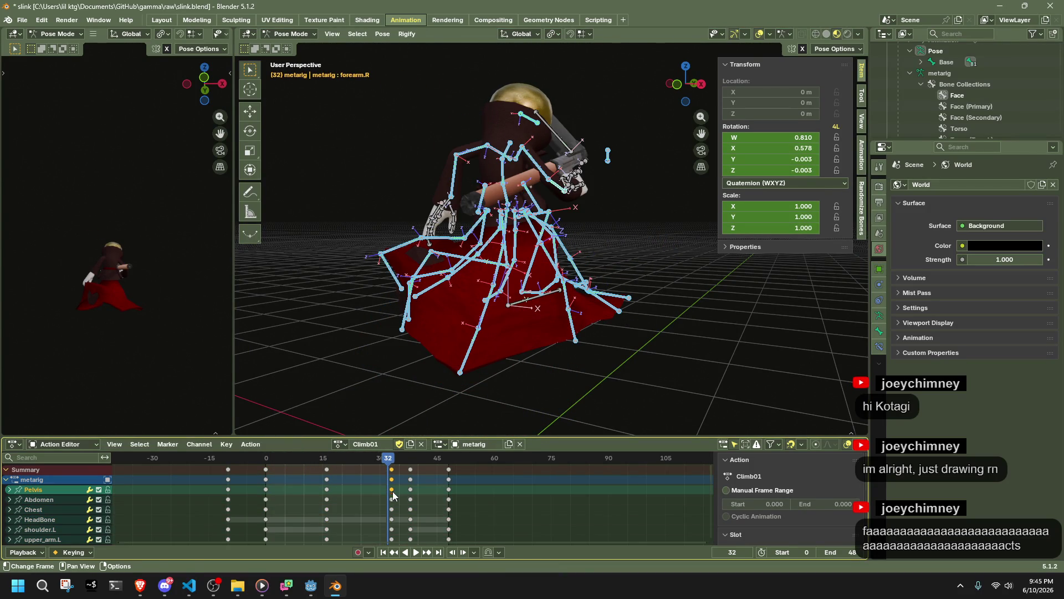
{"action": "left_click", "coordinate": [405, 464]}
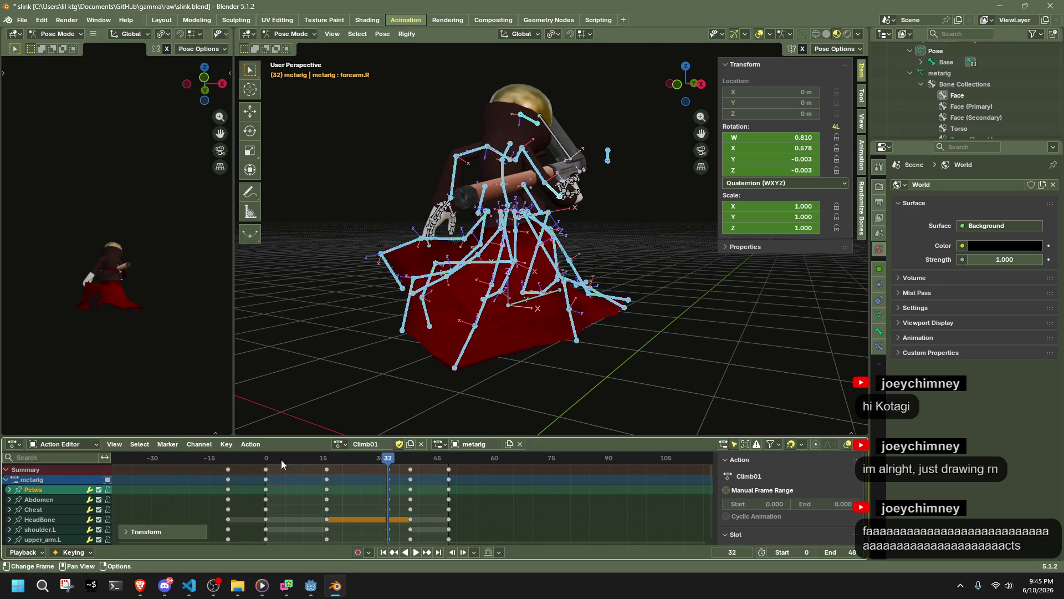
{"action": "key", "text": "space"}
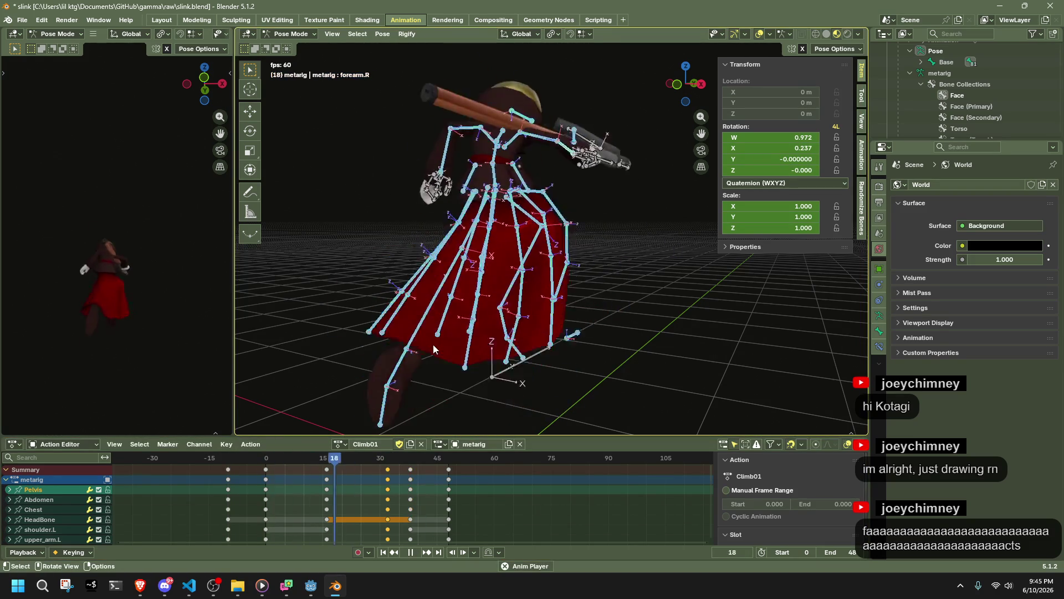
{"action": "key", "text": "Escape"}
Replay the climb, return to frame 25 and view the rig from front and side
{"action": "mouse_move", "coordinate": [429, 344]}
{"action": "middle_mouse_down"}
{"action": "mouse_move", "coordinate": [500, 352]}
{"action": "mouse_move", "coordinate": [573, 334]}
{"action": "mouse_move", "coordinate": [588, 344]}
{"action": "middle_mouse_up"}
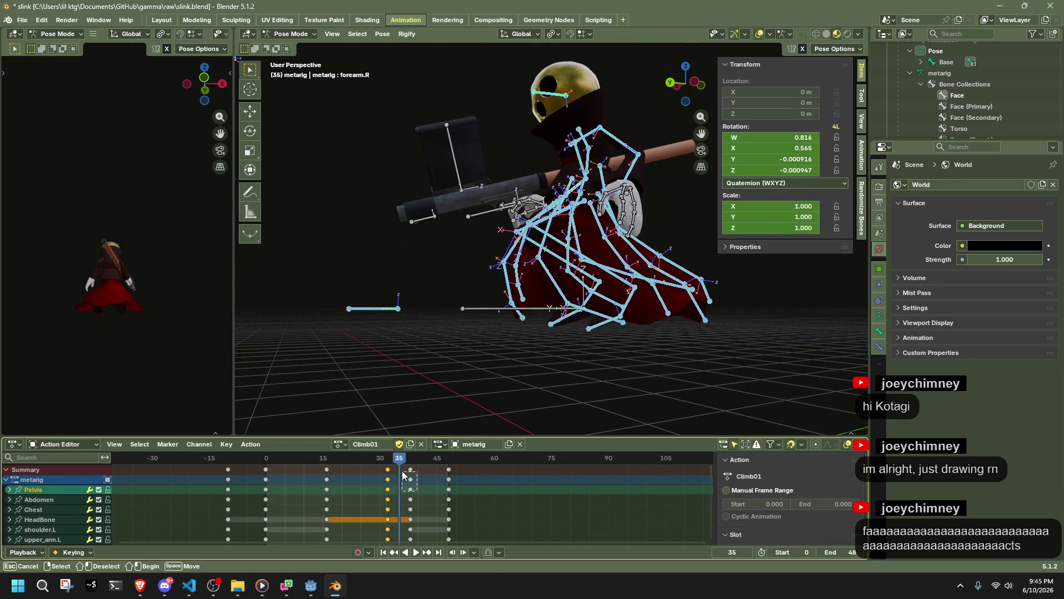
{"action": "key", "text": "space"}
{"action": "mouse_move", "coordinate": [339, 462]}
{"action": "left_mouse_down"}
{"action": "mouse_move", "coordinate": [322, 466]}
{"action": "mouse_move", "coordinate": [391, 481]}
{"action": "left_mouse_up"}
{"action": "mouse_move", "coordinate": [487, 421]}
{"action": "middle_mouse_down"}
{"action": "mouse_move", "coordinate": [553, 388]}
{"action": "mouse_move", "coordinate": [434, 403]}
{"action": "mouse_move", "coordinate": [379, 397]}
{"action": "mouse_move", "coordinate": [377, 450]}
{"action": "middle_mouse_up"}
{"action": "scroll", "coordinate": [438, 340], "scroll_direction": "up", "scroll_amount": 7, "text": "alt"}
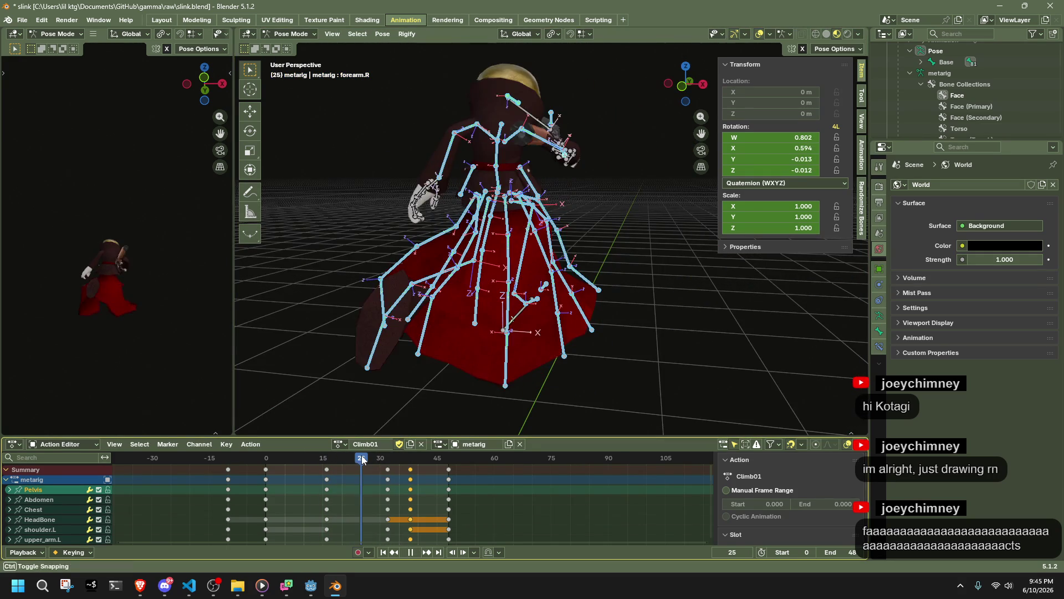
{"action": "mouse_move", "coordinate": [437, 340]}
{"action": "middle_mouse_down"}
{"action": "mouse_move", "coordinate": [551, 350]}
{"action": "mouse_move", "coordinate": [696, 312]}
{"action": "middle_mouse_up"}
With Auto IK on, drag left skirt bones Dress2.002.L and Dress1.002.L into place, undoing the last move
{"action": "left_click", "coordinate": [724, 303]}
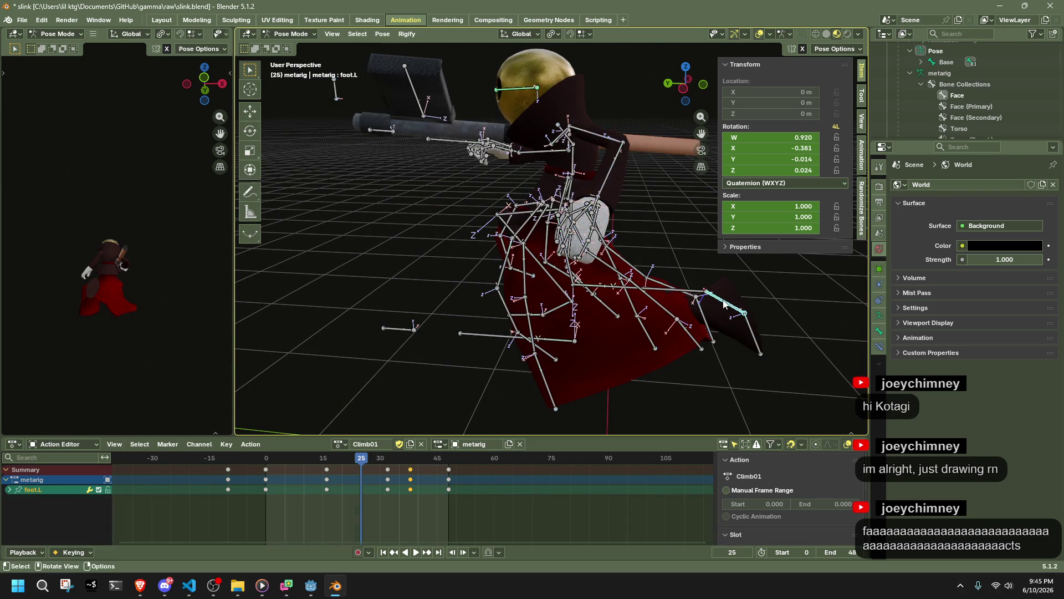
{"action": "left_click", "coordinate": [683, 88]}
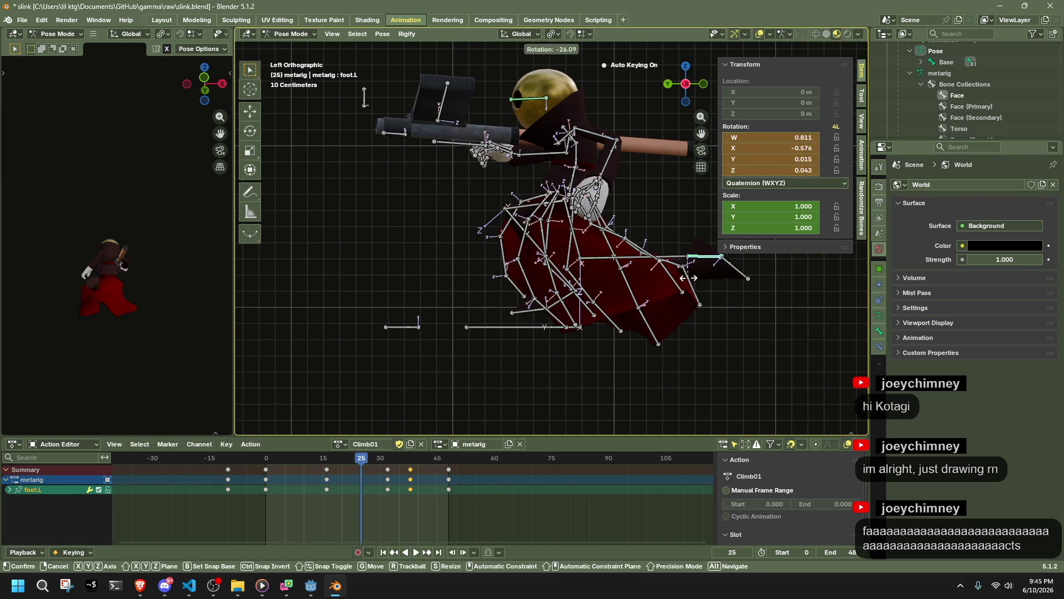
{"action": "left_click", "coordinate": [818, 50]}
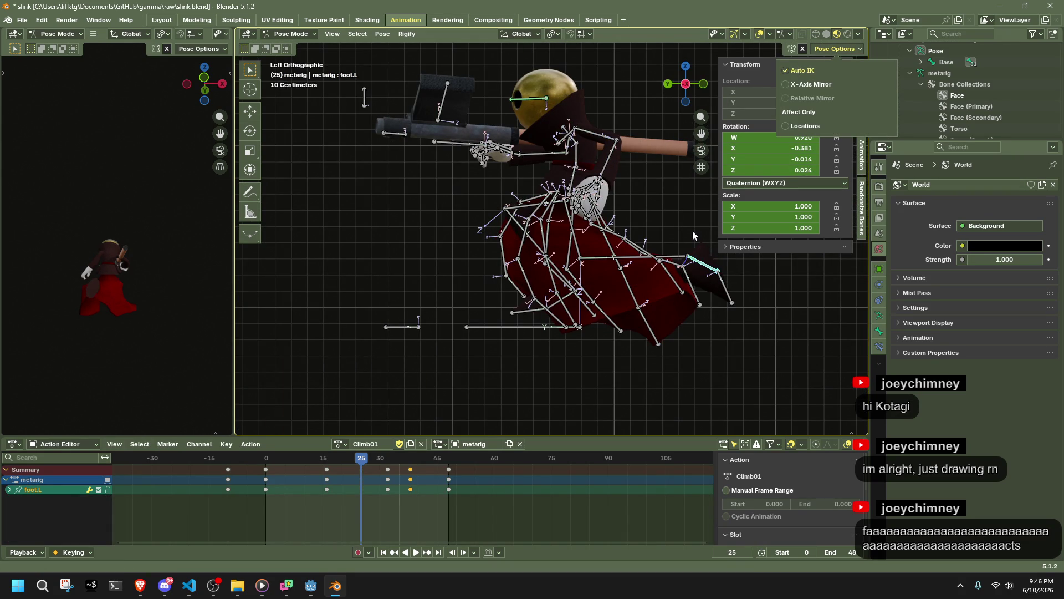
{"action": "left_click_drag", "start_coordinate": [694, 304], "coordinate": [701, 219]}
{"action": "mouse_move", "coordinate": [687, 233]}
{"action": "middle_mouse_down"}
{"action": "mouse_move", "coordinate": [561, 236]}
{"action": "mouse_move", "coordinate": [396, 288]}
{"action": "middle_mouse_up"}
{"action": "left_click_drag", "start_coordinate": [391, 287], "coordinate": [380, 276]}
{"action": "left_click_drag", "start_coordinate": [380, 240], "coordinate": [380, 240]}
{"action": "mouse_move", "coordinate": [380, 240]}
{"action": "middle_mouse_down"}
{"action": "mouse_move", "coordinate": [425, 298]}
{"action": "mouse_move", "coordinate": [599, 280]}
{"action": "mouse_move", "coordinate": [580, 310]}
{"action": "mouse_move", "coordinate": [543, 304]}
{"action": "mouse_move", "coordinate": [647, 296]}
{"action": "mouse_move", "coordinate": [604, 272]}
{"action": "mouse_move", "coordinate": [500, 285]}
{"action": "mouse_move", "coordinate": [431, 334]}
{"action": "middle_mouse_up"}
{"action": "key", "text": "ctrl+z"}
Move the left skirt bones including Dress1.003.L, then the right skirt bone Dress2.003.R in side view
{"action": "key", "text": "g"}
{"action": "left_click", "coordinate": [659, 265]}
{"action": "left_click", "coordinate": [356, 302]}
{"action": "key", "text": "g"}
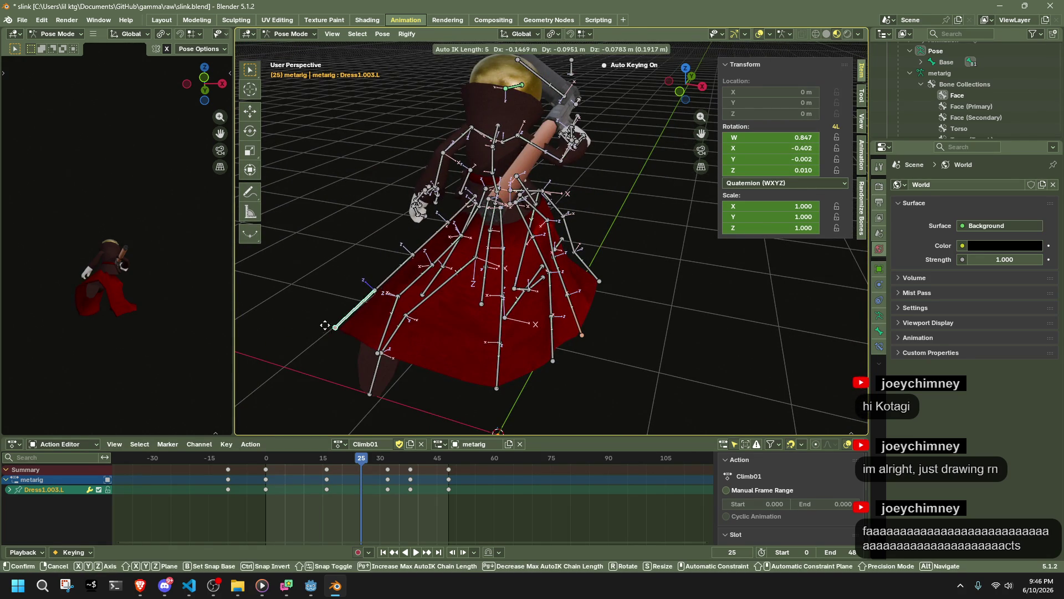
{"action": "left_click", "coordinate": [327, 328]}
{"action": "mouse_move", "coordinate": [367, 337]}
{"action": "middle_mouse_down"}
{"action": "mouse_move", "coordinate": [514, 314]}
{"action": "mouse_move", "coordinate": [457, 293]}
{"action": "mouse_move", "coordinate": [336, 295]}
{"action": "mouse_move", "coordinate": [697, 133]}
{"action": "middle_mouse_up"}
{"action": "left_click", "coordinate": [690, 83]}
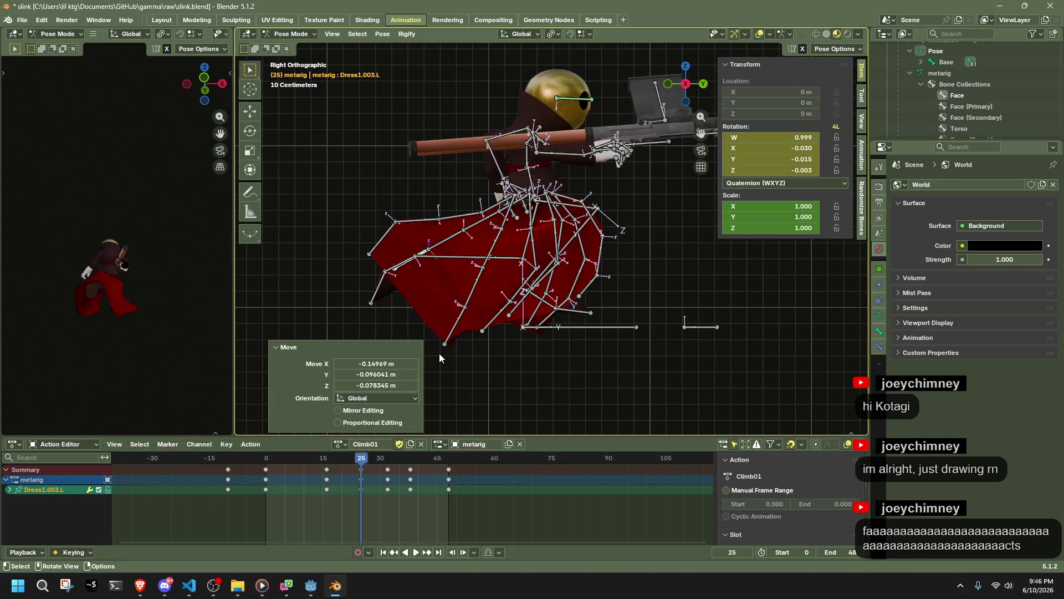
{"action": "left_click", "coordinate": [444, 280]}
{"action": "key", "text": "g"}
{"action": "left_click", "coordinate": [403, 310]}
Rotate hand.R 10.9° about the X axis
{"action": "mouse_move", "coordinate": [404, 310]}
{"action": "middle_mouse_down"}
{"action": "mouse_move", "coordinate": [475, 328]}
{"action": "mouse_move", "coordinate": [776, 337]}
{"action": "mouse_move", "coordinate": [629, 143]}
{"action": "middle_mouse_up"}
{"action": "mouse_move", "coordinate": [479, 206]}
{"action": "middle_mouse_down"}
{"action": "mouse_move", "coordinate": [796, 255]}
{"action": "mouse_move", "coordinate": [617, 119]}
{"action": "mouse_move", "coordinate": [683, 208]}
{"action": "mouse_move", "coordinate": [665, 161]}
{"action": "mouse_move", "coordinate": [702, 151]}
{"action": "middle_mouse_up"}
{"action": "left_click", "coordinate": [616, 118]}
{"action": "key", "text": "r"}
{"action": "key", "text": "x"}
{"action": "left_click", "coordinate": [661, 148]}
Center on the right hand and trial-rotate thumb.01.R on Z, Y, X and freely, then undo
{"action": "mouse_move", "coordinate": [571, 114]}
{"action": "middle_mouse_down"}
{"action": "mouse_move", "coordinate": [543, 93]}
{"action": "mouse_move", "coordinate": [581, 99]}
{"action": "mouse_move", "coordinate": [368, 143]}
{"action": "middle_mouse_up"}
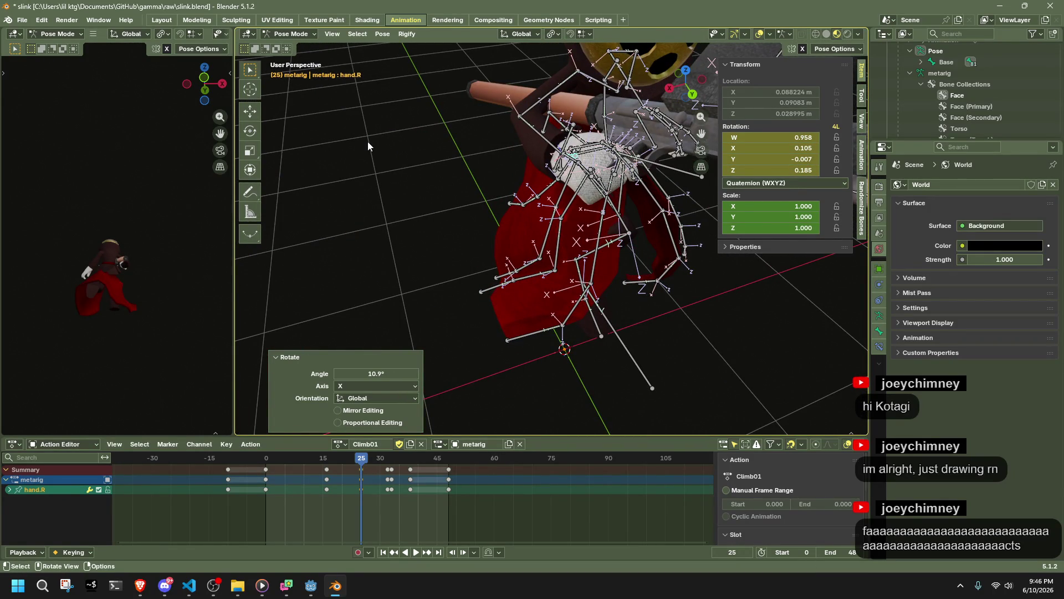
{"action": "mouse_move", "coordinate": [368, 142]}
{"action": "middle_mouse_down"}
{"action": "mouse_move", "coordinate": [387, 168]}
{"action": "mouse_move", "coordinate": [327, 134]}
{"action": "mouse_move", "coordinate": [285, 128]}
{"action": "mouse_move", "coordinate": [477, 175]}
{"action": "mouse_move", "coordinate": [467, 204]}
{"action": "middle_mouse_up"}
{"action": "middle_click_drag", "start_coordinate": [467, 128], "coordinate": [483, 121]}
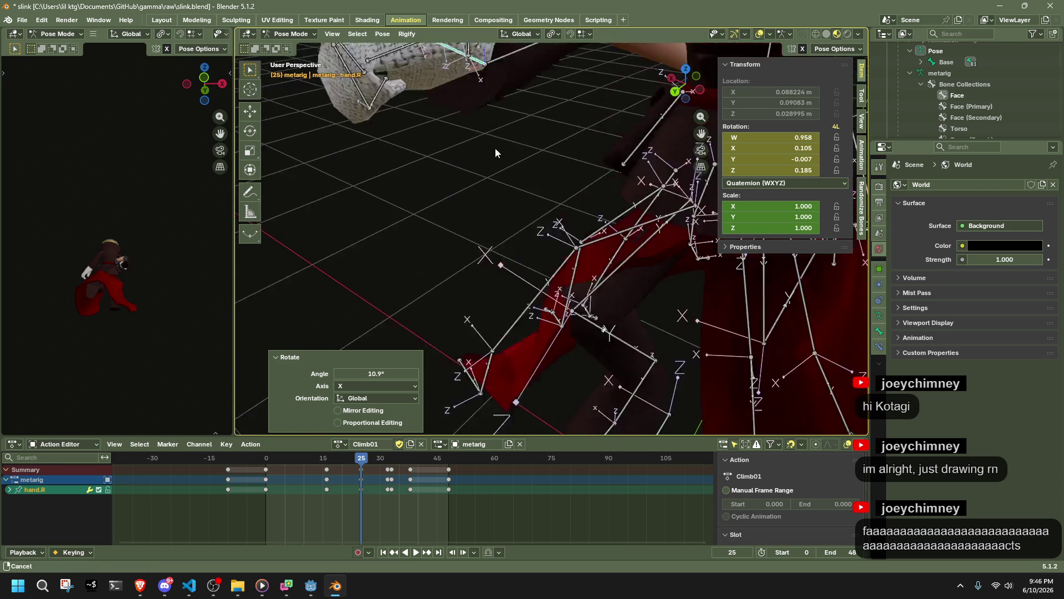
{"action": "key", "text": "KP_Decimal"}
{"action": "mouse_move", "coordinate": [530, 250]}
{"action": "middle_mouse_down"}
{"action": "mouse_move", "coordinate": [503, 222]}
{"action": "mouse_move", "coordinate": [526, 189]}
{"action": "mouse_move", "coordinate": [571, 172]}
{"action": "mouse_move", "coordinate": [553, 172]}
{"action": "middle_mouse_up"}
{"action": "left_click", "coordinate": [527, 188]}
{"action": "key", "text": "r"}
{"action": "key", "text": "z"}
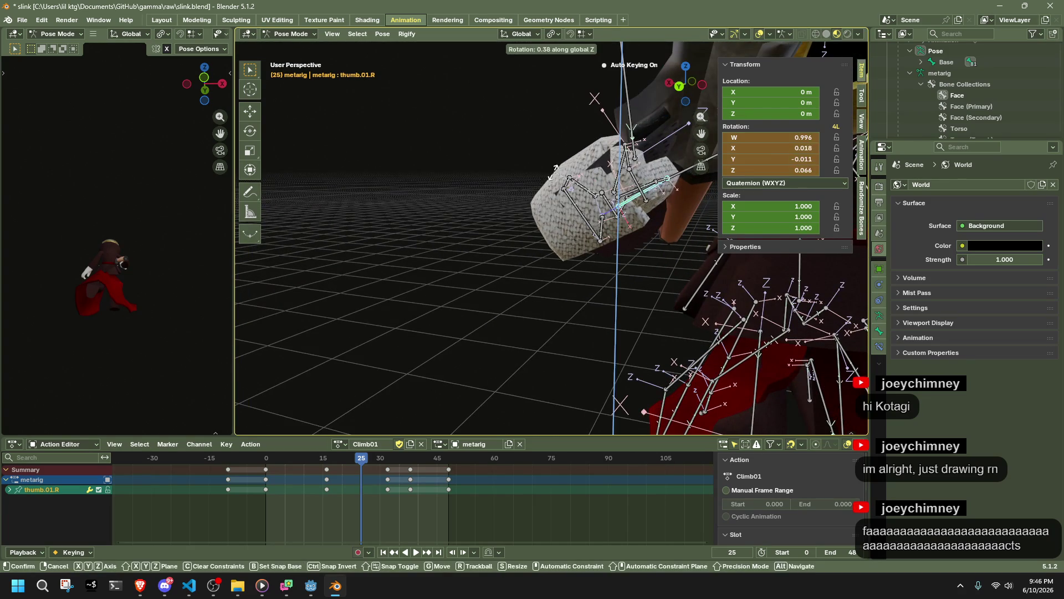
{"action": "key", "text": "y"}
{"action": "key", "text": "x"}
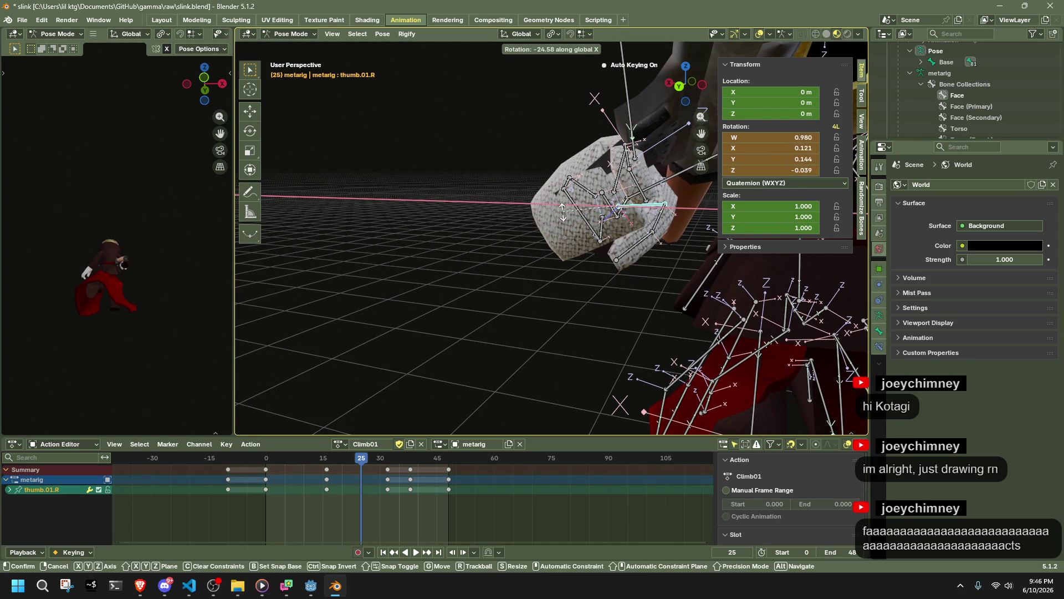
{"action": "key", "text": "r"}
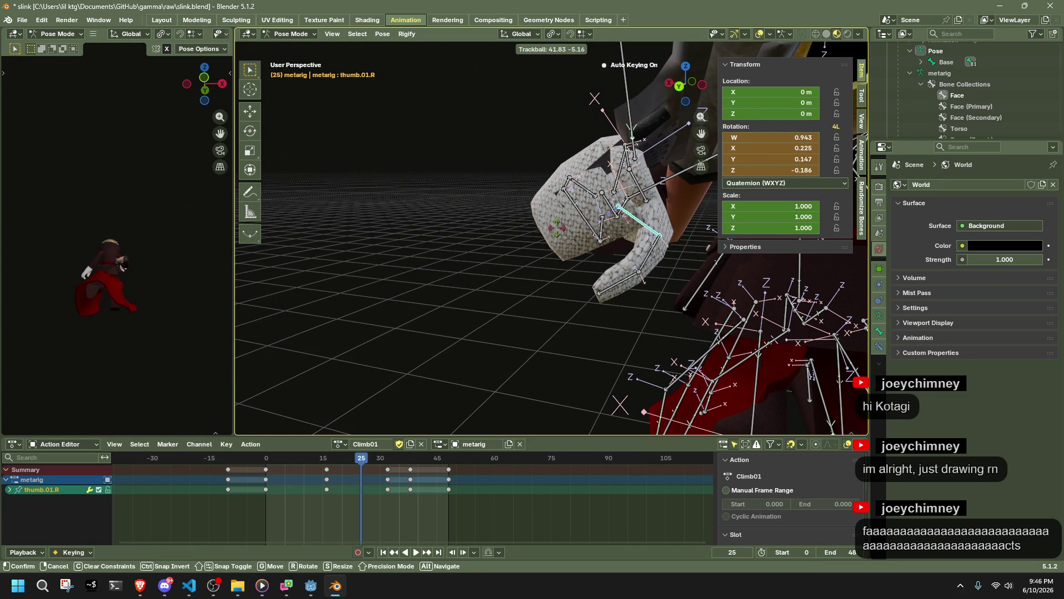
{"action": "left_click", "coordinate": [557, 228]}
{"action": "key", "text": "ctrl+z"}
Rotate thumb.01.R about 50.5° so it wraps around the gun
{"action": "middle_click_drag", "start_coordinate": [574, 228], "coordinate": [617, 224]}
{"action": "key", "text": "r"}
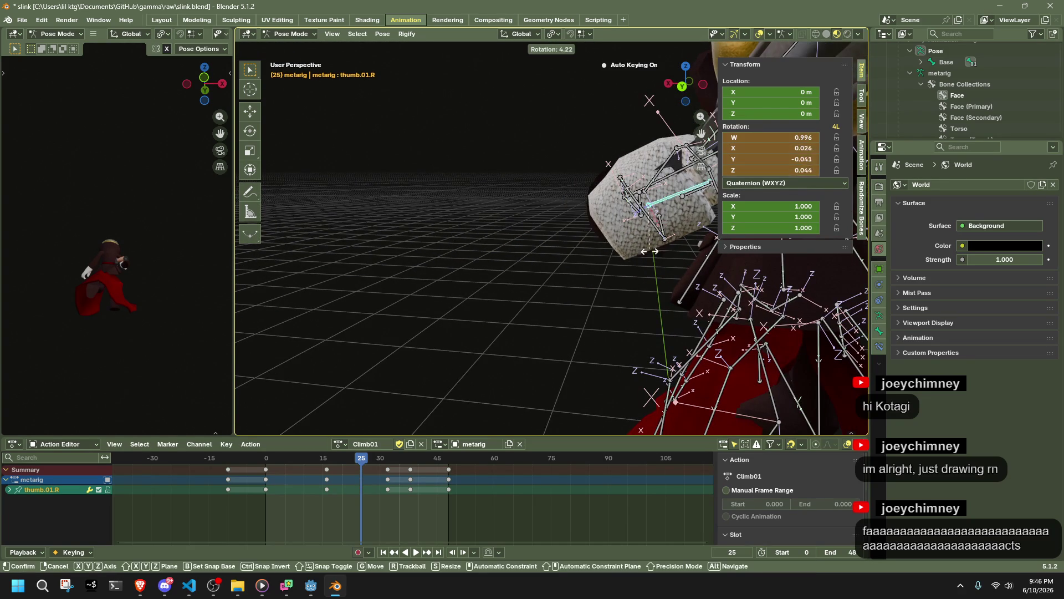
{"action": "left_click", "coordinate": [527, 324]}
{"action": "mouse_move", "coordinate": [527, 324]}
{"action": "middle_mouse_down"}
{"action": "mouse_move", "coordinate": [468, 315]}
{"action": "mouse_move", "coordinate": [464, 330]}
{"action": "mouse_move", "coordinate": [451, 180]}
{"action": "middle_mouse_up"}
{"action": "left_click", "coordinate": [447, 176]}
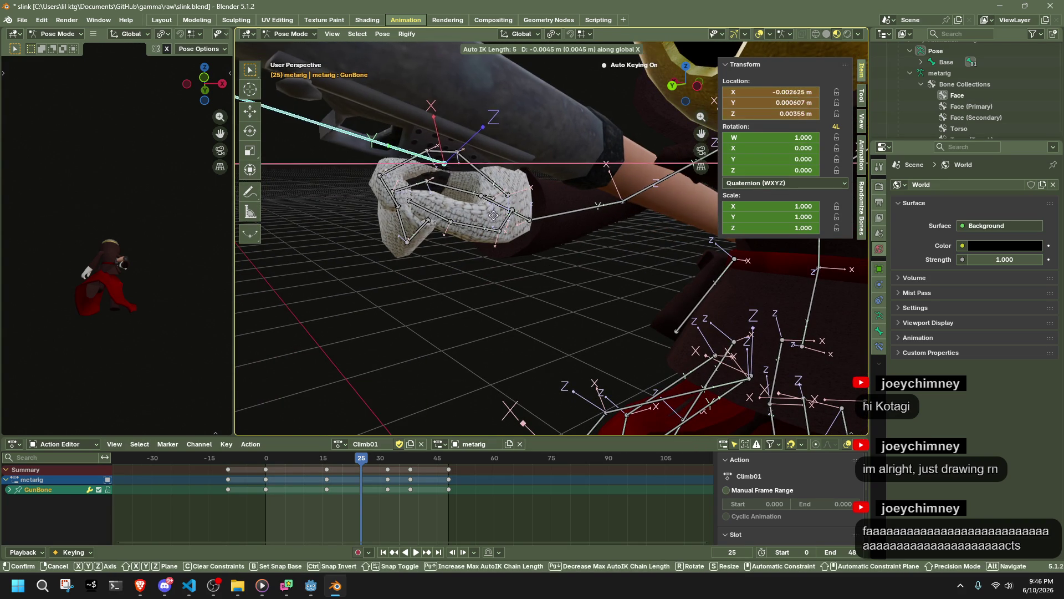
Switch to Normal orientation and nudge GunBone along its X axis
{"action": "key", "text": "Escape"}
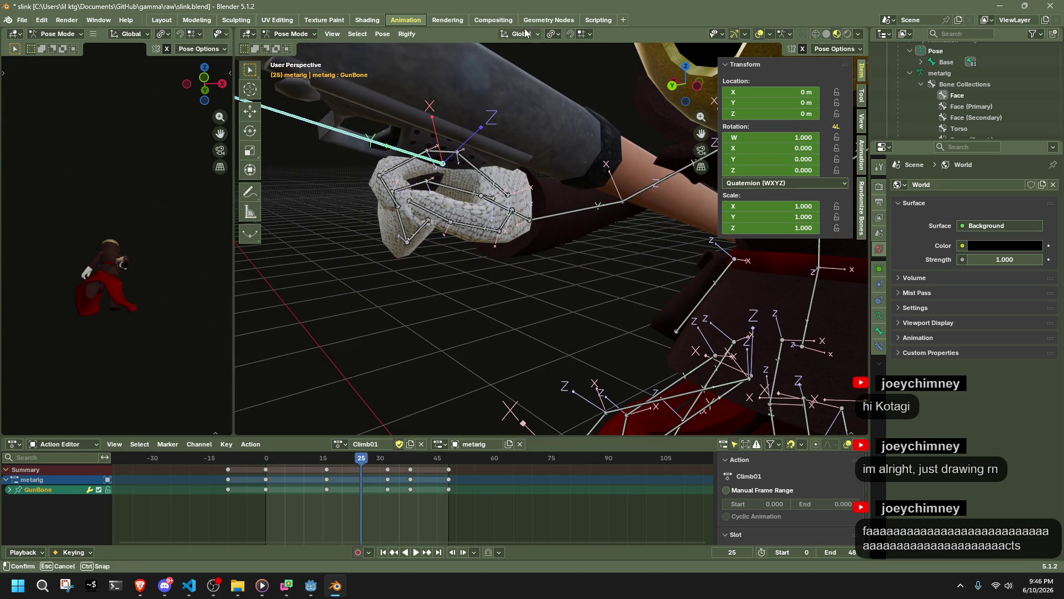
{"action": "left_click", "coordinate": [519, 34]}
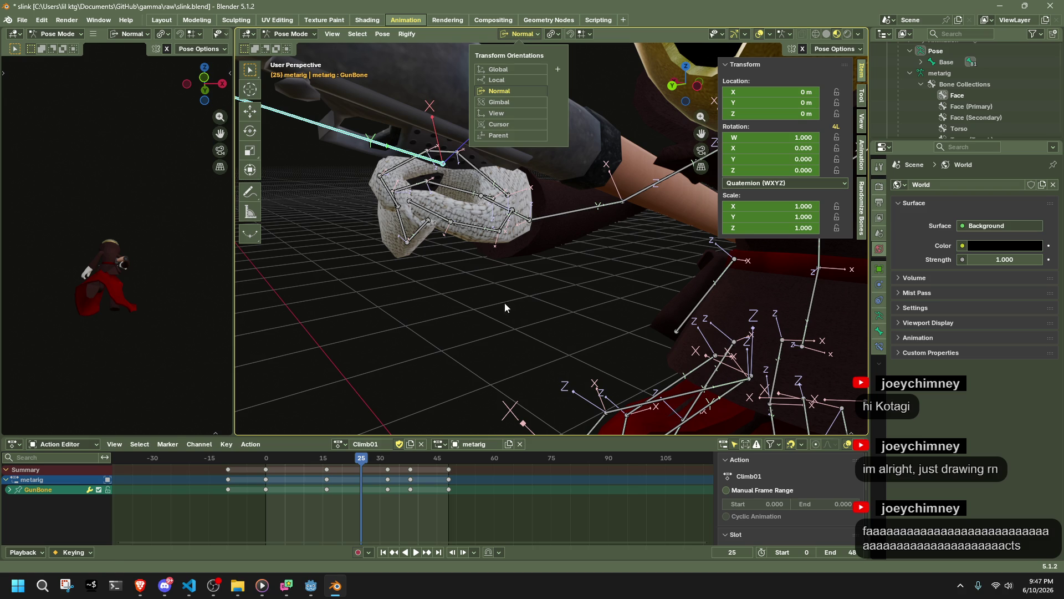
{"action": "key", "text": "g"}
{"action": "key", "text": "x"}
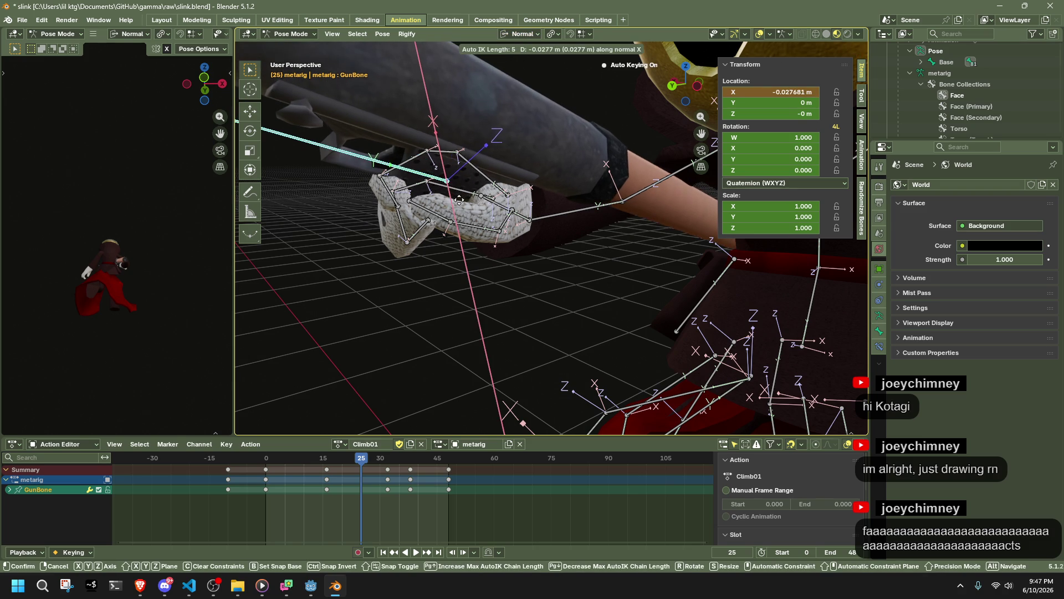
{"action": "left_click", "coordinate": [459, 200]}
Curl the right ring finger and index finger bones around the gun grip
{"action": "left_click", "coordinate": [429, 221]}
{"action": "mouse_move", "coordinate": [428, 222]}
{"action": "middle_mouse_down"}
{"action": "mouse_move", "coordinate": [401, 220]}
{"action": "mouse_move", "coordinate": [474, 201]}
{"action": "mouse_move", "coordinate": [467, 246]}
{"action": "mouse_move", "coordinate": [420, 224]}
{"action": "mouse_move", "coordinate": [420, 211]}
{"action": "mouse_move", "coordinate": [480, 230]}
{"action": "mouse_move", "coordinate": [655, 329]}
{"action": "mouse_move", "coordinate": [663, 311]}
{"action": "middle_mouse_up"}
{"action": "key", "text": "g"}
{"action": "left_click", "coordinate": [403, 220]}
{"action": "left_click", "coordinate": [674, 271]}
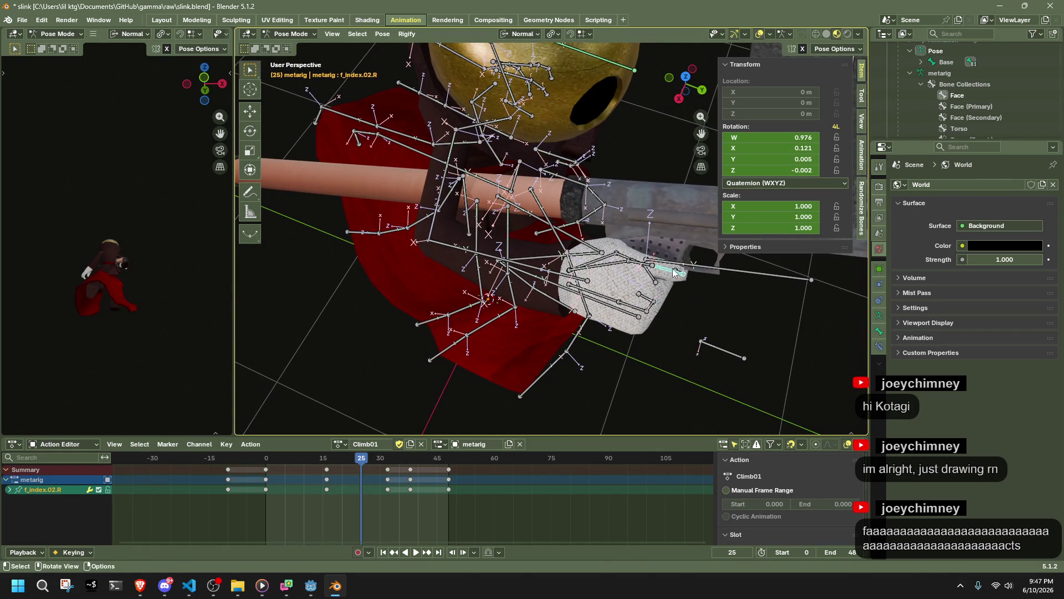
{"action": "left_click", "coordinate": [699, 250]}
{"action": "left_click_drag", "start_coordinate": [686, 254], "coordinate": [701, 251]}
{"action": "mouse_move", "coordinate": [702, 251]}
{"action": "middle_mouse_down"}
{"action": "mouse_move", "coordinate": [691, 171]}
{"action": "mouse_move", "coordinate": [686, 191]}
{"action": "middle_mouse_up"}
{"action": "left_click_drag", "start_coordinate": [686, 192], "coordinate": [692, 184]}
{"action": "left_click", "coordinate": [692, 168]}
{"action": "mouse_move", "coordinate": [692, 167]}
{"action": "middle_mouse_down"}
{"action": "mouse_move", "coordinate": [686, 205]}
{"action": "mouse_move", "coordinate": [710, 271]}
{"action": "mouse_move", "coordinate": [696, 269]}
{"action": "mouse_move", "coordinate": [705, 268]}
{"action": "mouse_move", "coordinate": [687, 218]}
{"action": "middle_mouse_up"}
Reposition GunBone again and adjust the index finger rotation to match
{"action": "left_click", "coordinate": [687, 214]}
{"action": "key", "text": "g"}
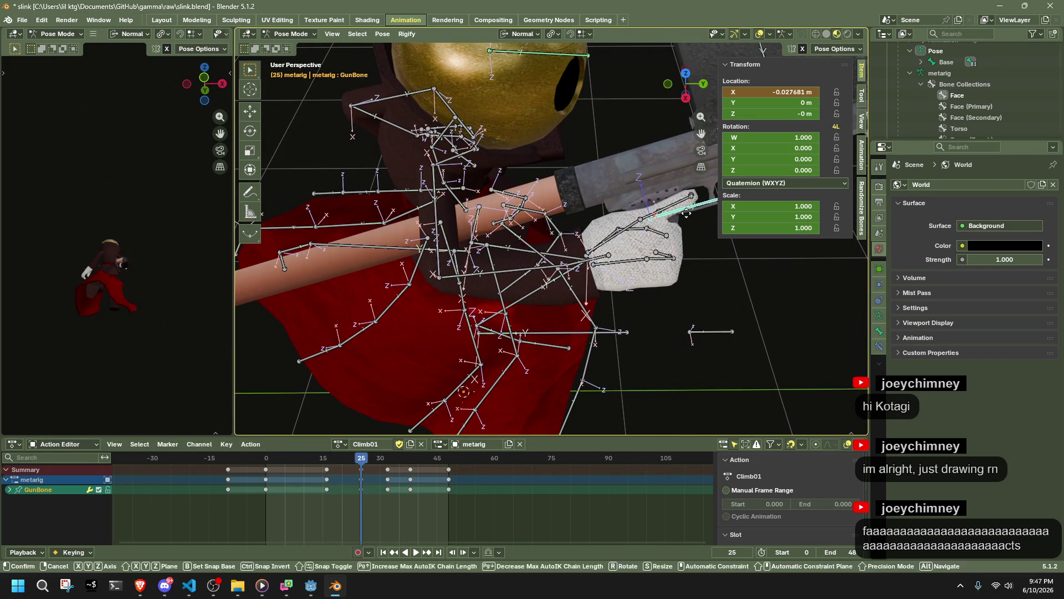
{"action": "left_click", "coordinate": [687, 222]}
{"action": "key", "text": "ctrl+z"}
{"action": "key", "text": "g"}
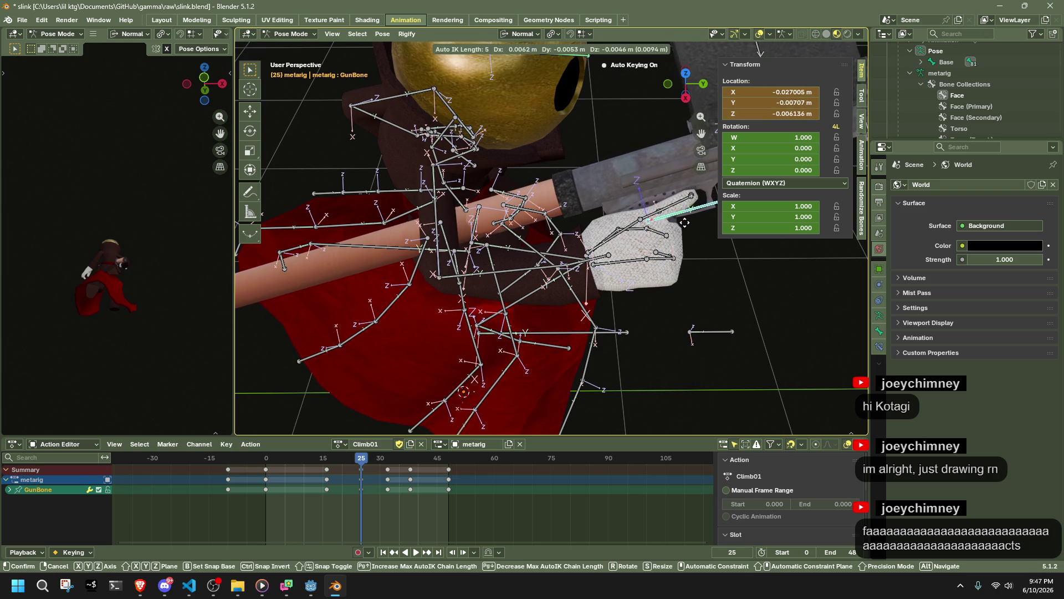
{"action": "left_click", "coordinate": [685, 226]}
{"action": "middle_click_drag", "start_coordinate": [685, 227], "coordinate": [690, 231]}
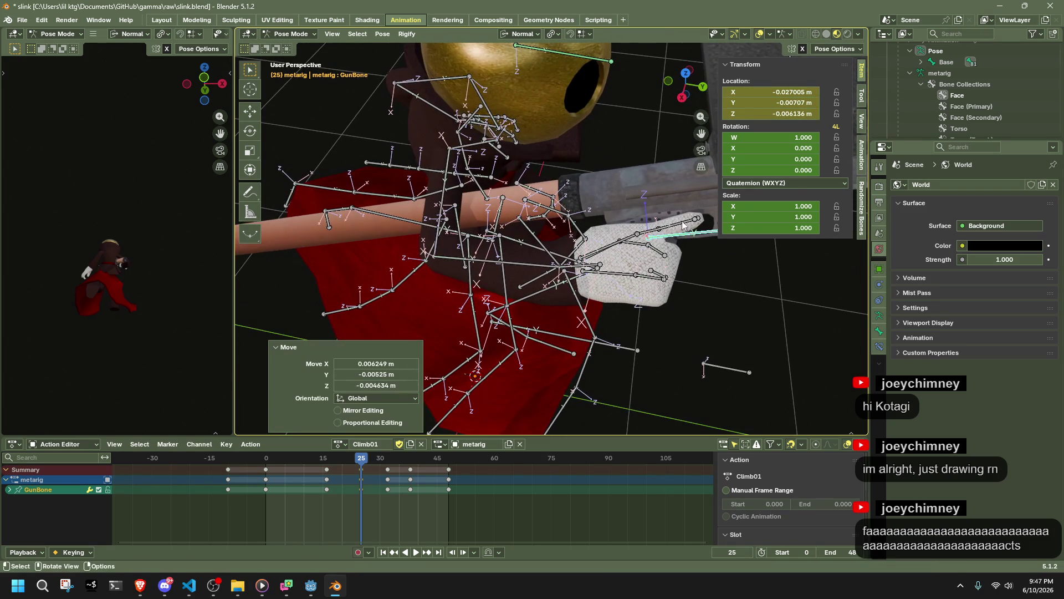
{"action": "left_click", "coordinate": [691, 230]}
{"action": "left_click", "coordinate": [691, 236]}
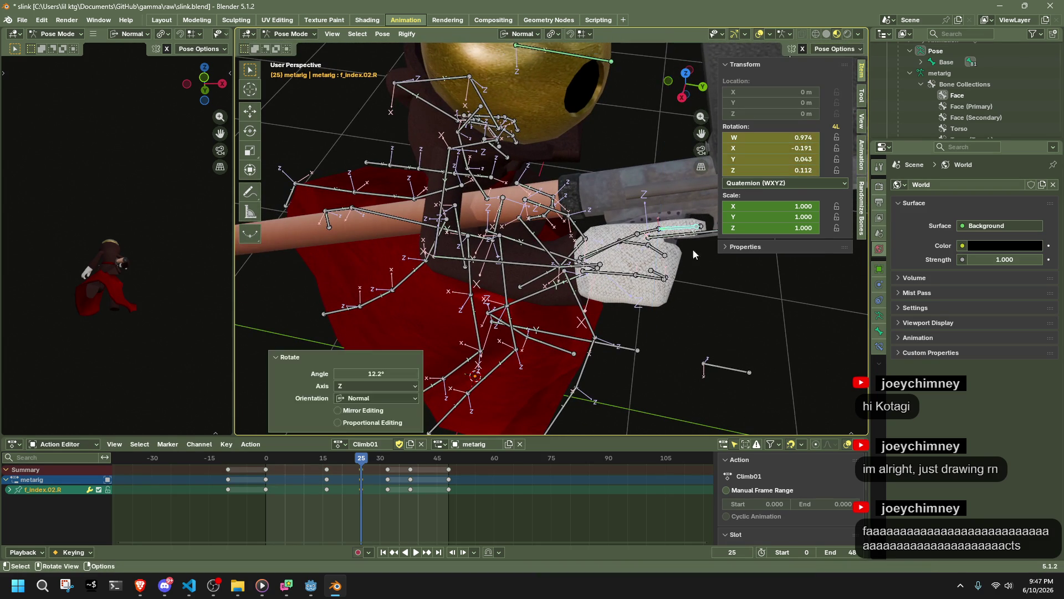
{"action": "left_click", "coordinate": [688, 275]}
{"action": "mouse_move", "coordinate": [687, 275]}
{"action": "middle_mouse_down"}
{"action": "mouse_move", "coordinate": [488, 178]}
{"action": "mouse_move", "coordinate": [501, 172]}
{"action": "mouse_move", "coordinate": [567, 238]}
{"action": "mouse_move", "coordinate": [539, 249]}
{"action": "mouse_move", "coordinate": [563, 264]}
{"action": "mouse_move", "coordinate": [587, 232]}
{"action": "middle_mouse_up"}
Rotate hand.R 11.3° about its normal Z axis
{"action": "left_click", "coordinate": [515, 255]}
{"action": "key", "text": "r"}
{"action": "key", "text": "z"}
{"action": "left_click", "coordinate": [566, 267]}
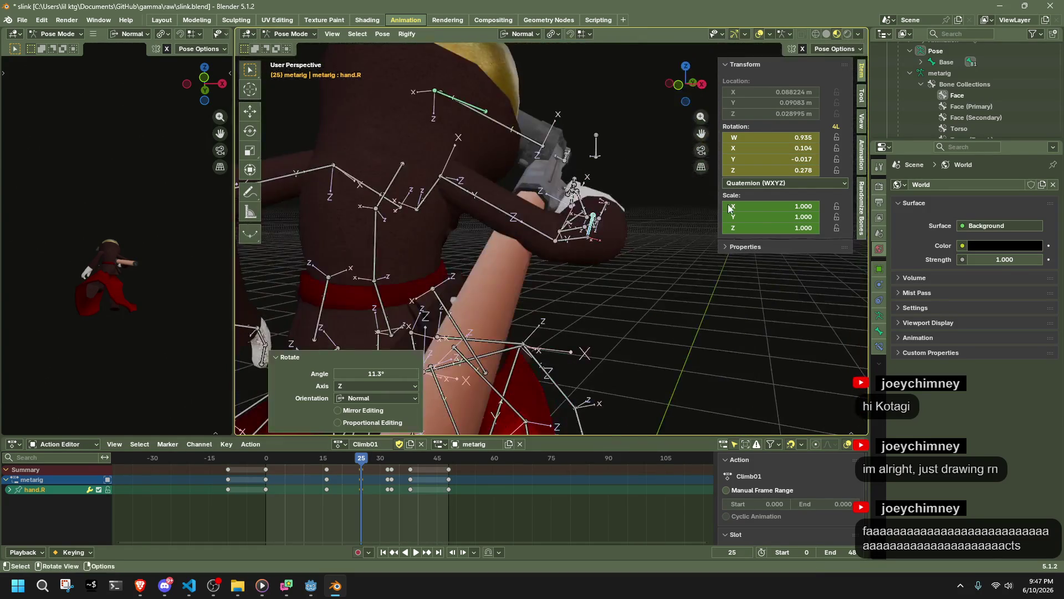
{"action": "left_click", "coordinate": [570, 240]}
{"action": "left_click", "coordinate": [678, 84]}
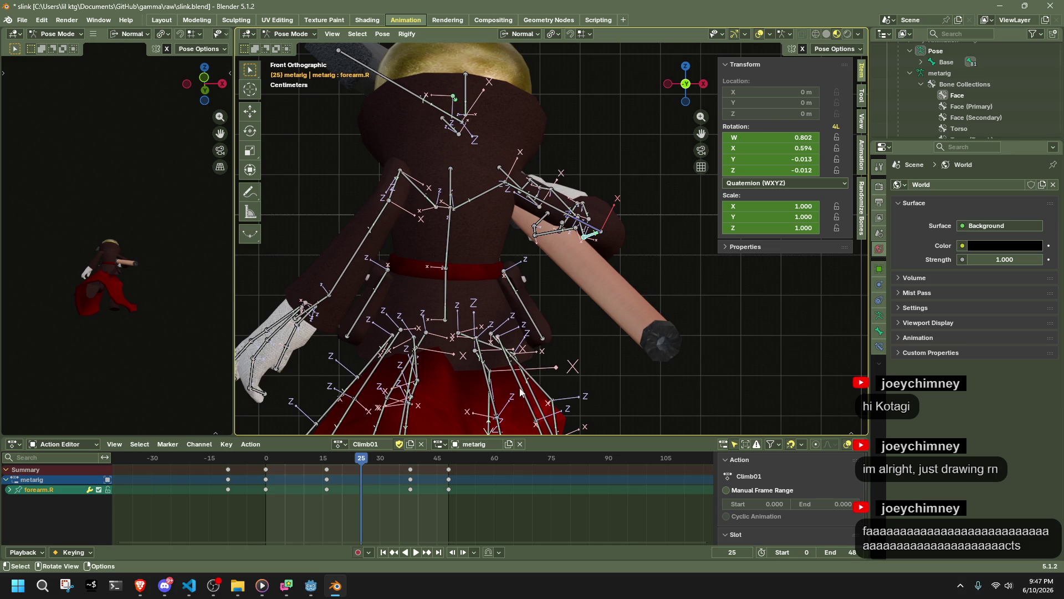
Select all bones and shift the keys around frame 30 along the timeline
{"action": "key", "text": "a"}
{"action": "left_click_drag", "start_coordinate": [361, 464], "coordinate": [362, 465]}
{"action": "key", "text": "g"}
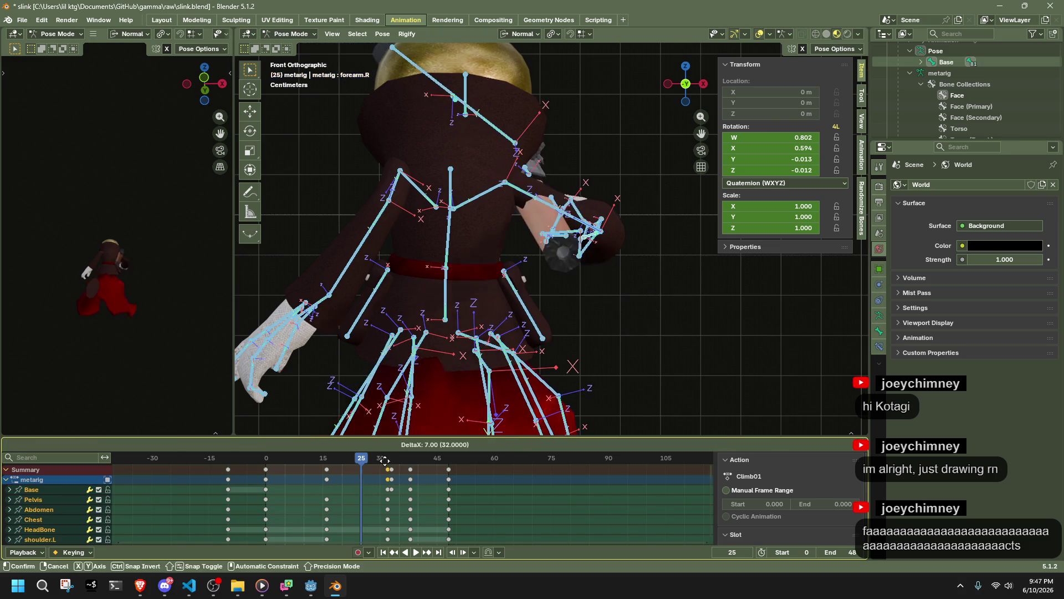
{"action": "left_click", "coordinate": [387, 465]}
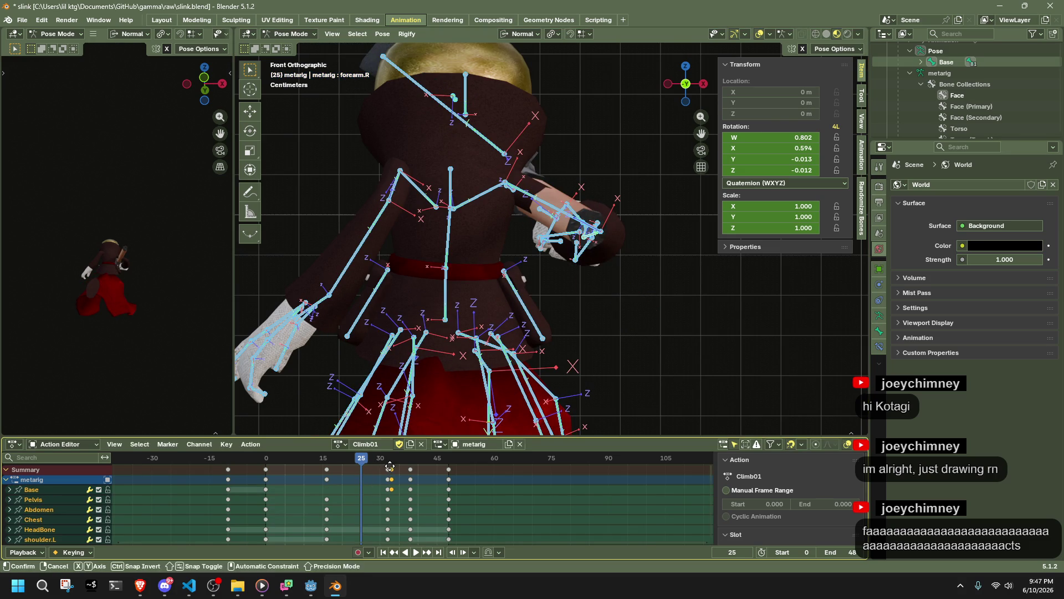
{"action": "left_click", "coordinate": [387, 466]}
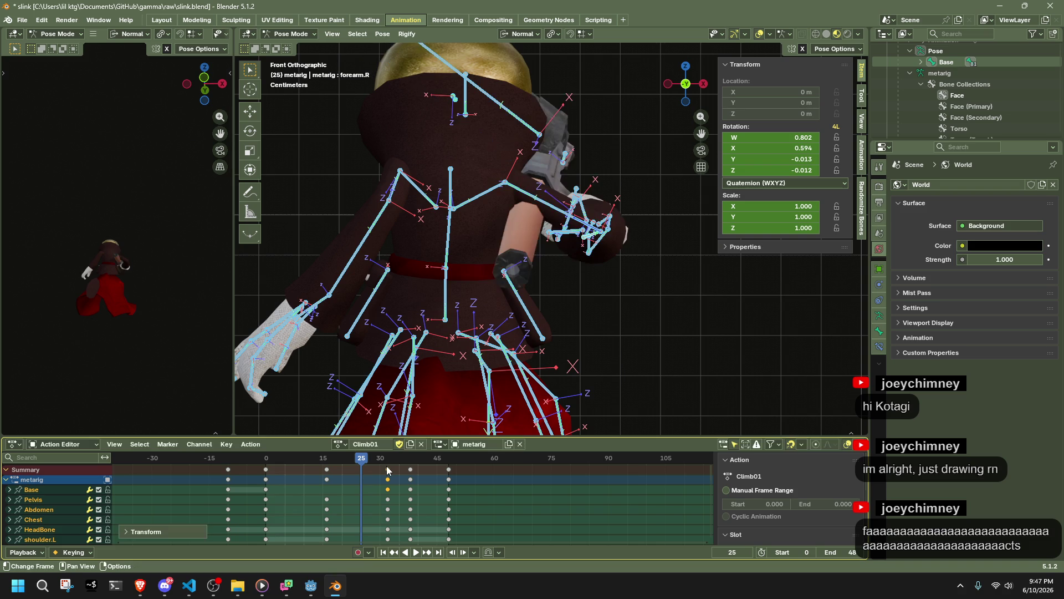
Rotate upper_arm.R in front view, then rotate hand.R about its Z axis
{"action": "mouse_move", "coordinate": [406, 432]}
{"action": "middle_mouse_down"}
{"action": "mouse_move", "coordinate": [620, 304]}
{"action": "mouse_move", "coordinate": [441, 335]}
{"action": "mouse_move", "coordinate": [556, 301]}
{"action": "mouse_move", "coordinate": [587, 218]}
{"action": "middle_mouse_up"}
{"action": "left_click", "coordinate": [588, 218]}
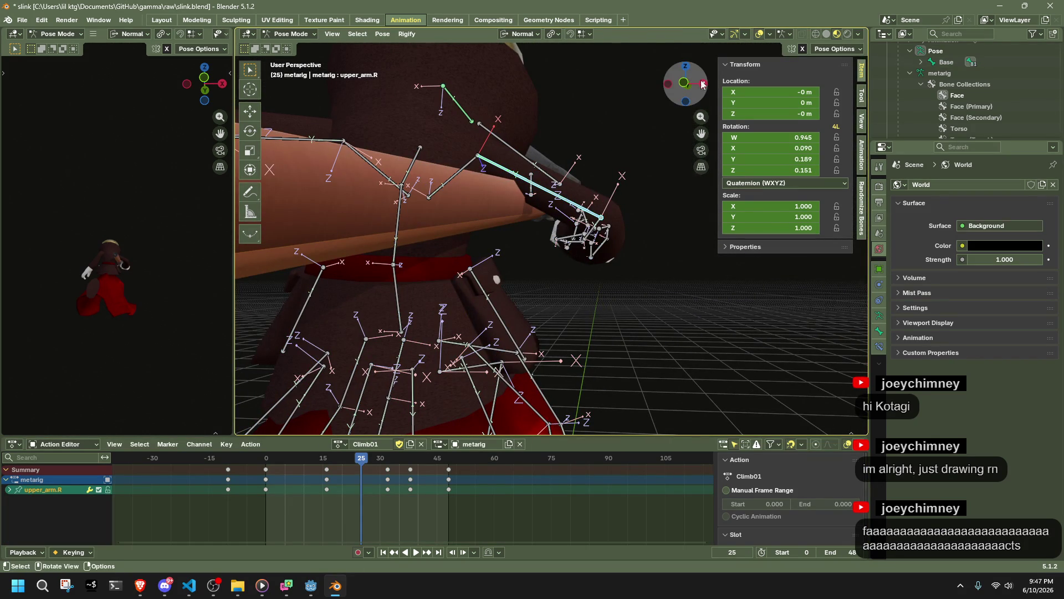
{"action": "left_click", "coordinate": [684, 82]}
{"action": "key", "text": "r"}
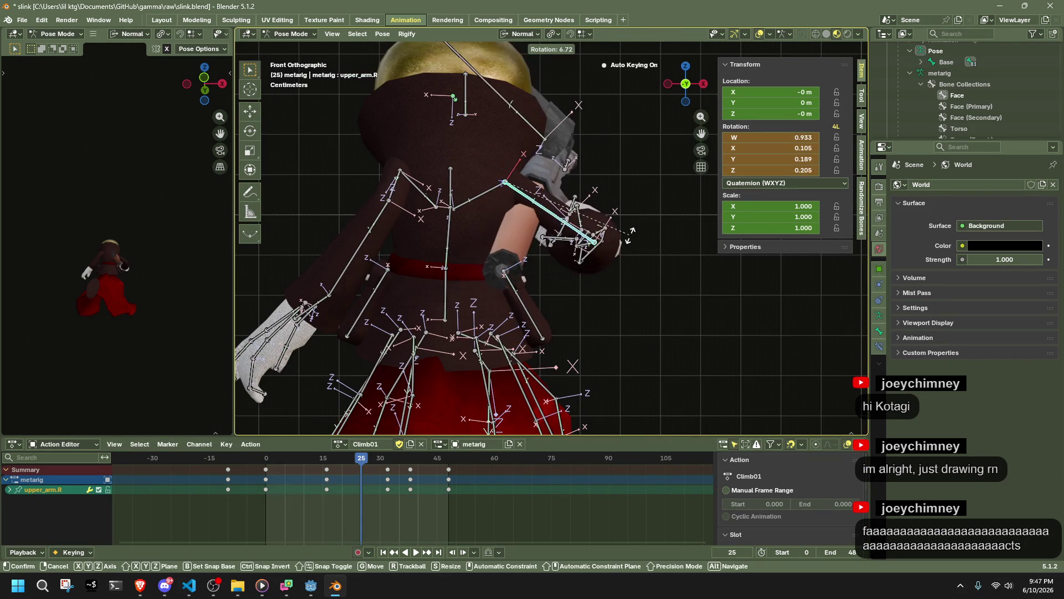
{"action": "left_click", "coordinate": [623, 237]}
{"action": "middle_click_drag", "start_coordinate": [623, 237], "coordinate": [515, 283]}
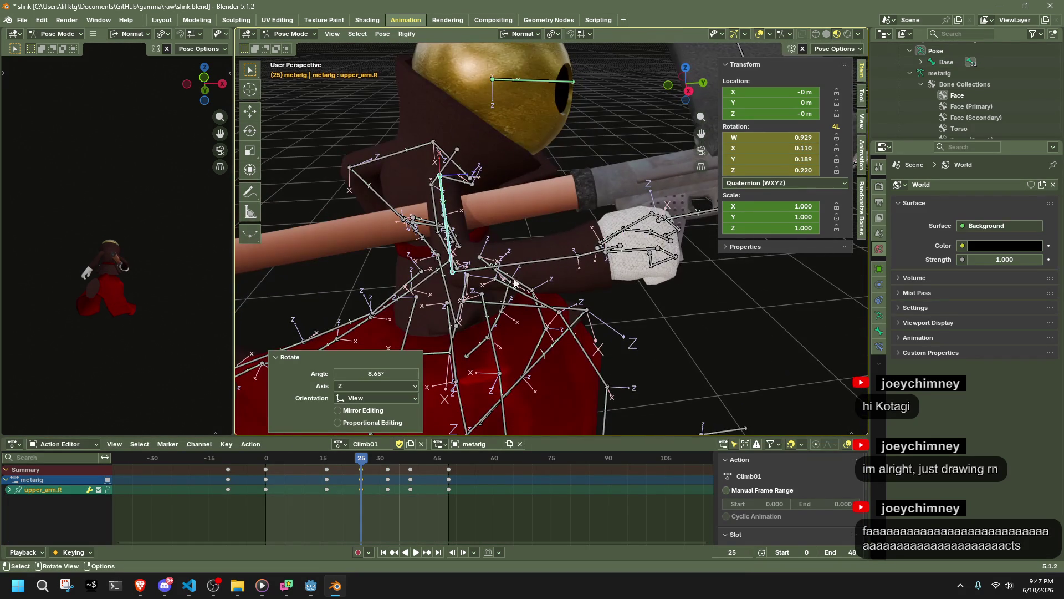
{"action": "left_click", "coordinate": [588, 256]}
{"action": "key", "text": "r"}
{"action": "key", "text": "z"}
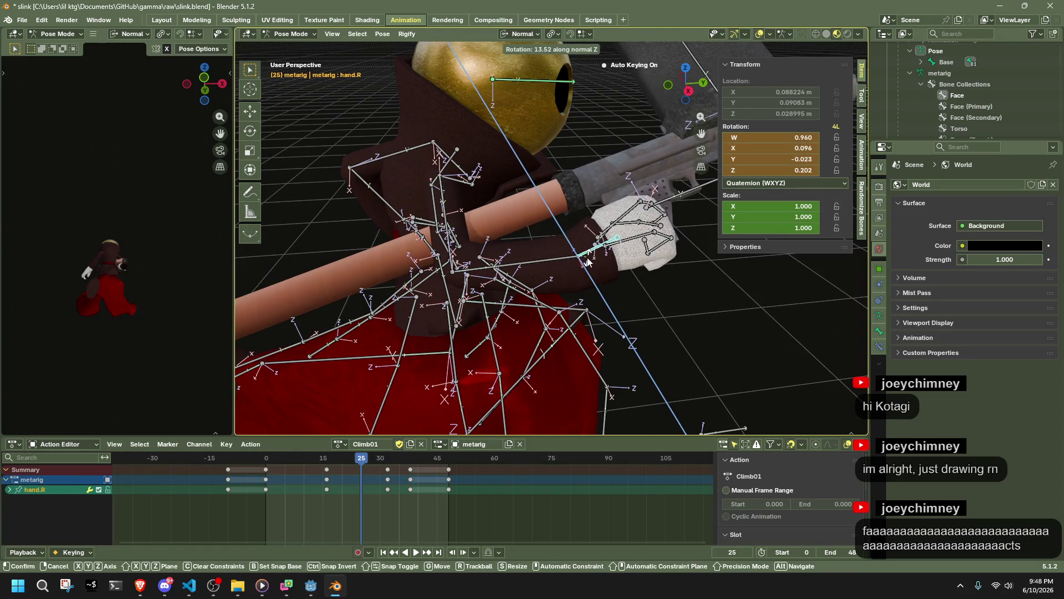
{"action": "left_click", "coordinate": [586, 263]}
Reposition the right forearm and upper_arm.R with G and Auto IK in front view
{"action": "key", "text": "KP_1"}
{"action": "left_click", "coordinate": [580, 239]}
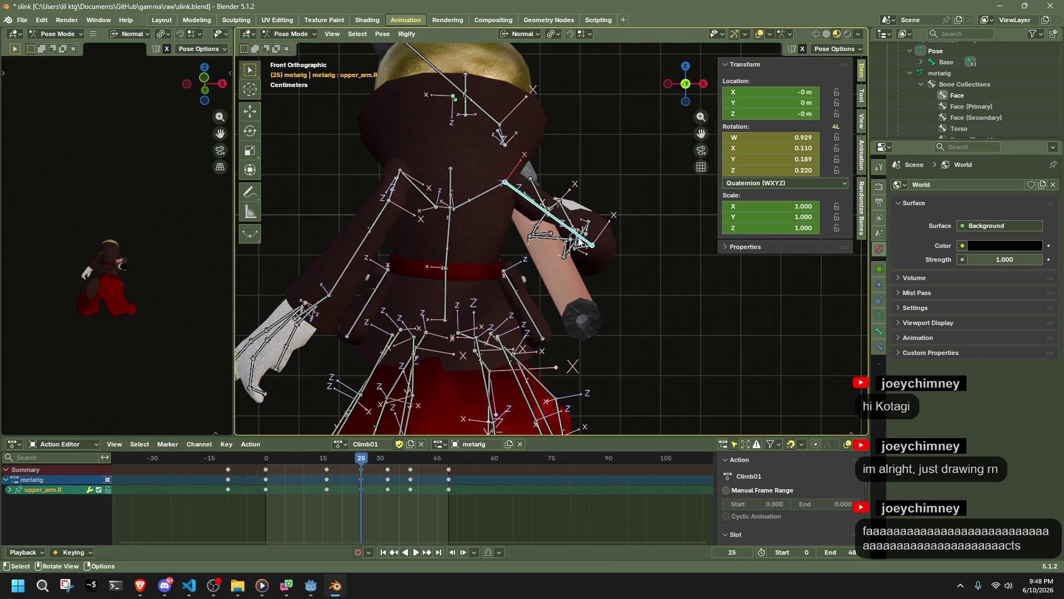
{"action": "key", "text": "g"}
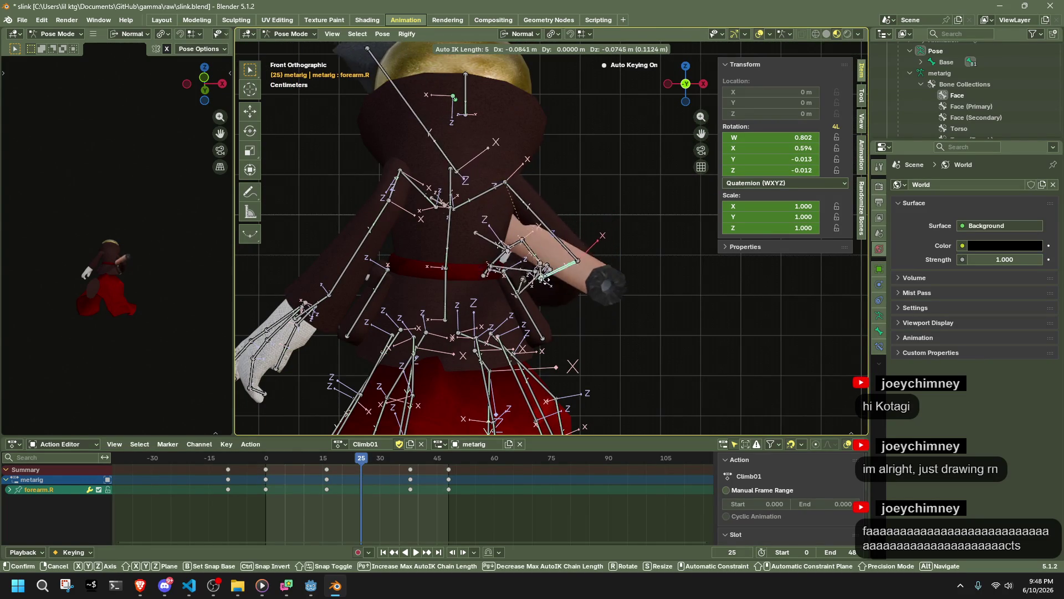
{"action": "left_click", "coordinate": [548, 276]}
{"action": "left_click", "coordinate": [530, 227]}
{"action": "key", "text": "g"}
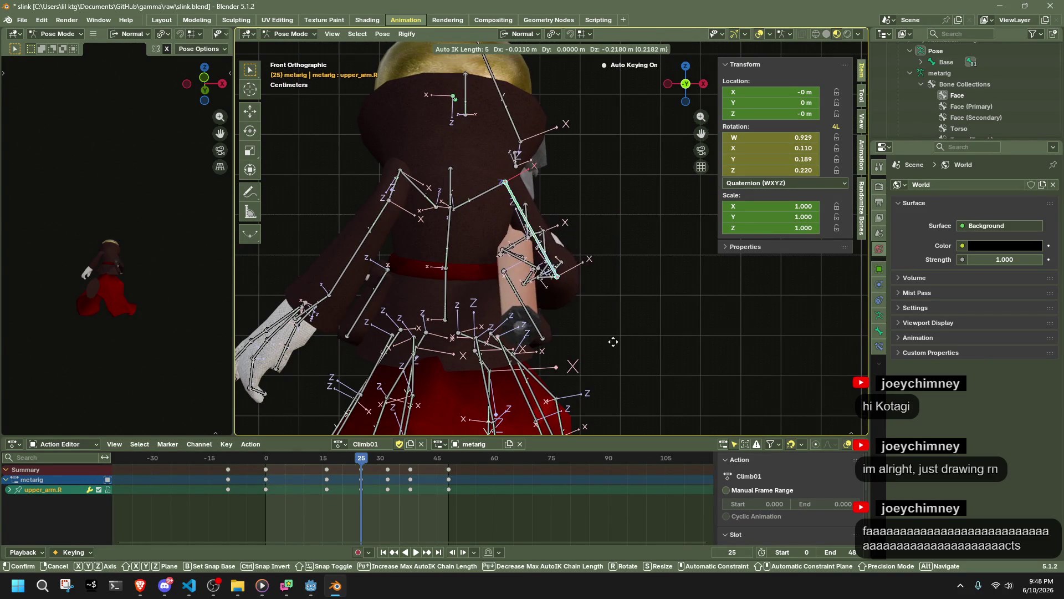
{"action": "left_click", "coordinate": [638, 354]}
{"action": "middle_click_drag", "start_coordinate": [637, 353], "coordinate": [498, 331]}
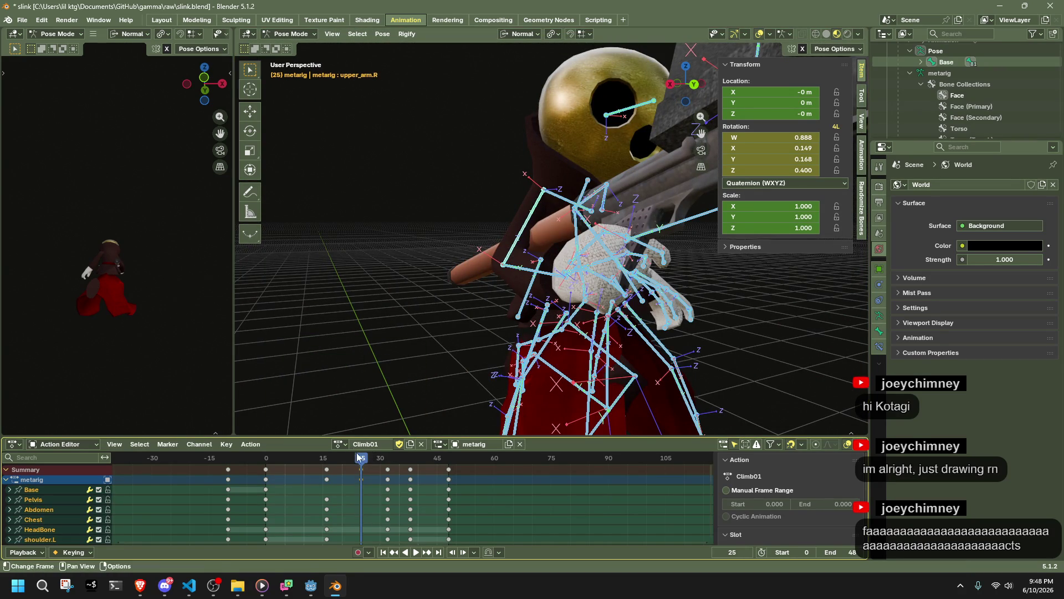
{"action": "left_click_drag", "start_coordinate": [355, 452], "coordinate": [355, 453]}
{"action": "key", "text": "g"}
{"action": "left_click", "coordinate": [388, 460]}
{"action": "middle_click_drag", "start_coordinate": [547, 344], "coordinate": [454, 362]}
{"action": "key", "text": "ctrl+z"}
{"action": "scroll", "coordinate": [474, 332], "scroll_direction": "down", "scroll_amount": 5}
{"action": "left_click", "coordinate": [501, 306]}
{"action": "key", "text": "ctrl+z"}
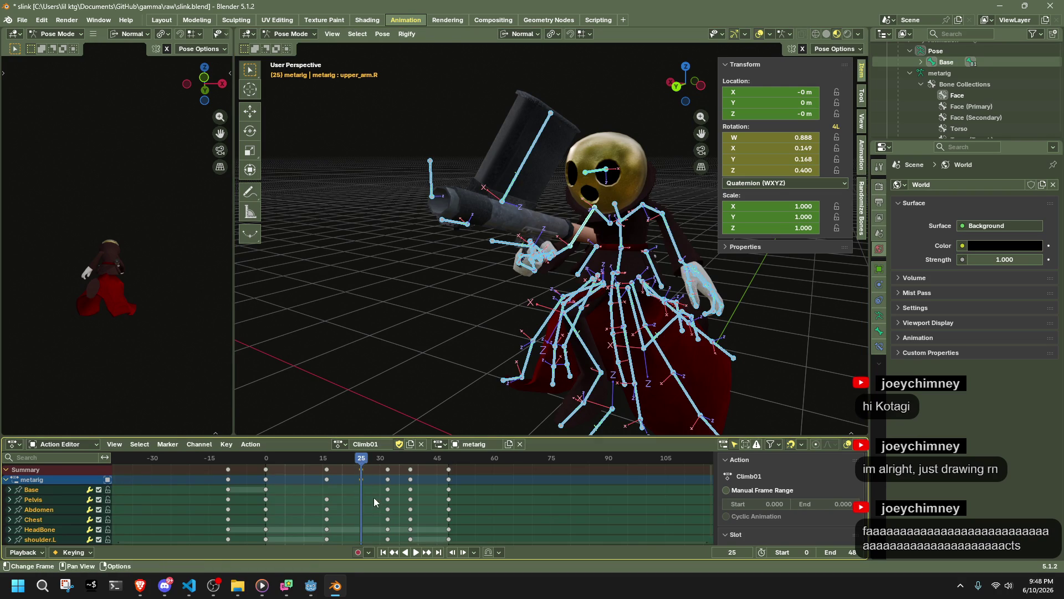
{"action": "key", "text": "g"}
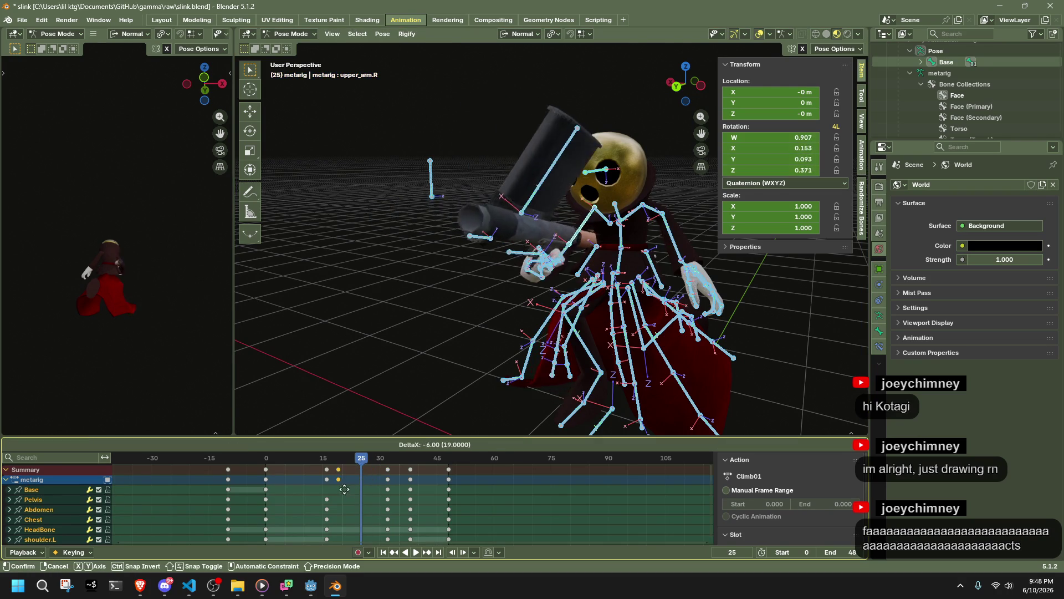
{"action": "key", "text": "Escape"}
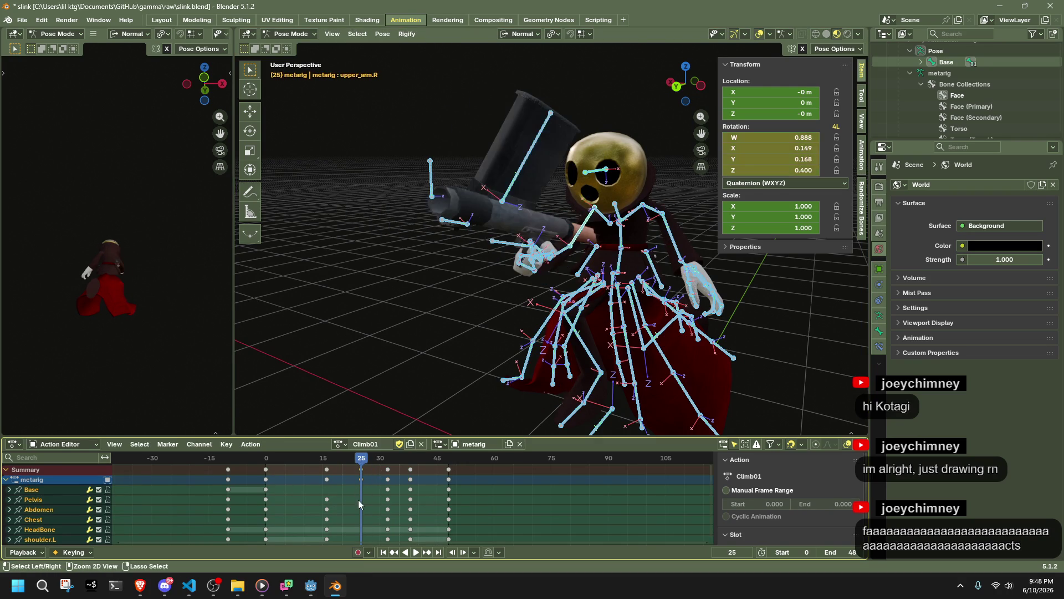
{"action": "left_click_drag", "start_coordinate": [294, 458], "coordinate": [383, 486]}
{"action": "mouse_move", "coordinate": [532, 377]}
{"action": "middle_mouse_down"}
{"action": "mouse_move", "coordinate": [574, 341]}
{"action": "mouse_move", "coordinate": [820, 340]}
{"action": "middle_mouse_up"}
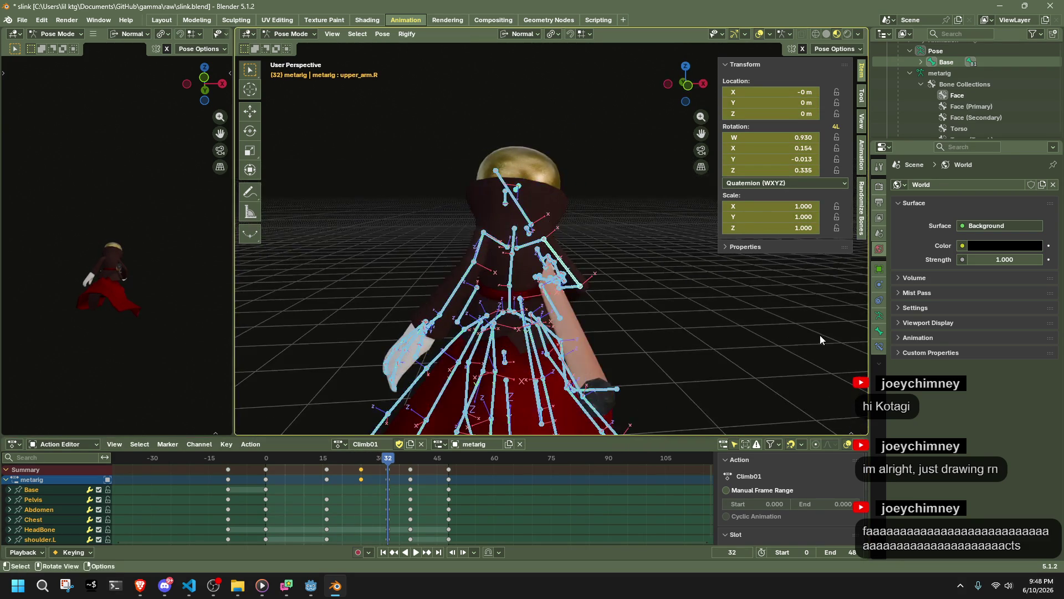
{"action": "left_click", "coordinate": [686, 310]}
{"action": "left_click", "coordinate": [361, 456]}
{"action": "middle_click_drag", "start_coordinate": [499, 388], "coordinate": [619, 376]}
{"action": "key", "text": "a"}
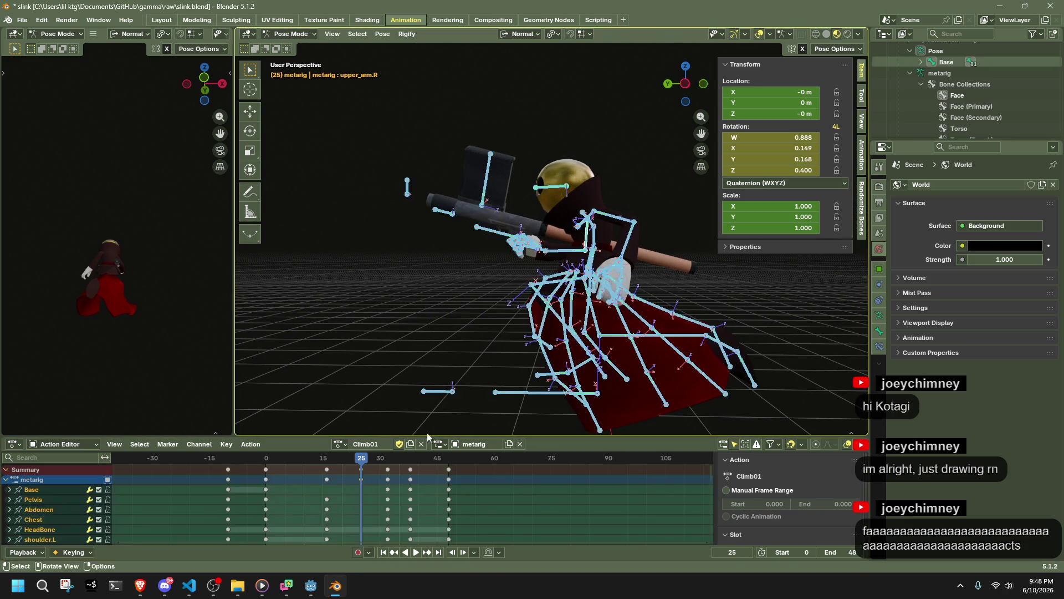
{"action": "key", "text": "space"}
Return to frame 25 and move Dress2.002.L outward in right-side view
{"action": "key", "text": "Escape"}
{"action": "mouse_move", "coordinate": [640, 399]}
{"action": "middle_mouse_down"}
{"action": "mouse_move", "coordinate": [667, 382]}
{"action": "mouse_move", "coordinate": [430, 370]}
{"action": "mouse_move", "coordinate": [474, 323]}
{"action": "middle_mouse_up"}
{"action": "left_click", "coordinate": [488, 302]}
{"action": "left_click", "coordinate": [695, 86]}
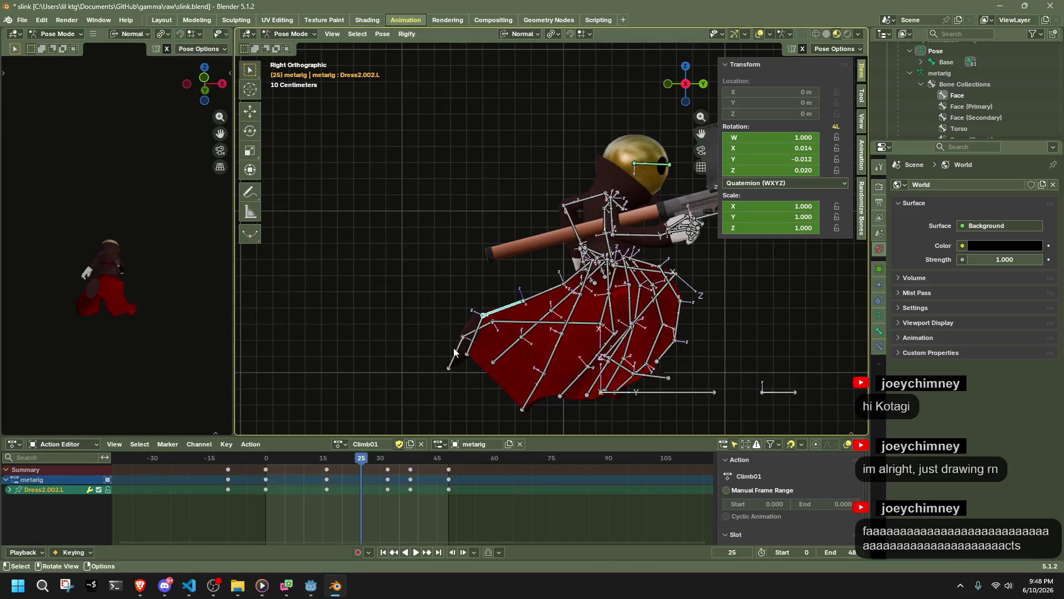
{"action": "key", "text": "g"}
{"action": "left_click", "coordinate": [456, 317]}
{"action": "mouse_move", "coordinate": [456, 317]}
{"action": "middle_mouse_down"}
{"action": "mouse_move", "coordinate": [681, 327]}
{"action": "mouse_move", "coordinate": [683, 148]}
{"action": "middle_mouse_up"}
Move Dress1.003.L from the front and Dress2.003.L from the right side
{"action": "left_click", "coordinate": [702, 84]}
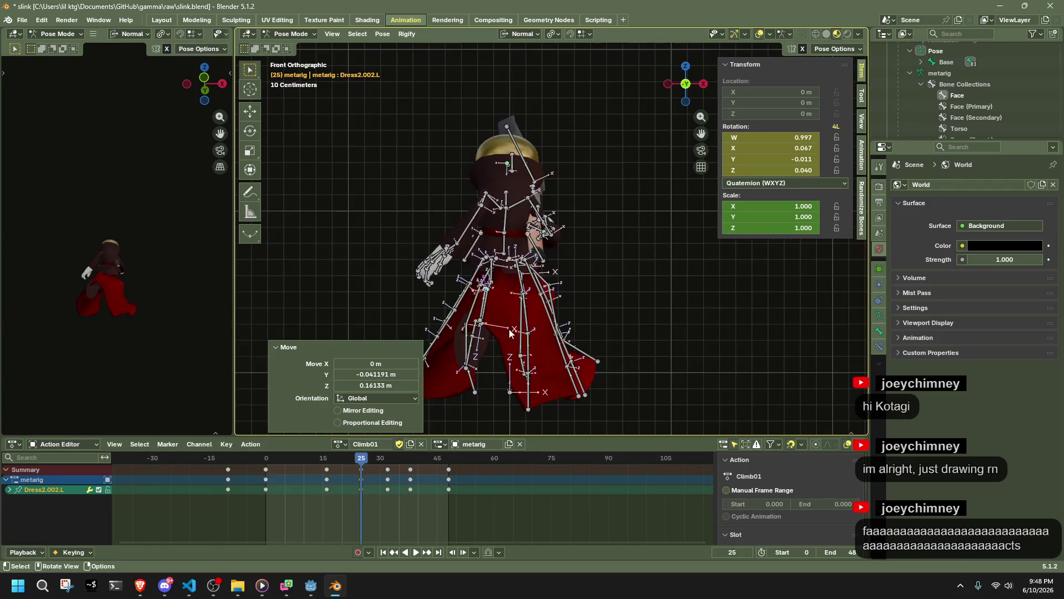
{"action": "left_click", "coordinate": [469, 346]}
{"action": "middle_click_drag", "start_coordinate": [469, 345], "coordinate": [580, 336]}
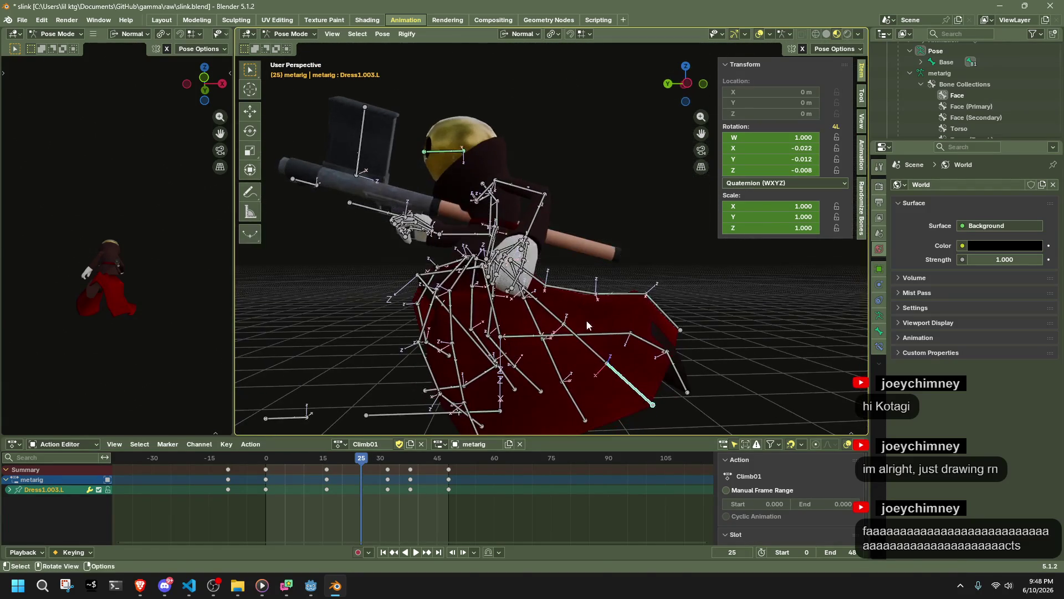
{"action": "key", "text": "g"}
{"action": "left_click", "coordinate": [743, 343]}
{"action": "mouse_move", "coordinate": [743, 343]}
{"action": "middle_mouse_down"}
{"action": "mouse_move", "coordinate": [647, 340]}
{"action": "mouse_move", "coordinate": [693, 137]}
{"action": "middle_mouse_up"}
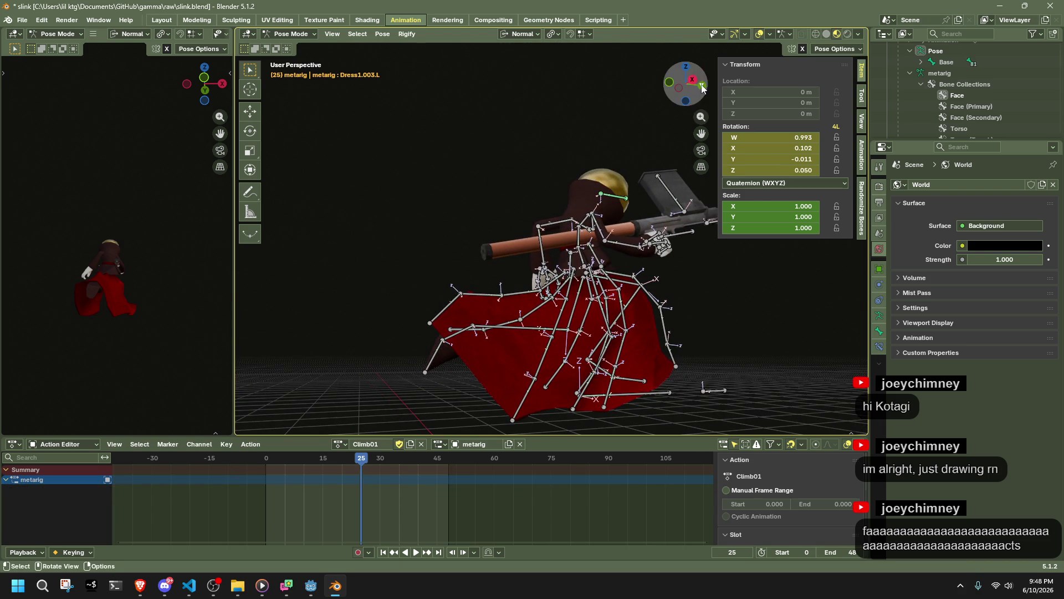
{"action": "left_click", "coordinate": [702, 86]}
{"action": "left_click", "coordinate": [439, 319]}
{"action": "key", "text": "g"}
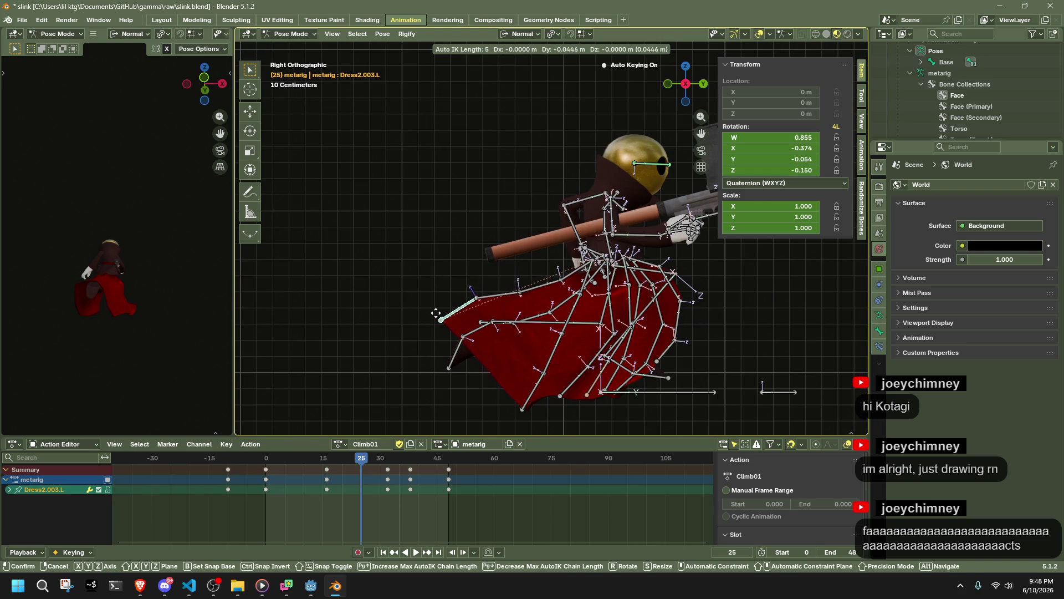
{"action": "left_click", "coordinate": [436, 317]}
{"action": "mouse_move", "coordinate": [436, 317]}
{"action": "middle_mouse_down"}
{"action": "mouse_move", "coordinate": [504, 337]}
{"action": "mouse_move", "coordinate": [640, 332]}
{"action": "mouse_move", "coordinate": [552, 335]}
{"action": "middle_mouse_up"}
Rotate Dress2.L and Dress2.001.L about their X axes so the skirt flares
{"action": "scroll", "coordinate": [551, 335], "scroll_direction": "up", "scroll_amount": 5}
{"action": "left_click", "coordinate": [559, 298]}
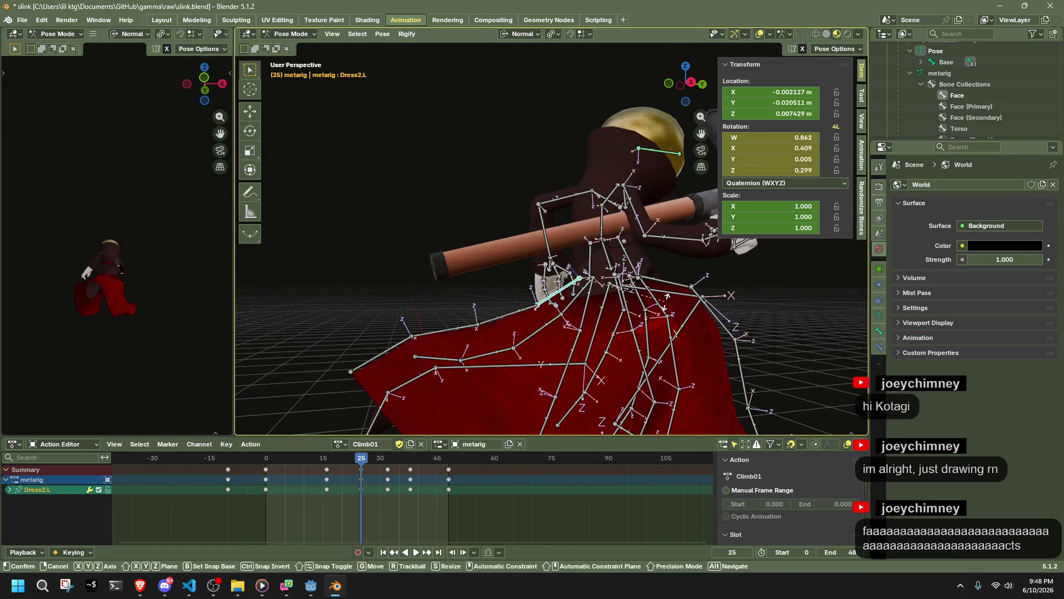
{"action": "key", "text": "r"}
{"action": "key", "text": "x"}
{"action": "left_click", "coordinate": [653, 258]}
{"action": "mouse_move", "coordinate": [653, 258]}
{"action": "middle_mouse_down"}
{"action": "mouse_move", "coordinate": [774, 343]}
{"action": "mouse_move", "coordinate": [582, 339]}
{"action": "mouse_move", "coordinate": [620, 334]}
{"action": "middle_mouse_up"}
{"action": "left_click", "coordinate": [531, 342]}
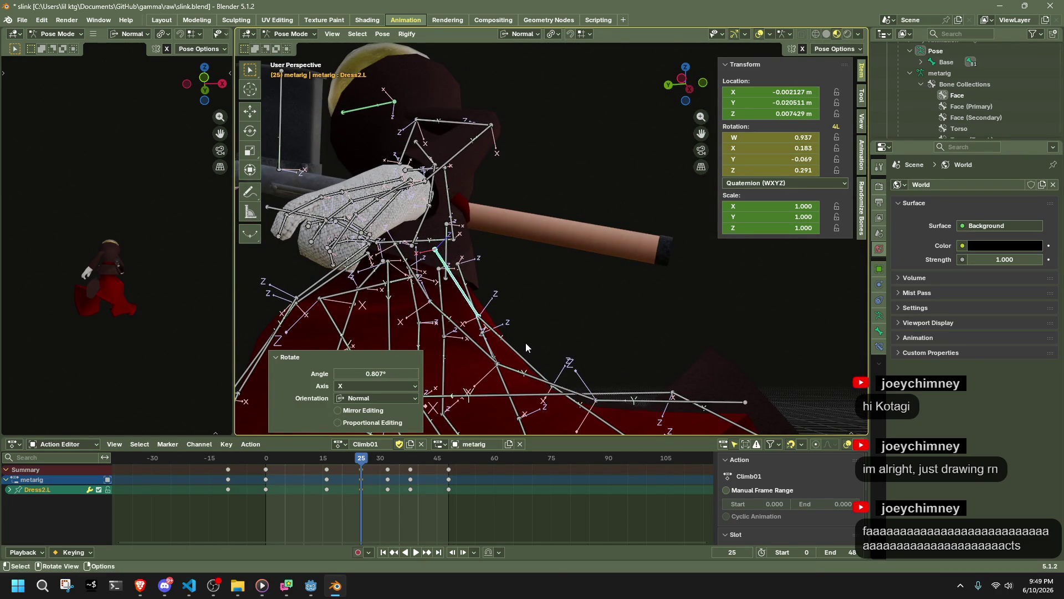
{"action": "key", "text": "r"}
{"action": "key", "text": "x"}
{"action": "left_click", "coordinate": [541, 310]}
{"action": "mouse_move", "coordinate": [540, 310]}
{"action": "middle_mouse_down"}
{"action": "mouse_move", "coordinate": [444, 370]}
{"action": "mouse_move", "coordinate": [338, 365]}
{"action": "middle_mouse_up"}
{"action": "left_click", "coordinate": [394, 289]}
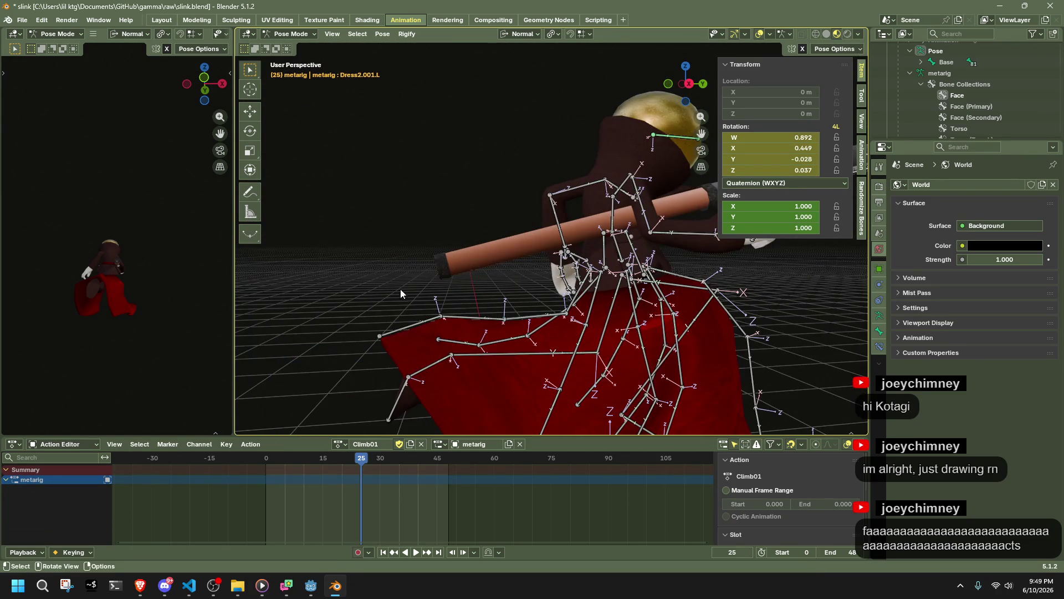
{"action": "mouse_move", "coordinate": [426, 286]}
{"action": "middle_mouse_down"}
{"action": "mouse_move", "coordinate": [482, 343]}
{"action": "mouse_move", "coordinate": [355, 326]}
{"action": "middle_mouse_up"}
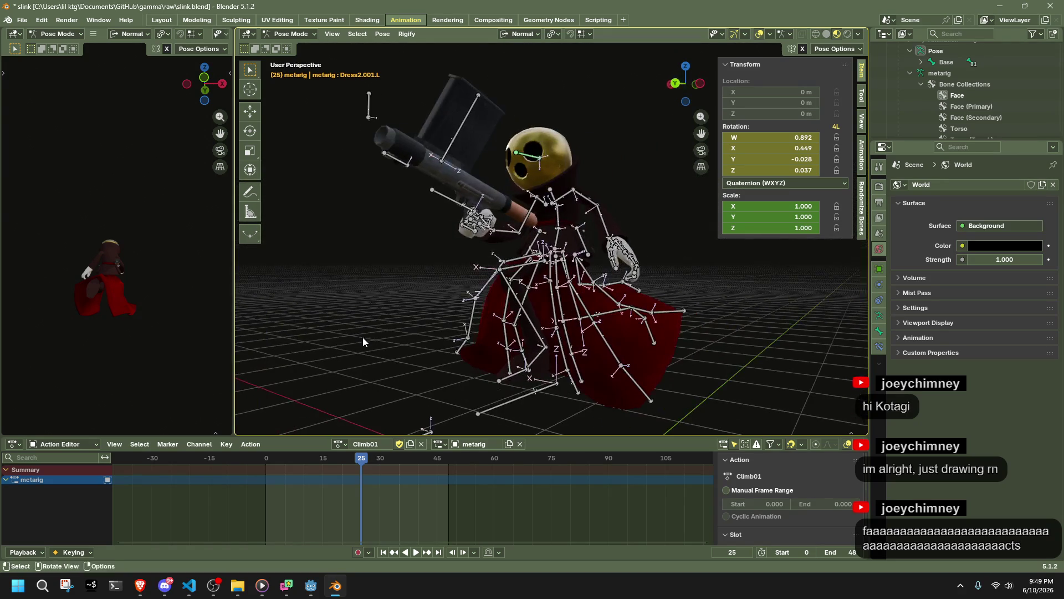
Select all bones, jump to frame 0 and scrub Climb01 to frame 27, checking the pose
{"action": "key", "text": "a"}
{"action": "left_click", "coordinate": [266, 459]}
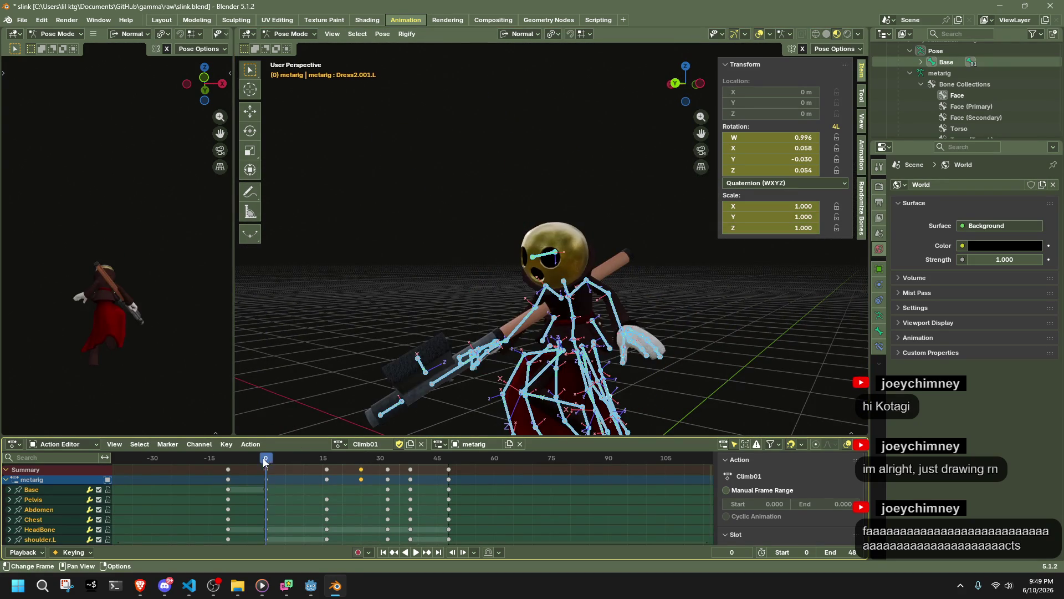
{"action": "mouse_move", "coordinate": [229, 461]}
{"action": "left_mouse_down"}
{"action": "mouse_move", "coordinate": [380, 481]}
{"action": "mouse_move", "coordinate": [361, 485]}
{"action": "left_mouse_up"}
{"action": "mouse_move", "coordinate": [388, 415]}
{"action": "middle_mouse_down"}
{"action": "mouse_move", "coordinate": [447, 345]}
{"action": "mouse_move", "coordinate": [400, 390]}
{"action": "middle_mouse_up"}
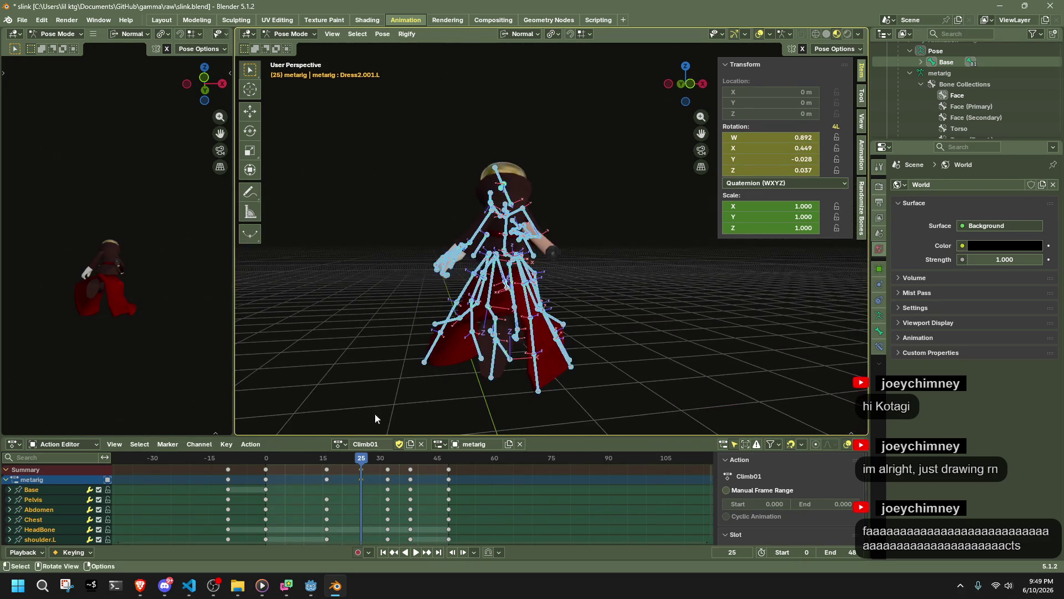
{"action": "left_click_drag", "start_coordinate": [362, 466], "coordinate": [369, 466]}
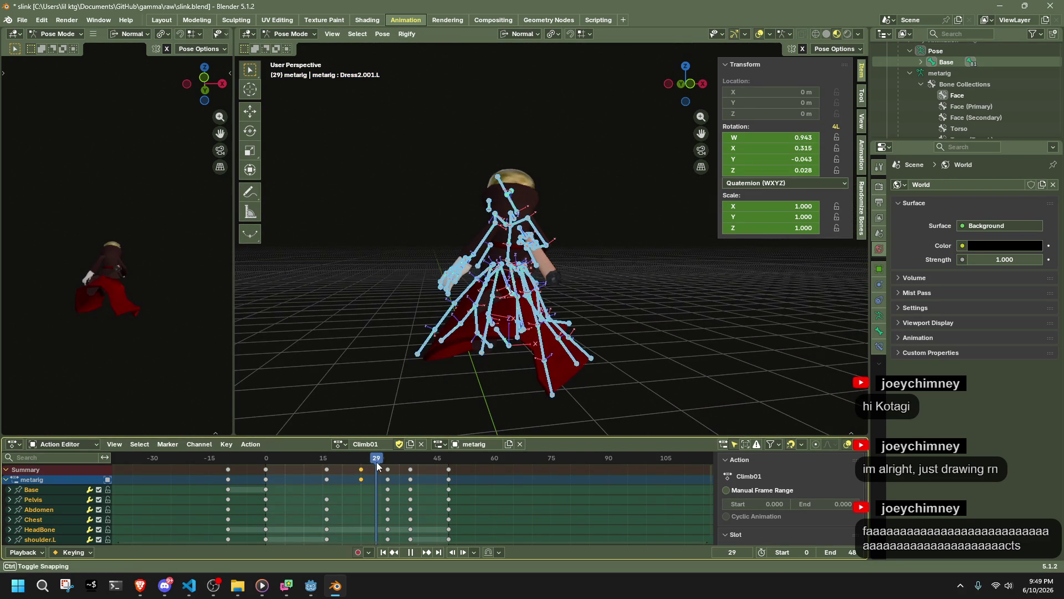
{"action": "mouse_move", "coordinate": [560, 366]}
{"action": "middle_mouse_down"}
{"action": "mouse_move", "coordinate": [681, 361]}
{"action": "mouse_move", "coordinate": [465, 438]}
{"action": "middle_mouse_up"}
At frame 25, pull the Dress2.003.L skirt bone outward from a right-side view
{"action": "left_click_drag", "start_coordinate": [339, 464], "coordinate": [327, 465]}
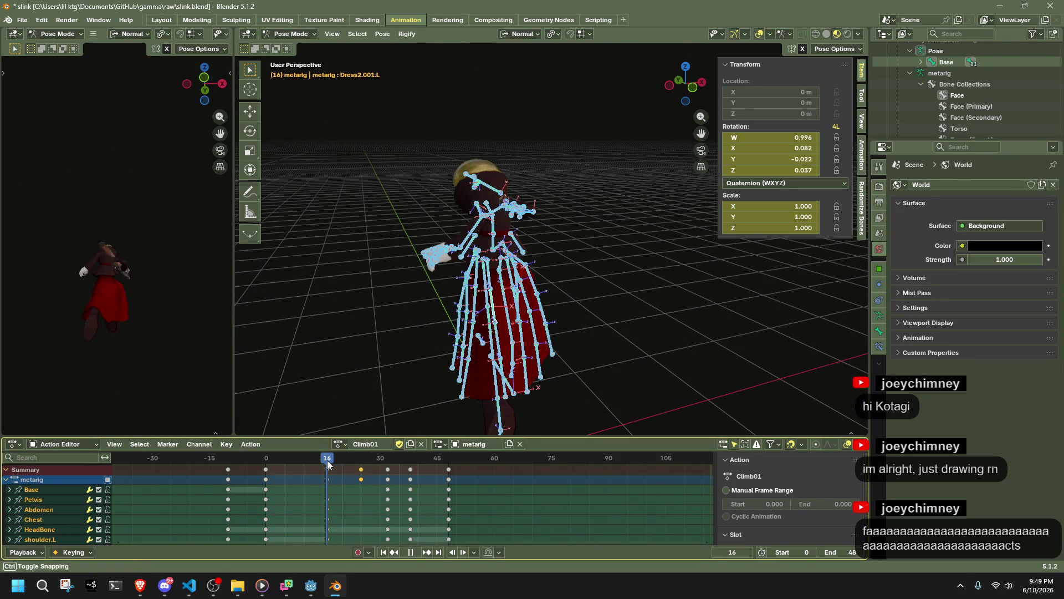
{"action": "key", "text": "space"}
{"action": "middle_click_drag", "start_coordinate": [554, 377], "coordinate": [623, 381]}
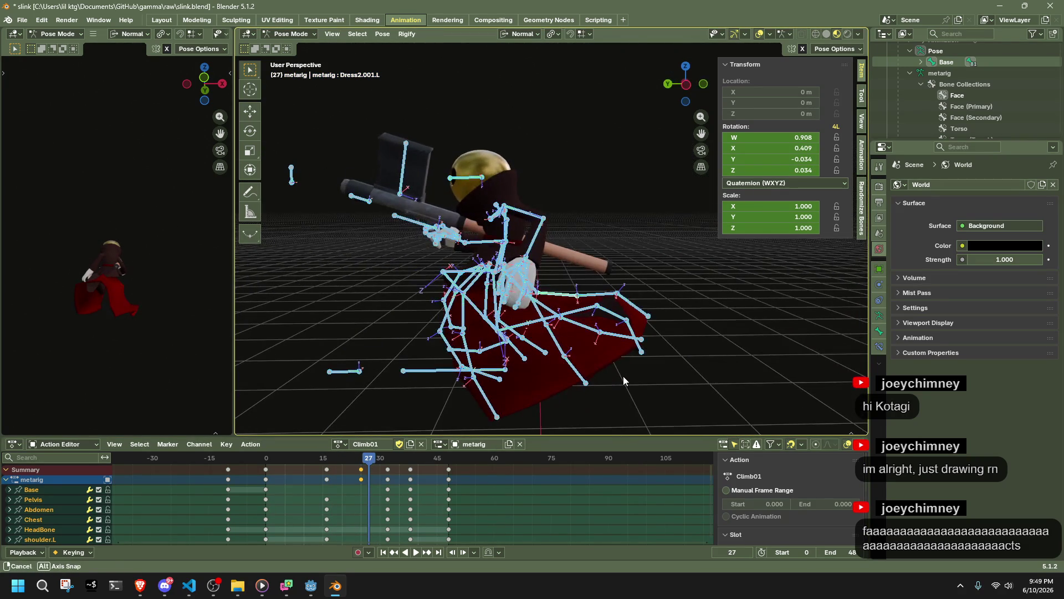
{"action": "left_click", "coordinate": [365, 464]}
{"action": "middle_click_drag", "start_coordinate": [377, 332], "coordinate": [438, 331]}
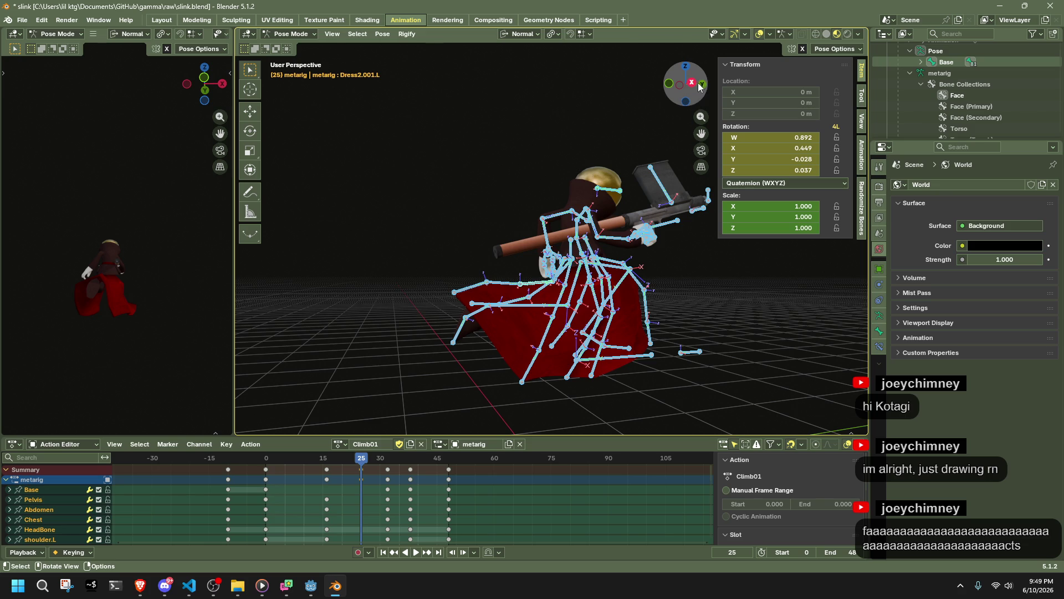
{"action": "left_click", "coordinate": [700, 85]}
{"action": "left_click_drag", "start_coordinate": [474, 290], "coordinate": [476, 285]}
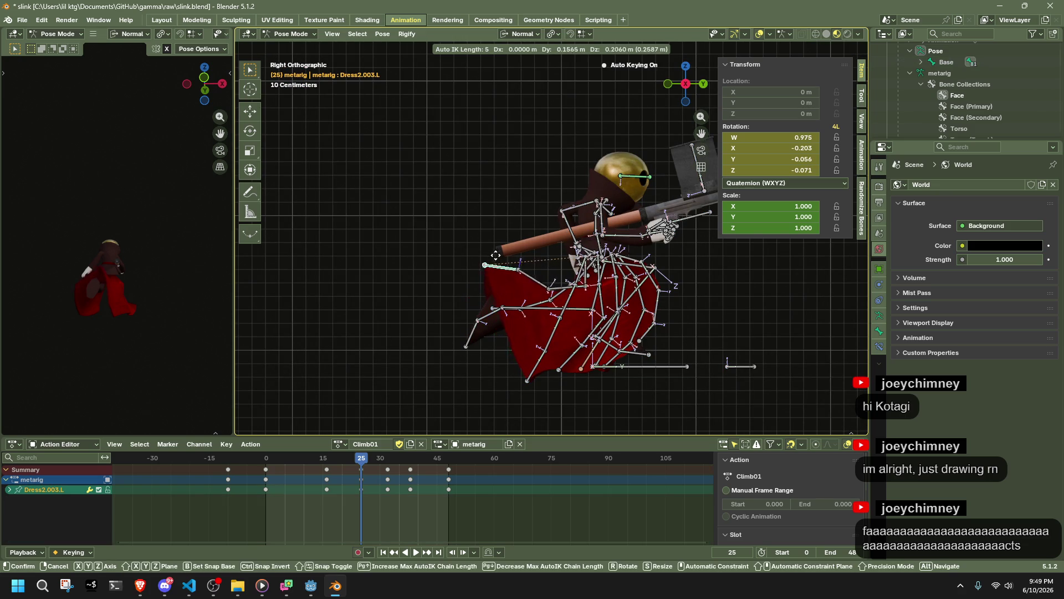
{"action": "left_click_drag", "start_coordinate": [504, 236], "coordinate": [506, 233]}
{"action": "mouse_move", "coordinate": [506, 233]}
{"action": "middle_mouse_down"}
{"action": "mouse_move", "coordinate": [627, 271]}
{"action": "mouse_move", "coordinate": [693, 265]}
{"action": "mouse_move", "coordinate": [663, 314]}
{"action": "middle_mouse_up"}
Reposition the Dress1.003.L and Dress2.003.R skirt bones
{"action": "middle_click_drag", "start_coordinate": [601, 344], "coordinate": [599, 341]}
{"action": "left_click_drag", "start_coordinate": [599, 341], "coordinate": [557, 310]}
{"action": "mouse_move", "coordinate": [558, 310]}
{"action": "middle_mouse_down"}
{"action": "mouse_move", "coordinate": [446, 278]}
{"action": "mouse_move", "coordinate": [474, 339]}
{"action": "middle_mouse_up"}
{"action": "left_click", "coordinate": [535, 376]}
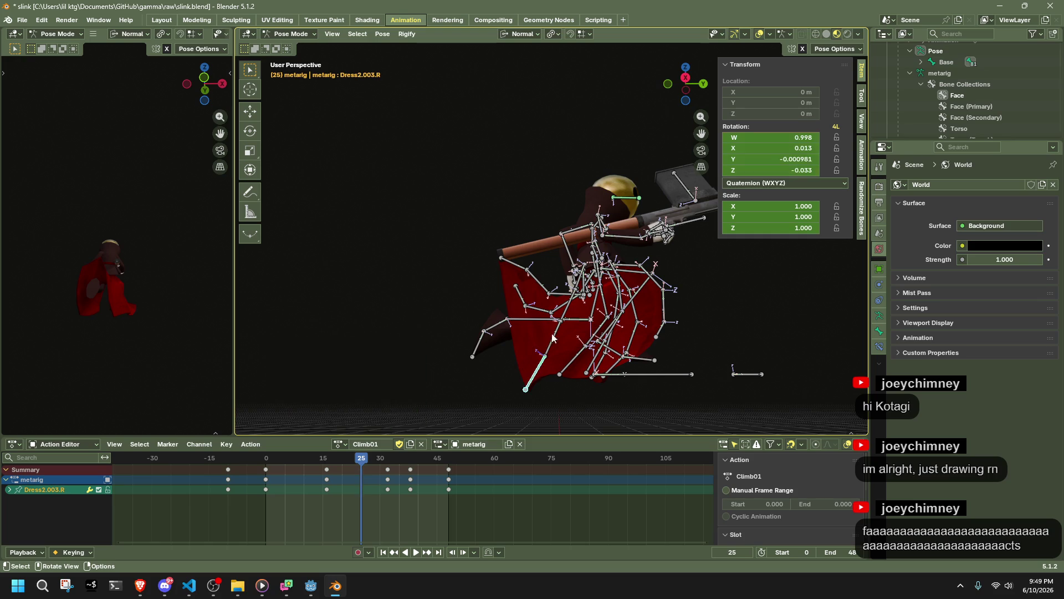
{"action": "left_click", "coordinate": [686, 77]}
{"action": "key", "text": "g"}
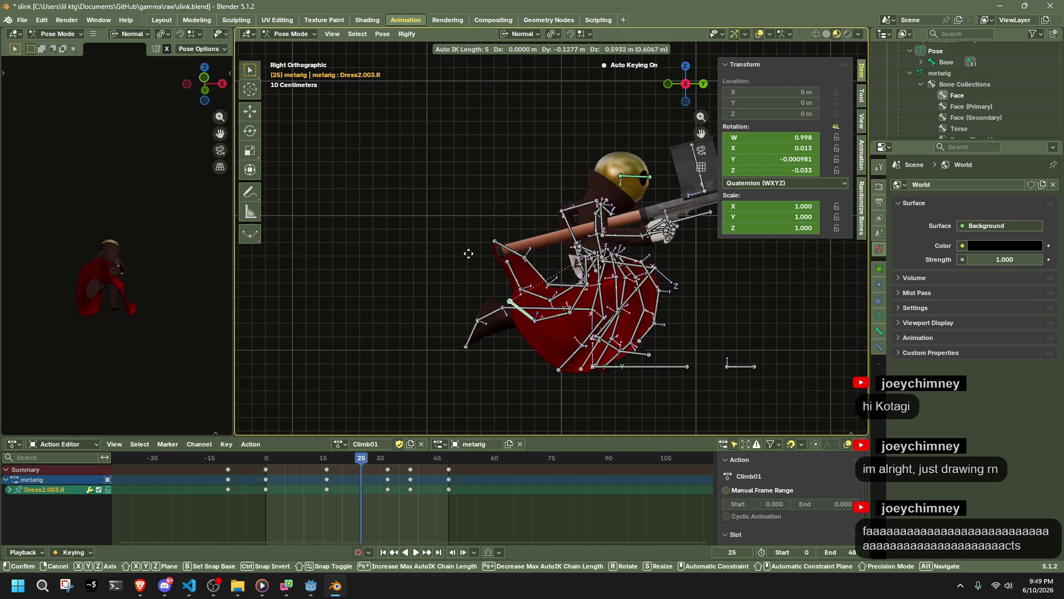
{"action": "left_click", "coordinate": [463, 261]}
{"action": "mouse_move", "coordinate": [462, 261]}
{"action": "middle_mouse_down"}
{"action": "mouse_move", "coordinate": [679, 293]}
{"action": "mouse_move", "coordinate": [549, 295]}
{"action": "mouse_move", "coordinate": [463, 362]}
{"action": "middle_mouse_up"}
Play back the climb to review it, then scrub to frame 17 from the left view
{"action": "key", "text": "space"}
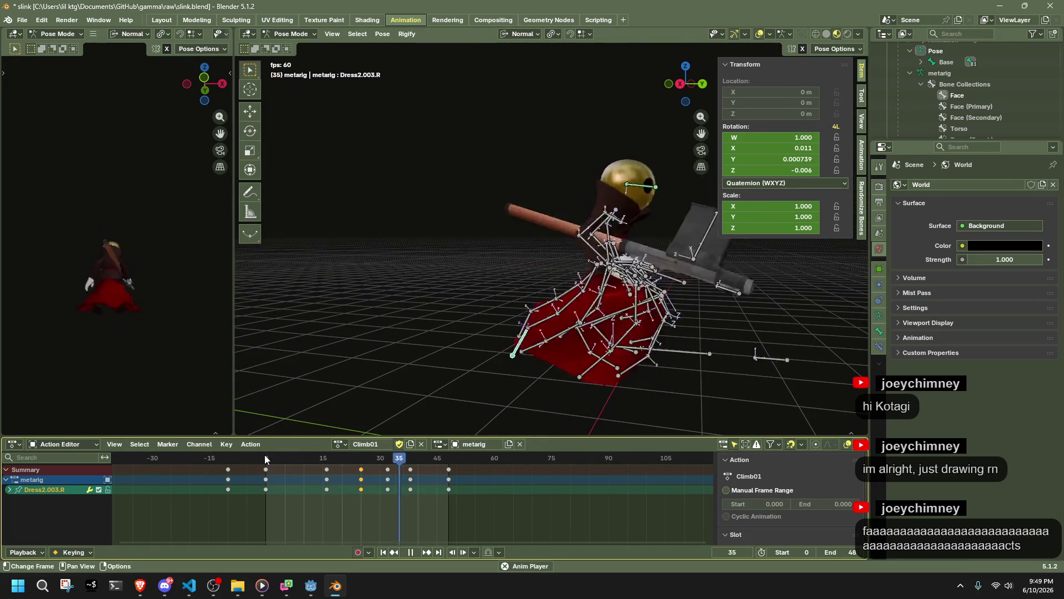
{"action": "middle_click_drag", "start_coordinate": [317, 430], "coordinate": [746, 331]}
{"action": "key", "text": "space"}
{"action": "left_click", "coordinate": [672, 86]}
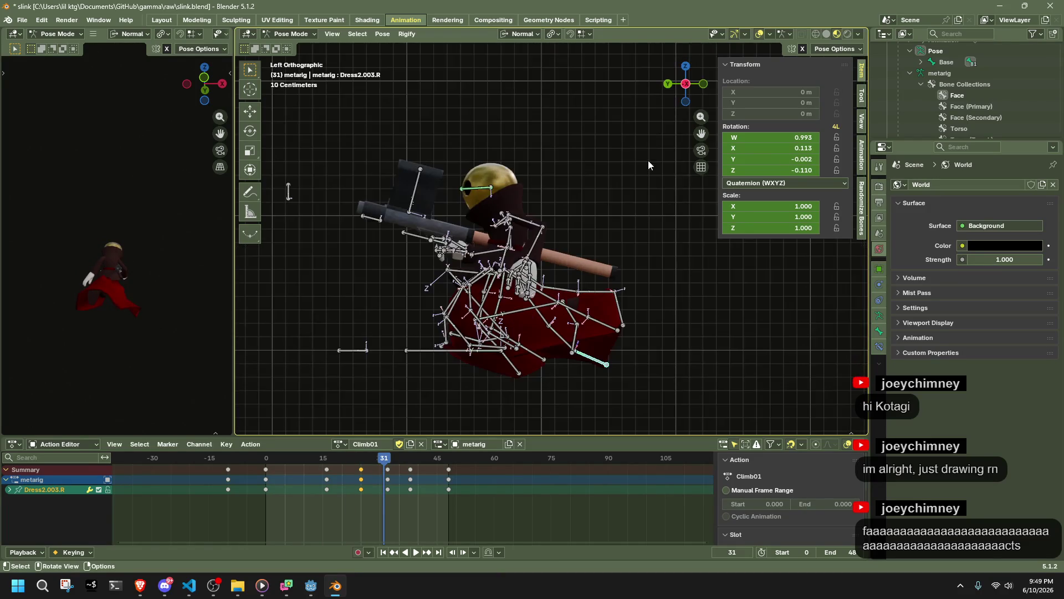
{"action": "mouse_move", "coordinate": [333, 462]}
{"action": "left_mouse_down"}
{"action": "mouse_move", "coordinate": [324, 465]}
{"action": "mouse_move", "coordinate": [399, 480]}
{"action": "mouse_move", "coordinate": [325, 477]}
{"action": "mouse_move", "coordinate": [386, 490]}
{"action": "mouse_move", "coordinate": [361, 483]}
{"action": "left_mouse_up"}
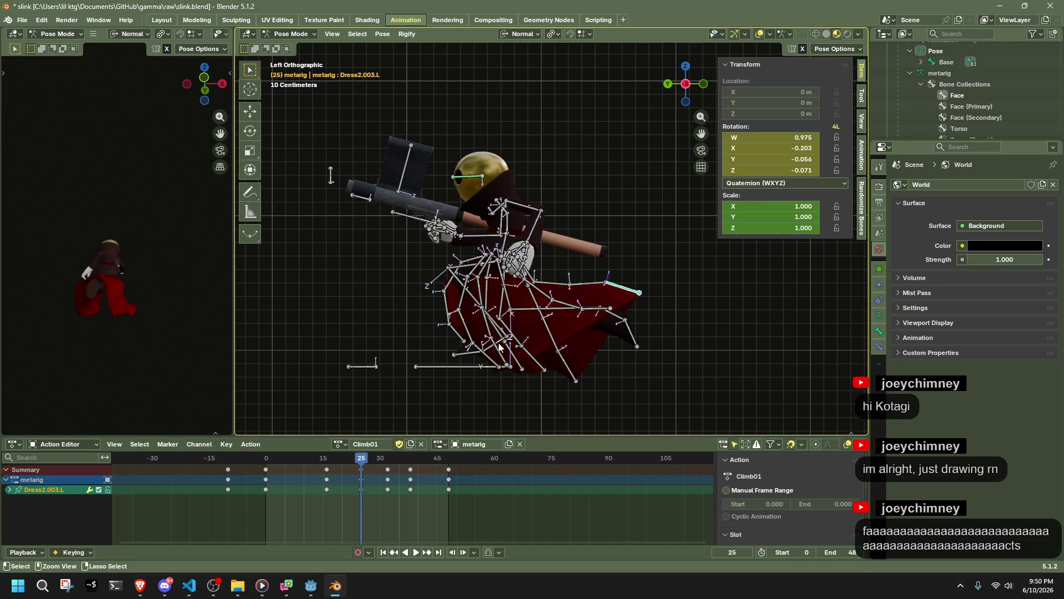
Reposition the left shin at frame 26 and check it at frame 31
{"action": "left_click_drag", "start_coordinate": [330, 464], "coordinate": [363, 468]}
{"action": "left_click_drag", "start_coordinate": [548, 312], "coordinate": [542, 315]}
{"action": "left_click_drag", "start_coordinate": [387, 461], "coordinate": [355, 471]}
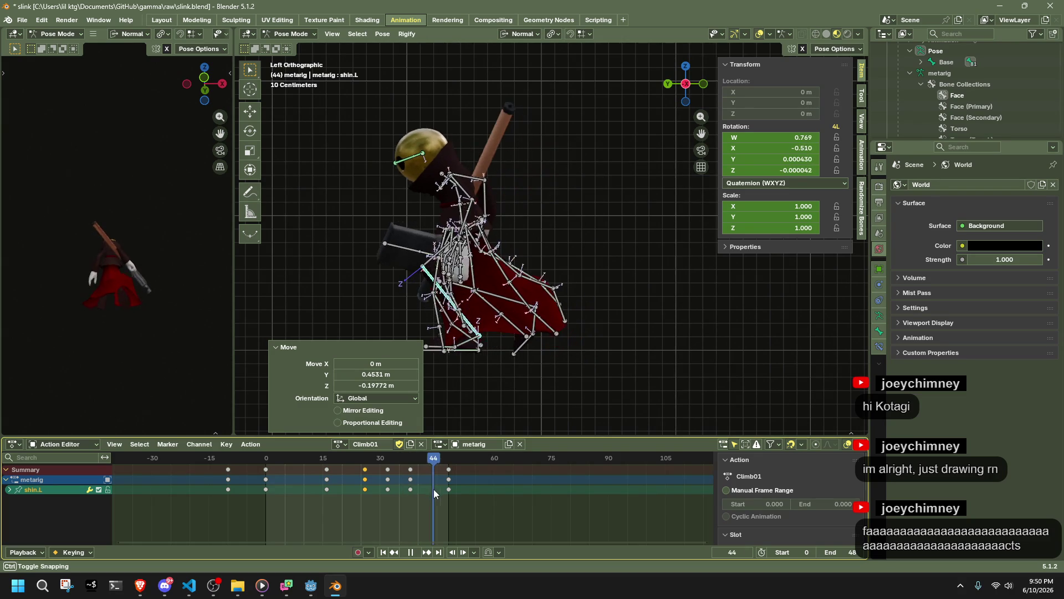
Enable Manual Frame Range on the Climb01 action with Start 0 and End 32
{"action": "mouse_move", "coordinate": [488, 410]}
{"action": "middle_mouse_down"}
{"action": "mouse_move", "coordinate": [532, 337]}
{"action": "mouse_move", "coordinate": [647, 348]}
{"action": "middle_mouse_up"}
{"action": "mouse_move", "coordinate": [707, 348]}
{"action": "middle_mouse_down"}
{"action": "mouse_move", "coordinate": [402, 329]}
{"action": "mouse_move", "coordinate": [591, 317]}
{"action": "middle_mouse_up"}
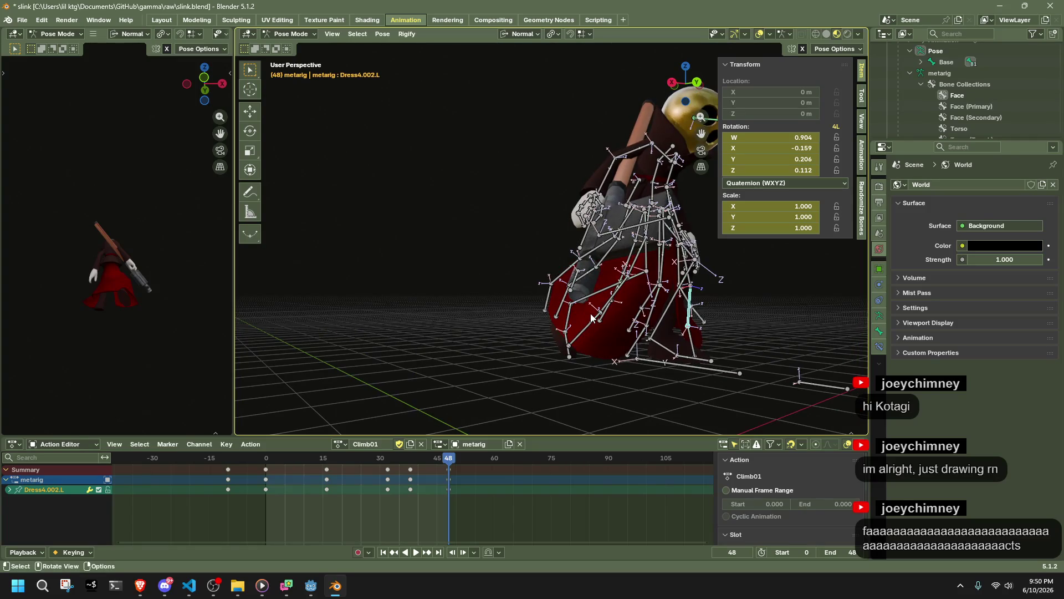
{"action": "left_click", "coordinate": [726, 490]}
{"action": "left_click", "coordinate": [762, 502]}
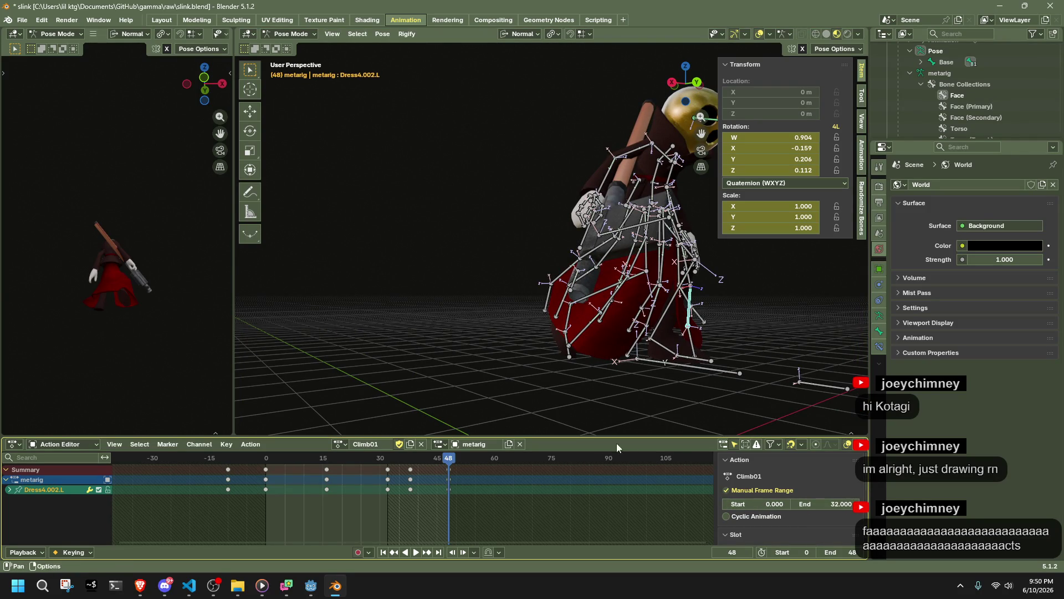
Delete the Dress4.002.L keyframes from Climb01 and save slink.blend
{"action": "key", "text": "alt+shift+i"}
{"action": "key", "text": "ctrl+s"}
{"action": "key", "text": "b"}
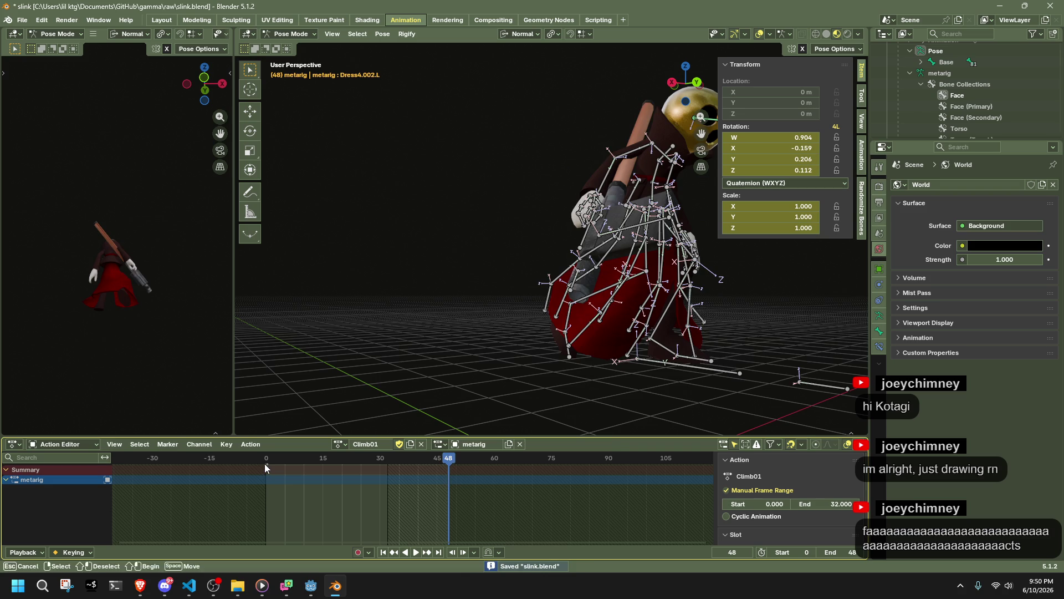
{"action": "key", "text": "Escape"}
Replay the edited climb, select all bones and scrub back to frame 26
{"action": "key", "text": "space"}
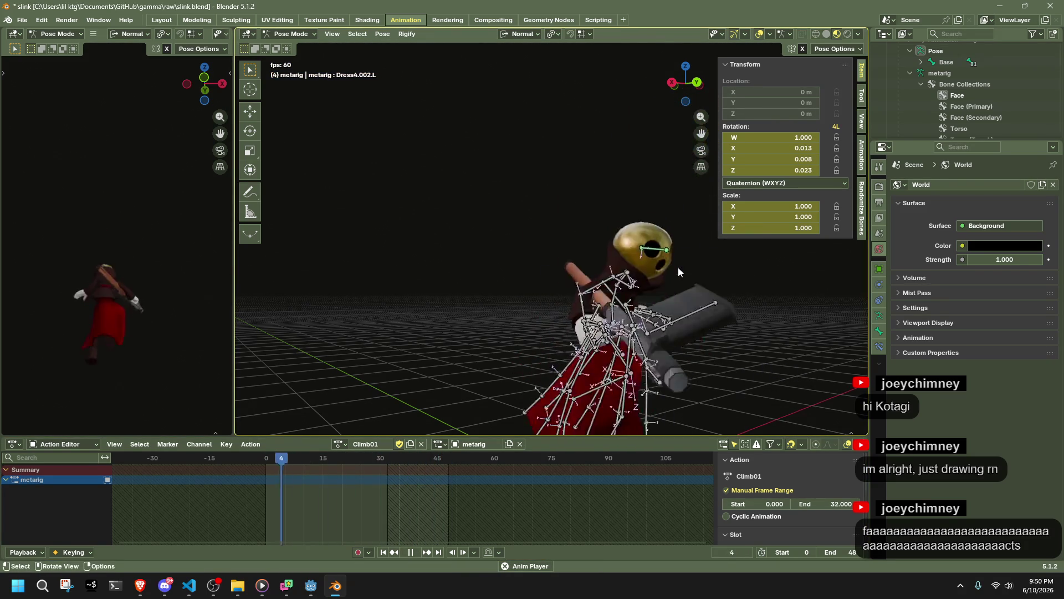
{"action": "mouse_move", "coordinate": [677, 267]}
{"action": "middle_mouse_down"}
{"action": "mouse_move", "coordinate": [493, 288]}
{"action": "mouse_move", "coordinate": [675, 88]}
{"action": "mouse_move", "coordinate": [664, 224]}
{"action": "middle_mouse_up"}
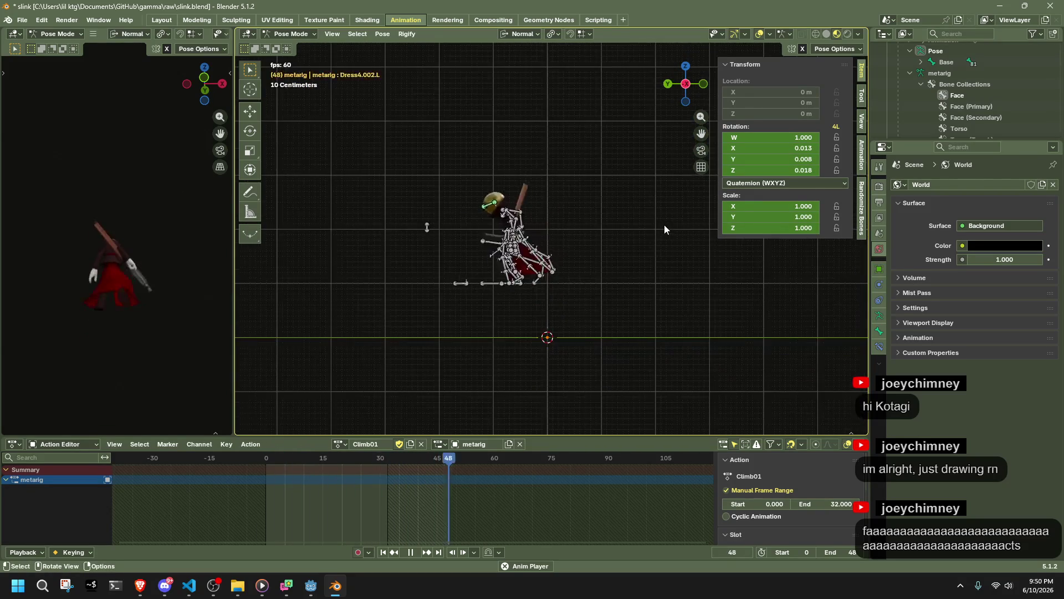
{"action": "key", "text": "space"}
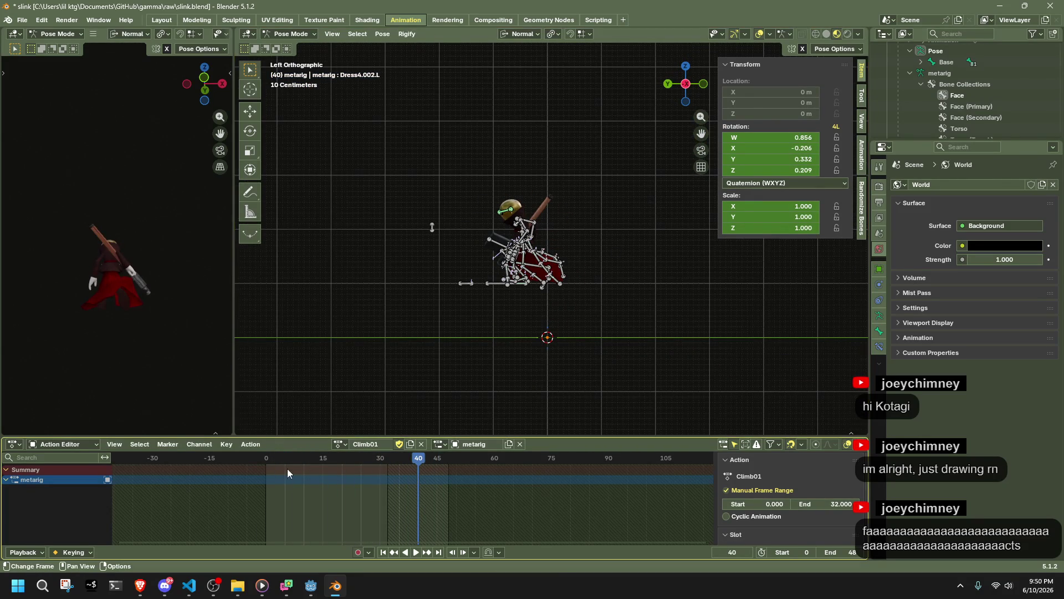
{"action": "key", "text": "space"}
{"action": "left_click_drag", "start_coordinate": [266, 463], "coordinate": [331, 477]}
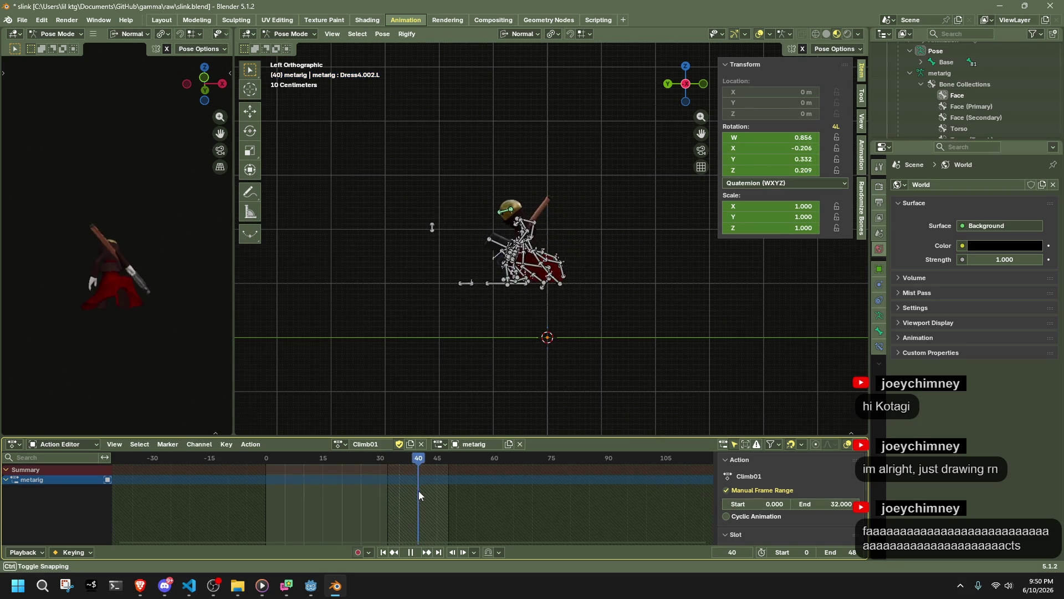
{"action": "key", "text": "space"}
{"action": "key", "text": "a"}
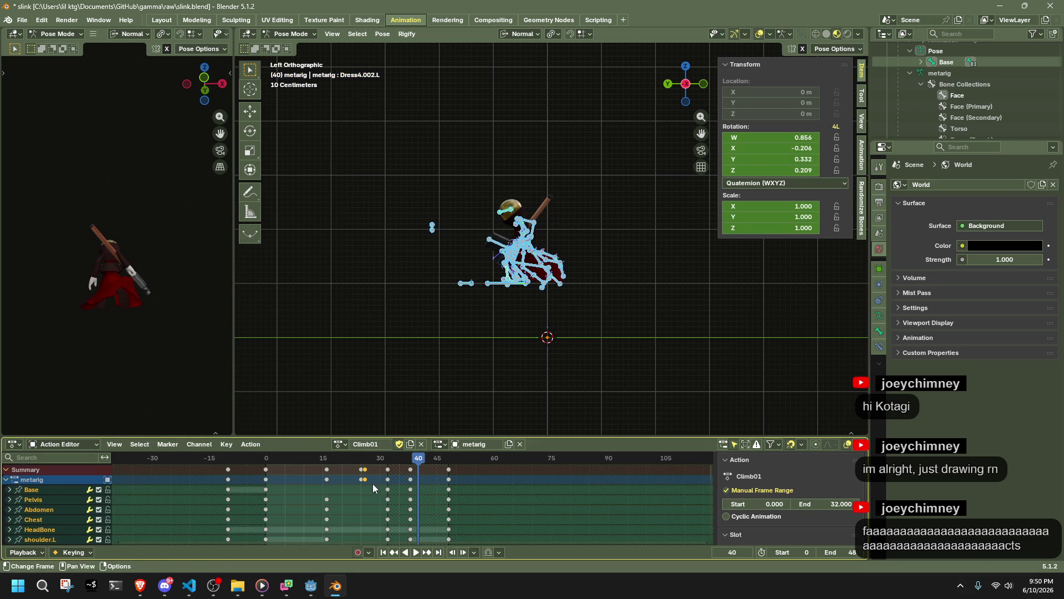
{"action": "left_click", "coordinate": [362, 458]}
{"action": "mouse_move", "coordinate": [278, 455]}
{"action": "left_mouse_down"}
{"action": "mouse_move", "coordinate": [414, 497]}
{"action": "mouse_move", "coordinate": [354, 511]}
{"action": "mouse_move", "coordinate": [388, 518]}
{"action": "left_mouse_up"}
At frame 32, move skirt bone Dress2.001.L from a right-side view
{"action": "scroll", "coordinate": [333, 221], "scroll_direction": "up", "scroll_amount": 3}
{"action": "mouse_move", "coordinate": [332, 222]}
{"action": "middle_mouse_down"}
{"action": "mouse_move", "coordinate": [318, 181]}
{"action": "mouse_move", "coordinate": [341, 304]}
{"action": "mouse_move", "coordinate": [527, 201]}
{"action": "middle_mouse_up"}
{"action": "left_click", "coordinate": [685, 84]}
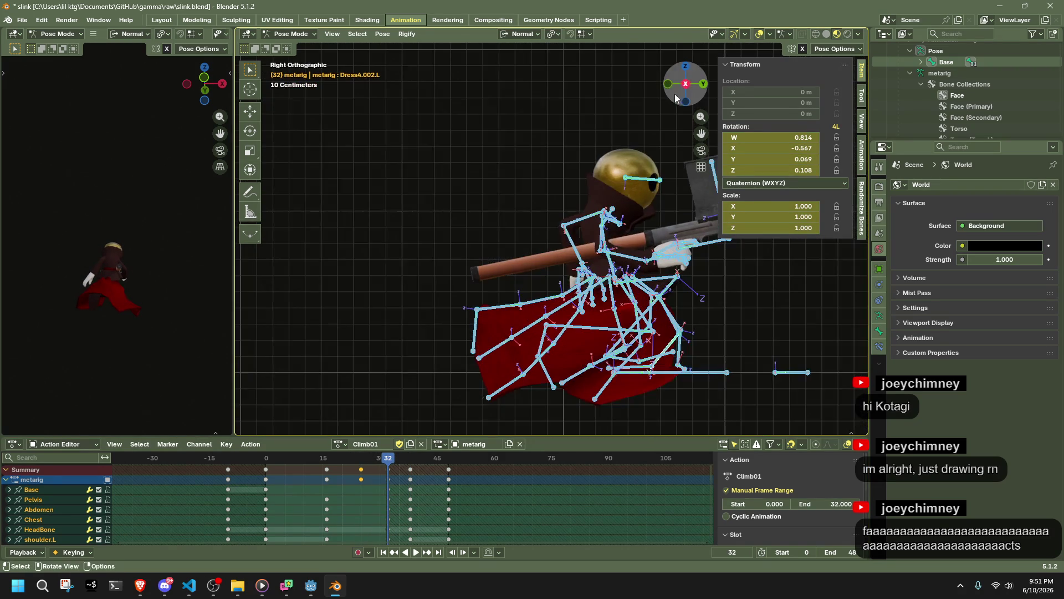
{"action": "scroll", "coordinate": [544, 307], "scroll_direction": "up", "scroll_amount": 3}
{"action": "left_click", "coordinate": [511, 371]}
{"action": "key", "text": "g"}
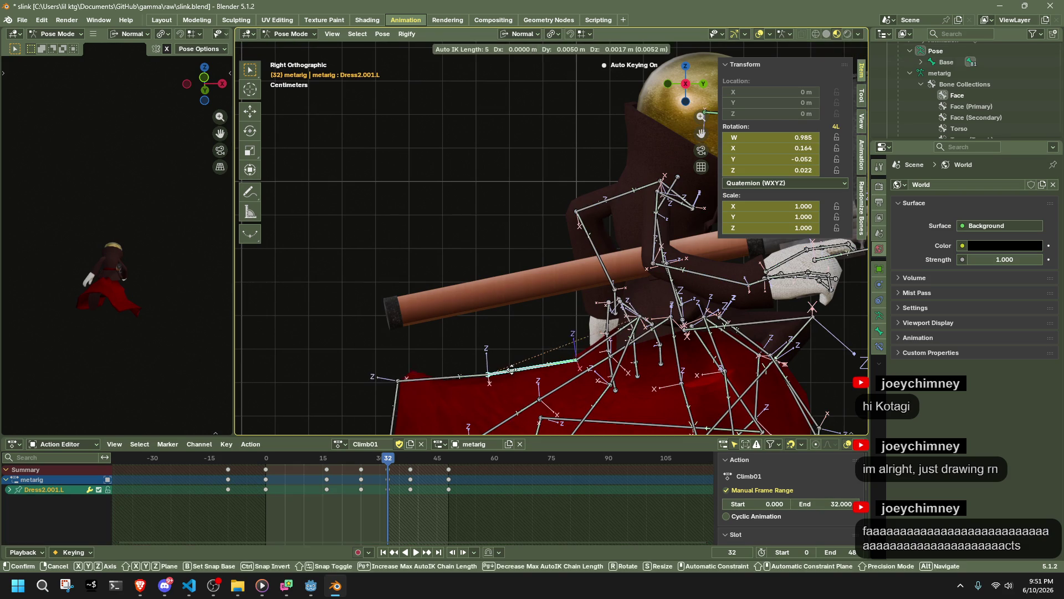
{"action": "left_click", "coordinate": [518, 369]}
{"action": "scroll", "coordinate": [504, 357], "scroll_direction": "down", "scroll_amount": 3}
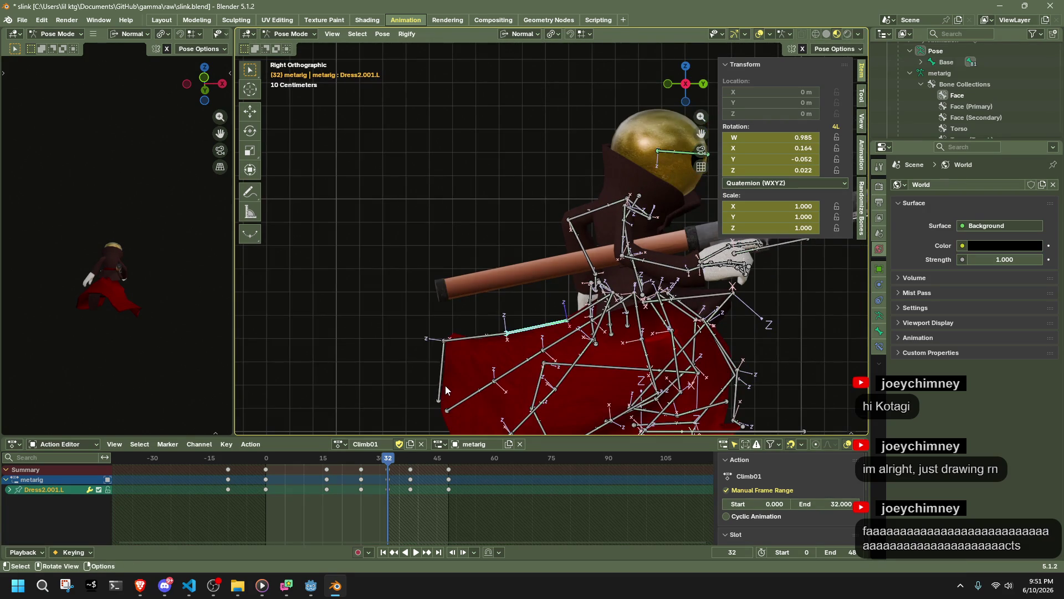
{"action": "left_click", "coordinate": [381, 383]}
{"action": "mouse_move", "coordinate": [388, 377]}
{"action": "middle_mouse_down"}
{"action": "mouse_move", "coordinate": [731, 314]}
{"action": "mouse_move", "coordinate": [633, 355]}
{"action": "mouse_move", "coordinate": [521, 356]}
{"action": "mouse_move", "coordinate": [580, 300]}
{"action": "middle_mouse_up"}
{"action": "left_click", "coordinate": [731, 314]}
Reposition the right skirt tip Dress2.003.R
{"action": "left_click", "coordinate": [531, 341]}
{"action": "mouse_move", "coordinate": [531, 341]}
{"action": "middle_mouse_down"}
{"action": "mouse_move", "coordinate": [418, 370]}
{"action": "mouse_move", "coordinate": [421, 357]}
{"action": "mouse_move", "coordinate": [375, 359]}
{"action": "mouse_move", "coordinate": [482, 372]}
{"action": "mouse_move", "coordinate": [584, 364]}
{"action": "mouse_move", "coordinate": [638, 347]}
{"action": "mouse_move", "coordinate": [673, 318]}
{"action": "middle_mouse_up"}
{"action": "key", "text": "g"}
{"action": "left_click", "coordinate": [417, 331]}
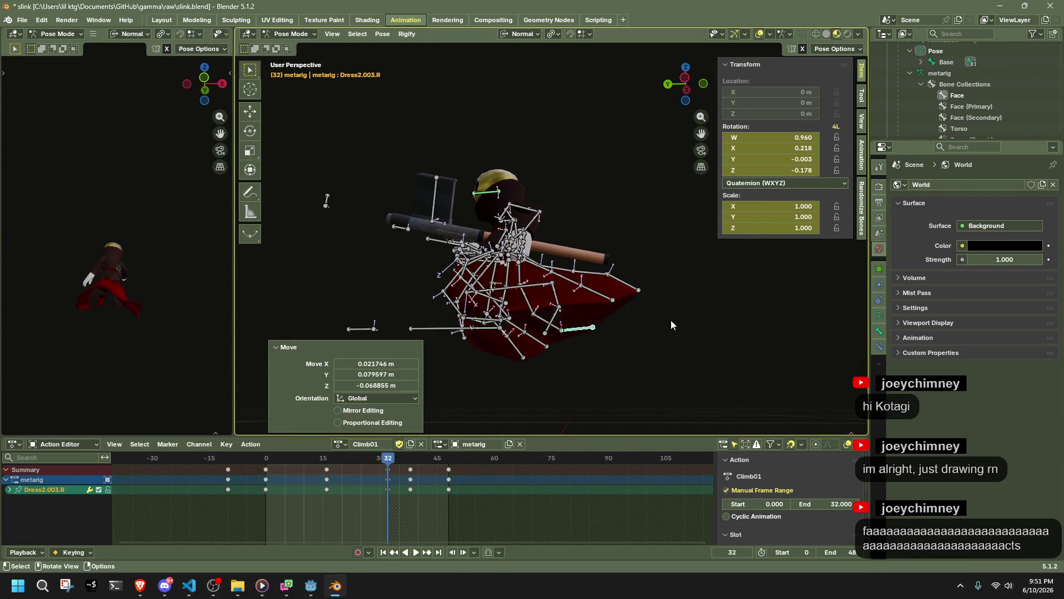
{"action": "left_click_drag", "start_coordinate": [703, 85], "coordinate": [703, 225]}
From the back view, nudge skirt bone Dress0.003.R into place in two moves
{"action": "left_click", "coordinate": [588, 366]}
{"action": "left_click", "coordinate": [514, 352]}
{"action": "mouse_move", "coordinate": [515, 353]}
{"action": "middle_mouse_down"}
{"action": "mouse_move", "coordinate": [563, 349]}
{"action": "mouse_move", "coordinate": [733, 92]}
{"action": "middle_mouse_up"}
{"action": "left_click", "coordinate": [684, 89]}
{"action": "key", "text": "g"}
{"action": "left_click", "coordinate": [503, 348]}
{"action": "key", "text": "g"}
{"action": "left_click", "coordinate": [516, 336]}
{"action": "left_click", "coordinate": [615, 339]}
{"action": "left_click", "coordinate": [670, 83]}
{"action": "middle_click_drag", "start_coordinate": [689, 319], "coordinate": [449, 313]}
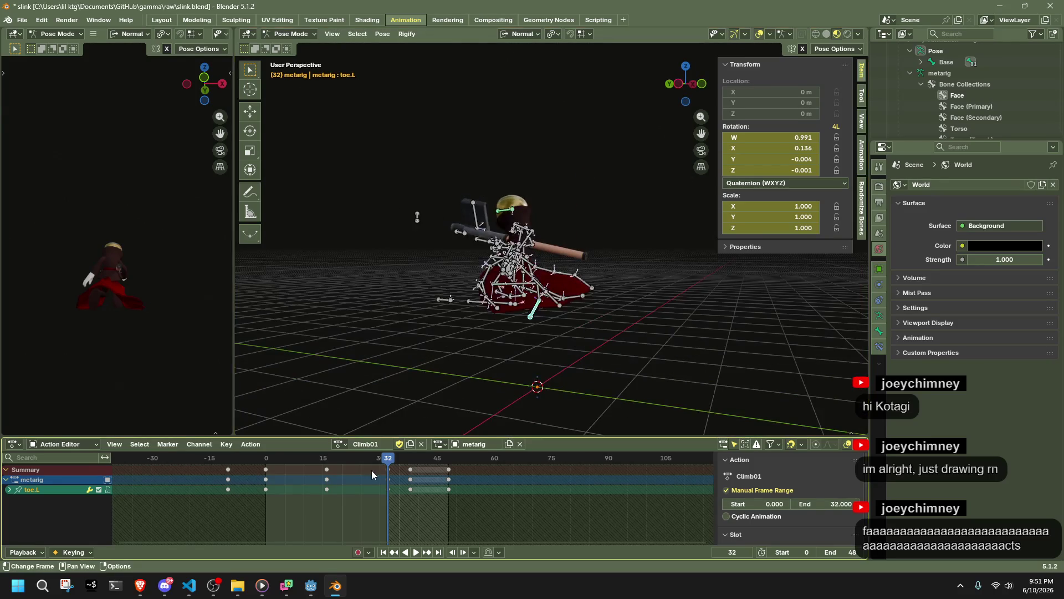
Play back the climb to review it and go to frame 32
{"action": "key", "text": "space"}
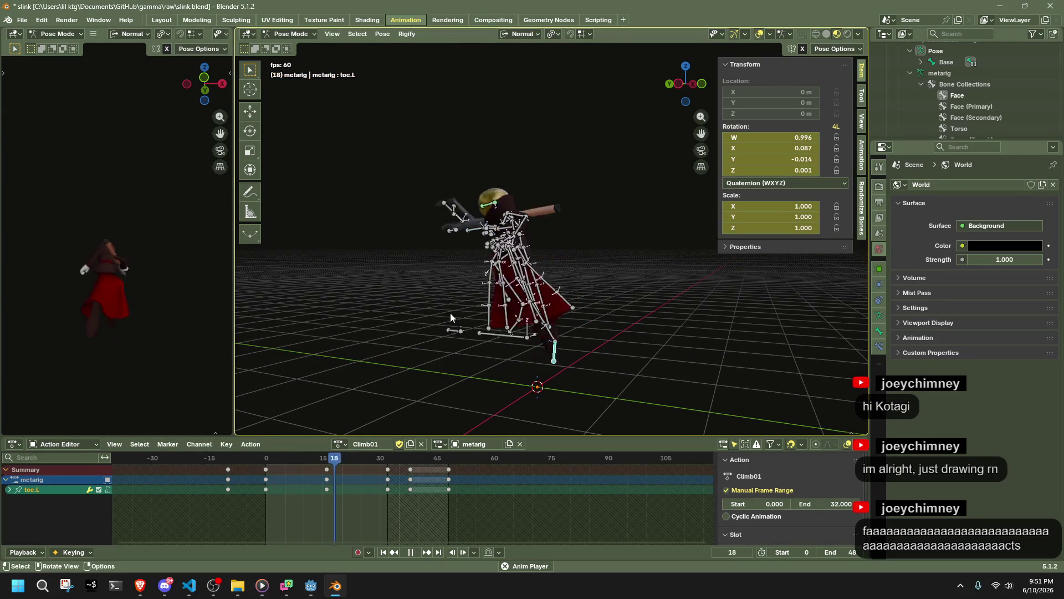
{"action": "middle_click_drag", "start_coordinate": [608, 338], "coordinate": [684, 345]}
{"action": "key", "text": "space"}
{"action": "left_click", "coordinate": [695, 86]}
{"action": "mouse_move", "coordinate": [366, 459]}
{"action": "left_mouse_down"}
{"action": "mouse_move", "coordinate": [270, 471]}
{"action": "mouse_move", "coordinate": [388, 494]}
{"action": "mouse_move", "coordinate": [333, 497]}
{"action": "mouse_move", "coordinate": [372, 502]}
{"action": "left_mouse_up"}
{"action": "left_click", "coordinate": [389, 461]}
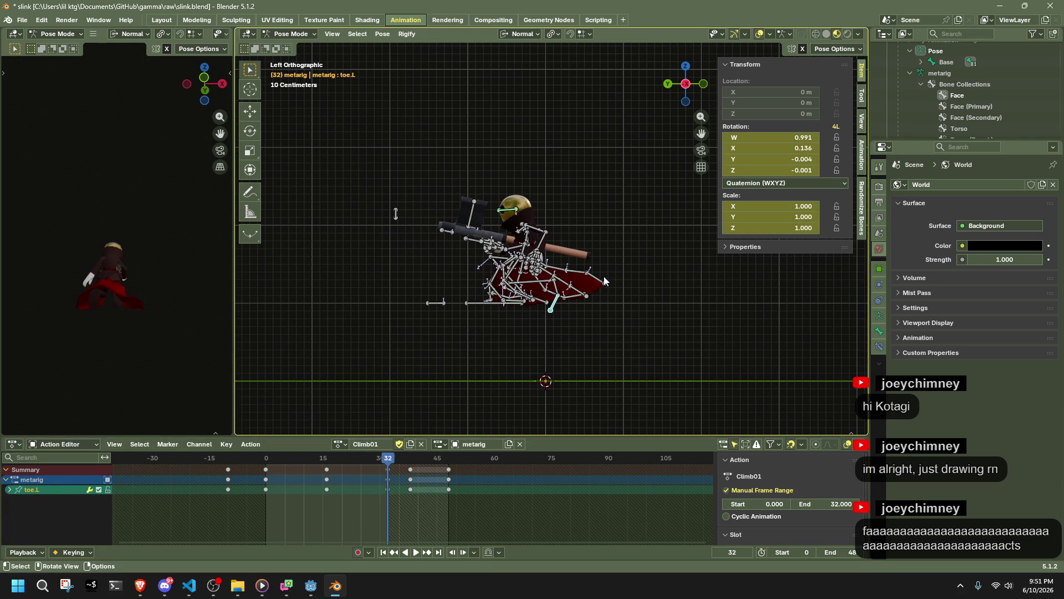
Reposition the left skirt bones Dress2.003.L and Dress1.003.L
{"action": "scroll", "coordinate": [602, 284], "scroll_direction": "up", "scroll_amount": 5}
{"action": "left_click", "coordinate": [658, 334]}
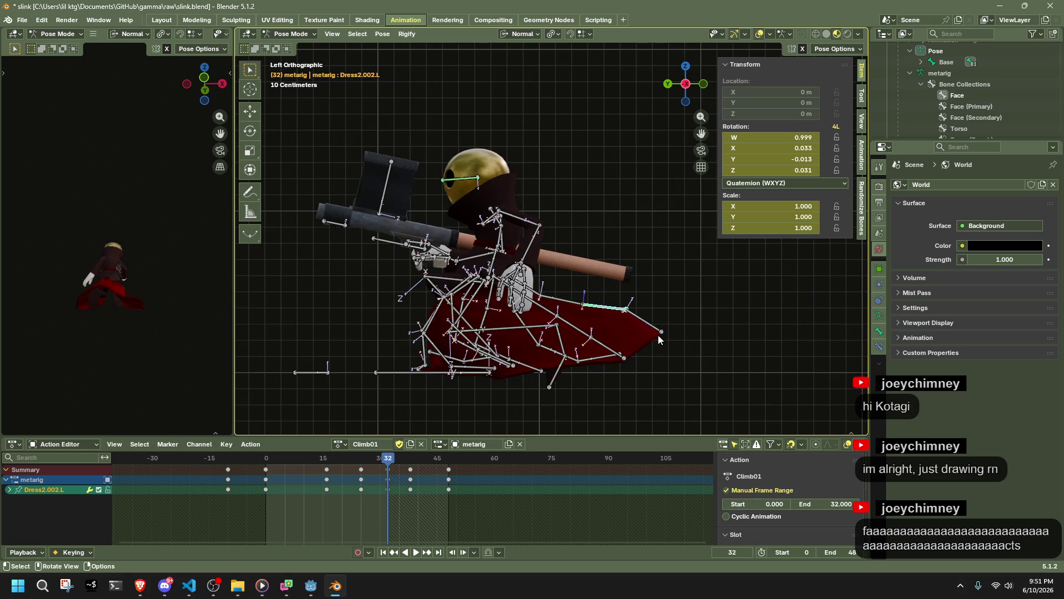
{"action": "key", "text": "g"}
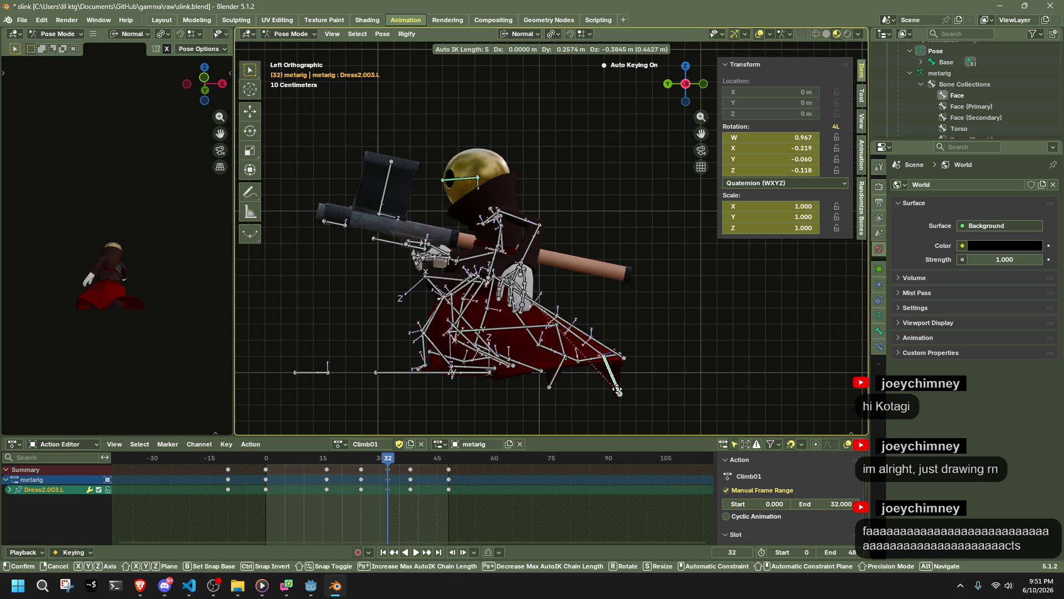
{"action": "left_click", "coordinate": [635, 371]}
{"action": "key", "text": "g"}
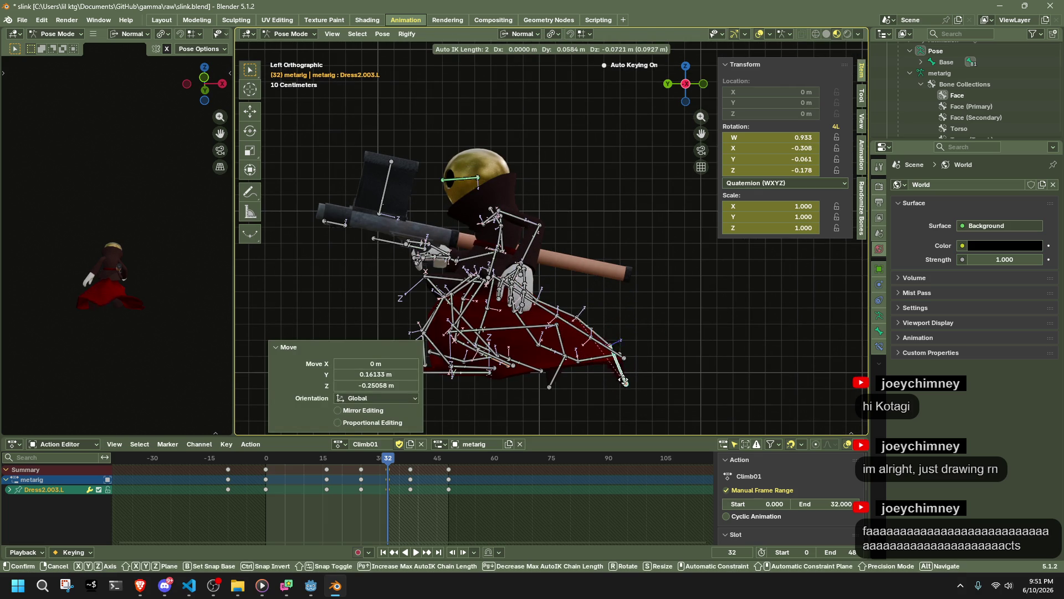
{"action": "left_click", "coordinate": [607, 377]}
{"action": "left_click", "coordinate": [616, 360]}
{"action": "key", "text": "g"}
{"action": "left_click", "coordinate": [599, 375]}
{"action": "left_click", "coordinate": [620, 382]}
{"action": "key", "text": "g"}
{"action": "left_click", "coordinate": [619, 385]}
From the right view, move and rotate the right skirt tip Dress2.003.R
{"action": "mouse_move", "coordinate": [618, 384]}
{"action": "middle_mouse_down"}
{"action": "mouse_move", "coordinate": [424, 393]}
{"action": "mouse_move", "coordinate": [696, 143]}
{"action": "middle_mouse_up"}
{"action": "left_click", "coordinate": [691, 84]}
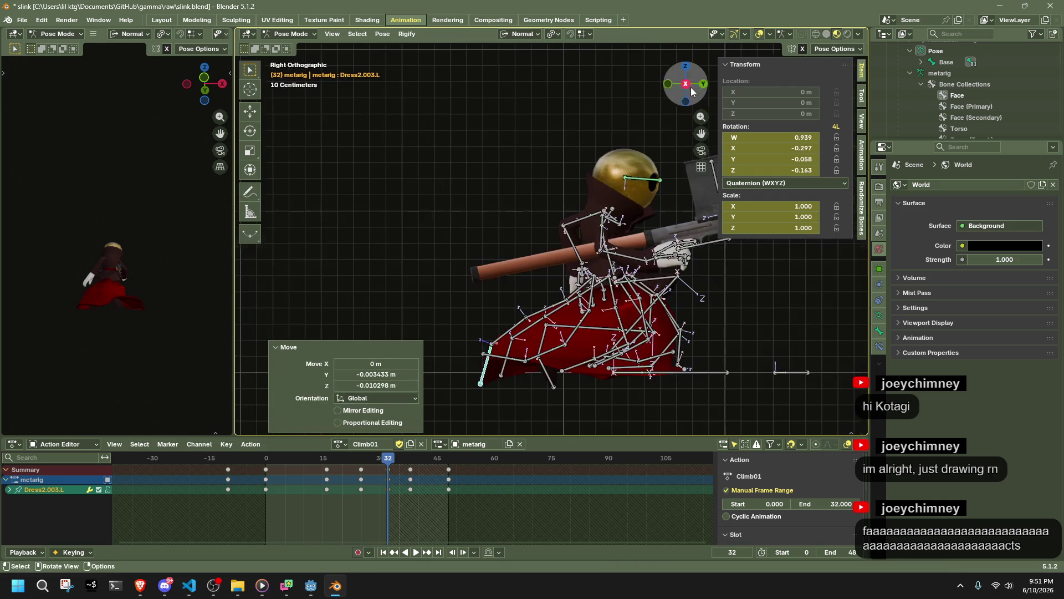
{"action": "left_click", "coordinate": [485, 360]}
{"action": "key", "text": "g"}
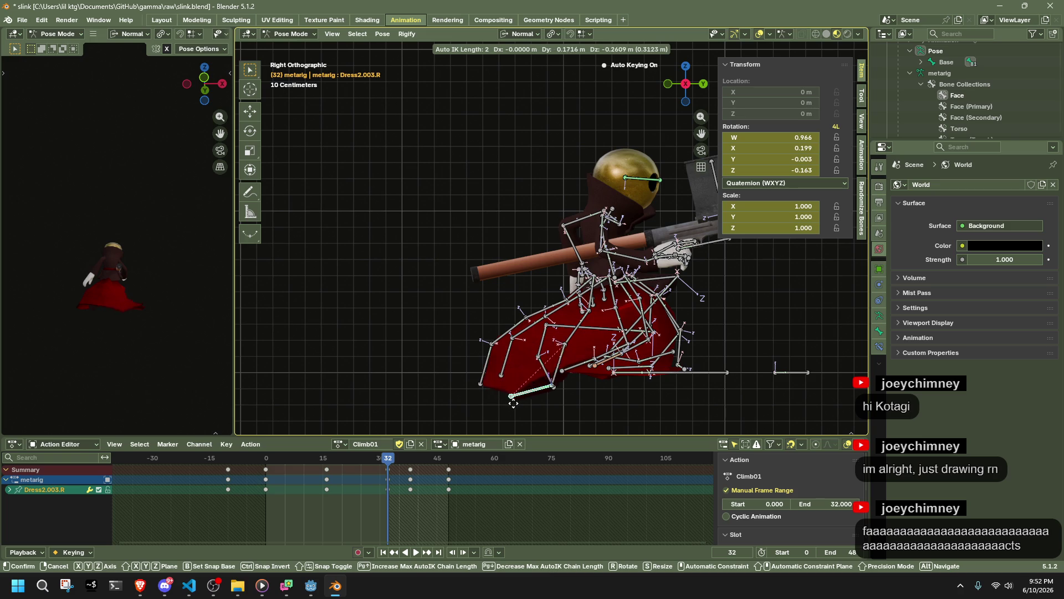
{"action": "left_click", "coordinate": [505, 405]}
{"action": "key", "text": "r"}
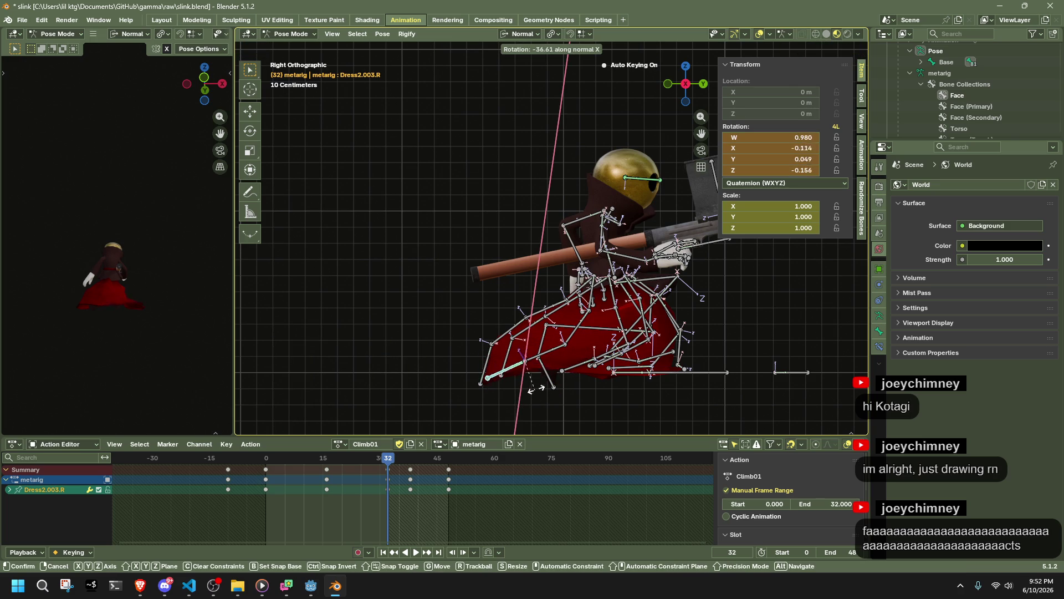
{"action": "left_click", "coordinate": [537, 373]}
{"action": "key", "text": "g"}
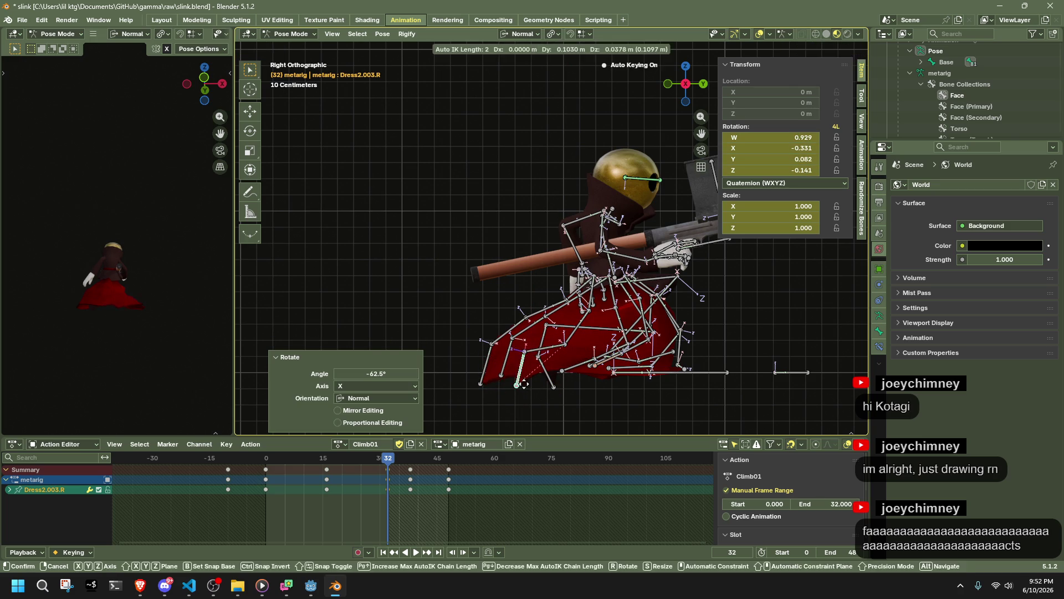
{"action": "left_click", "coordinate": [501, 391]}
Clear Dress2.002.R's rotation, move it, then readjust Dress2.003.R
{"action": "left_click", "coordinate": [567, 342]}
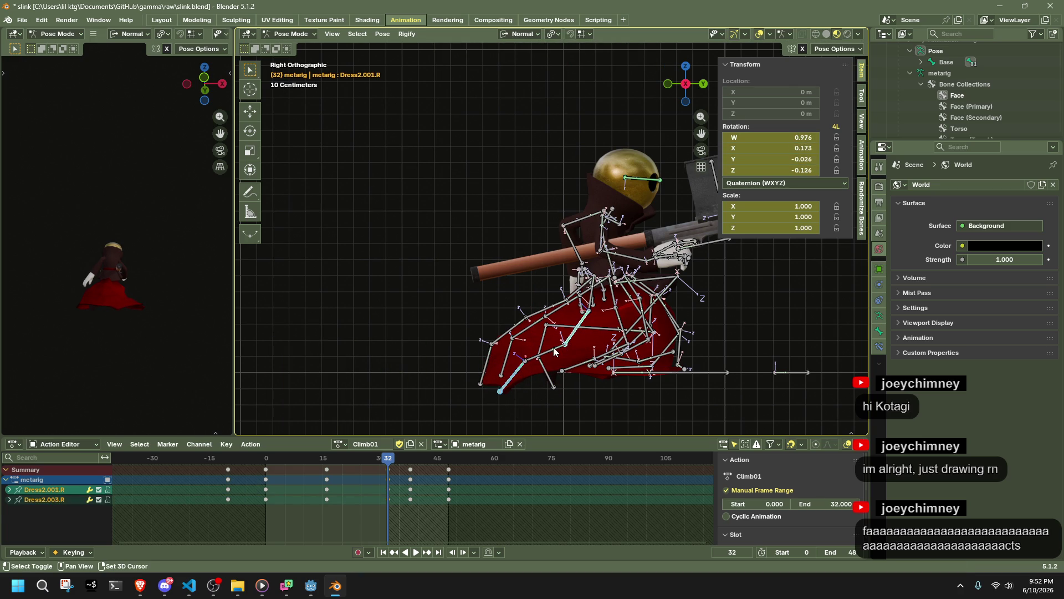
{"action": "left_click", "coordinate": [387, 34]}
{"action": "mouse_move", "coordinate": [406, 61]}
{"action": "left_click", "coordinate": [516, 60]}
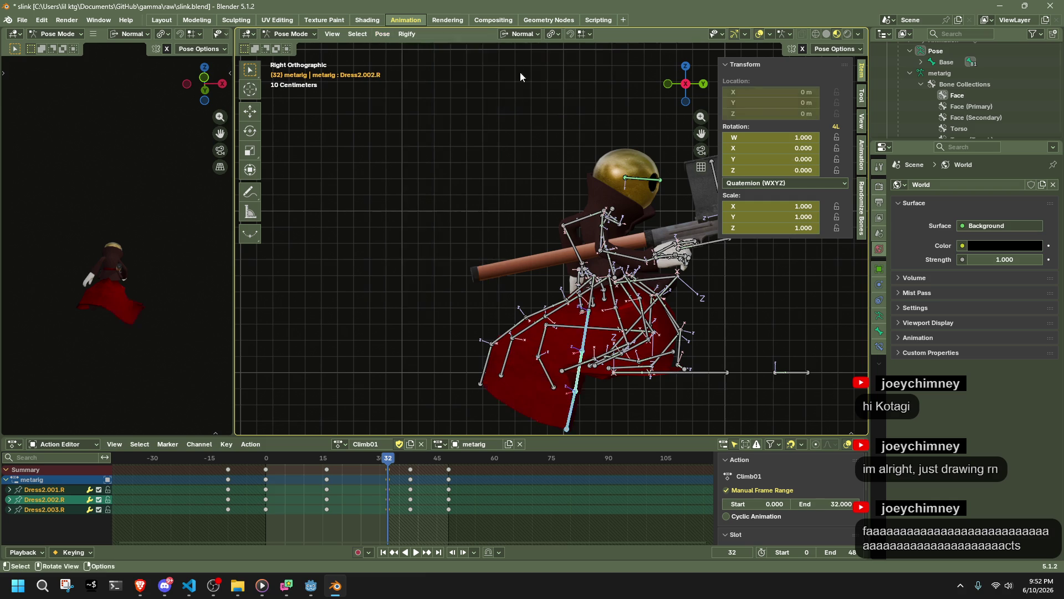
{"action": "key", "text": "g"}
{"action": "left_click", "coordinate": [600, 405]}
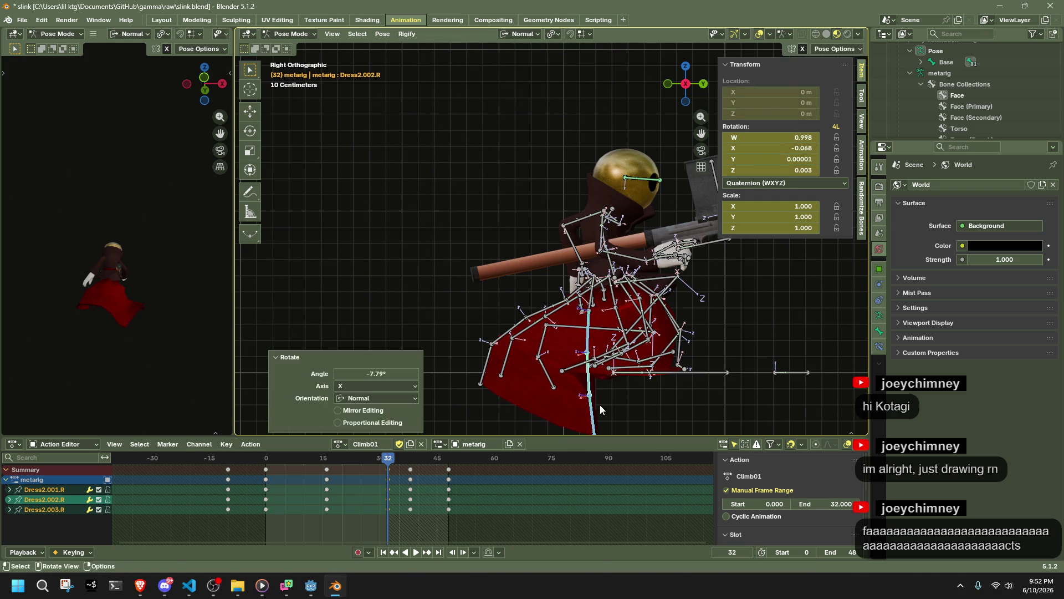
{"action": "left_click", "coordinate": [575, 407]}
{"action": "key", "text": "g"}
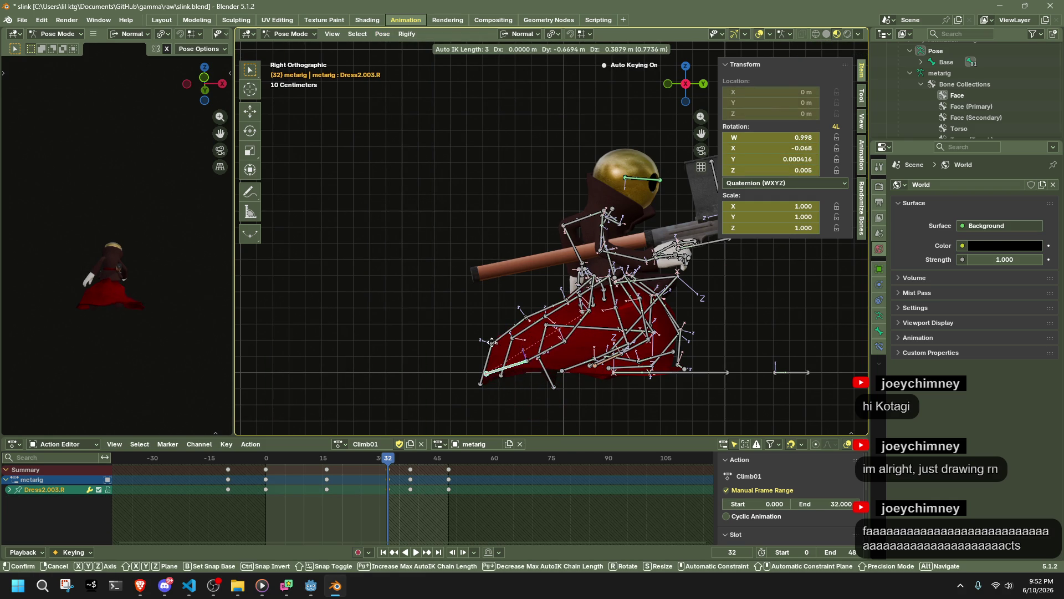
{"action": "left_click", "coordinate": [494, 342]}
Lift Dress1.001.L and Dress1.002.L by rotating them on the X axis
{"action": "mouse_move", "coordinate": [493, 342]}
{"action": "middle_mouse_down"}
{"action": "mouse_move", "coordinate": [694, 350]}
{"action": "mouse_move", "coordinate": [761, 325]}
{"action": "mouse_move", "coordinate": [627, 328]}
{"action": "mouse_move", "coordinate": [670, 255]}
{"action": "mouse_move", "coordinate": [726, 342]}
{"action": "mouse_move", "coordinate": [587, 332]}
{"action": "middle_mouse_up"}
{"action": "left_click", "coordinate": [717, 337]}
{"action": "left_click", "coordinate": [587, 332]}
{"action": "left_click", "coordinate": [563, 322], "text": "shift"}
{"action": "key", "text": "r"}
{"action": "key", "text": "x"}
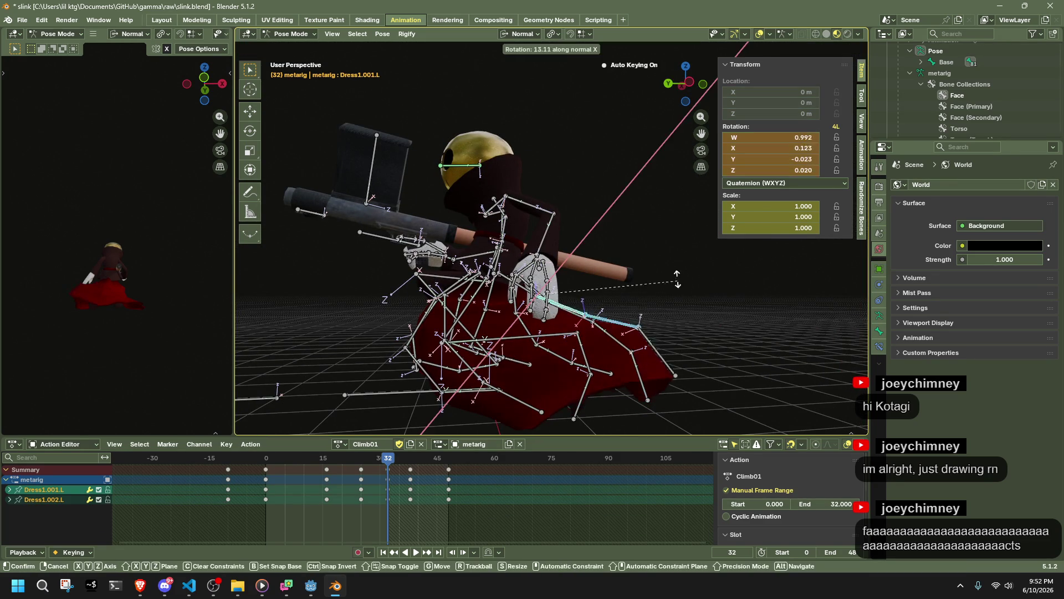
{"action": "left_click", "coordinate": [610, 264]}
Rotate Dress1.L 10.7° about X, then save slink.blend
{"action": "left_click", "coordinate": [519, 287]}
{"action": "key", "text": "r"}
{"action": "key", "text": "x"}
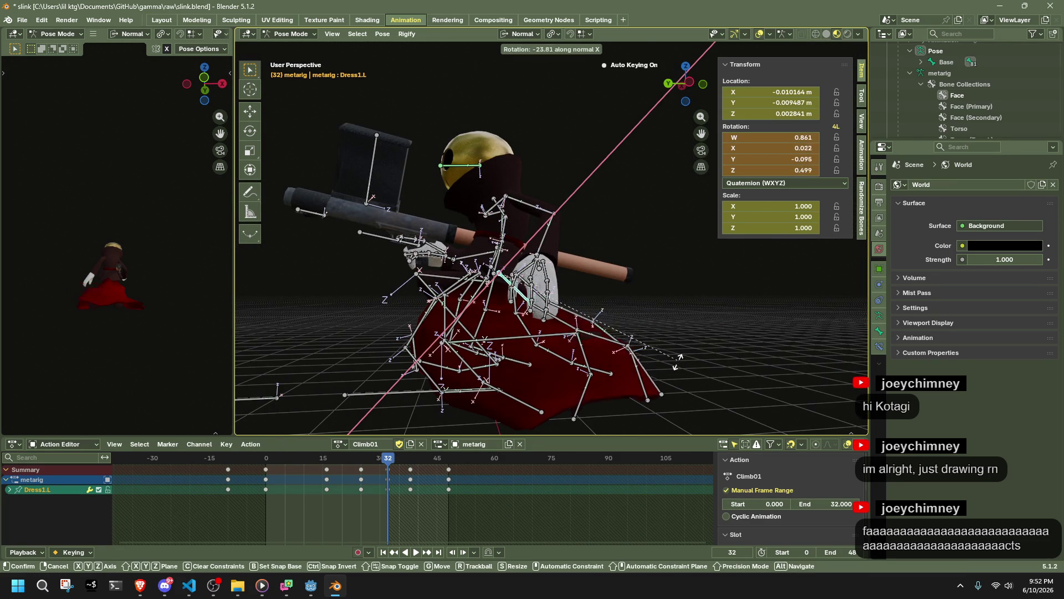
{"action": "left_click", "coordinate": [670, 371]}
{"action": "key", "text": "r"}
{"action": "key", "text": "x"}
{"action": "key", "text": "Escape"}
{"action": "mouse_move", "coordinate": [668, 368]}
{"action": "middle_mouse_down"}
{"action": "mouse_move", "coordinate": [655, 357]}
{"action": "mouse_move", "coordinate": [661, 321]}
{"action": "mouse_move", "coordinate": [604, 345]}
{"action": "mouse_move", "coordinate": [560, 318]}
{"action": "mouse_move", "coordinate": [462, 301]}
{"action": "mouse_move", "coordinate": [421, 311]}
{"action": "mouse_move", "coordinate": [460, 370]}
{"action": "mouse_move", "coordinate": [823, 366]}
{"action": "mouse_move", "coordinate": [792, 391]}
{"action": "mouse_move", "coordinate": [724, 382]}
{"action": "middle_mouse_up"}
{"action": "left_click", "coordinate": [661, 321]}
{"action": "key", "text": "ctrl+s"}
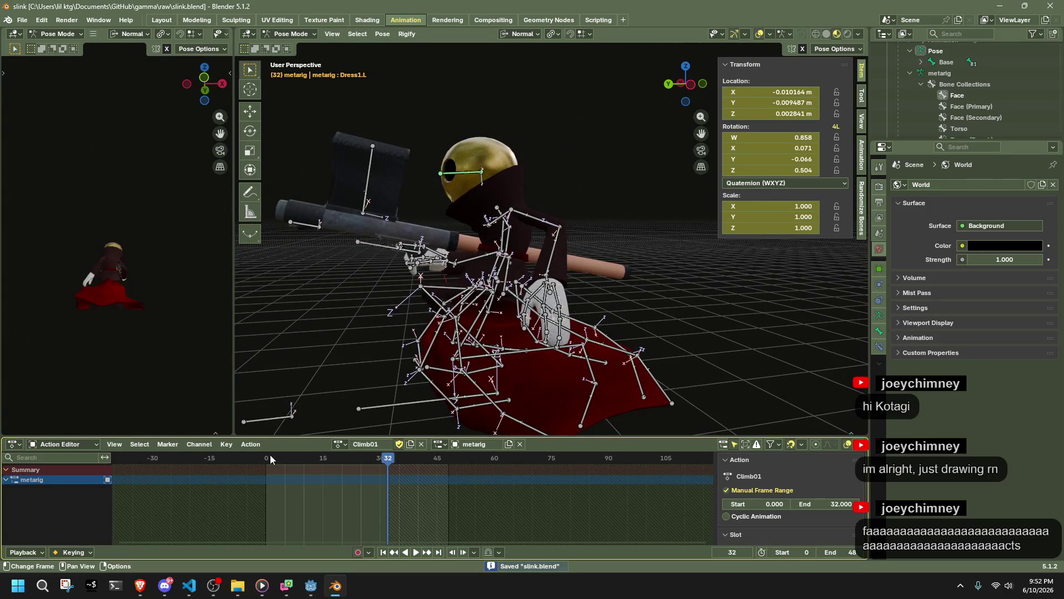
Play Climb01 through, select all bones and step forward to frame 25
{"action": "key", "text": "space"}
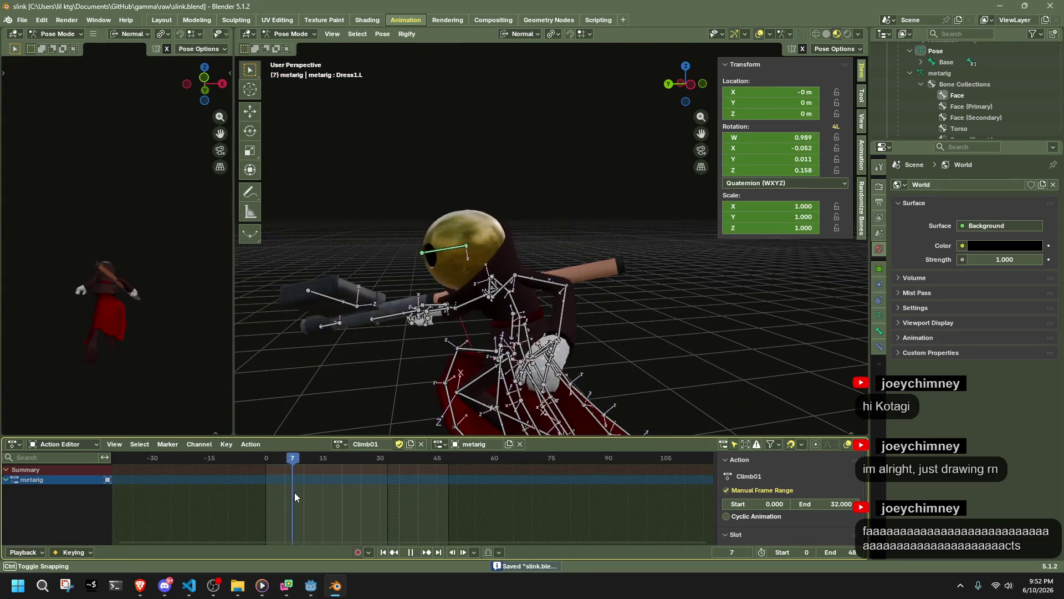
{"action": "key", "text": "space"}
{"action": "key", "text": "a"}
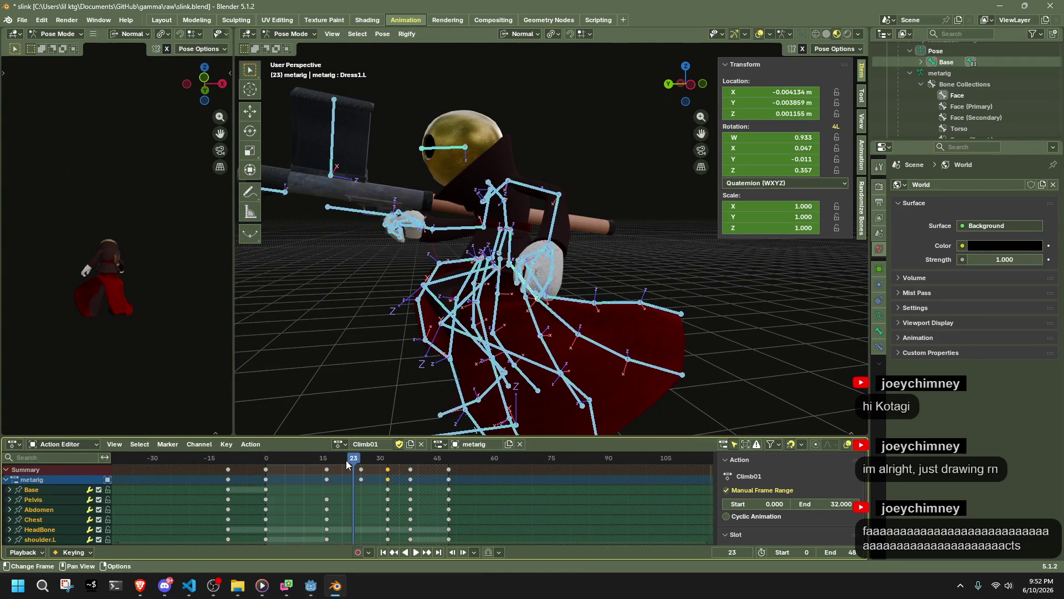
{"action": "key", "text": "Right"}
{"action": "key", "text": "Right"}
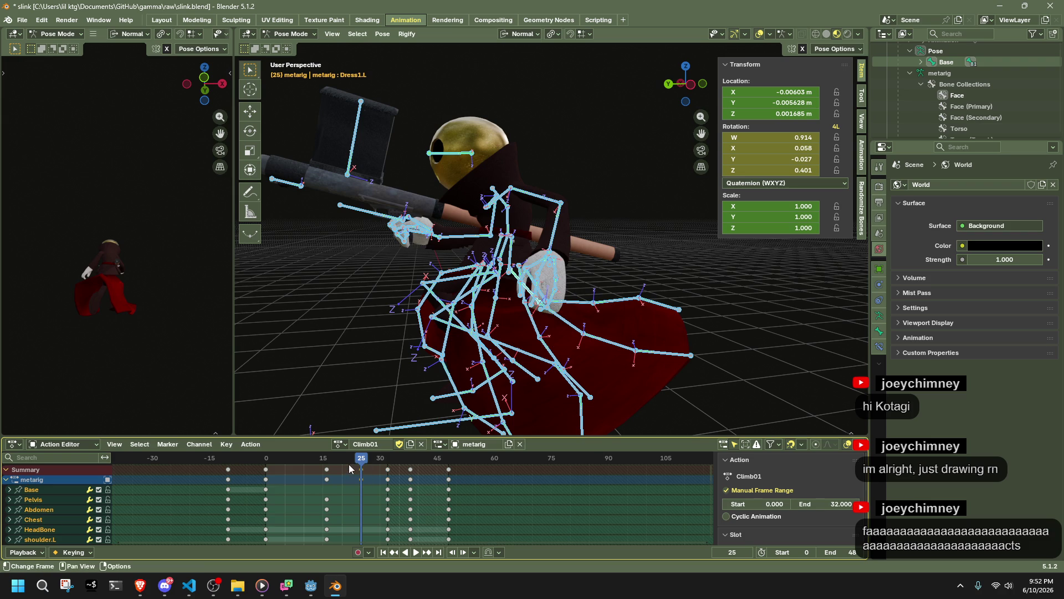
{"action": "mouse_move", "coordinate": [499, 333]}
{"action": "middle_mouse_down"}
{"action": "mouse_move", "coordinate": [631, 367]}
{"action": "mouse_move", "coordinate": [677, 359]}
{"action": "middle_mouse_up"}
From the left orthographic view, move shin.L at frame 25 and play the climb to check it
{"action": "left_click", "coordinate": [689, 84]}
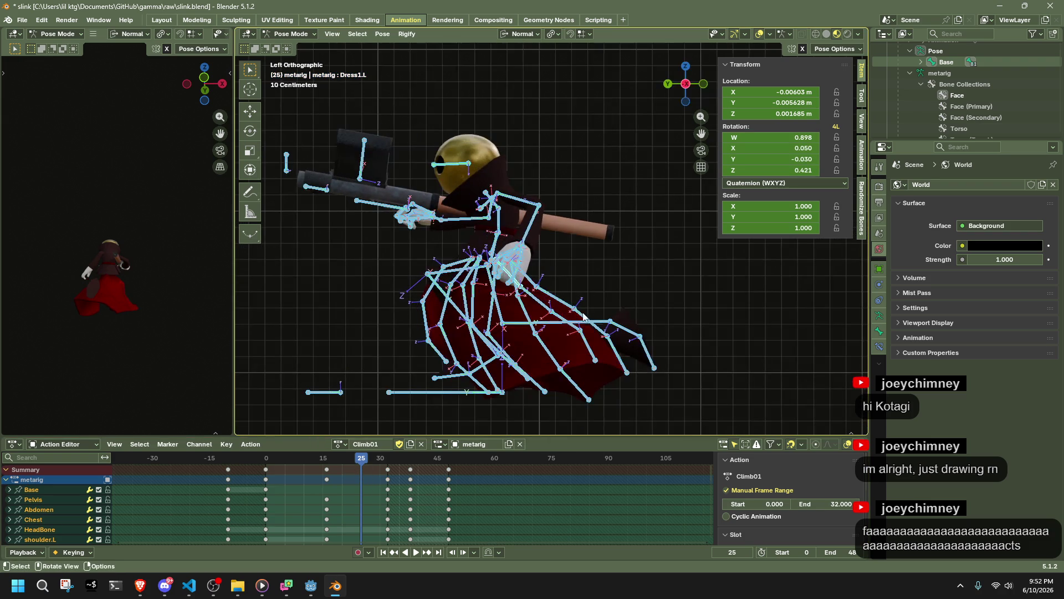
{"action": "left_click", "coordinate": [557, 328]}
{"action": "key", "text": "g"}
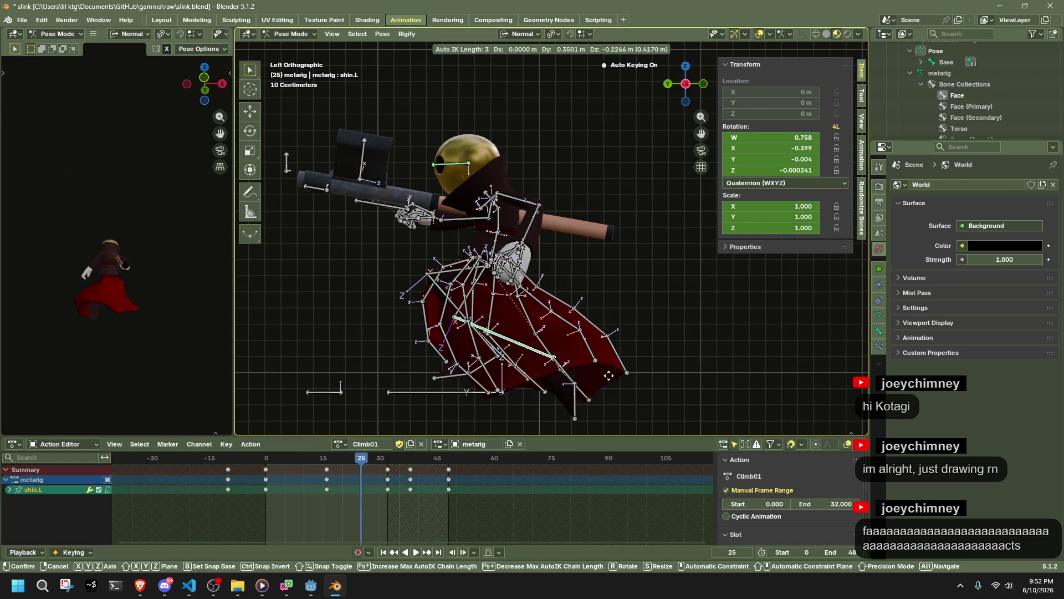
{"action": "left_click", "coordinate": [606, 339]}
{"action": "key", "text": "space"}
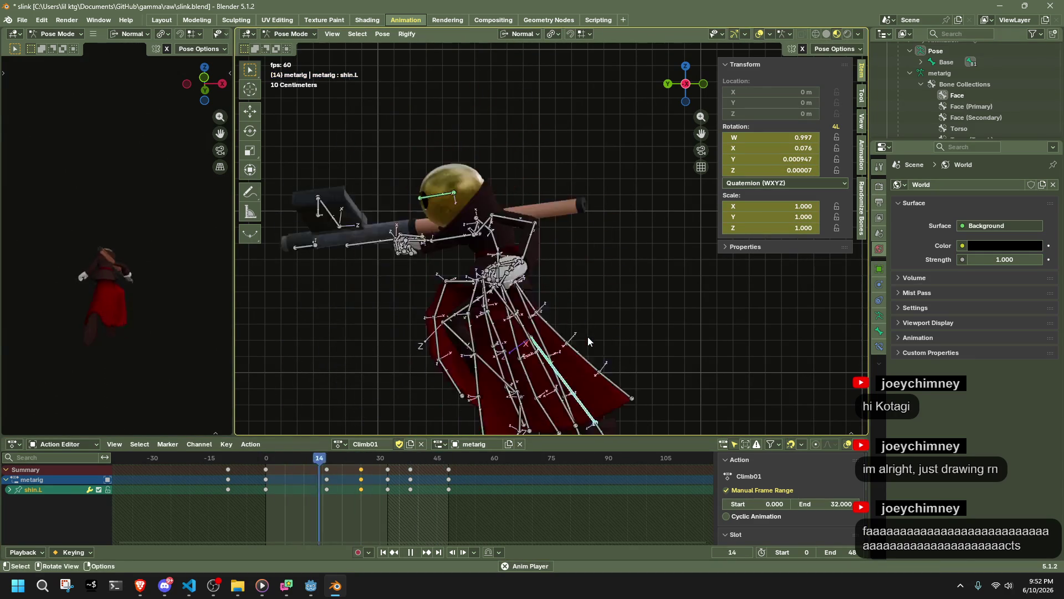
{"action": "mouse_move", "coordinate": [647, 308]}
{"action": "middle_mouse_down"}
{"action": "mouse_move", "coordinate": [669, 305]}
{"action": "mouse_move", "coordinate": [240, 305]}
{"action": "mouse_move", "coordinate": [419, 294]}
{"action": "mouse_move", "coordinate": [507, 238]}
{"action": "middle_mouse_up"}
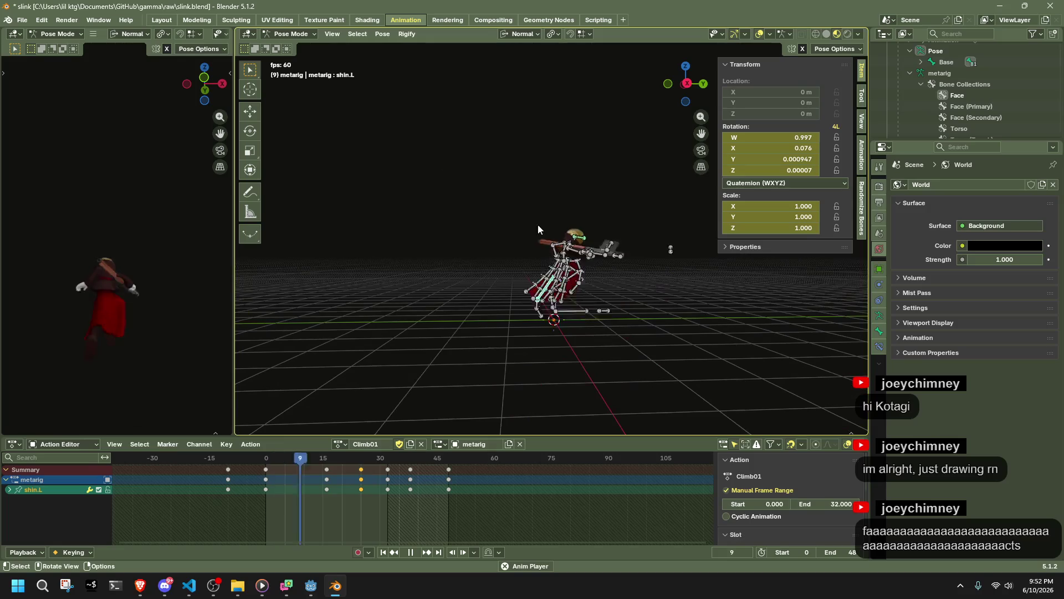
{"action": "left_click", "coordinate": [687, 83]}
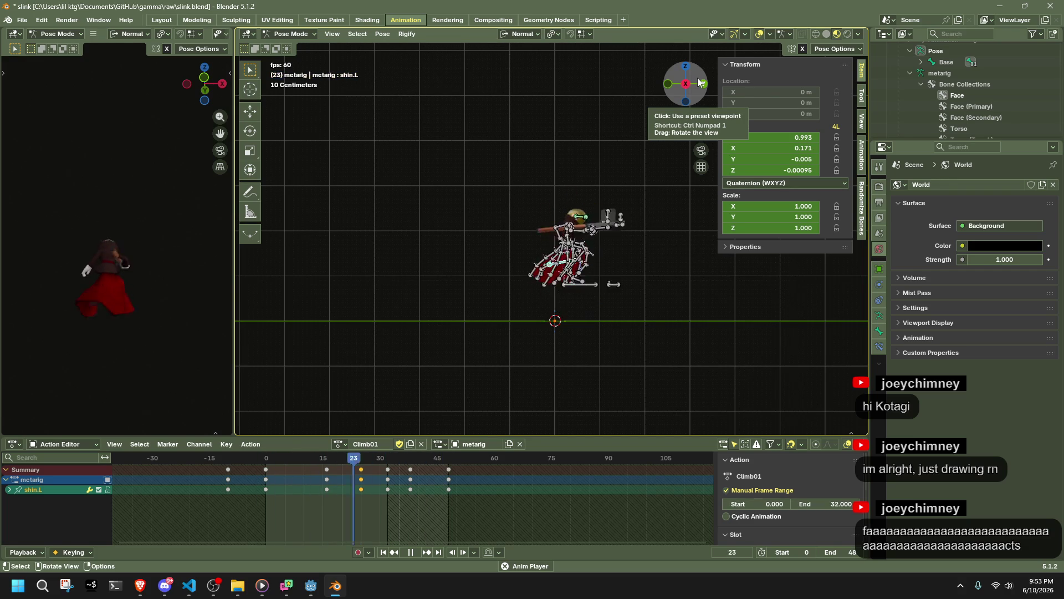
{"action": "key", "text": "space"}
{"action": "left_click", "coordinate": [621, 279]}
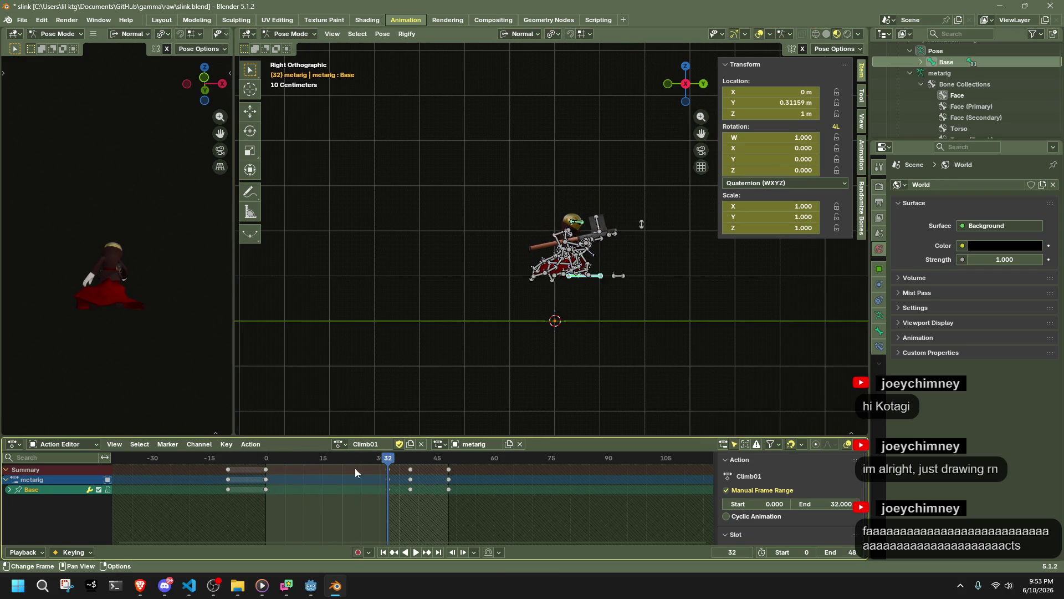
{"action": "key", "text": "space"}
{"action": "left_click_drag", "start_coordinate": [270, 468], "coordinate": [269, 477]}
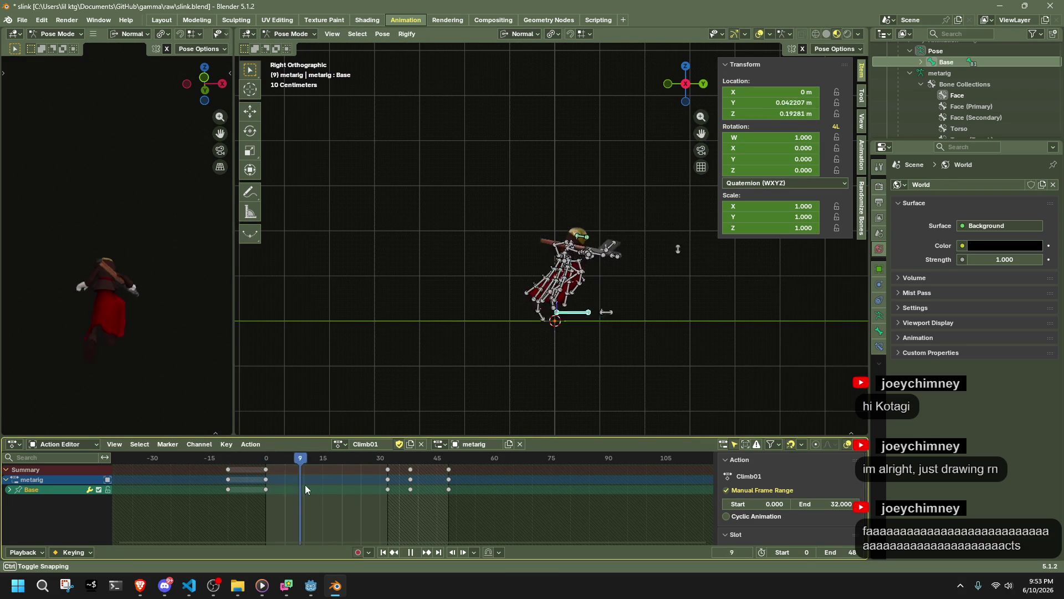
{"action": "key", "text": "space"}
{"action": "scroll", "coordinate": [779, 283], "scroll_direction": "up", "scroll_amount": 3}
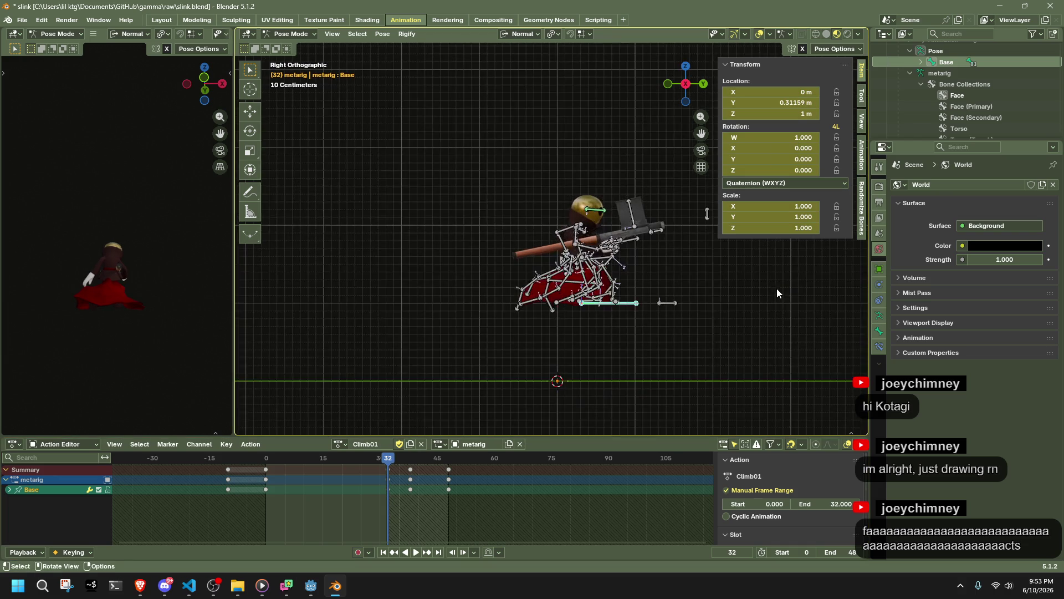
{"action": "scroll", "coordinate": [787, 338], "scroll_direction": "up", "scroll_amount": 1}
{"action": "middle_click_drag", "start_coordinate": [767, 373], "coordinate": [704, 346], "text": "shift"}
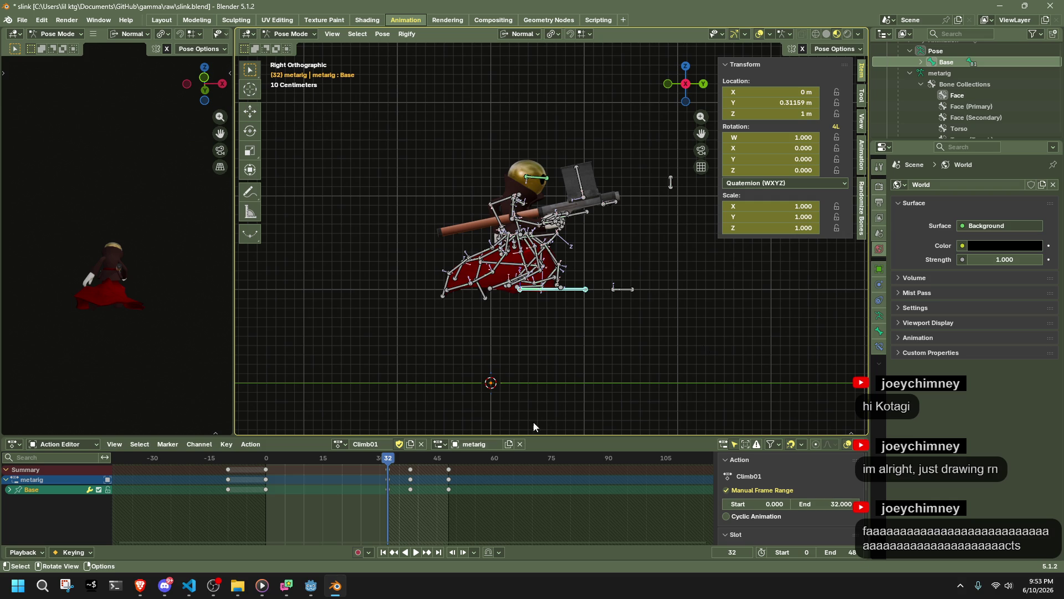
{"action": "mouse_move", "coordinate": [311, 587]}
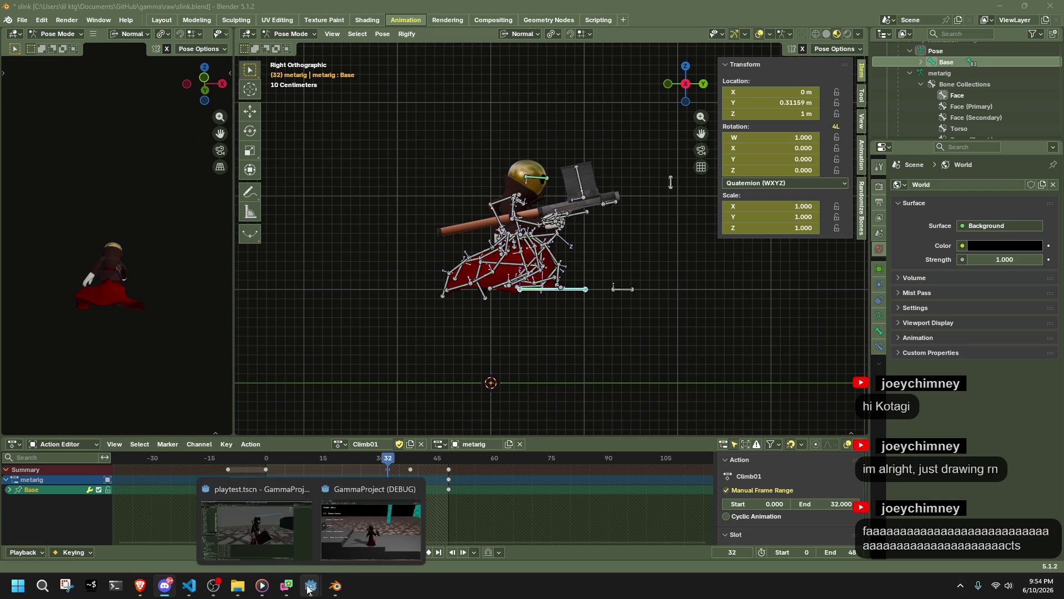
Walk the character around the tiled floor and climb onto the grey platform, swinging an attack
{"action": "left_click", "coordinate": [363, 521]}
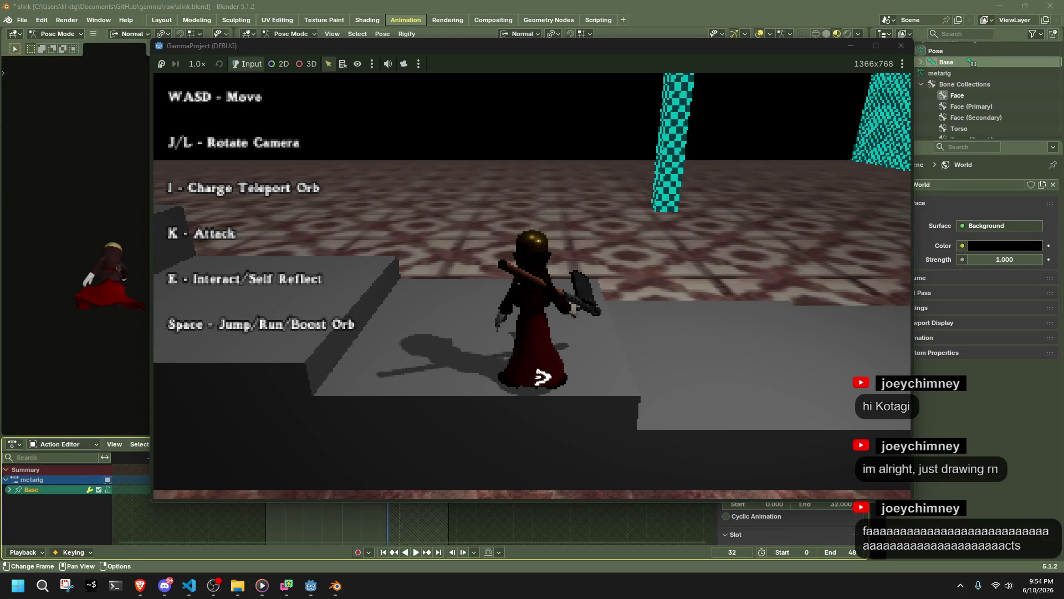
{"action": "key", "text": "s"}
{"action": "key", "text": "d"}
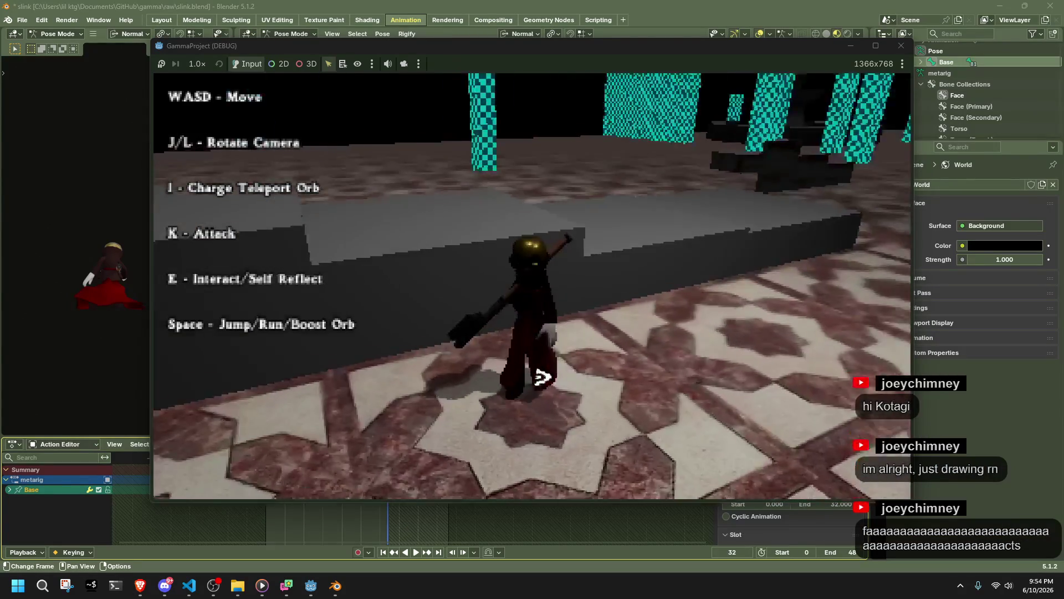
{"action": "key", "text": "w"}
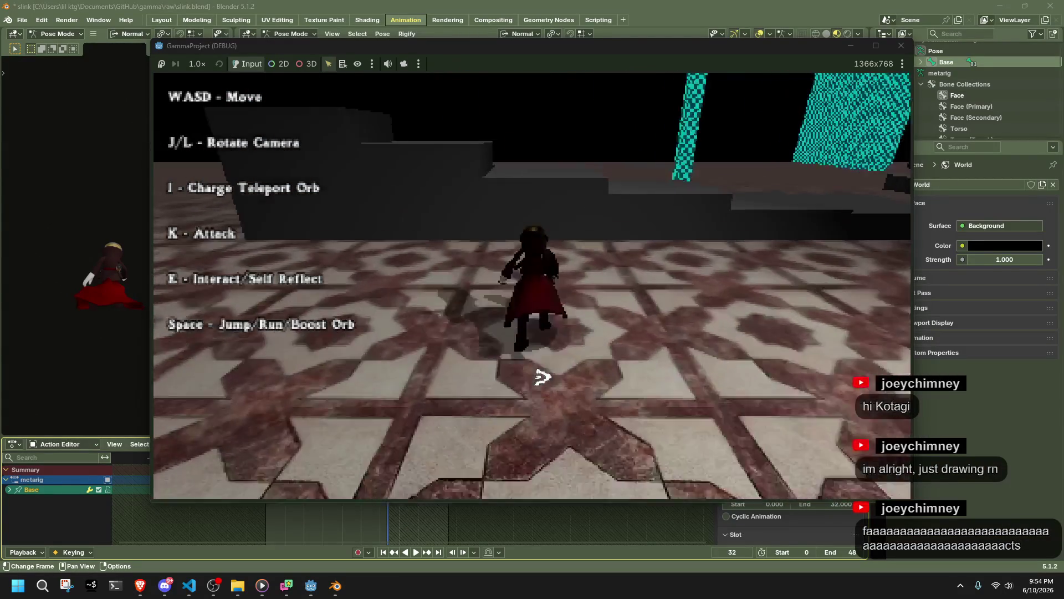
{"action": "key", "text": "a"}
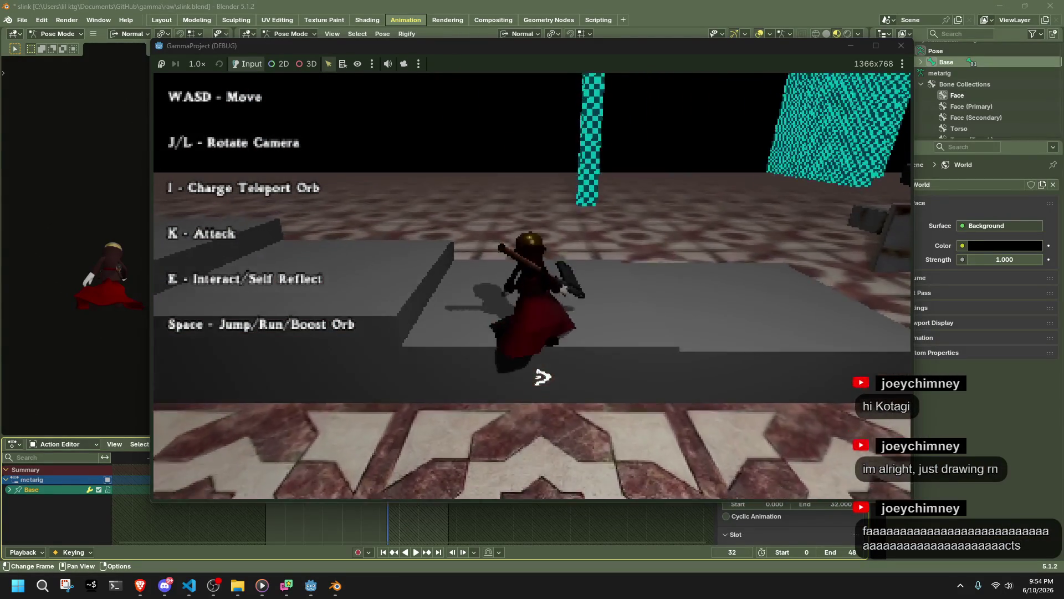
{"action": "key", "text": "a"}
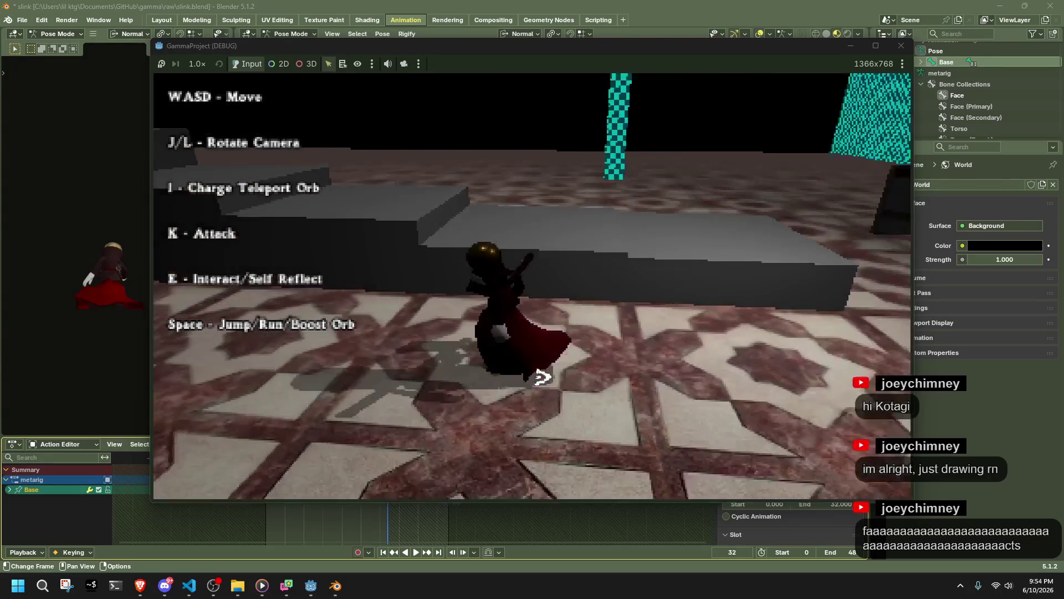
{"action": "key", "text": "space"}
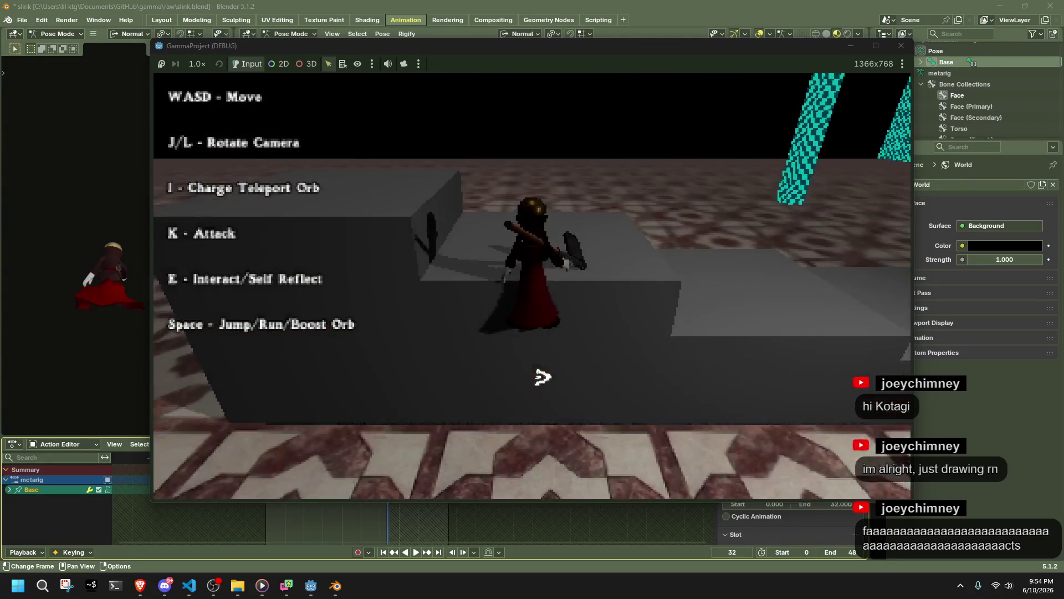
{"action": "key", "text": "w"}
{"action": "key", "text": "k"}
{"action": "key", "text": "w"}
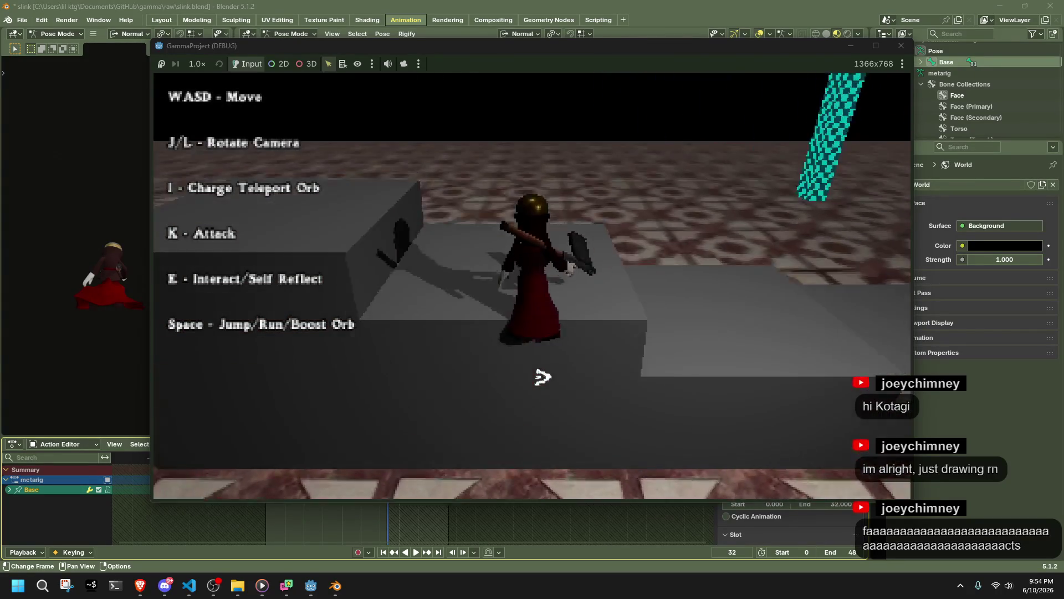
Repeatedly step off and climb back onto the grey platform, then close the game window
{"action": "key", "text": "s"}
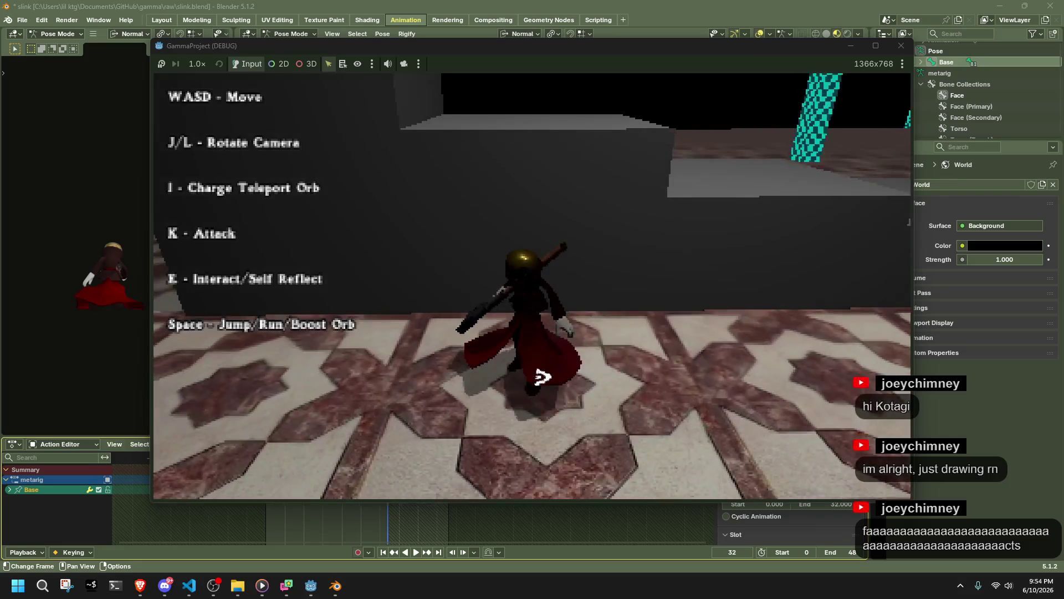
{"action": "key", "text": "w"}
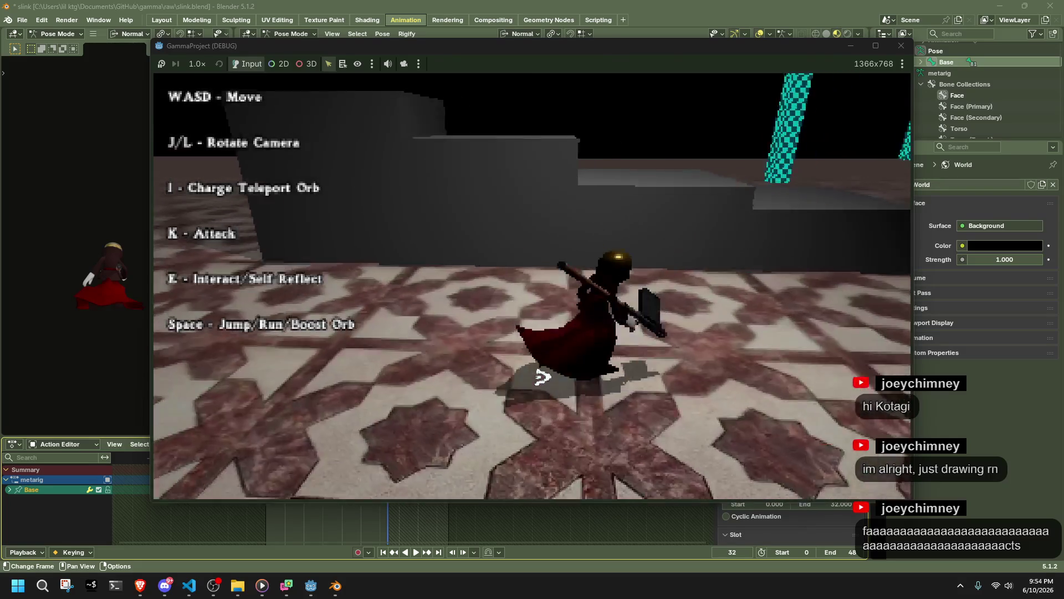
{"action": "key", "text": "s"}
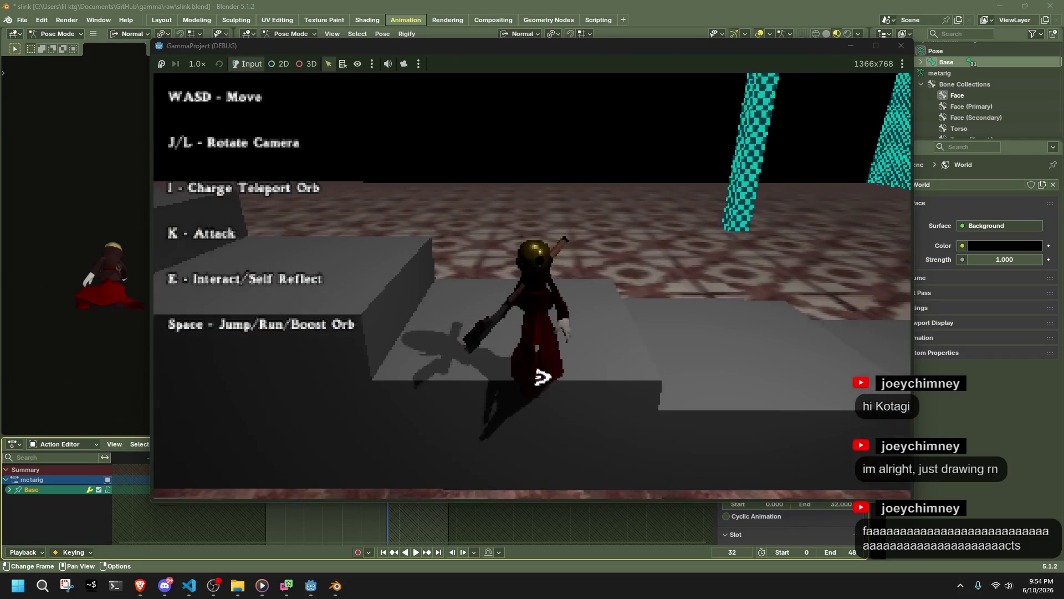
{"action": "key", "text": "k"}
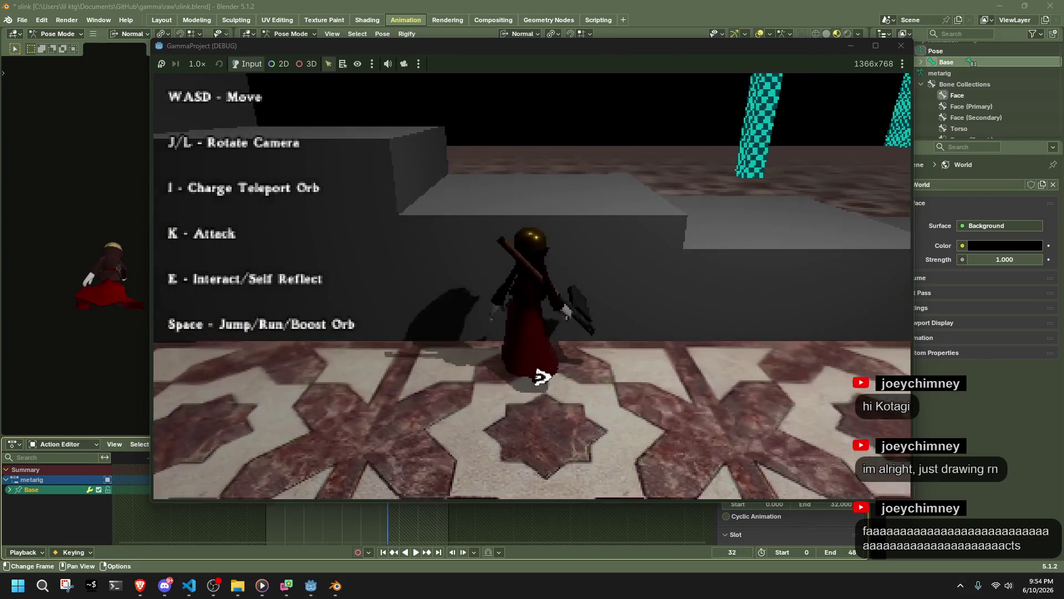
{"action": "key", "text": "w"}
{"action": "key", "text": "w"}
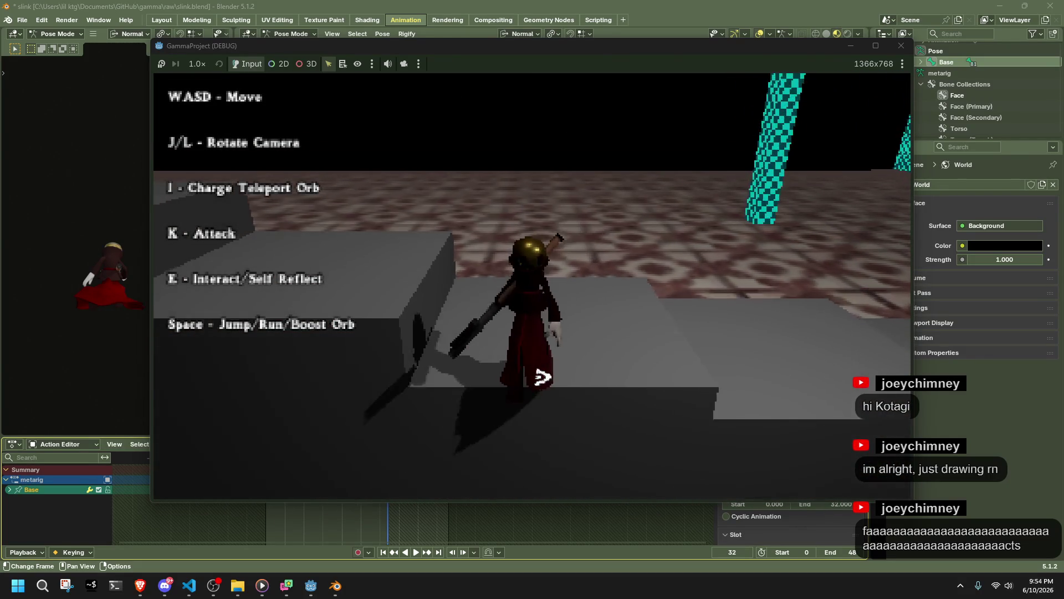
{"action": "key", "text": "w"}
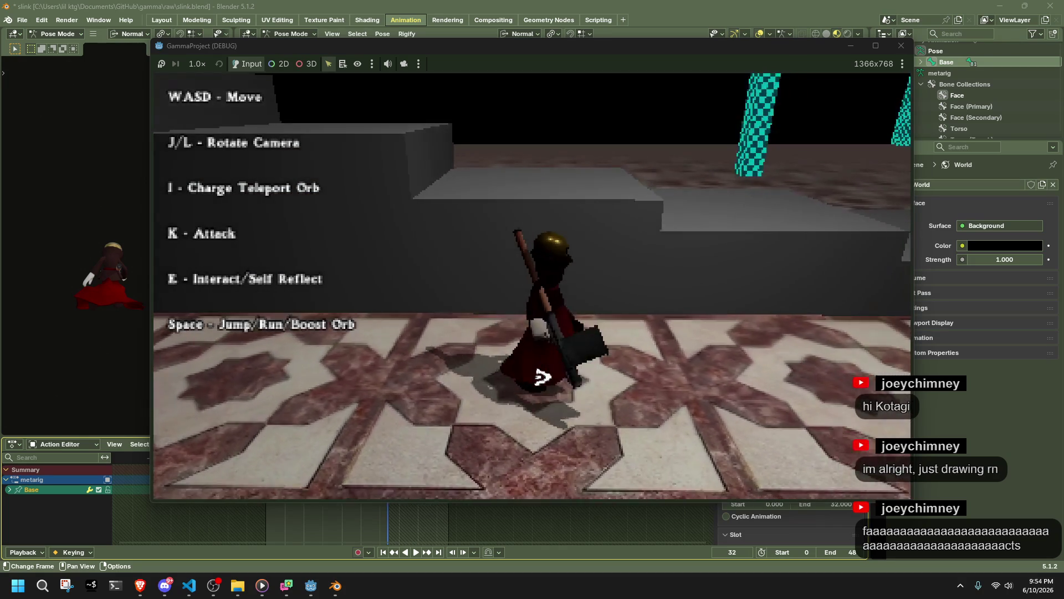
{"action": "key", "text": "w"}
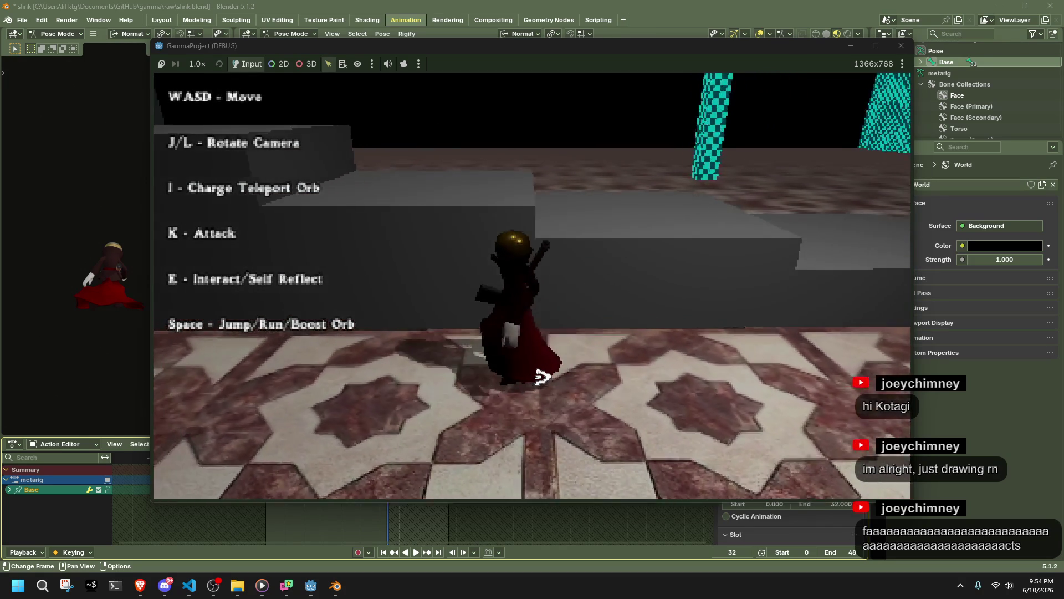
{"action": "key", "text": "s"}
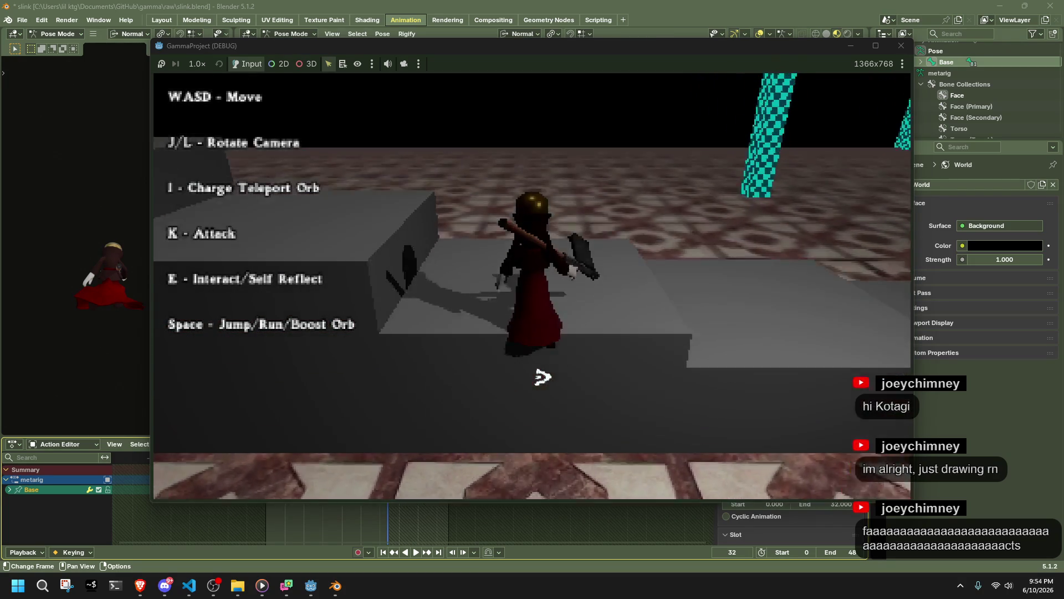
{"action": "key", "text": "a"}
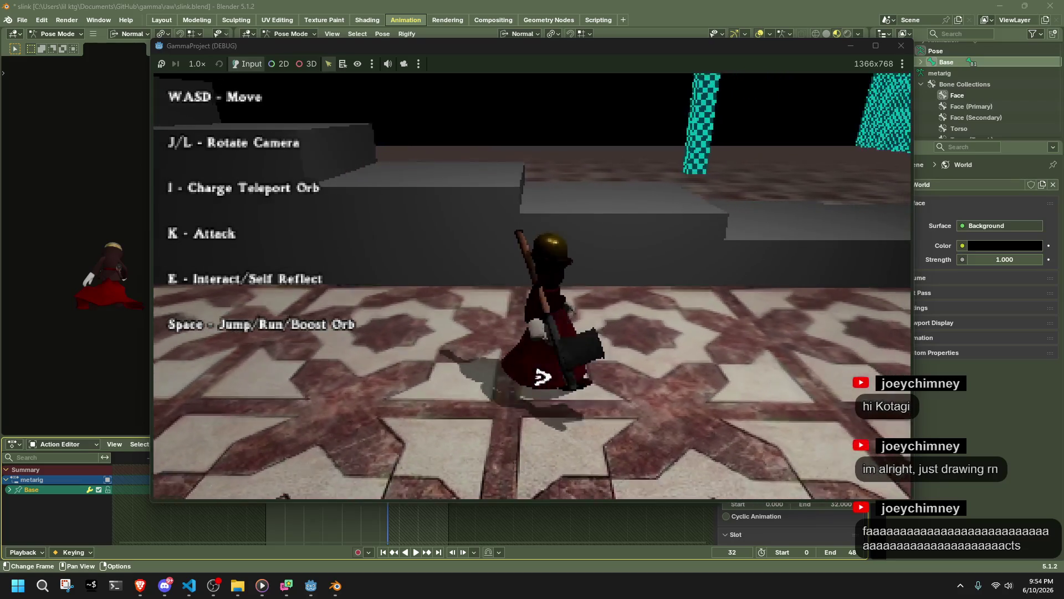
{"action": "key", "text": "w"}
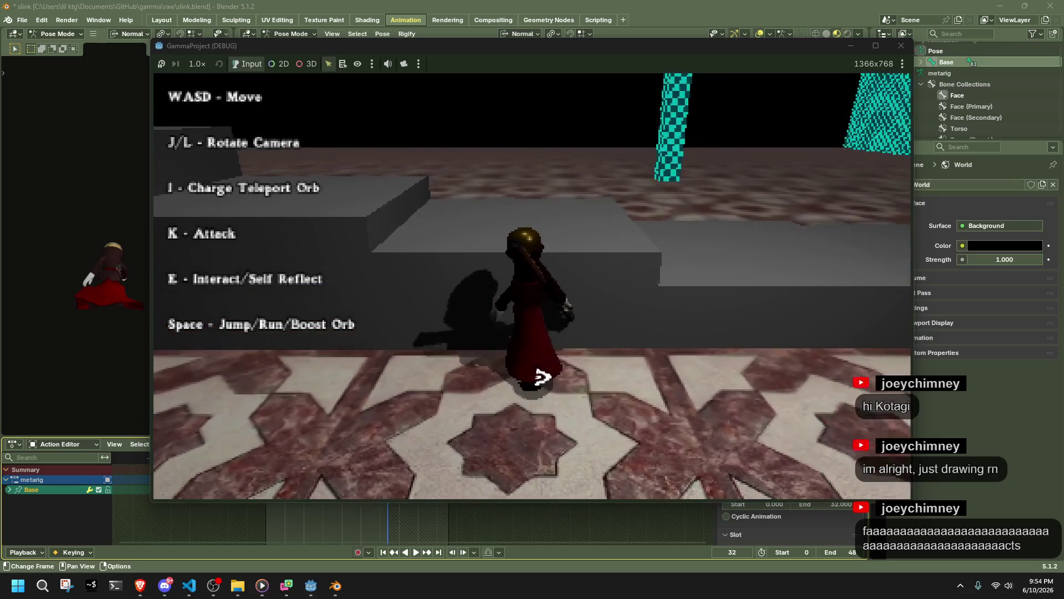
{"action": "key", "text": "space"}
{"action": "key", "text": "w"}
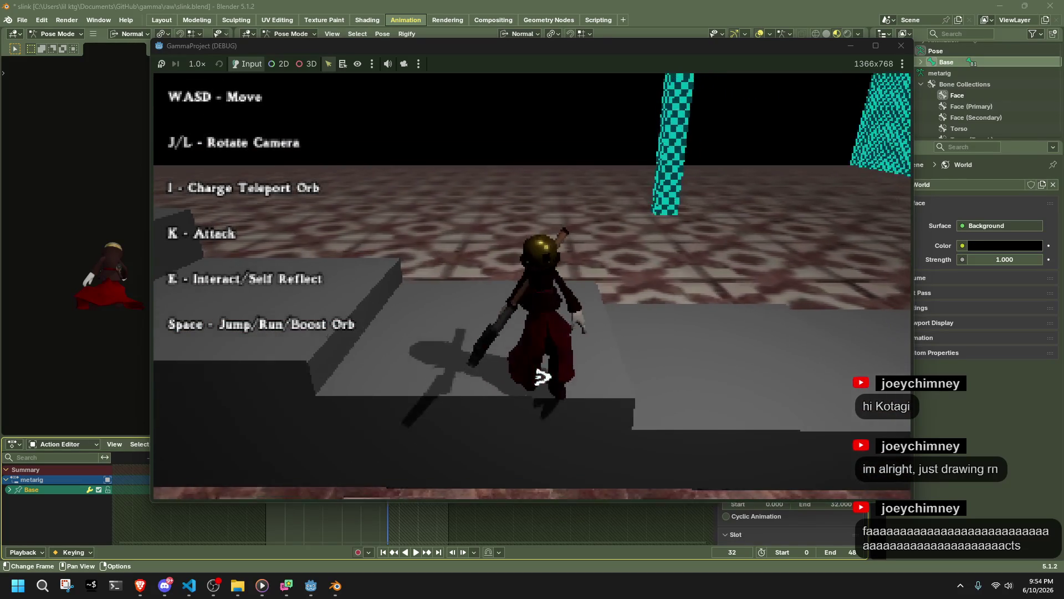
{"action": "key", "text": "space"}
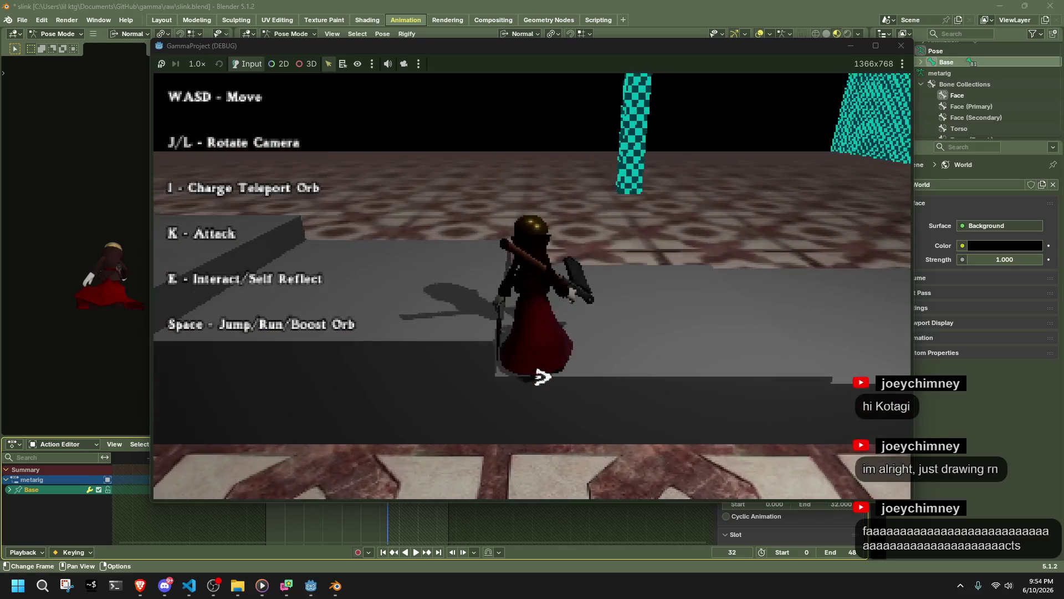
{"action": "left_click", "coordinate": [901, 45]}
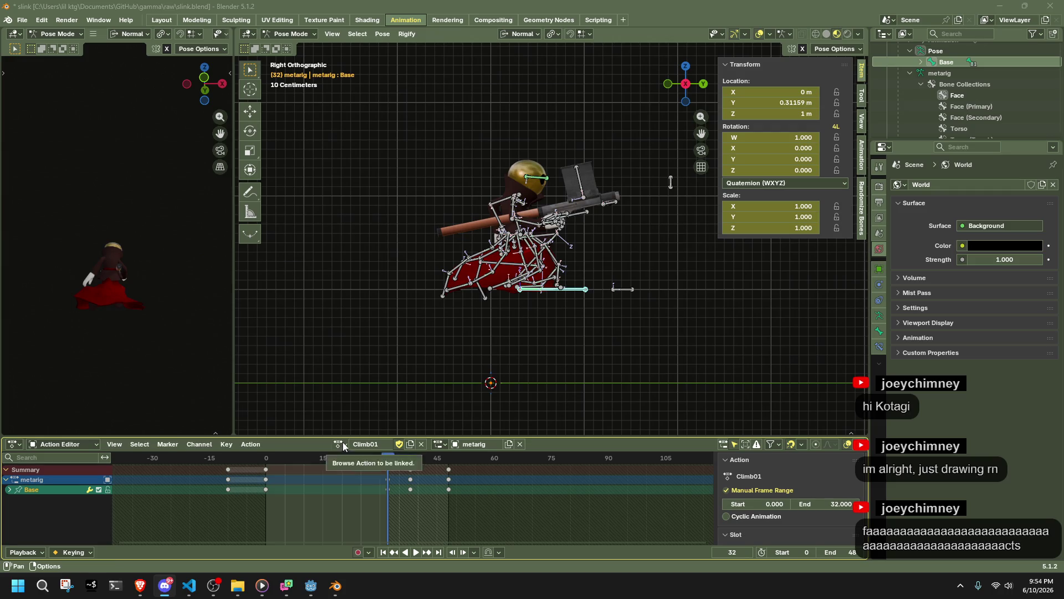
Save slink.blend, select all rig bones, go to frame 0 and box-select every Climb01 key through frame 46
{"action": "left_click", "coordinate": [394, 323]}
{"action": "key", "text": "ctrl+s"}
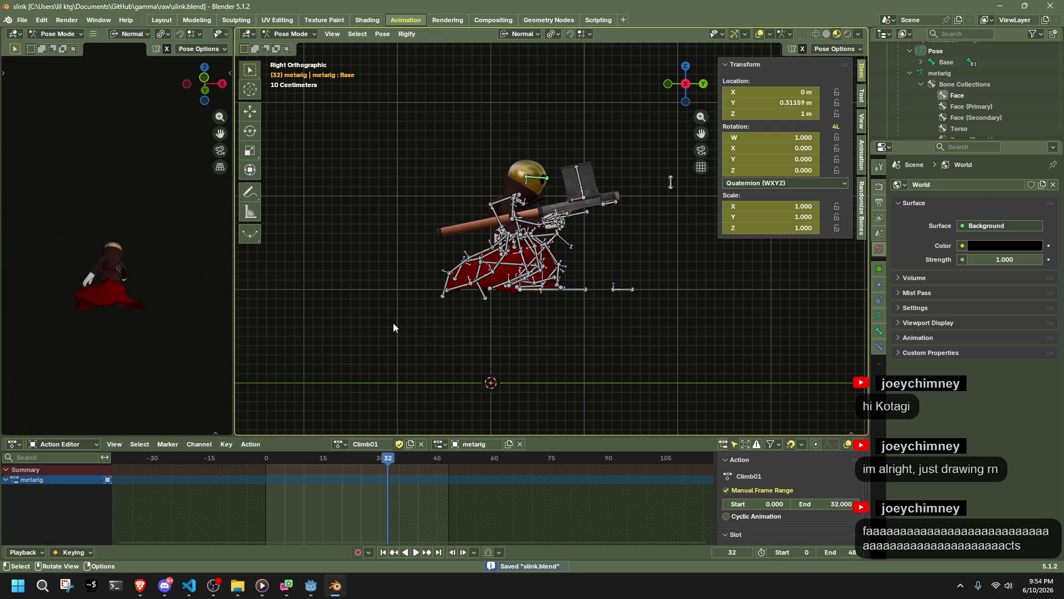
{"action": "key", "text": "a"}
{"action": "mouse_move", "coordinate": [233, 463]}
{"action": "left_mouse_down"}
{"action": "mouse_move", "coordinate": [385, 464]}
{"action": "mouse_move", "coordinate": [449, 483]}
{"action": "mouse_move", "coordinate": [388, 488]}
{"action": "left_mouse_up"}
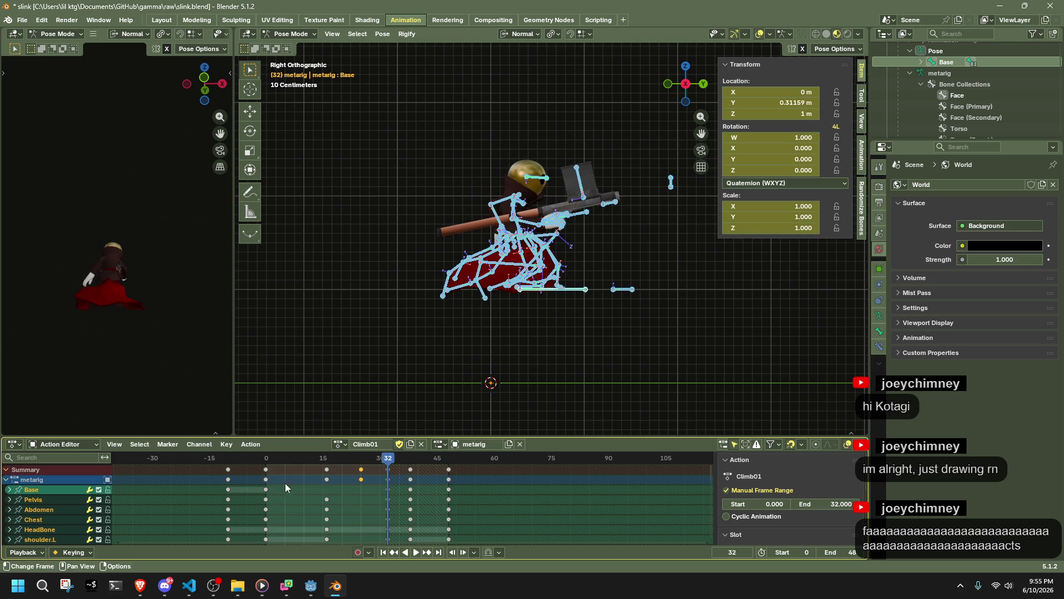
{"action": "left_click", "coordinate": [265, 458]}
{"action": "mouse_move", "coordinate": [477, 513]}
{"action": "left_mouse_down"}
{"action": "mouse_move", "coordinate": [272, 502]}
{"action": "mouse_move", "coordinate": [264, 460]}
{"action": "left_mouse_up"}
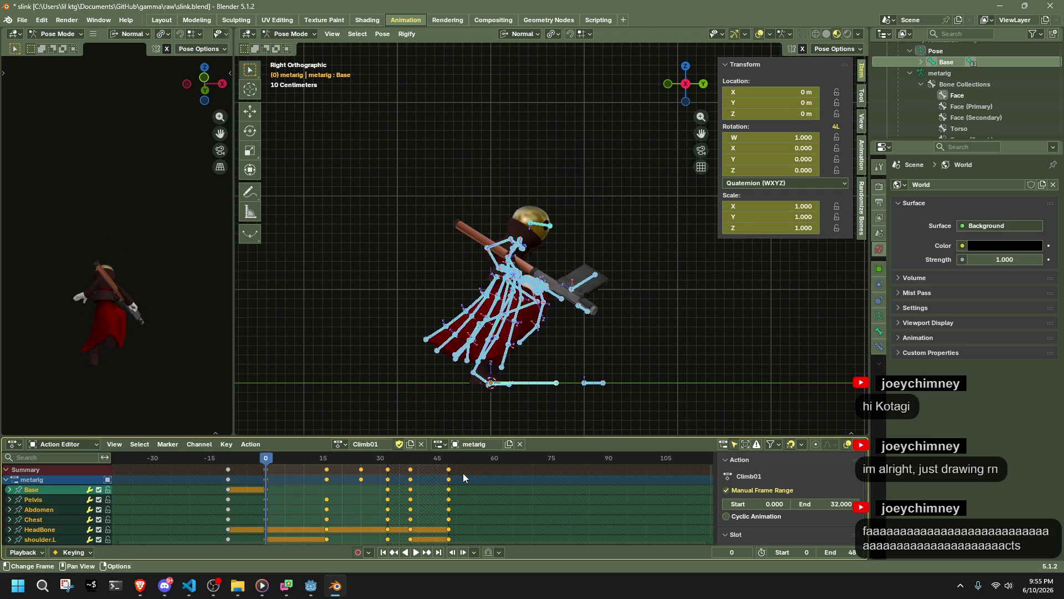
{"action": "key", "text": "s"}
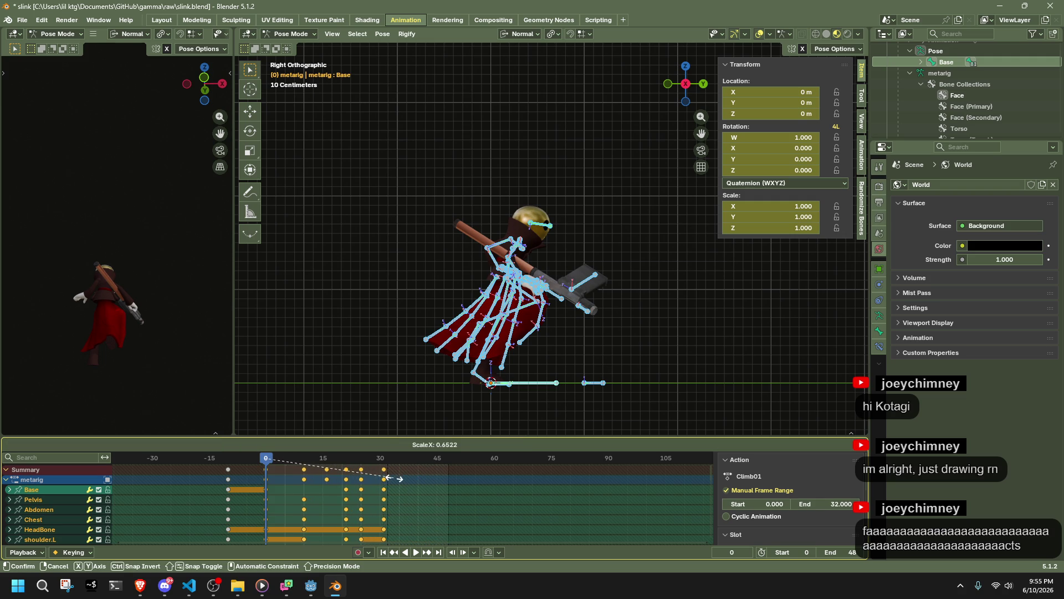
{"action": "key", "text": "Escape"}
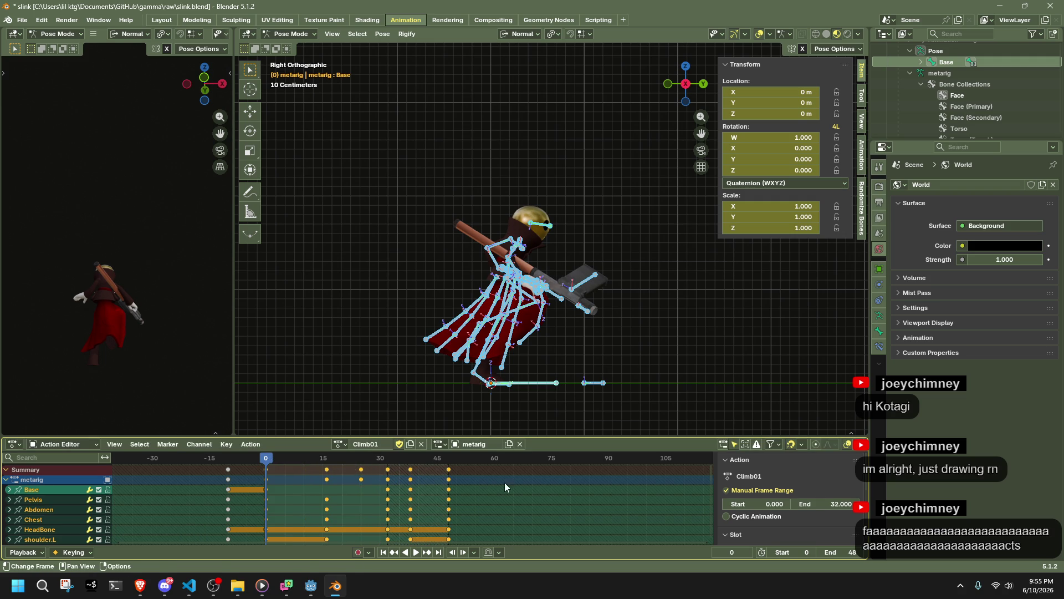
{"action": "key", "text": "s"}
{"action": "left_click", "coordinate": [422, 483]}
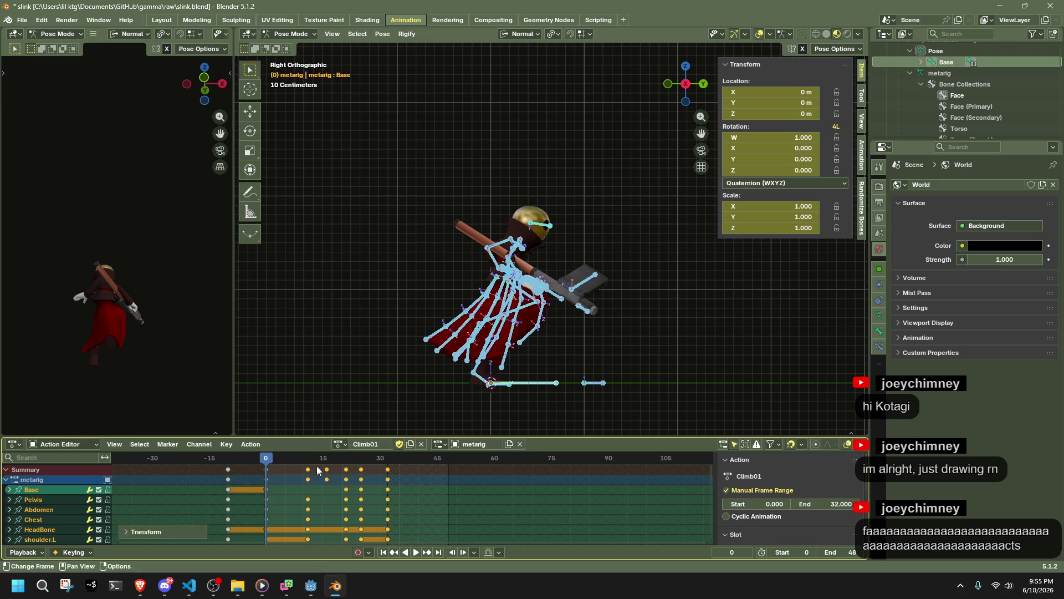
{"action": "left_click", "coordinate": [345, 460]}
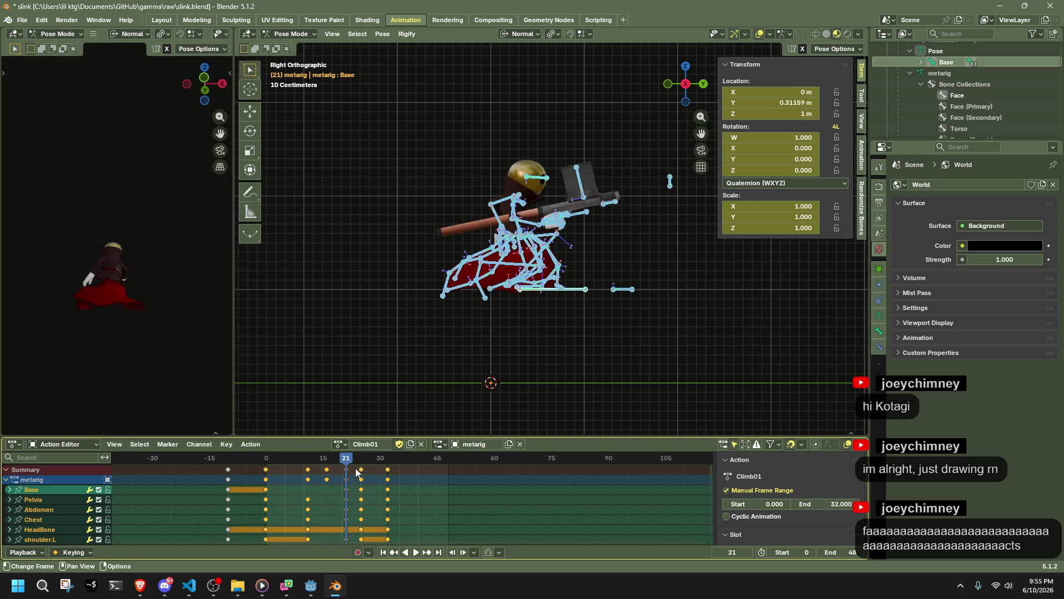
{"action": "mouse_move", "coordinate": [342, 460]}
{"action": "left_mouse_down"}
{"action": "mouse_move", "coordinate": [327, 462]}
{"action": "mouse_move", "coordinate": [345, 464]}
{"action": "left_mouse_up"}
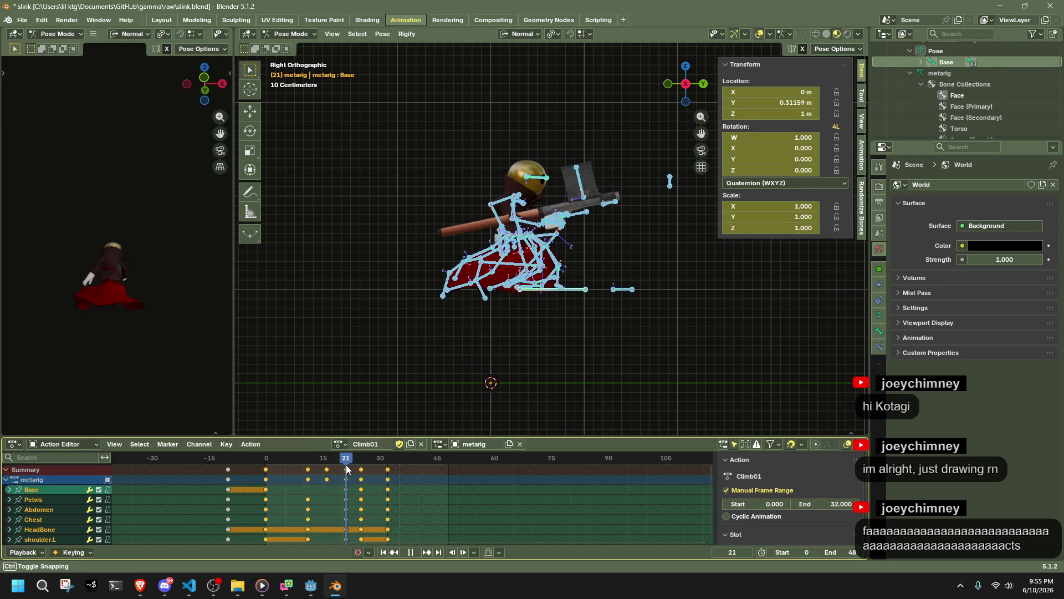
{"action": "left_click_drag", "start_coordinate": [346, 464], "coordinate": [389, 479]}
{"action": "key", "text": "ctrl+z"}
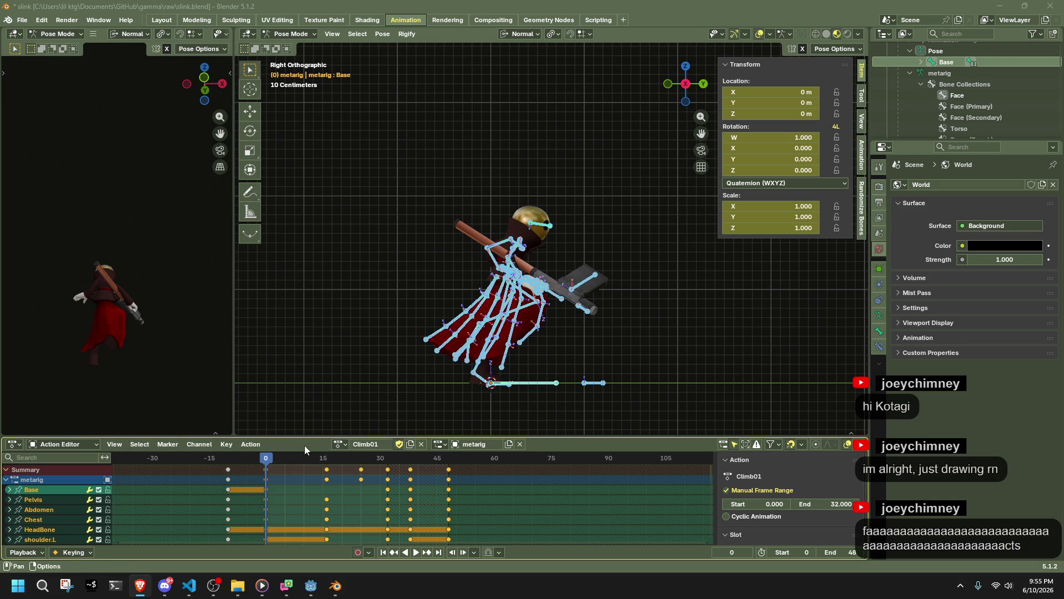
{"action": "left_click_drag", "start_coordinate": [326, 458], "coordinate": [337, 482]}
Scrub to frame 39 and play back the Climb01 climb animation
{"action": "mouse_move", "coordinate": [404, 463]}
{"action": "left_mouse_down"}
{"action": "mouse_move", "coordinate": [391, 466]}
{"action": "mouse_move", "coordinate": [452, 475]}
{"action": "mouse_move", "coordinate": [258, 478]}
{"action": "left_mouse_up"}
{"action": "key", "text": "space"}
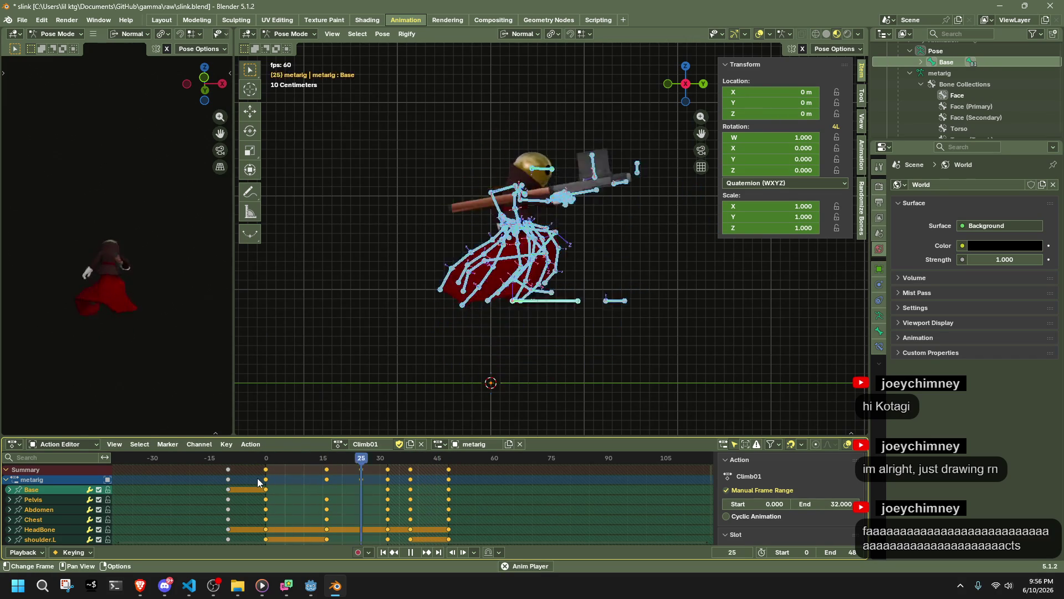
{"action": "key", "text": "space"}
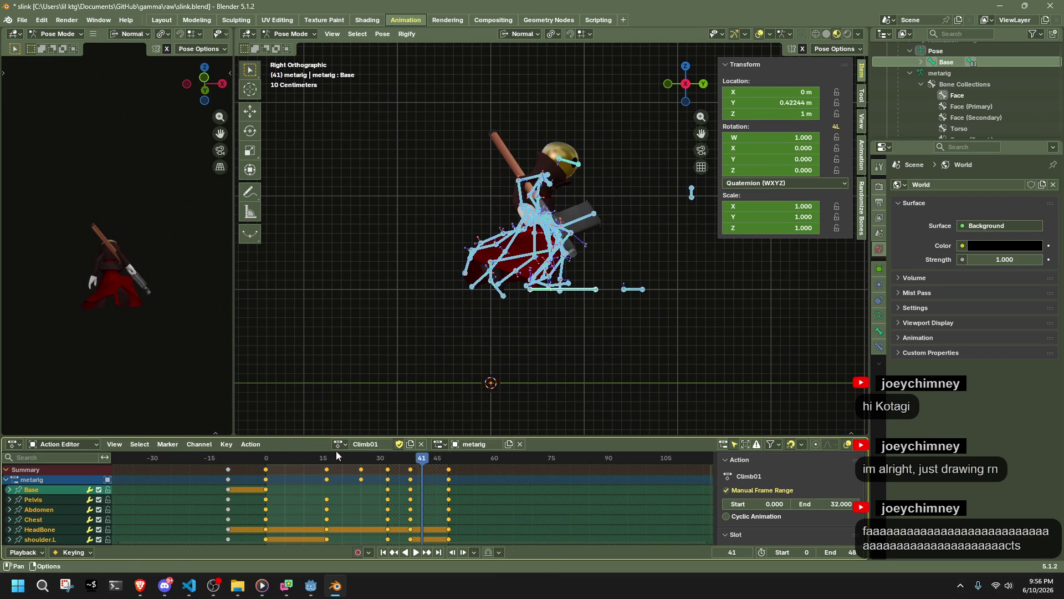
Assign the Climb02 action in the Action Editor's action list
{"action": "left_click", "coordinate": [338, 446]}
{"action": "left_click", "coordinate": [367, 331]}
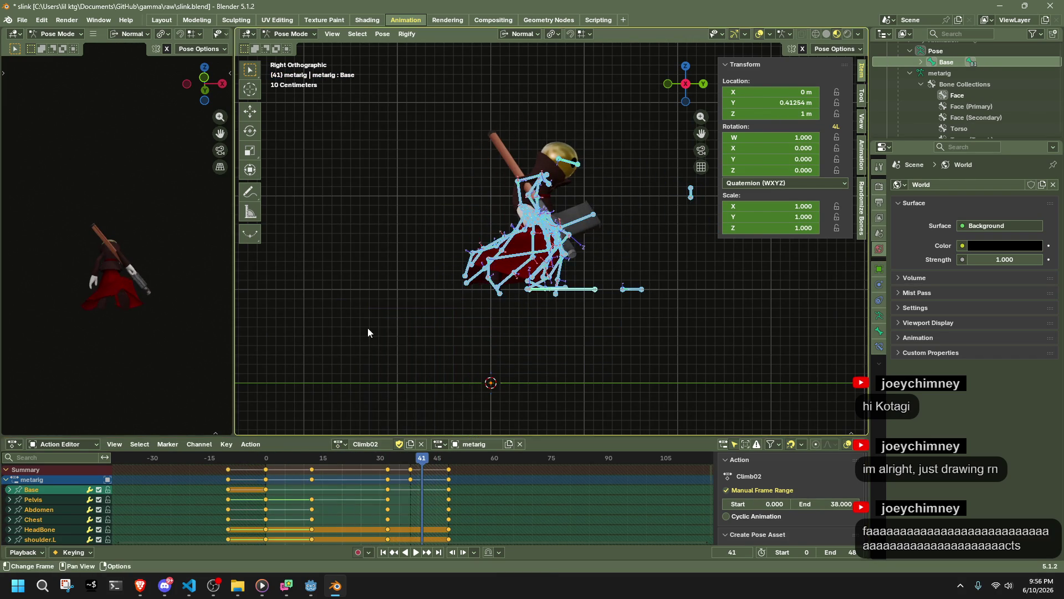
{"action": "left_click", "coordinate": [338, 444]}
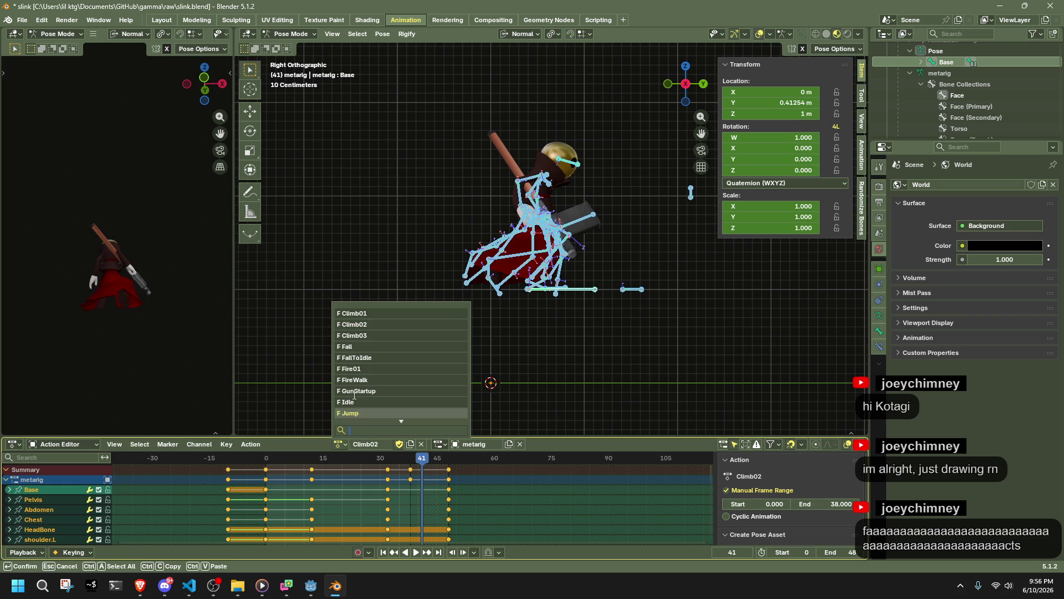
Back on Climb01, shift the keyframes between frames 15 and 45 six frames earlier
{"action": "left_click", "coordinate": [363, 313]}
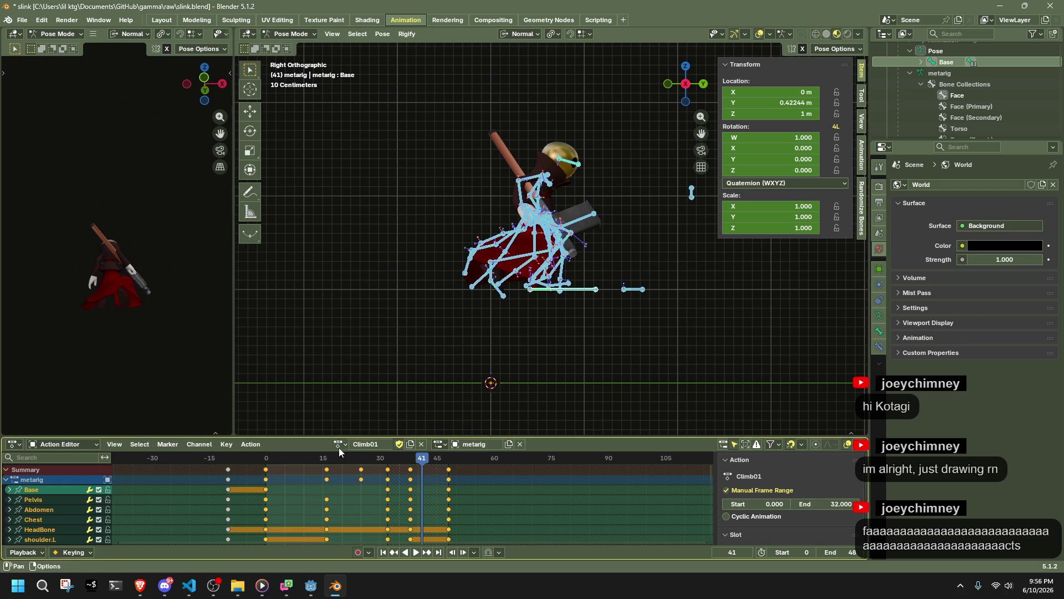
{"action": "key", "text": "space"}
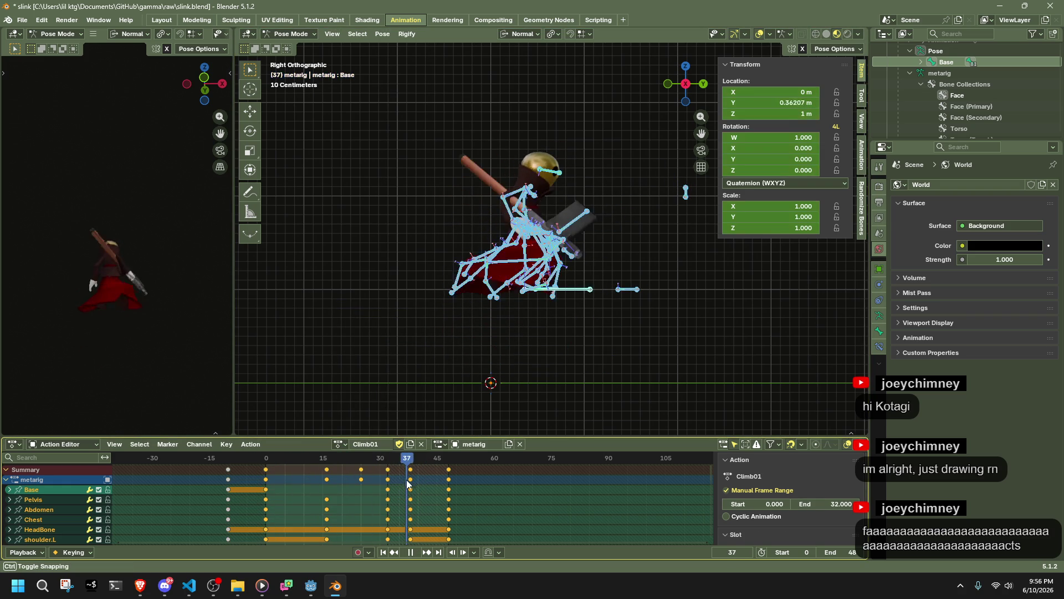
{"action": "left_click_drag", "start_coordinate": [406, 484], "coordinate": [411, 487]}
{"action": "mouse_move", "coordinate": [502, 511]}
{"action": "left_mouse_down"}
{"action": "mouse_move", "coordinate": [288, 456]}
{"action": "mouse_move", "coordinate": [328, 465]}
{"action": "left_mouse_up"}
{"action": "left_click", "coordinate": [326, 464]}
{"action": "left_click", "coordinate": [388, 462]}
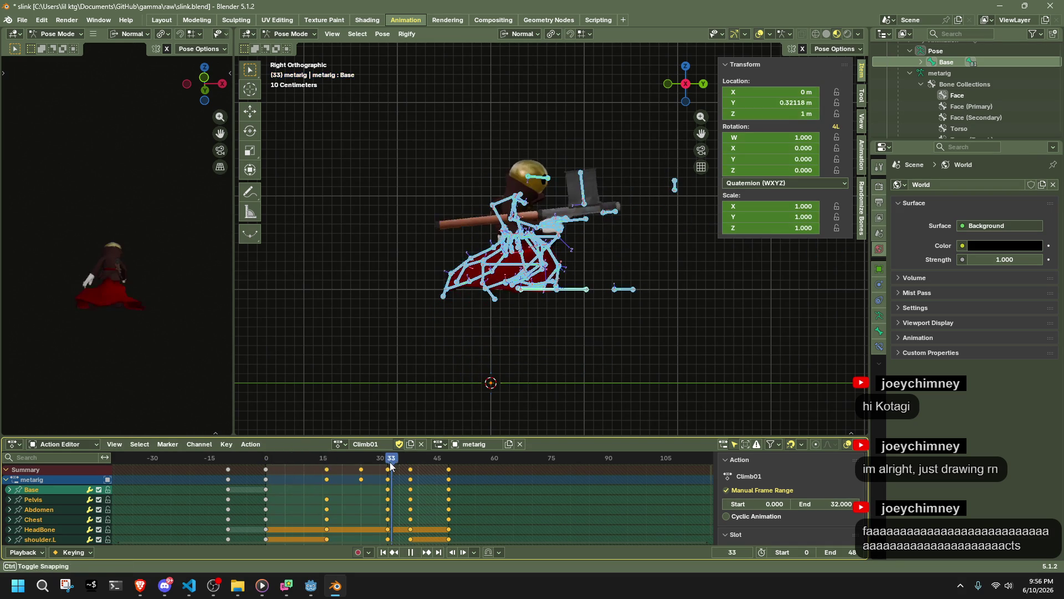
{"action": "key", "text": "g"}
{"action": "left_click", "coordinate": [405, 469]}
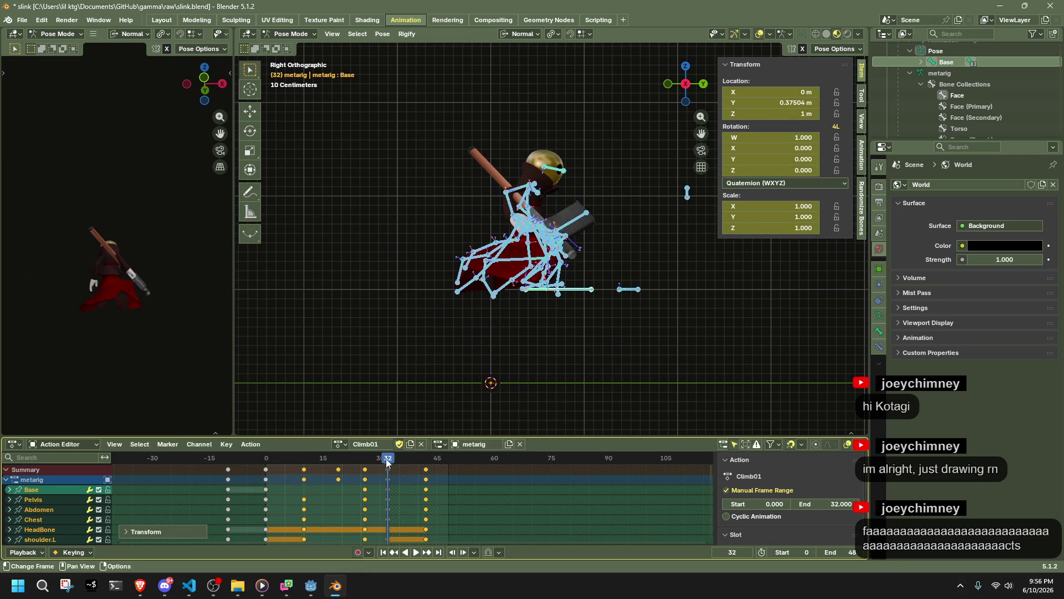
Play back the retimed Climb01 animation to check its timing and save slink.blend
{"action": "key", "text": "space"}
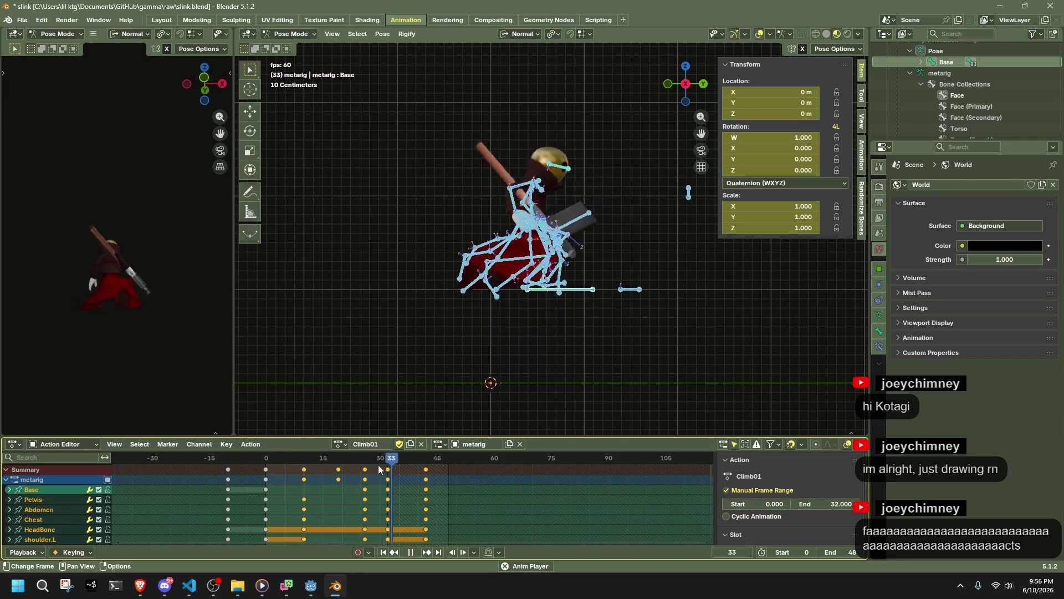
{"action": "key", "text": "space"}
{"action": "key", "text": "ctrl+s"}
{"action": "key", "text": "space"}
{"action": "left_click_drag", "start_coordinate": [268, 454], "coordinate": [357, 460]}
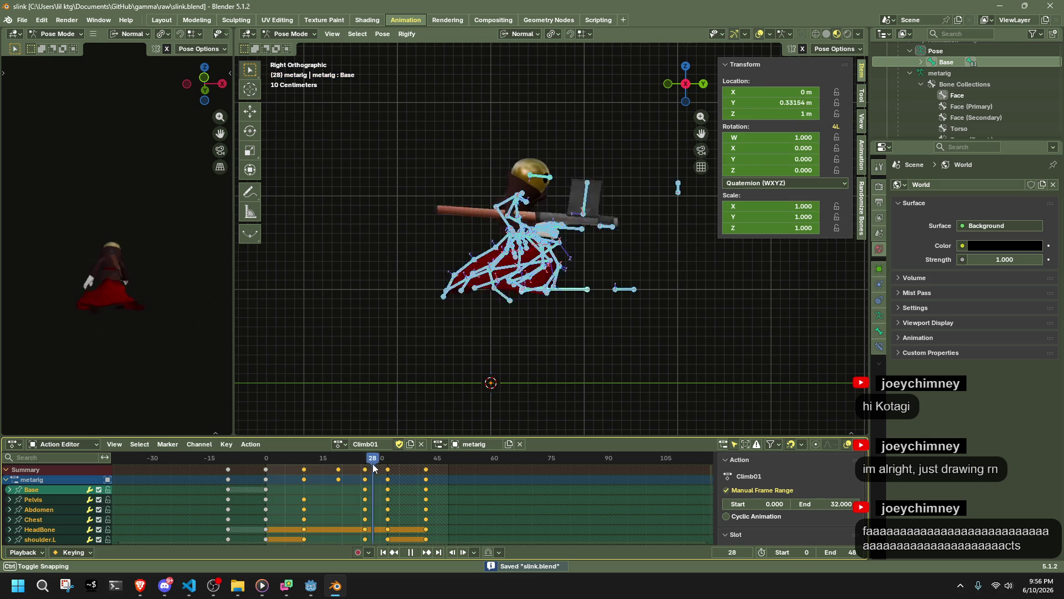
{"action": "key", "text": "space"}
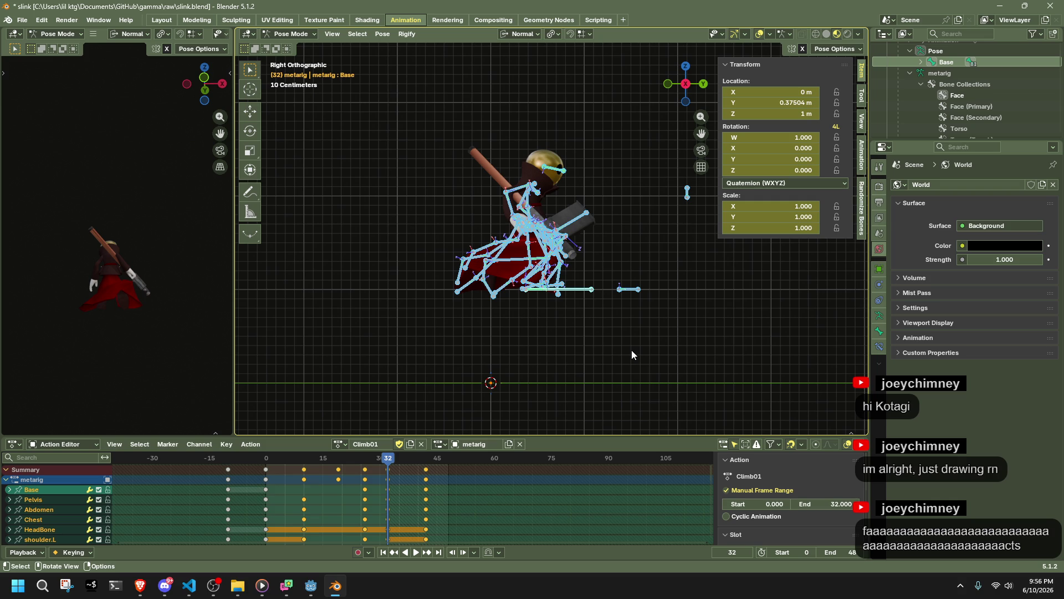
{"action": "key", "text": "ctrl+s"}
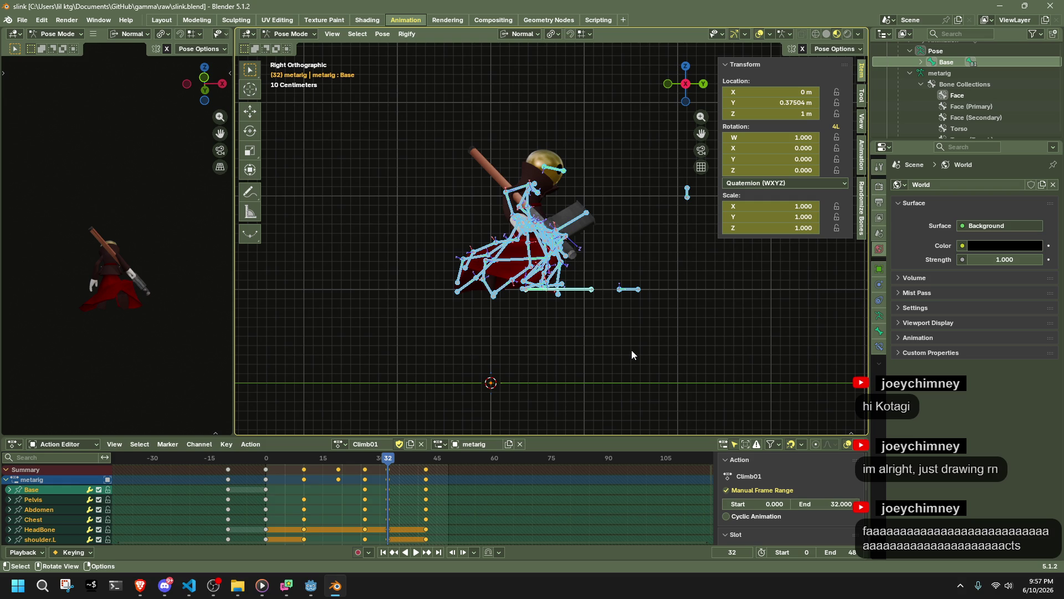
{"action": "key", "text": "alt+Tab"}
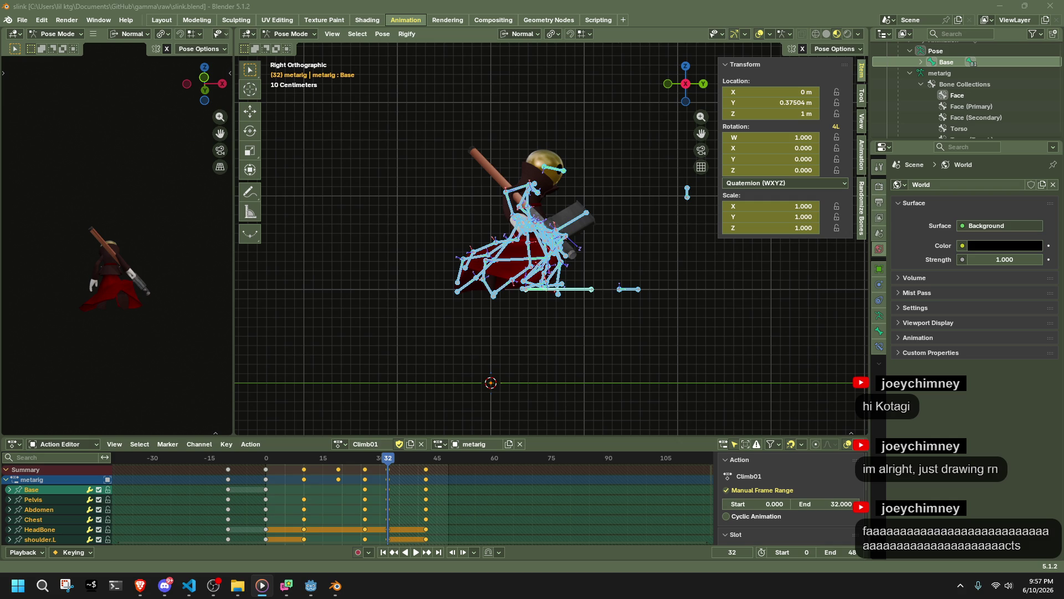
Deselect the bones, orbit to a perspective view, save slink.blend and launch glTF 2.0 export via F3
{"action": "left_click", "coordinate": [512, 405]}
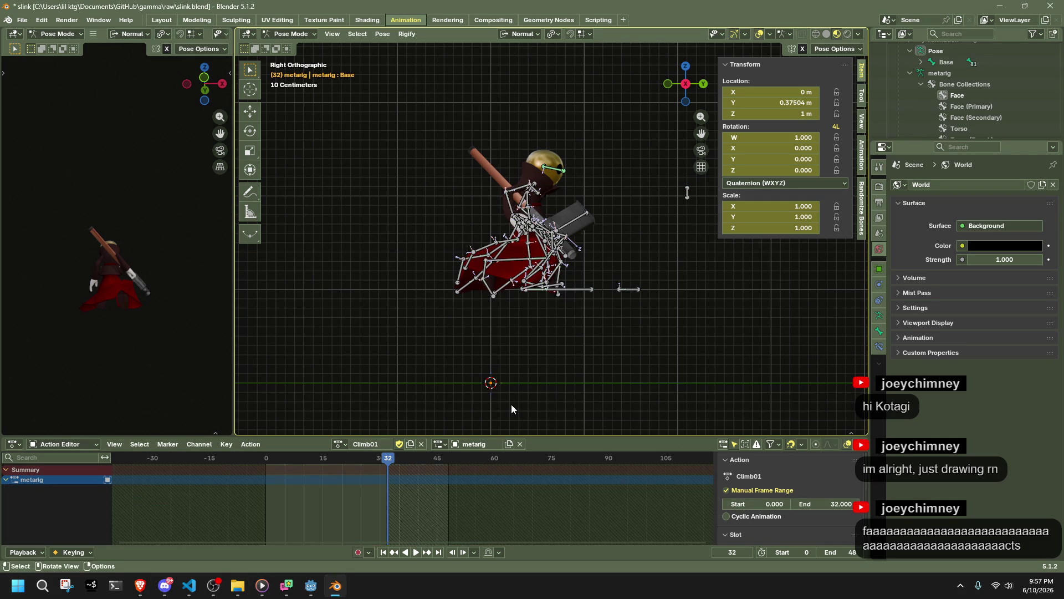
{"action": "scroll", "coordinate": [568, 364], "scroll_direction": "up", "scroll_amount": 2}
{"action": "key", "text": "ctrl+s"}
{"action": "middle_click_drag", "start_coordinate": [568, 367], "coordinate": [423, 365]}
{"action": "key", "text": "k"}
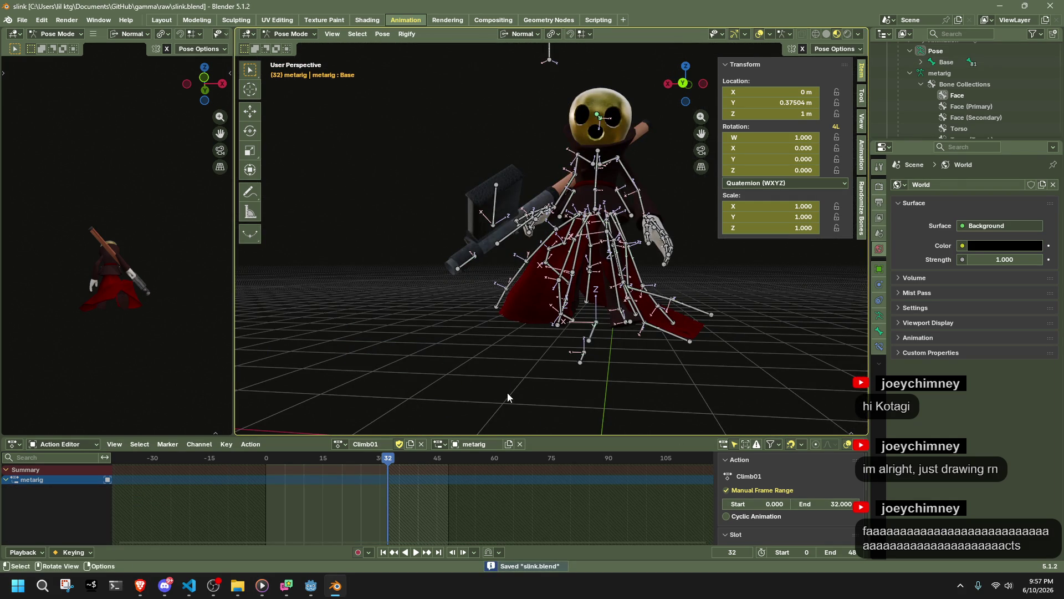
{"action": "key", "text": "F3"}
{"action": "key", "text": "Return"}
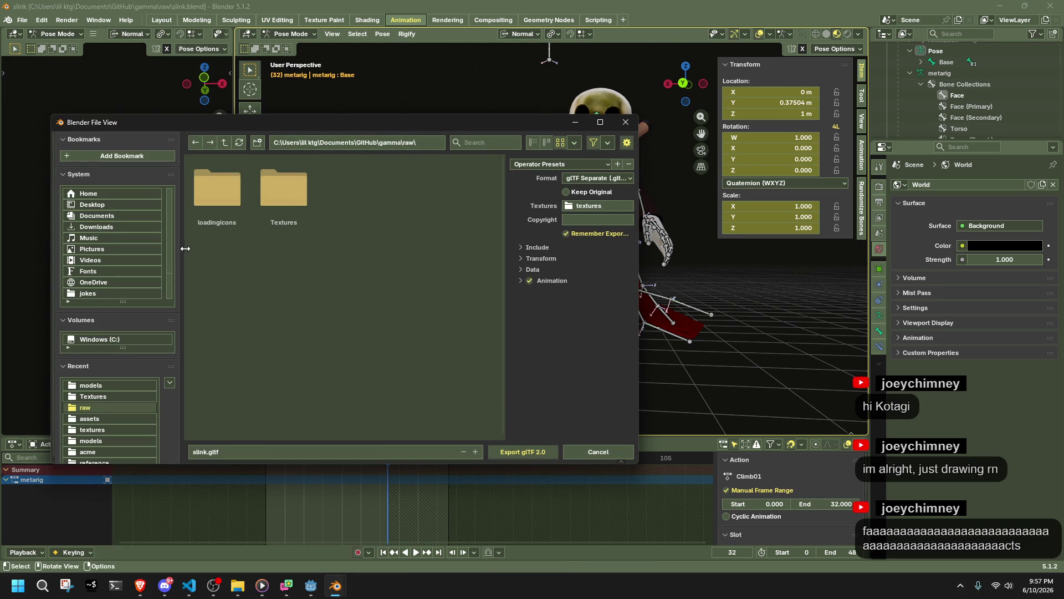
Export the rig over Slink.gltf in the game's assets folder
{"action": "left_click", "coordinate": [105, 384]}
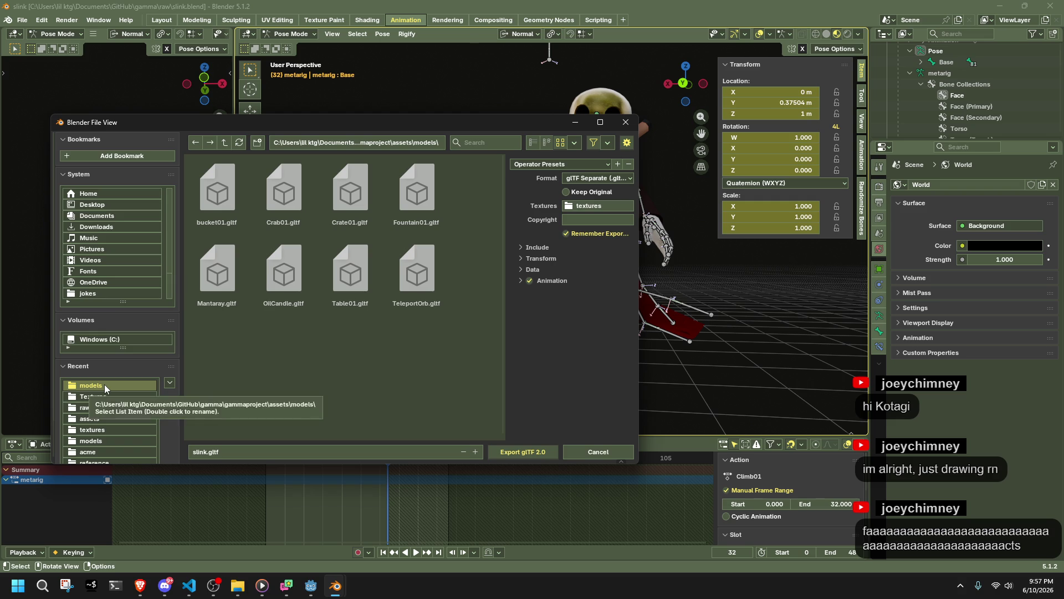
{"action": "left_click", "coordinate": [224, 146]}
{"action": "scroll", "coordinate": [301, 332], "scroll_direction": "down", "scroll_amount": 5}
{"action": "left_click", "coordinate": [211, 403]}
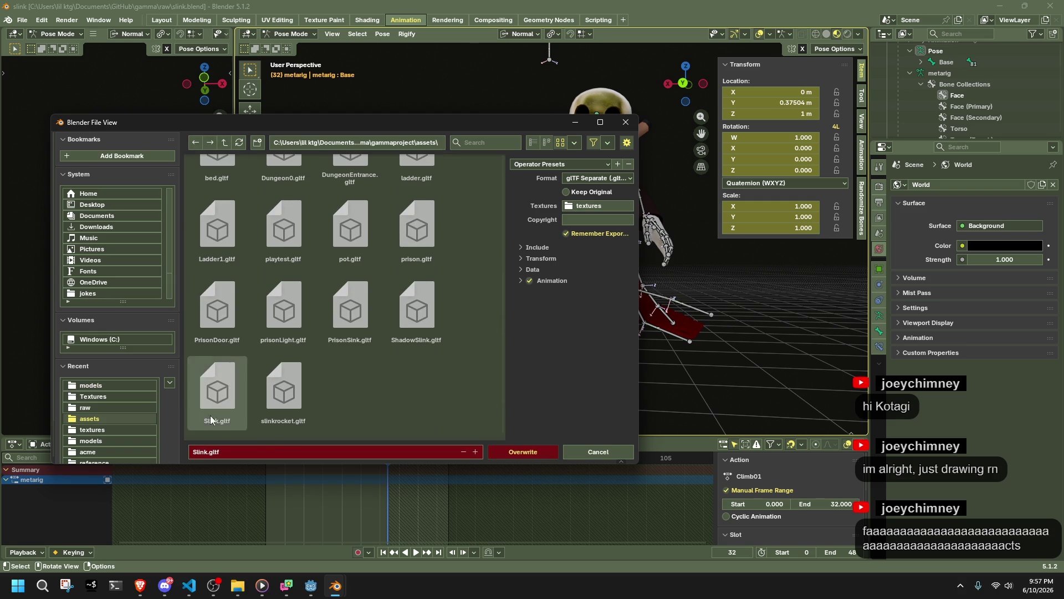
{"action": "left_click", "coordinate": [533, 452]}
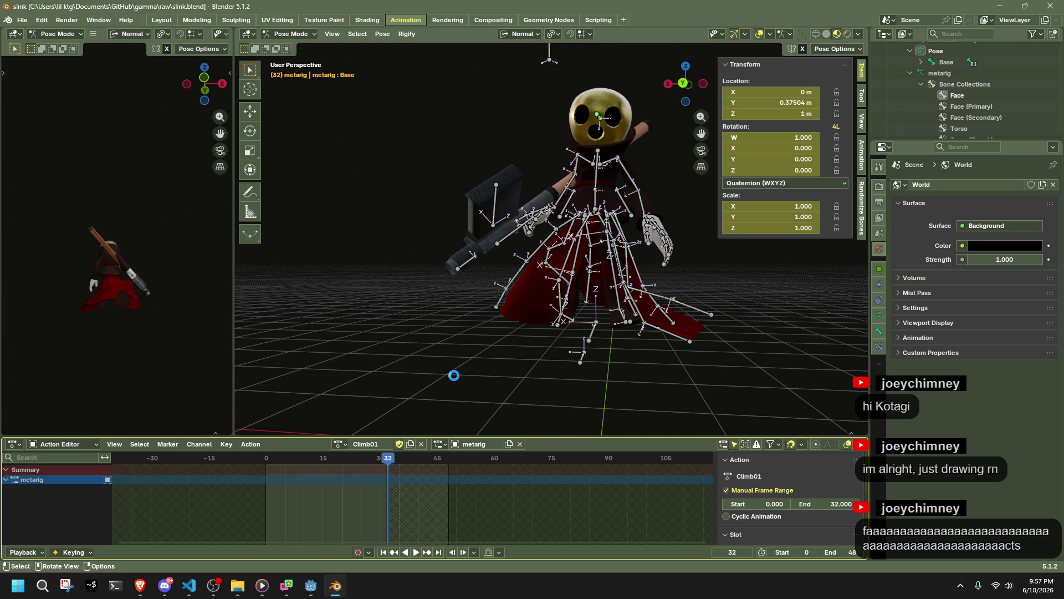
Return the armature to Object Mode, save slink.blend, and open Godot's player scene
{"action": "key", "text": "ctrl+Tab"}
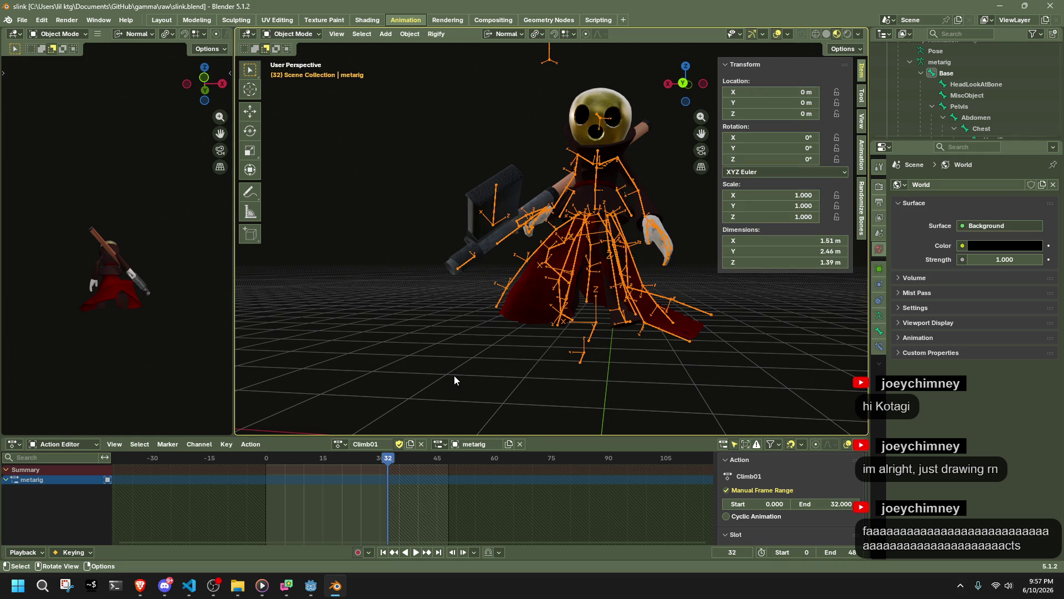
{"action": "key", "text": "ctrl+s"}
{"action": "left_click", "coordinate": [311, 586]}
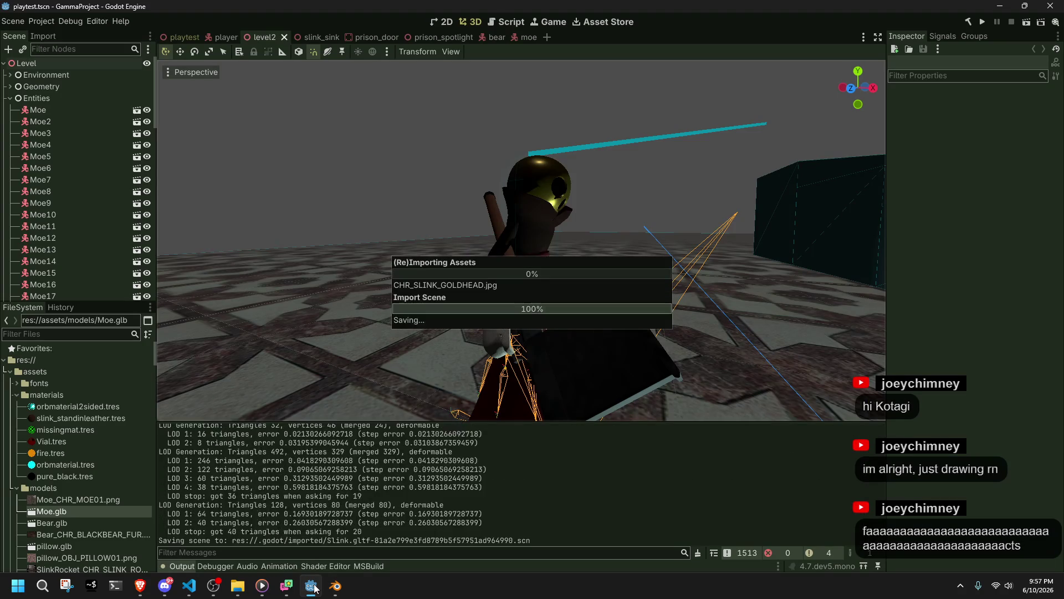
{"action": "right_click_drag", "start_coordinate": [521, 238], "coordinate": [482, 241]}
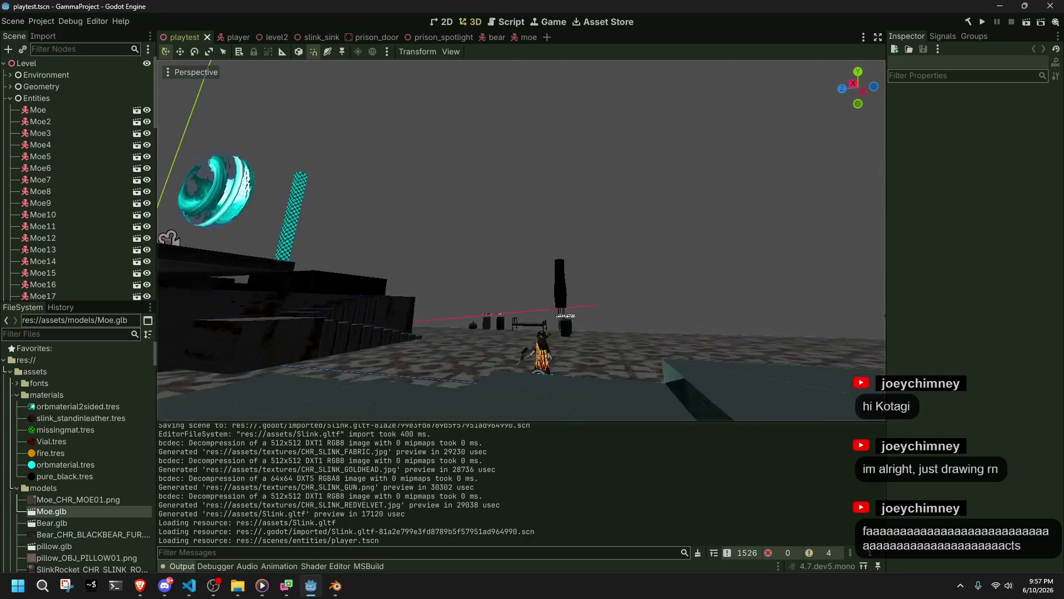
{"action": "left_click", "coordinate": [234, 34]}
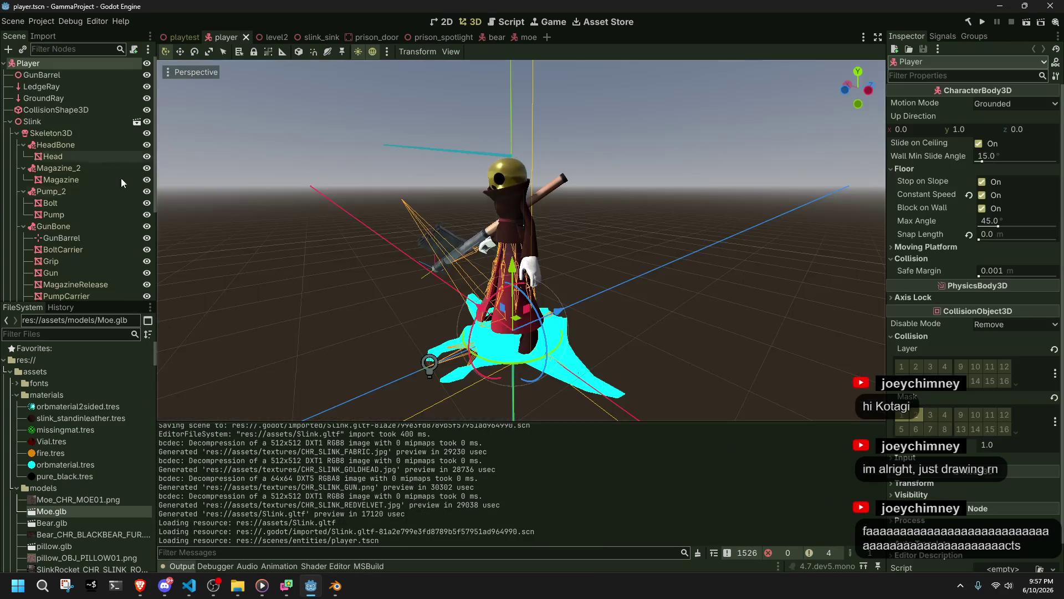
Open the player's AnimationTree and inspect the Climb01 and Climb02 states
{"action": "scroll", "coordinate": [111, 183], "scroll_direction": "down", "scroll_amount": 5}
{"action": "left_click", "coordinate": [75, 293]}
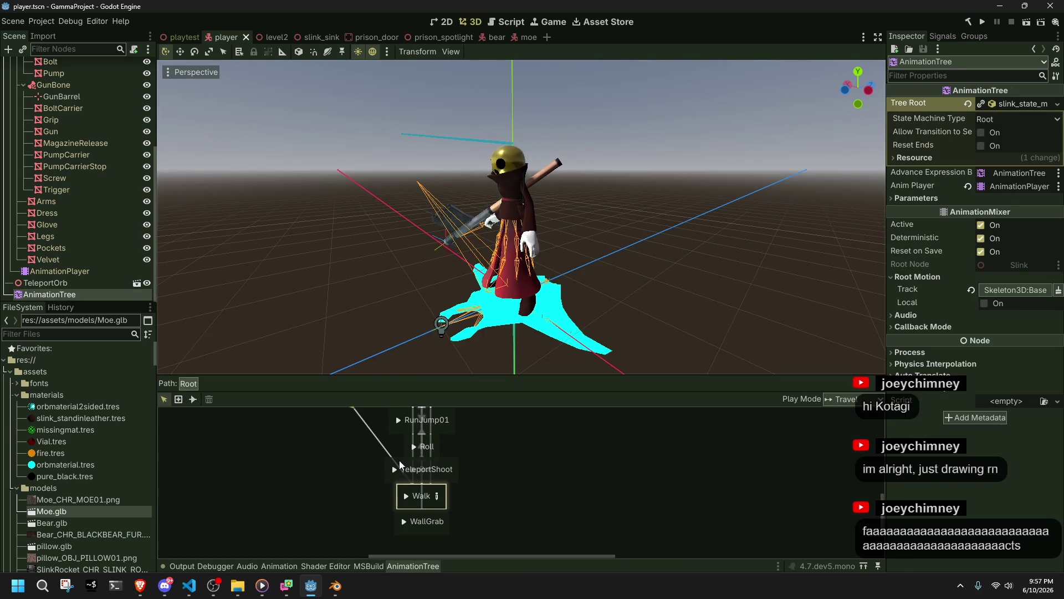
{"action": "scroll", "coordinate": [391, 411], "scroll_direction": "up", "scroll_amount": 5}
{"action": "scroll", "coordinate": [455, 524], "scroll_direction": "up", "scroll_amount": 3}
{"action": "scroll", "coordinate": [457, 505], "scroll_direction": "up", "scroll_amount": 1}
{"action": "left_click", "coordinate": [458, 486]}
{"action": "left_click", "coordinate": [1011, 105]}
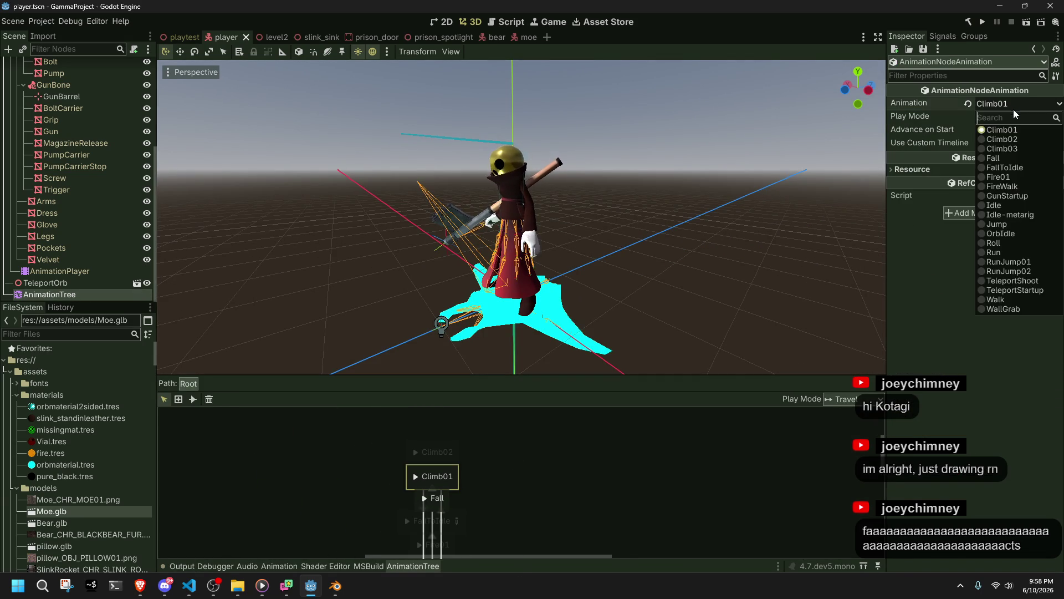
{"action": "left_click", "coordinate": [1016, 128]}
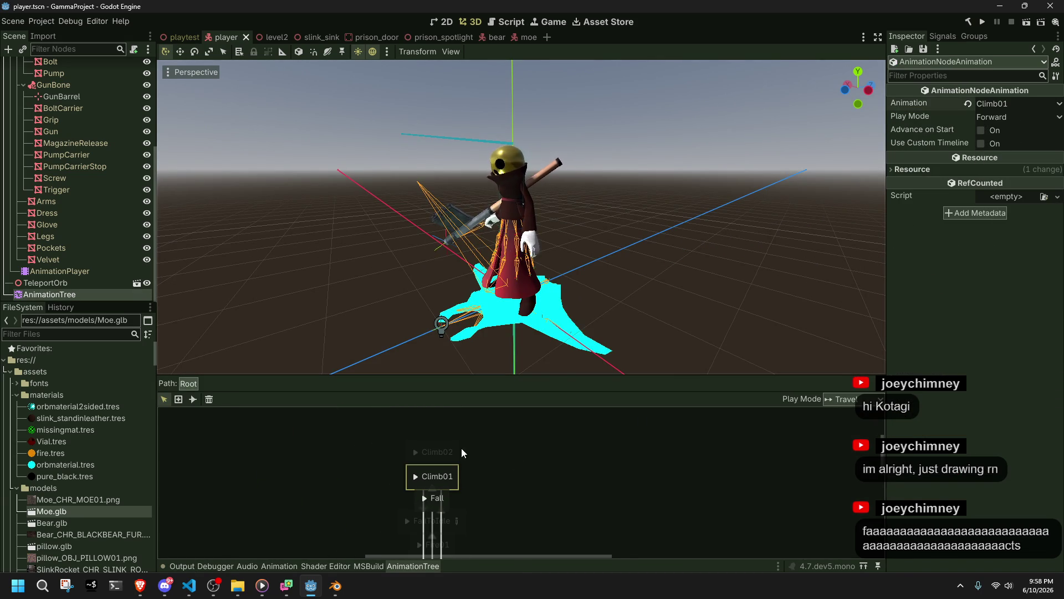
{"action": "left_click", "coordinate": [415, 476]}
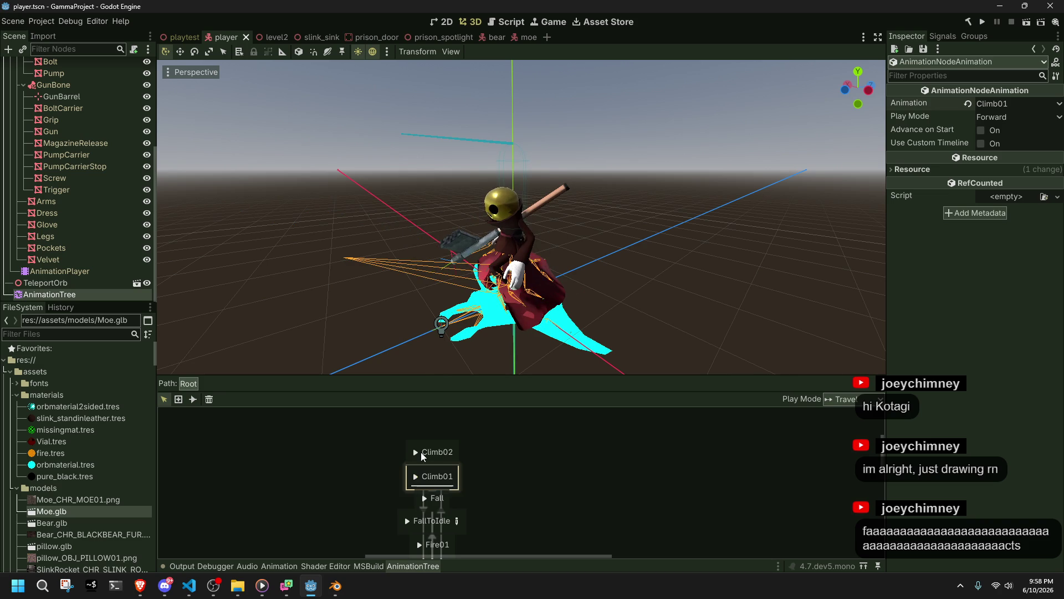
{"action": "left_click", "coordinate": [415, 452]}
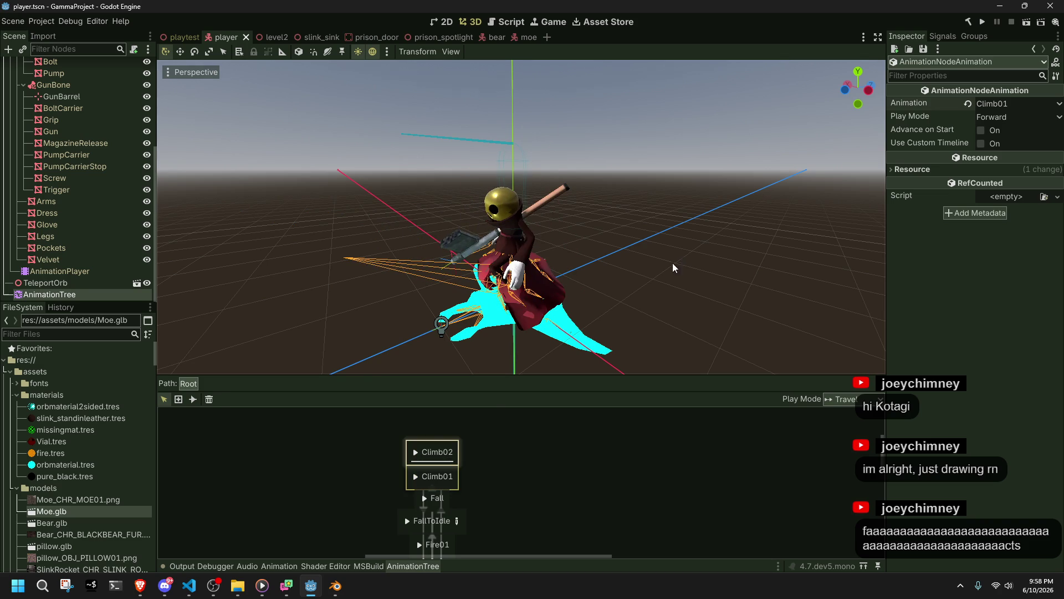
{"action": "left_click", "coordinate": [680, 257]}
Add a Climb03 animation state above Climb02 in the state machine and save the player scene
{"action": "left_click", "coordinate": [68, 286]}
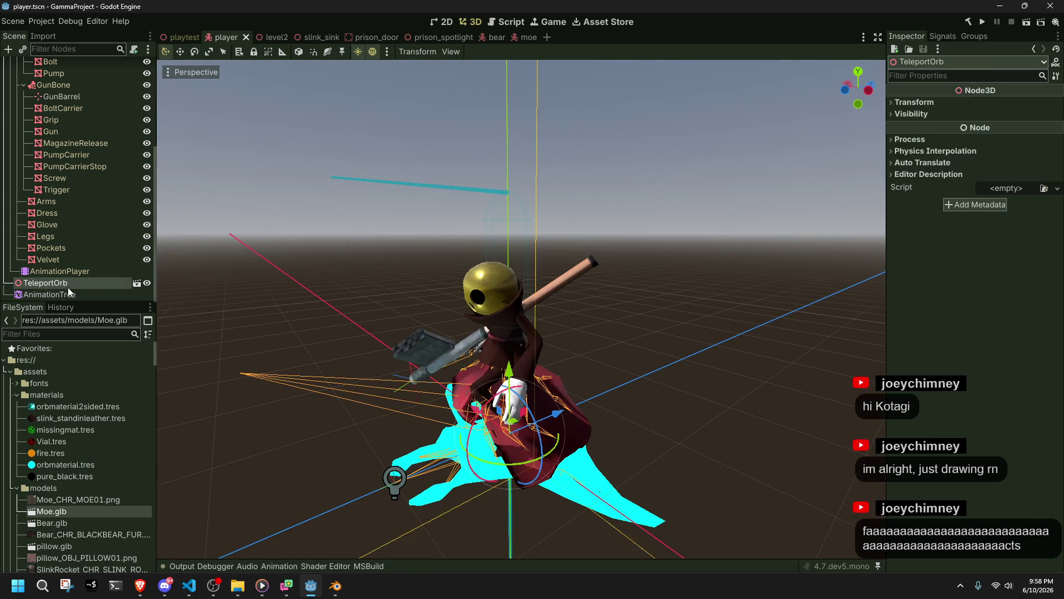
{"action": "left_click", "coordinate": [62, 294]}
{"action": "right_click", "coordinate": [486, 436]}
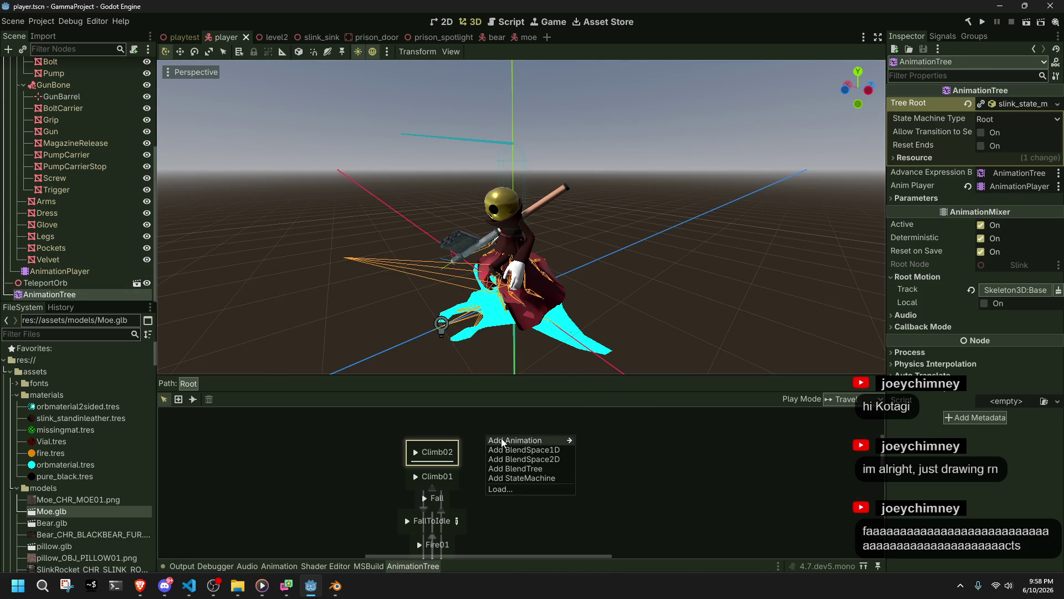
{"action": "mouse_move", "coordinate": [502, 442]}
{"action": "left_click", "coordinate": [621, 404]}
{"action": "left_click", "coordinate": [467, 420]}
{"action": "left_click_drag", "start_coordinate": [467, 420], "coordinate": [440, 414]}
{"action": "left_click", "coordinate": [523, 453]}
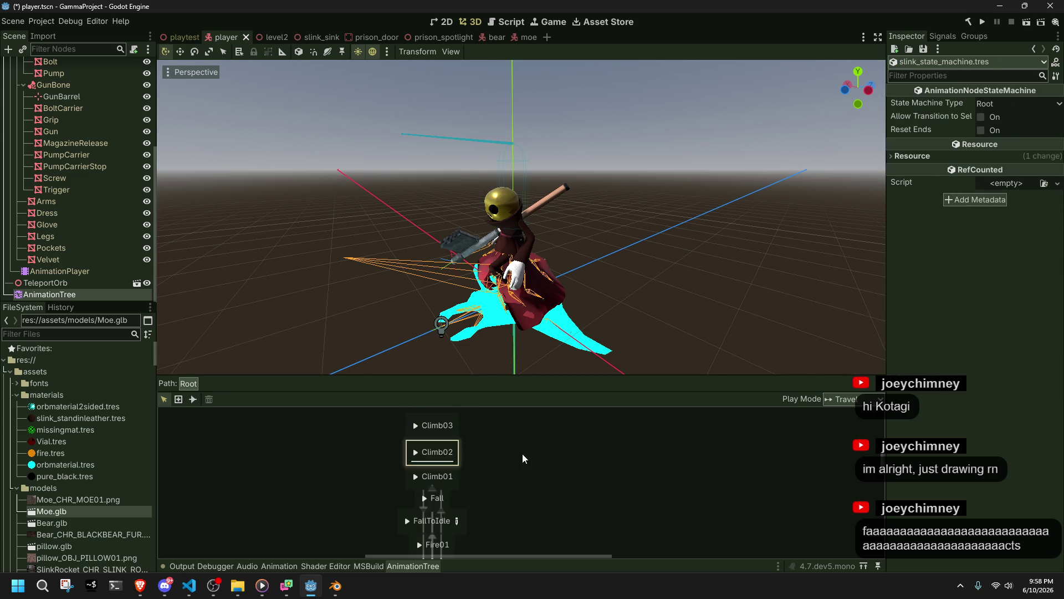
{"action": "key", "text": "ctrl+s"}
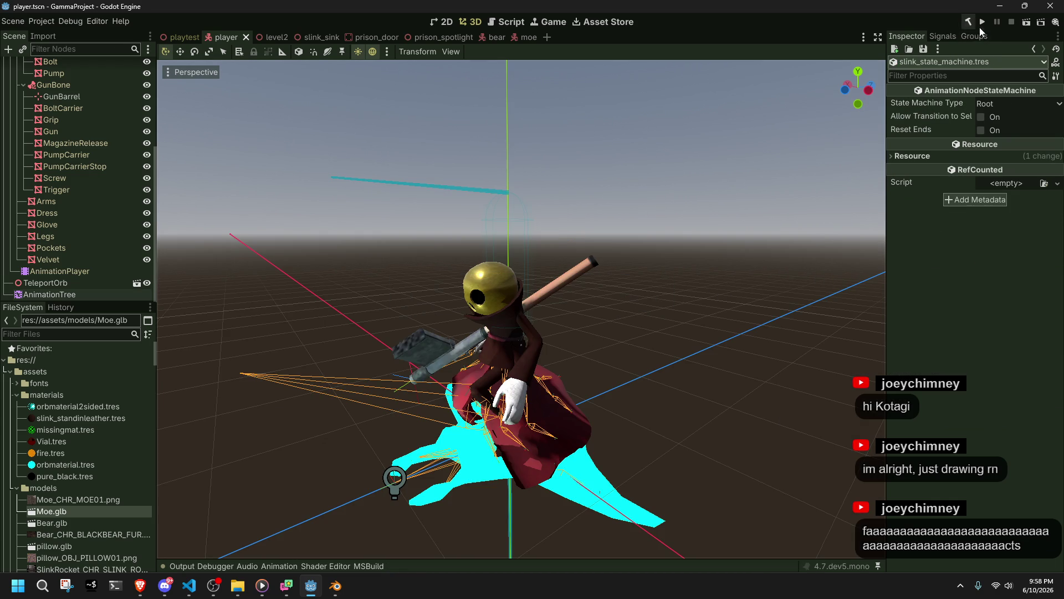
{"action": "left_click", "coordinate": [983, 28]}
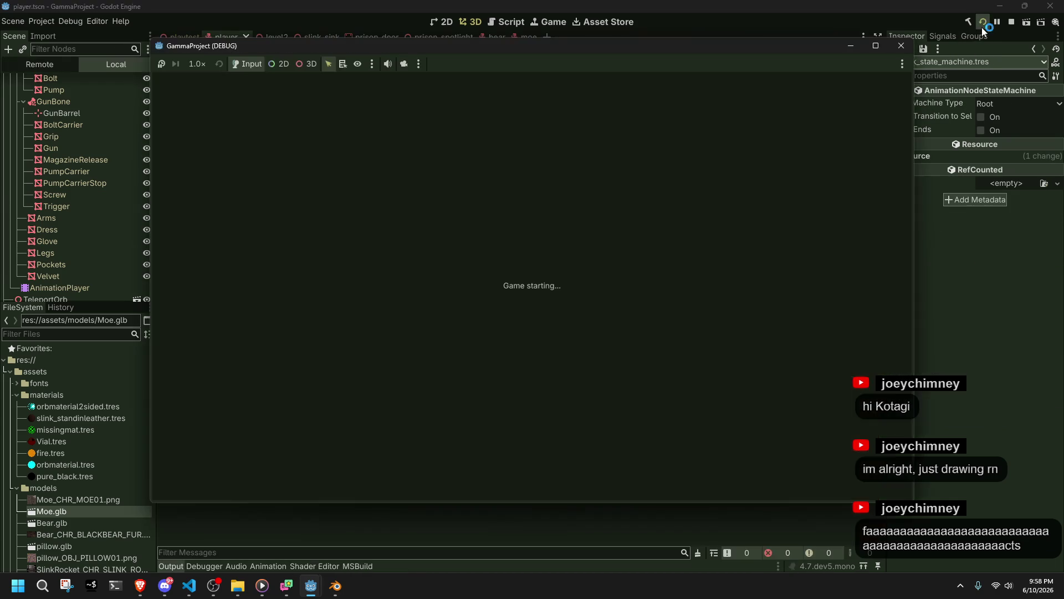
Run the character to the ledge, climb and jump off, then restart the scene
{"action": "key", "text": "w"}
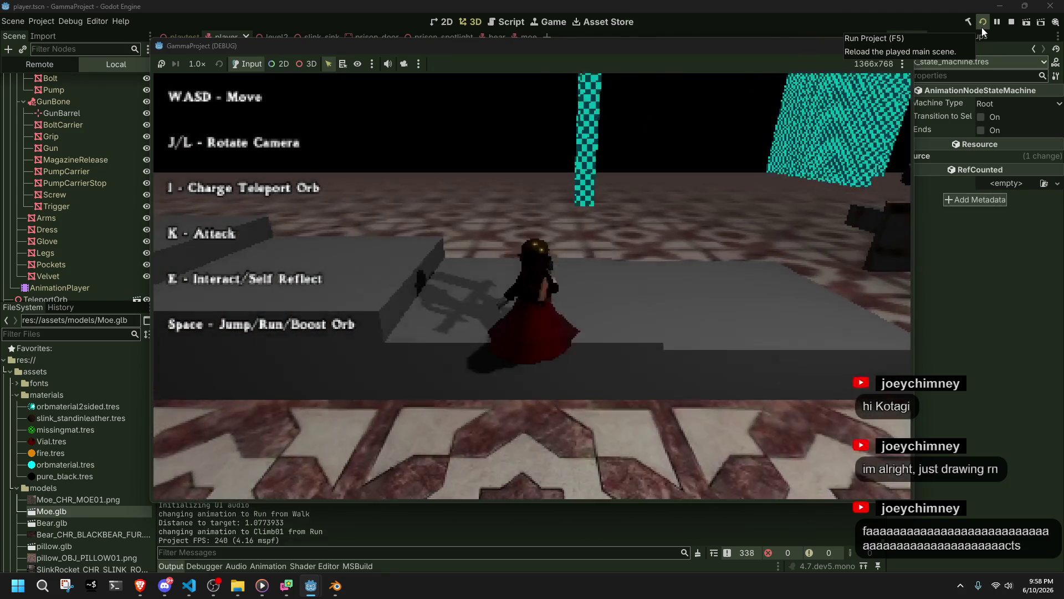
{"action": "key", "text": "space"}
{"action": "key", "text": "w"}
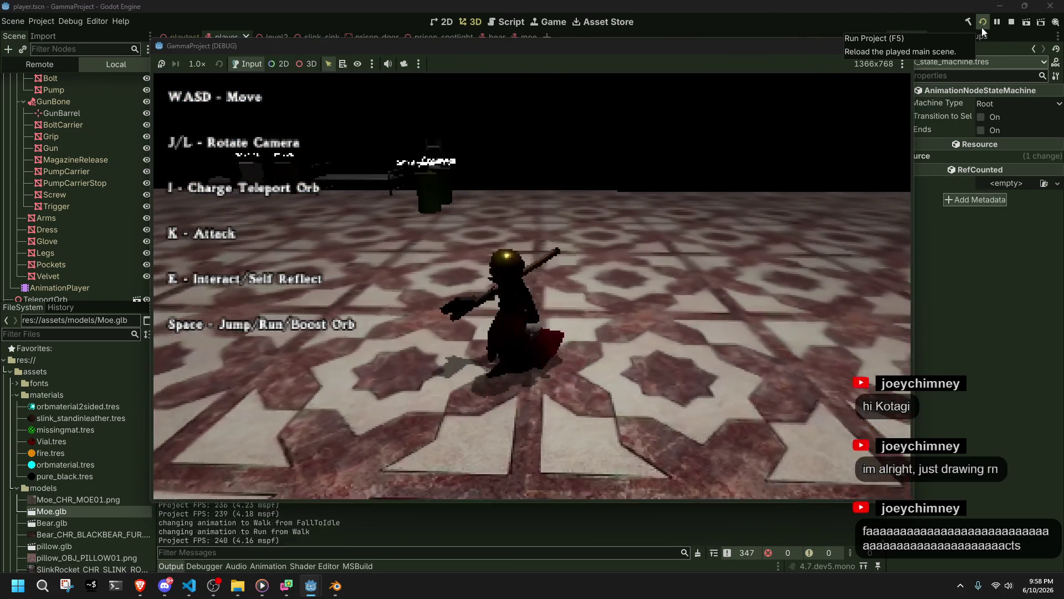
{"action": "left_click", "coordinate": [982, 28]}
Set game speed to 1/4×, then 1/16× while jumping, then 1.75×, and back to 1/16×
{"action": "left_click", "coordinate": [197, 64]}
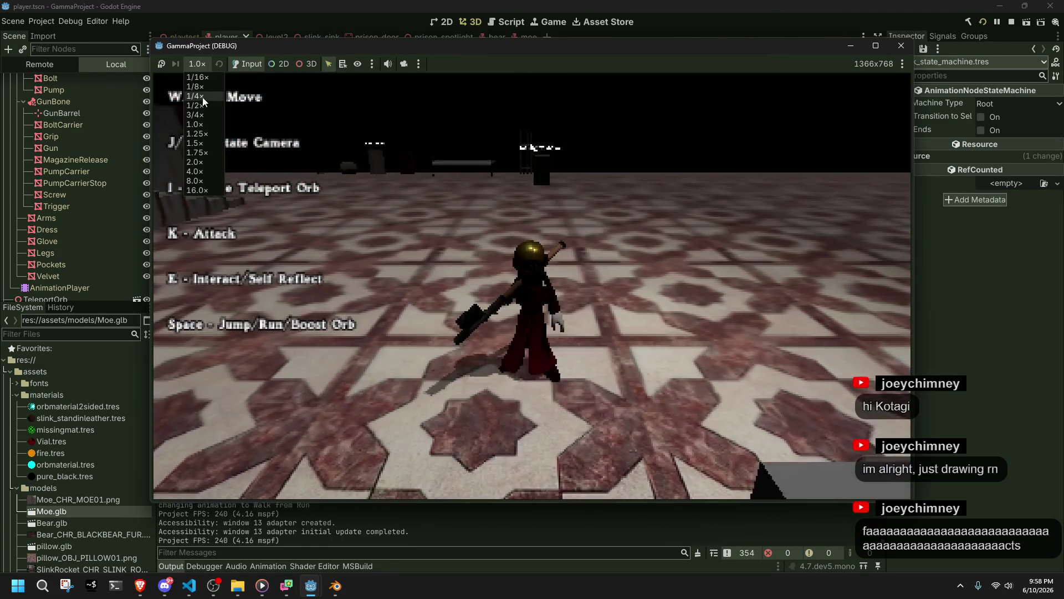
{"action": "left_click", "coordinate": [203, 96]}
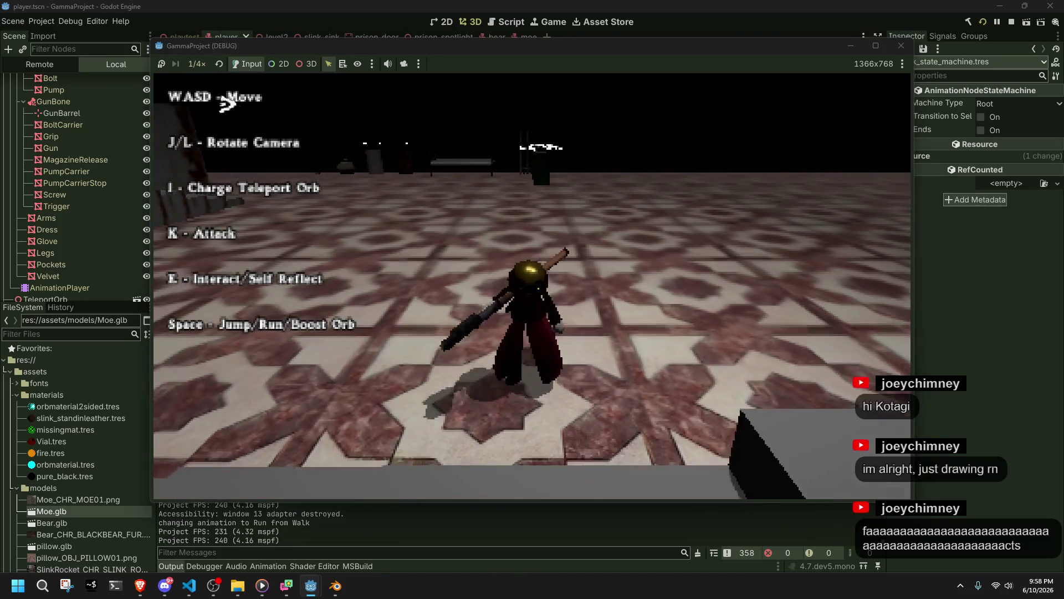
{"action": "left_click", "coordinate": [197, 63]}
{"action": "left_click", "coordinate": [198, 75]}
{"action": "key", "text": "space"}
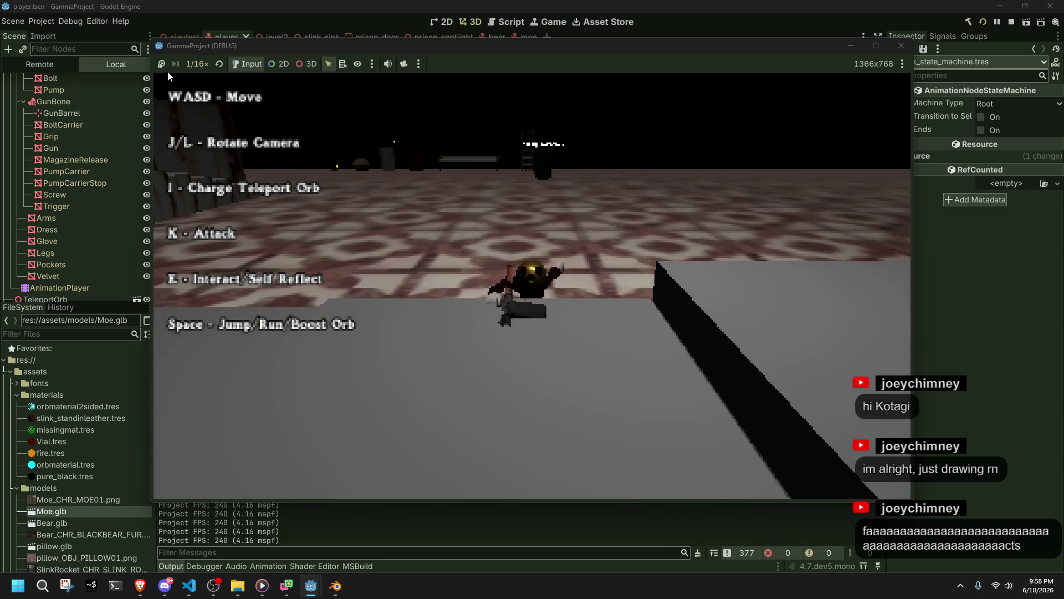
{"action": "left_click", "coordinate": [197, 64]}
{"action": "left_click", "coordinate": [198, 152]}
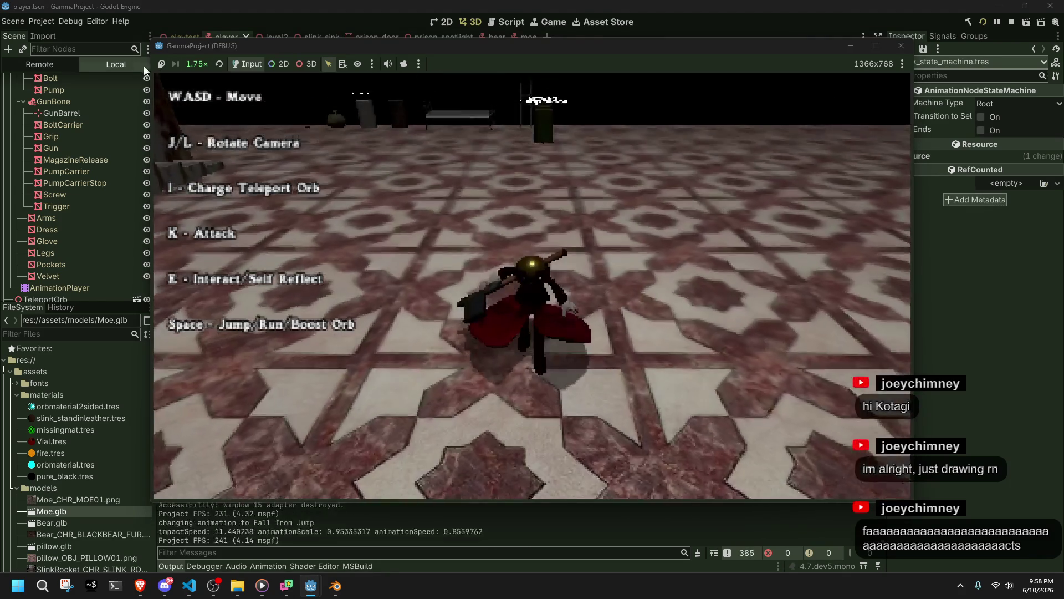
{"action": "left_click", "coordinate": [186, 63]}
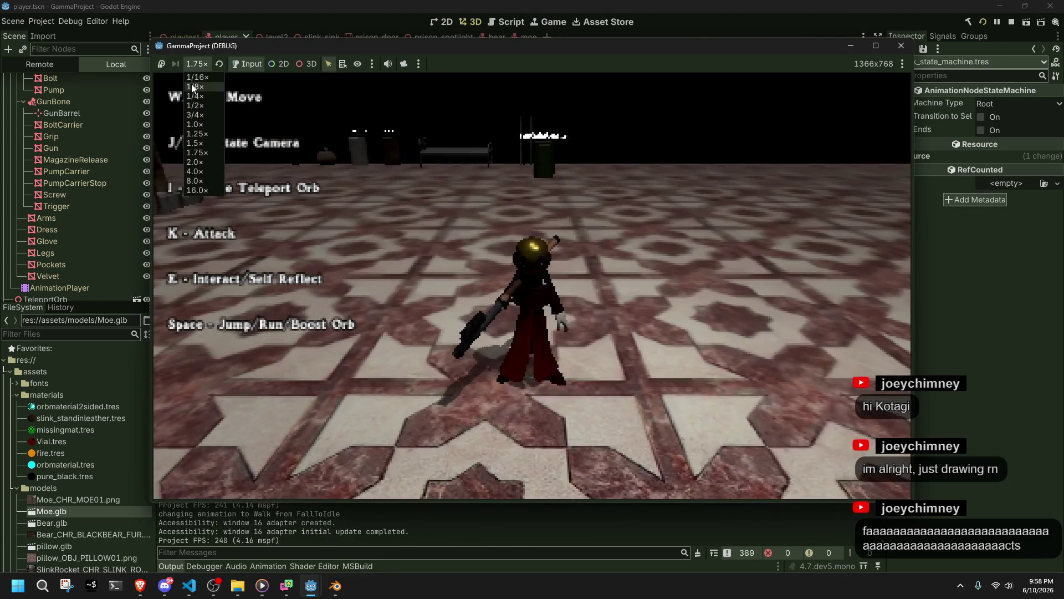
{"action": "left_click", "coordinate": [197, 77]}
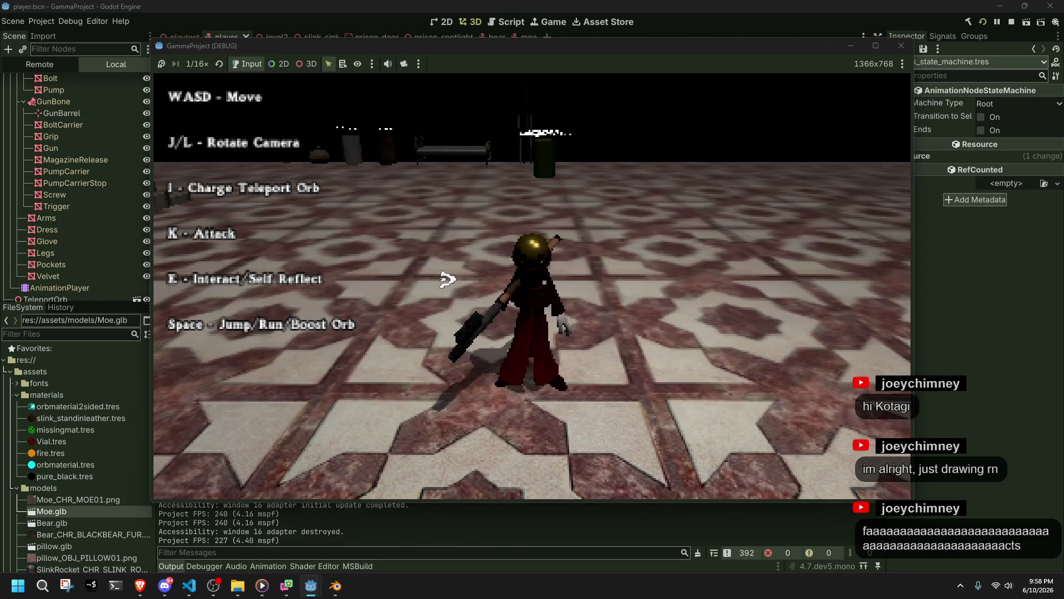
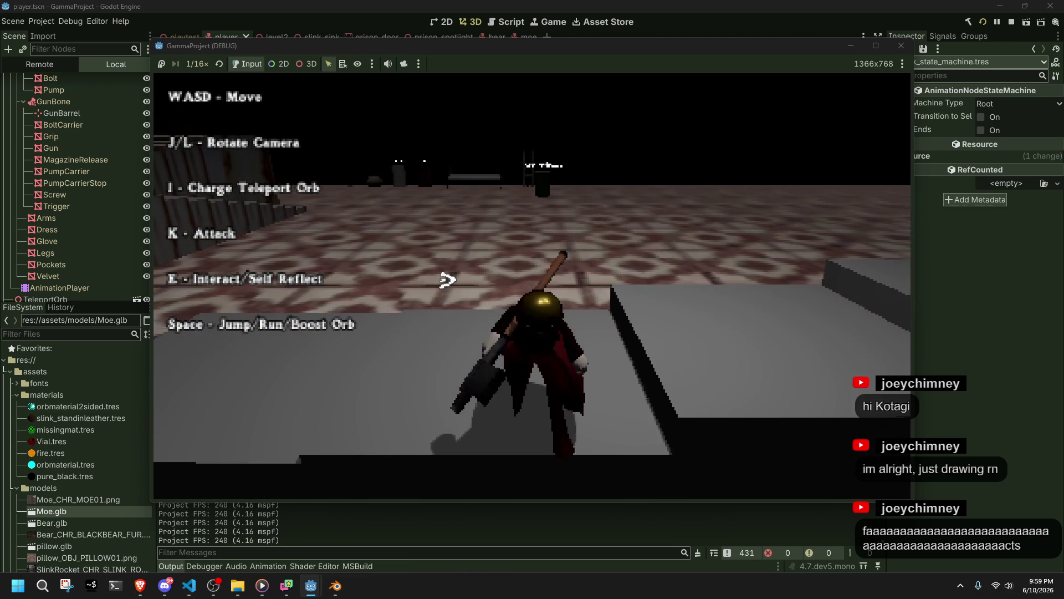
Close the running playtest and relaunch the game
{"action": "key", "text": "space"}
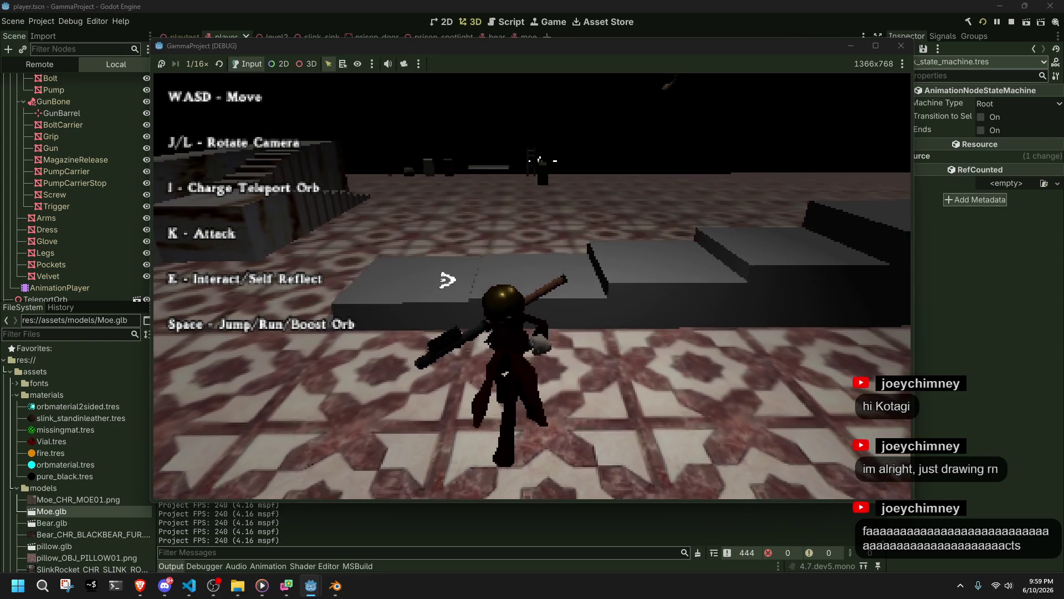
{"action": "left_click", "coordinate": [901, 45]}
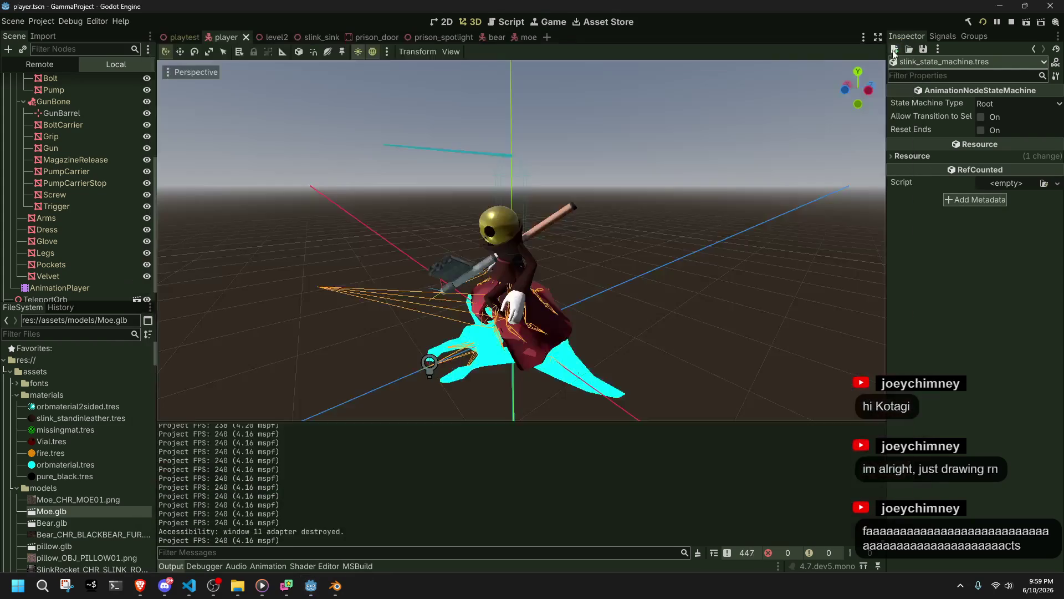
{"action": "left_click", "coordinate": [984, 21]}
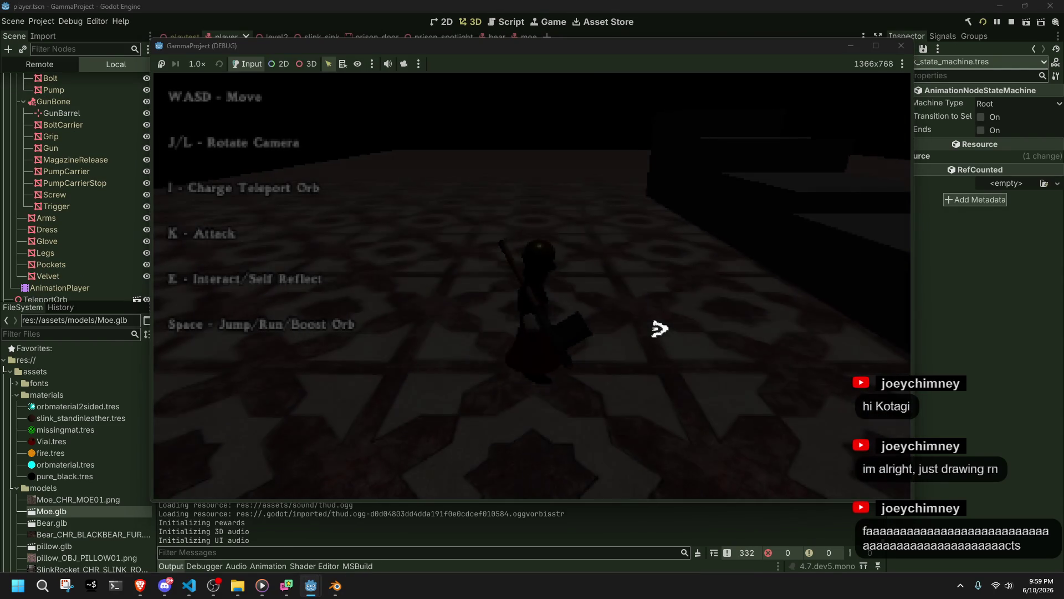
Walk Slink up and off the staircase, then stop the game and switch to Blender
{"action": "key", "text": "l"}
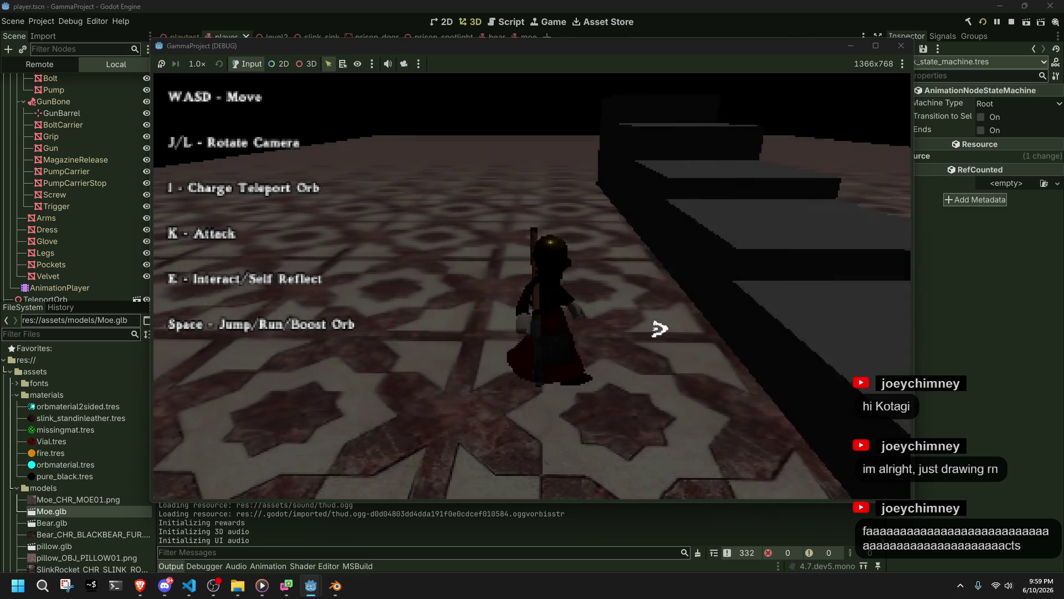
{"action": "key", "text": "l"}
{"action": "key", "text": "w"}
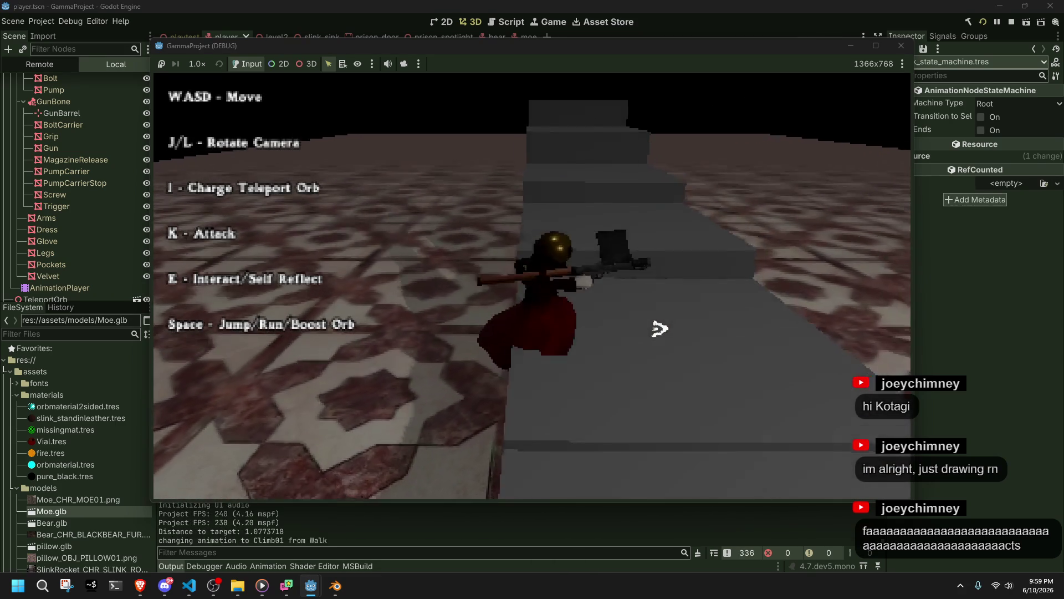
{"action": "key", "text": "s"}
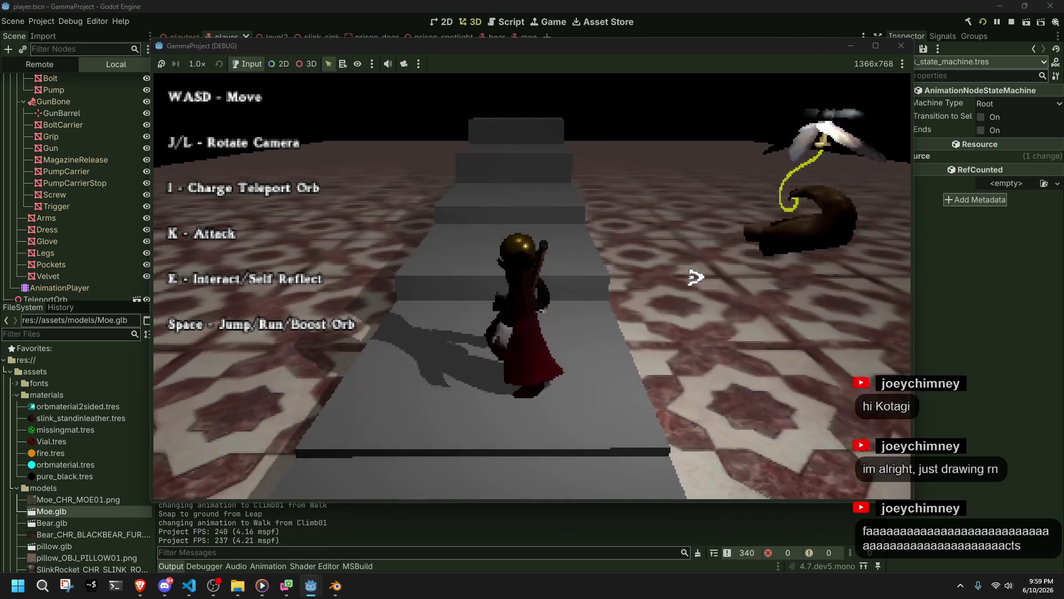
{"action": "key", "text": "a"}
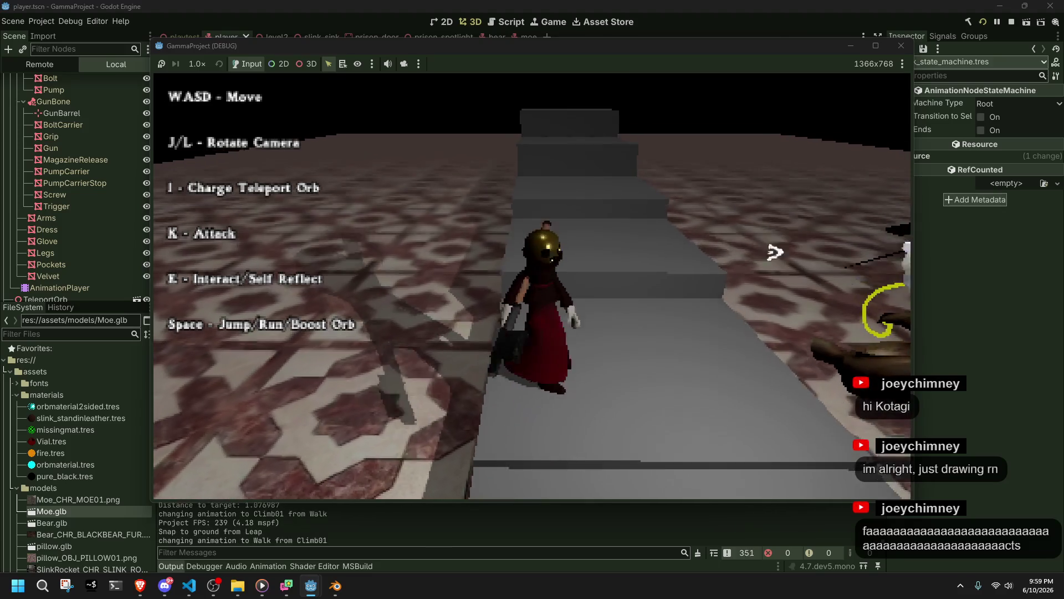
{"action": "key", "text": "F8"}
{"action": "key", "text": "alt+Tab"}
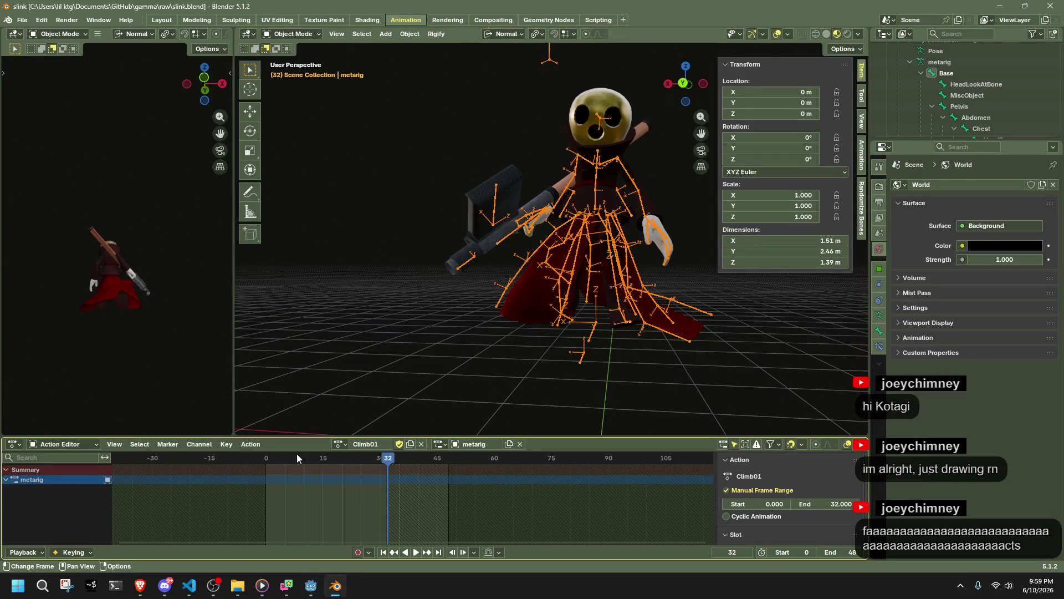
Play Climb01 from its first frame and orbit around the character to review it
{"action": "left_click_drag", "start_coordinate": [281, 458], "coordinate": [265, 459]}
{"action": "key", "text": "space"}
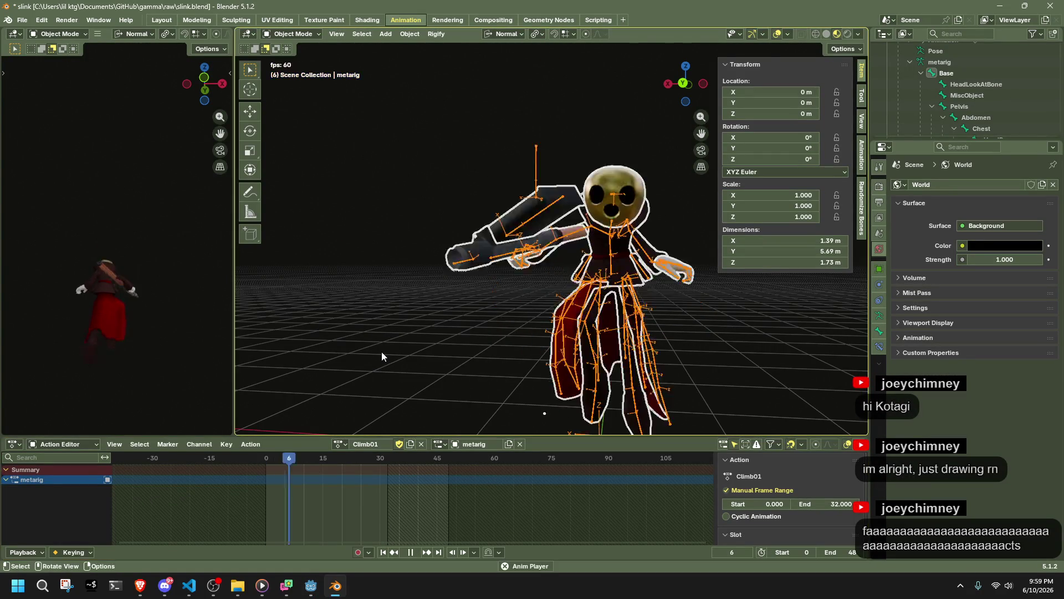
{"action": "key", "text": "Escape"}
{"action": "mouse_move", "coordinate": [571, 343]}
{"action": "middle_mouse_down"}
{"action": "mouse_move", "coordinate": [598, 350]}
{"action": "mouse_move", "coordinate": [595, 315]}
{"action": "middle_mouse_up"}
Put the metarig into Pose Mode with every bone selected
{"action": "key", "text": "alt+a"}
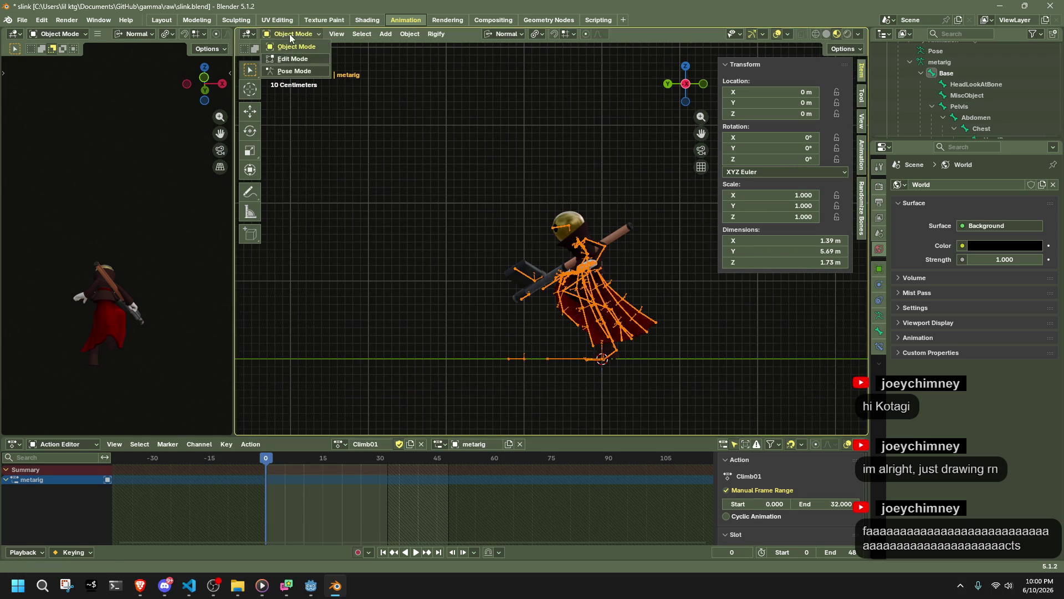
{"action": "left_click", "coordinate": [299, 37]}
{"action": "left_click", "coordinate": [302, 71]}
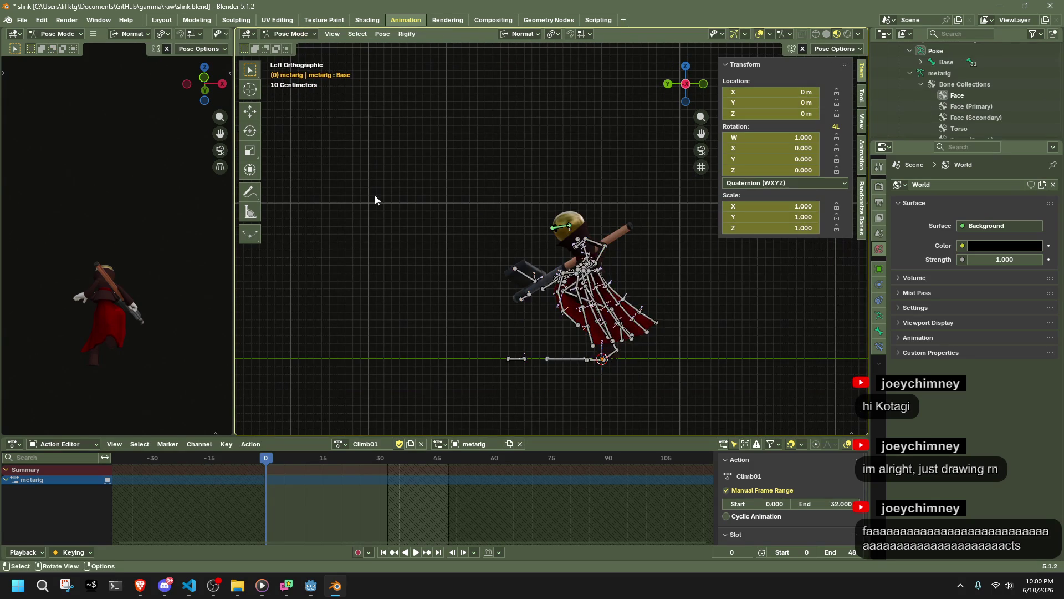
{"action": "key", "text": "a"}
Key the whole pose at frame 8, then select the frame-0 keys and start shifting them
{"action": "key", "text": "space"}
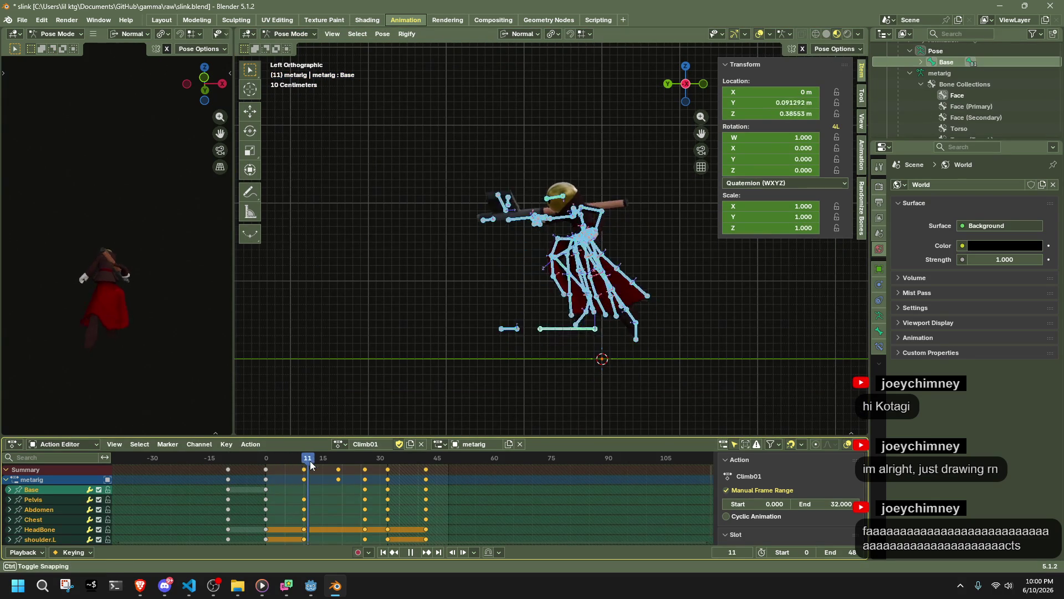
{"action": "left_click_drag", "start_coordinate": [268, 475], "coordinate": [291, 487]}
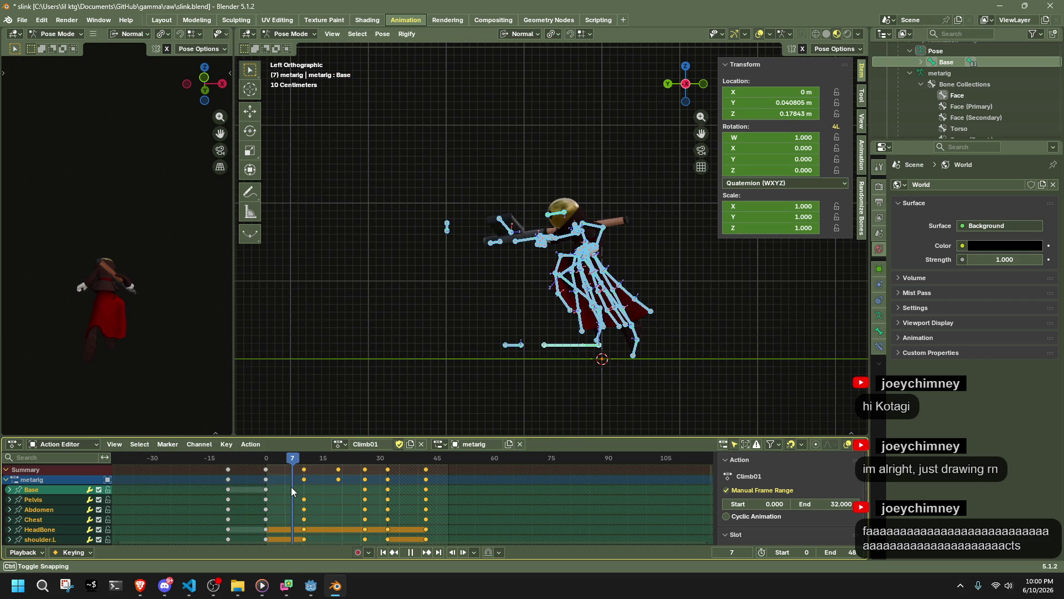
{"action": "mouse_move", "coordinate": [291, 487]}
{"action": "left_mouse_down"}
{"action": "mouse_move", "coordinate": [305, 462]}
{"action": "mouse_move", "coordinate": [296, 465]}
{"action": "left_mouse_up"}
{"action": "left_click", "coordinate": [296, 464]}
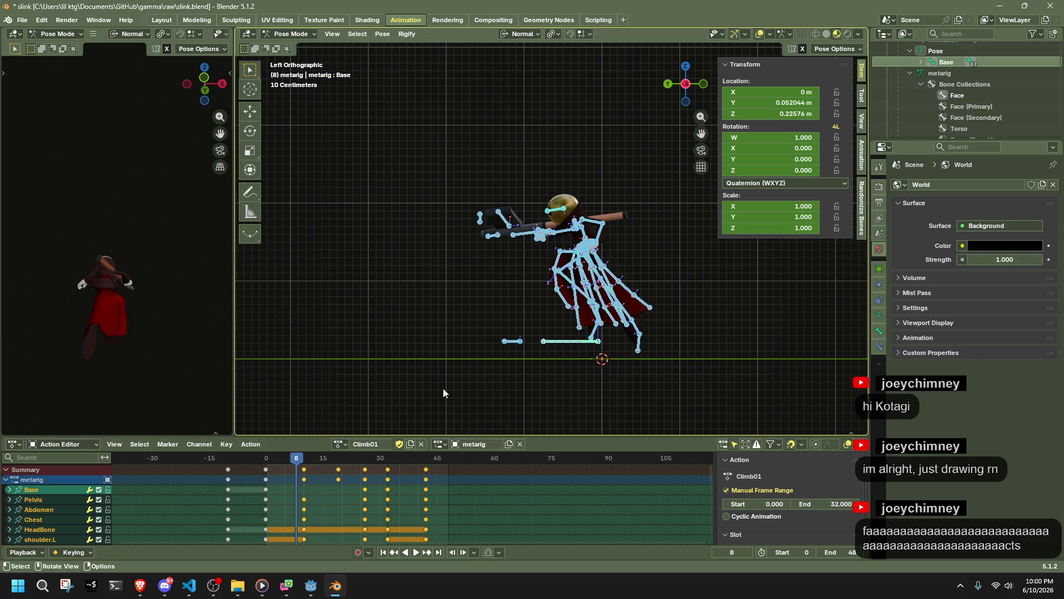
{"action": "key", "text": "i"}
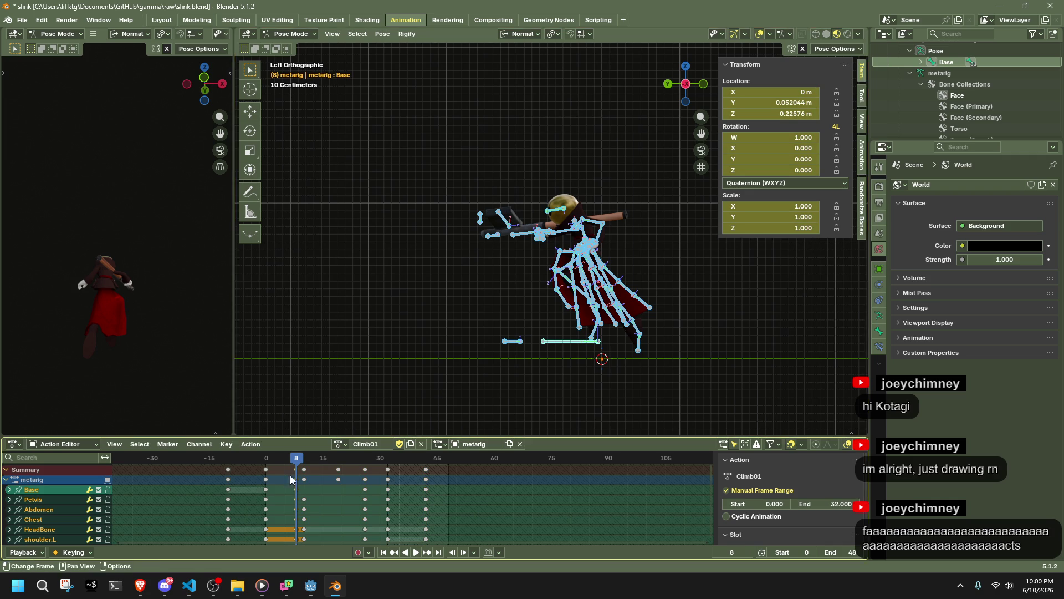
{"action": "left_click", "coordinate": [259, 467]}
{"action": "left_click_drag", "start_coordinate": [266, 479], "coordinate": [262, 478]}
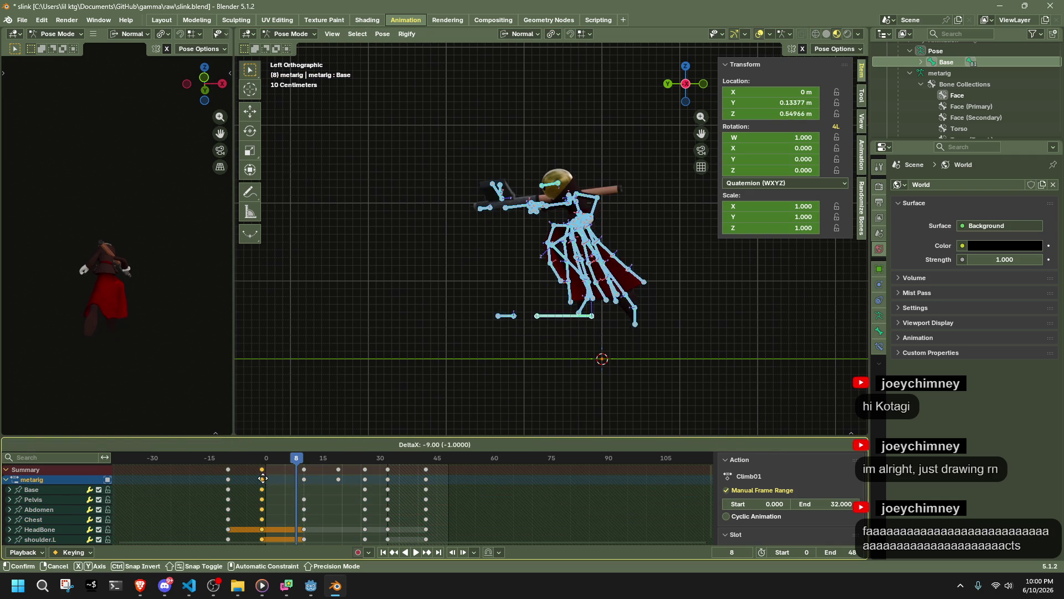
Cancel the frame-0 key shift, save slink.blend, and reselect all bones
{"action": "right_click", "coordinate": [262, 478]}
{"action": "key", "text": "space"}
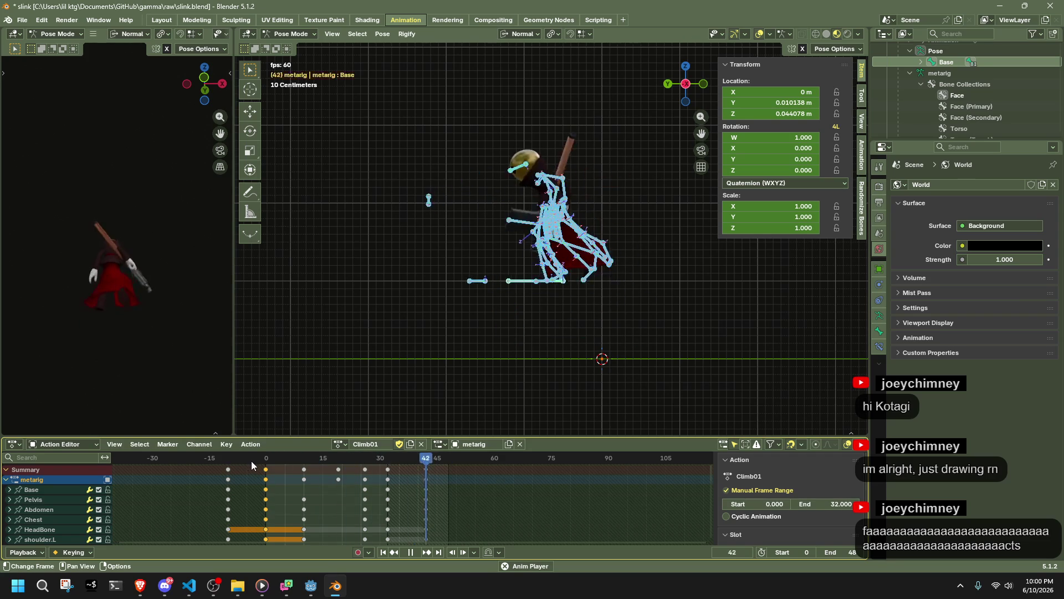
{"action": "key", "text": "space"}
{"action": "key", "text": "ctrl+s"}
{"action": "key", "text": "alt+a"}
{"action": "key", "text": "a"}
{"action": "key", "text": "q"}
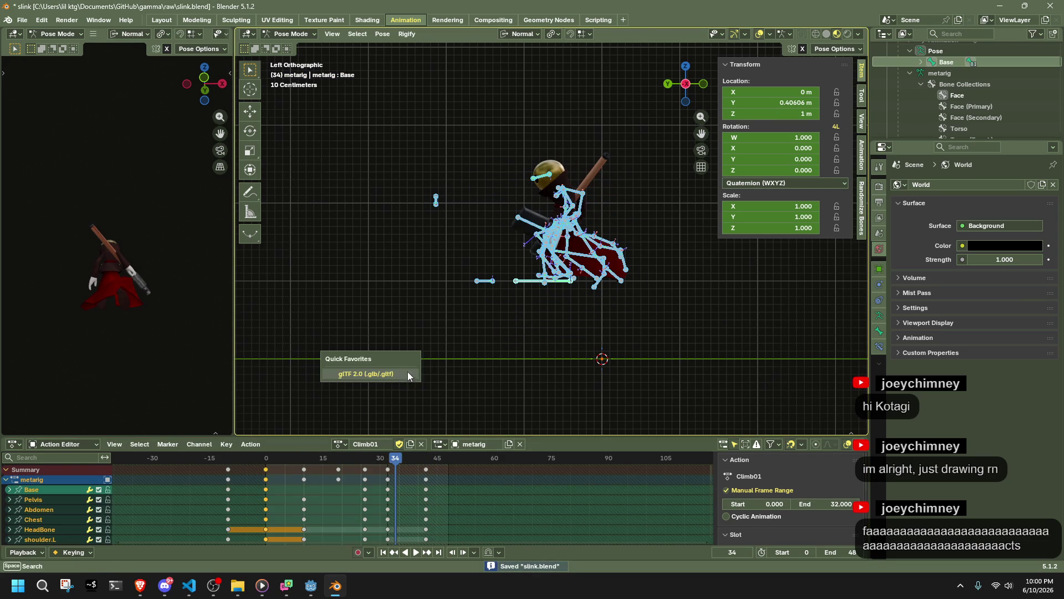
Move the keyframes after frame 0 earlier and play back the retimed climb
{"action": "mouse_move", "coordinate": [458, 503]}
{"action": "left_mouse_down"}
{"action": "mouse_move", "coordinate": [261, 464]}
{"action": "mouse_move", "coordinate": [305, 467]}
{"action": "left_mouse_up"}
{"action": "key", "text": "g"}
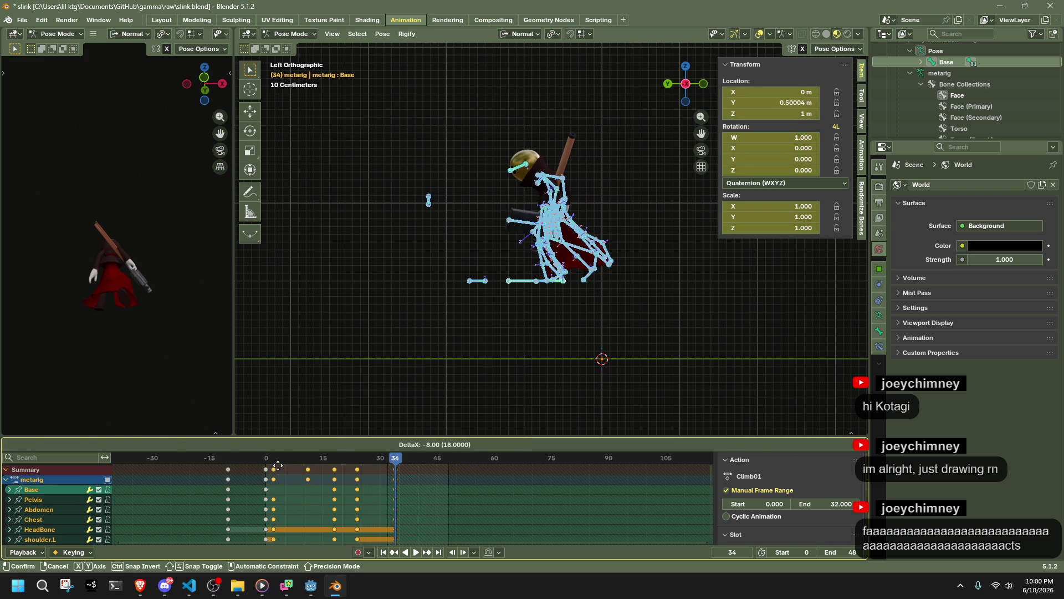
{"action": "left_click", "coordinate": [278, 465]}
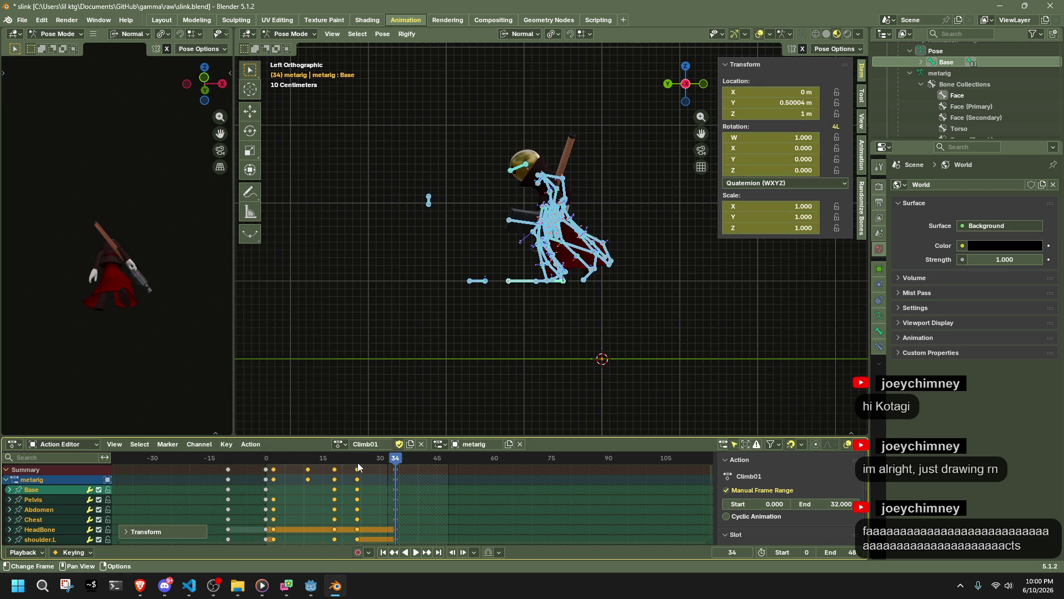
{"action": "key", "text": "space"}
{"action": "mouse_move", "coordinate": [358, 462]}
{"action": "left_mouse_down"}
{"action": "mouse_move", "coordinate": [257, 480]}
{"action": "mouse_move", "coordinate": [357, 502]}
{"action": "left_mouse_up"}
{"action": "key", "text": "space"}
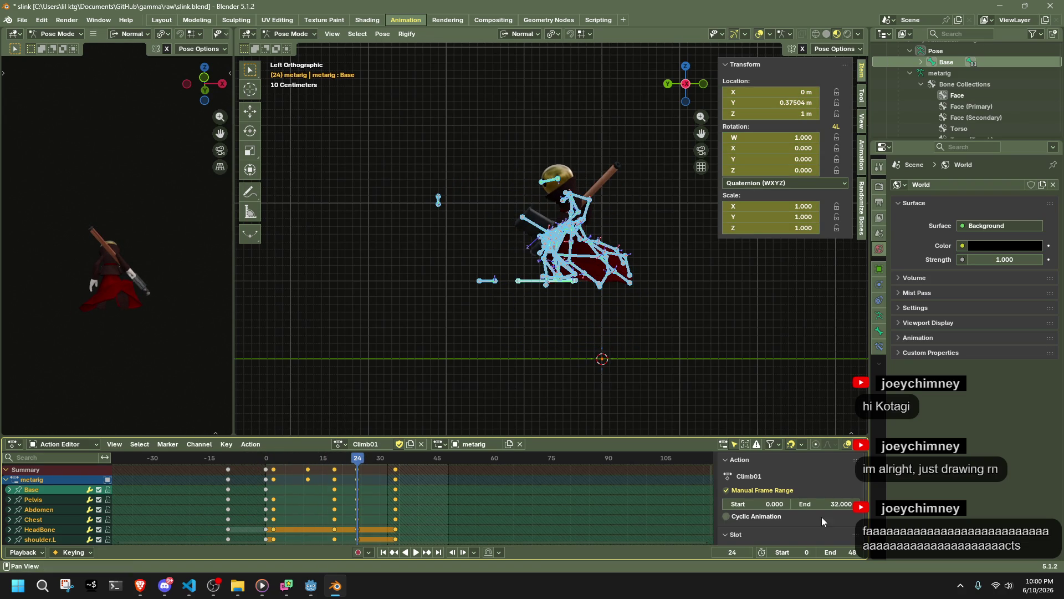
Set Climb01's end frame to 24, save, and launch the glTF 2.0 export
{"action": "left_click", "coordinate": [829, 504]}
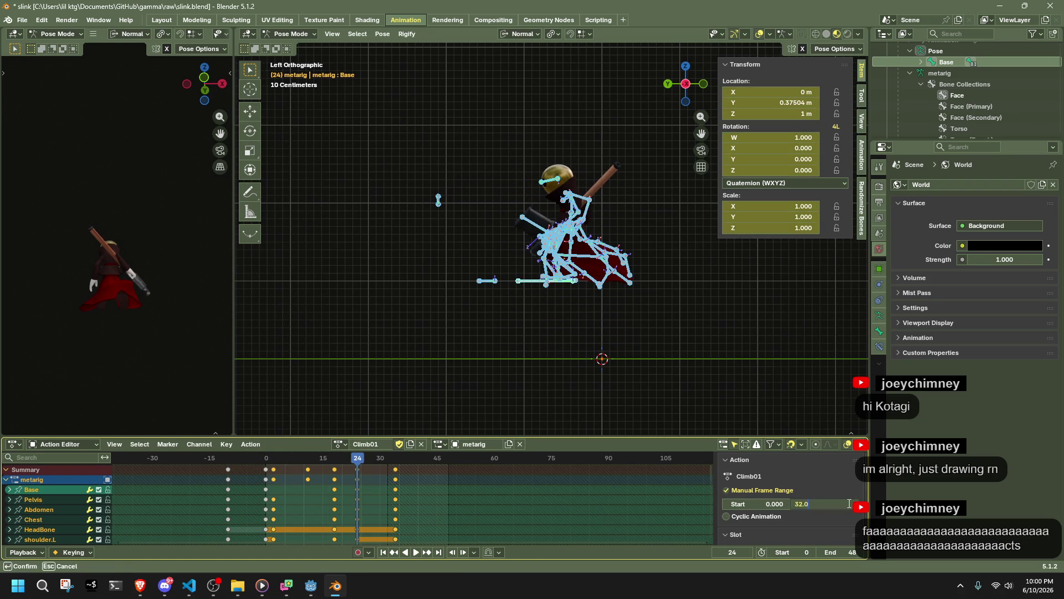
{"action": "type", "text": "24.000"}
{"action": "key", "text": "Return"}
{"action": "key", "text": "ctrl+s"}
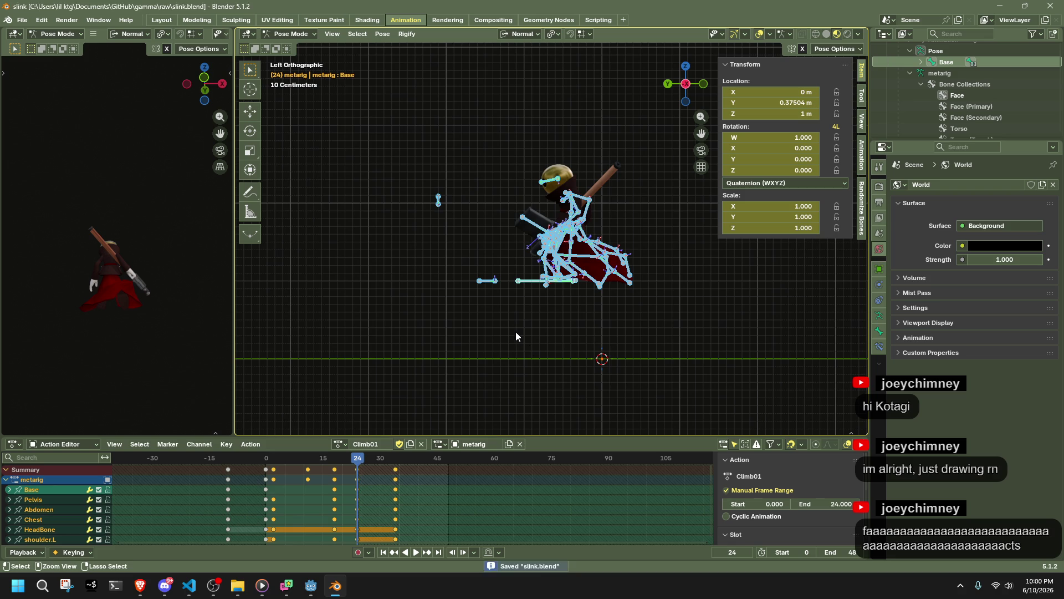
{"action": "key", "text": "F3"}
{"action": "key", "text": "Return"}
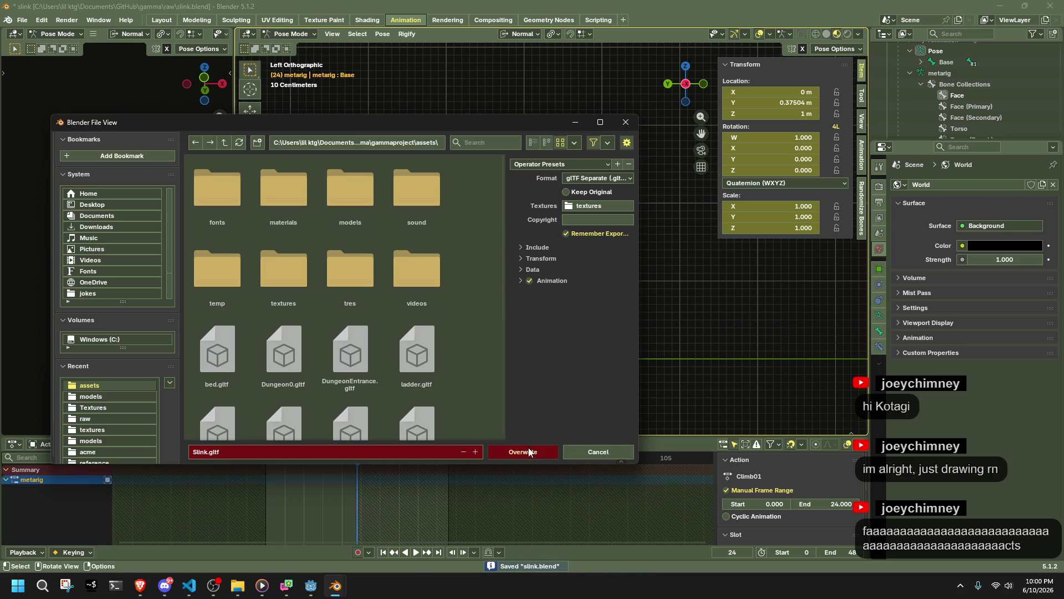
Overwrite Slink.gltf with the export, return the metarig to Object Mode, and switch to Godot
{"action": "left_click", "coordinate": [529, 452]}
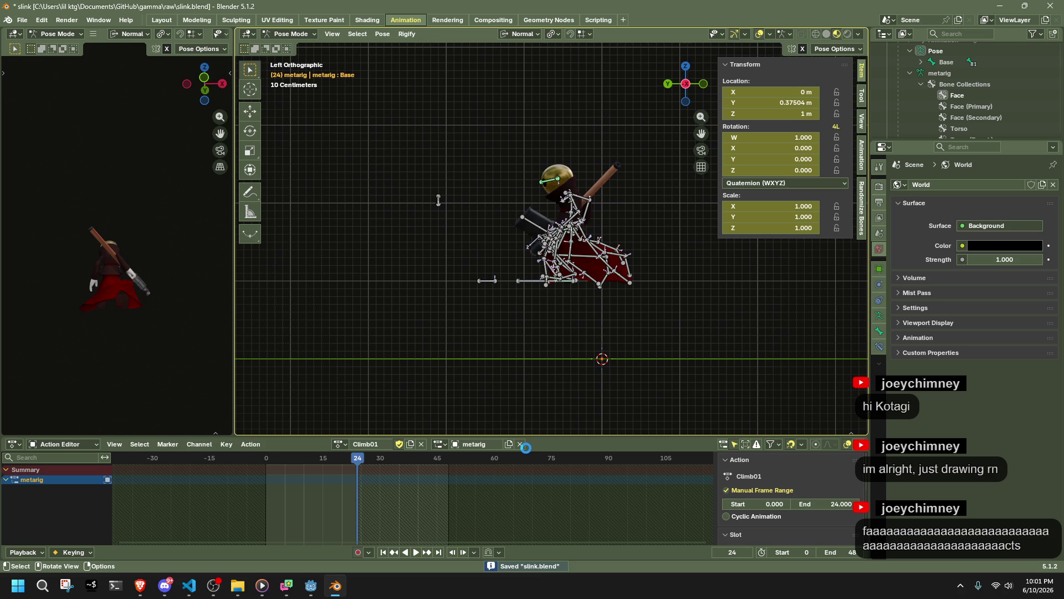
{"action": "key", "text": "alt+Tab"}
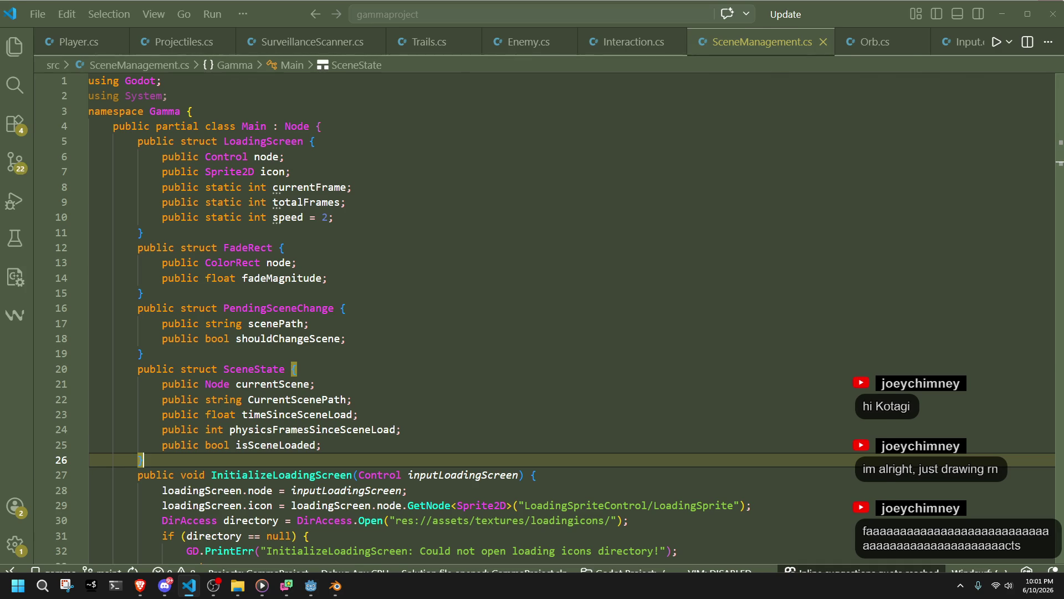
{"action": "key", "text": "alt+Tab"}
{"action": "key", "text": "alt+Tab"}
{"action": "key", "text": "alt+Tab"}
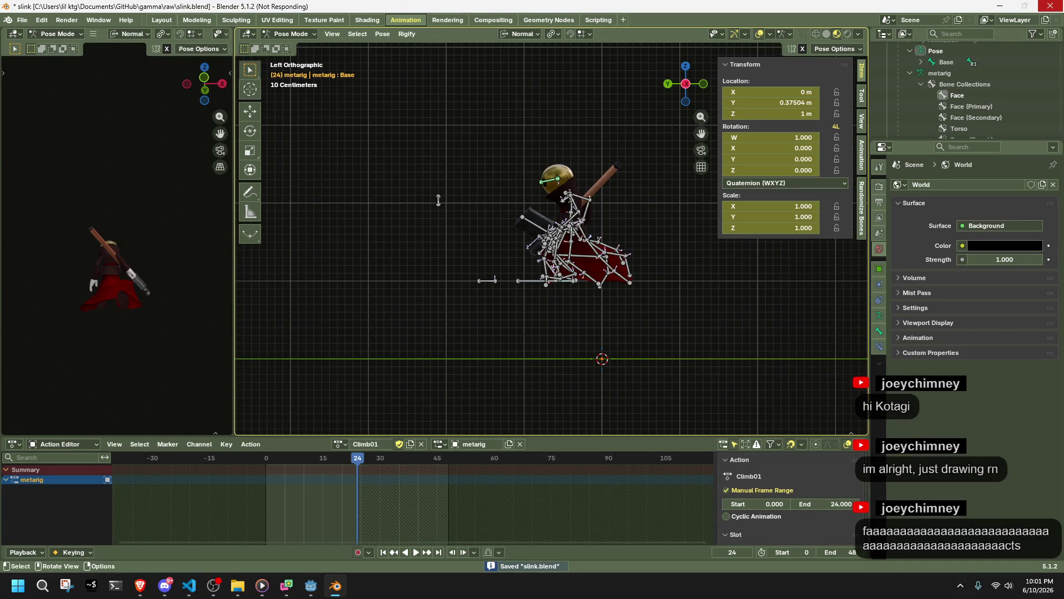
{"action": "key", "text": "alt+Tab"}
{"action": "key", "text": "ctrl+Tab"}
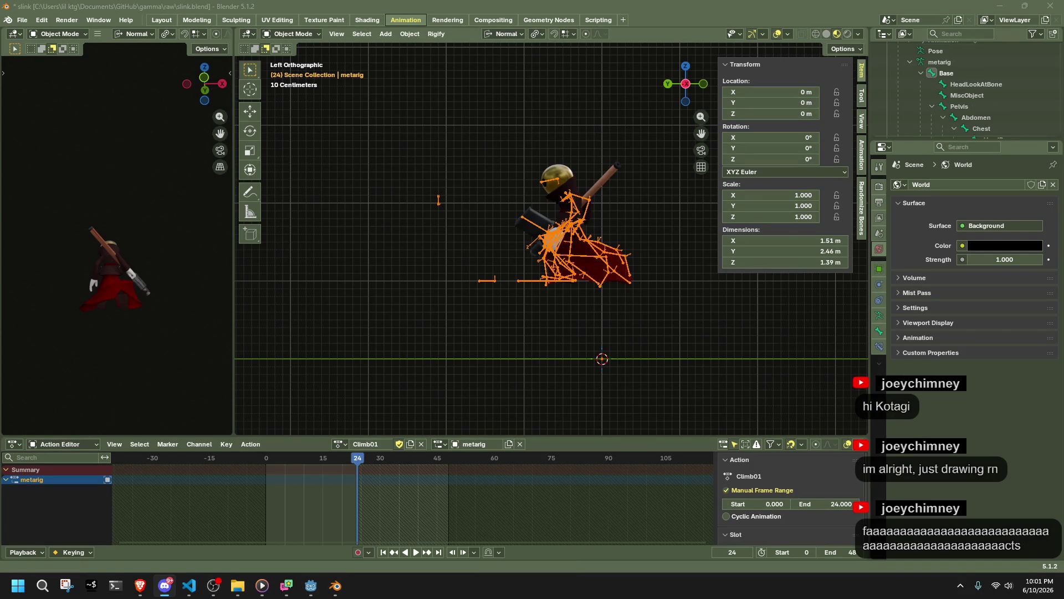
{"action": "left_click", "coordinate": [461, 310]}
{"action": "scroll", "coordinate": [462, 310], "scroll_direction": "up", "scroll_amount": 3}
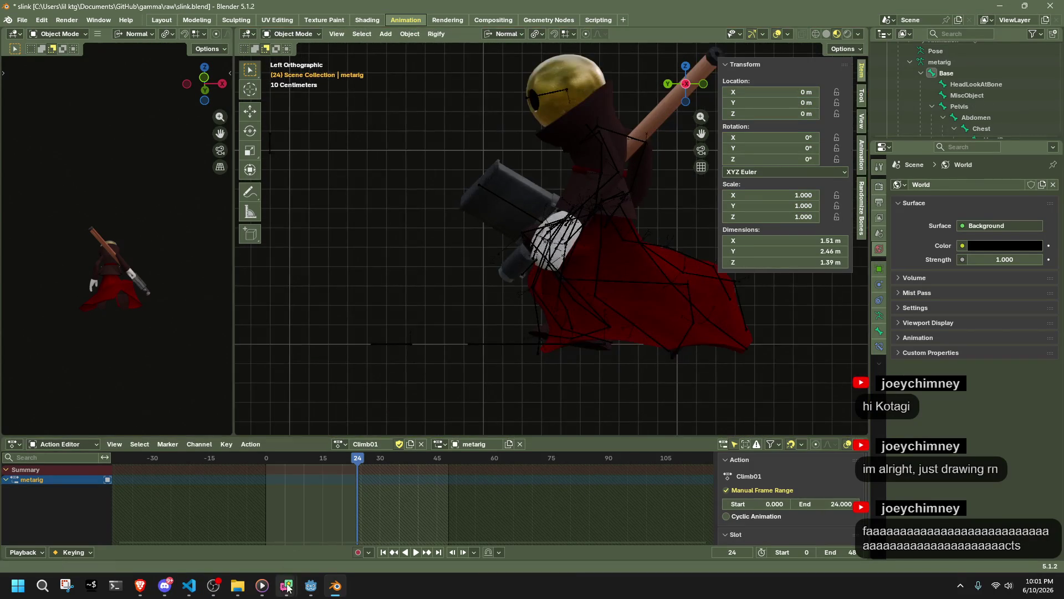
{"action": "left_click", "coordinate": [311, 586]}
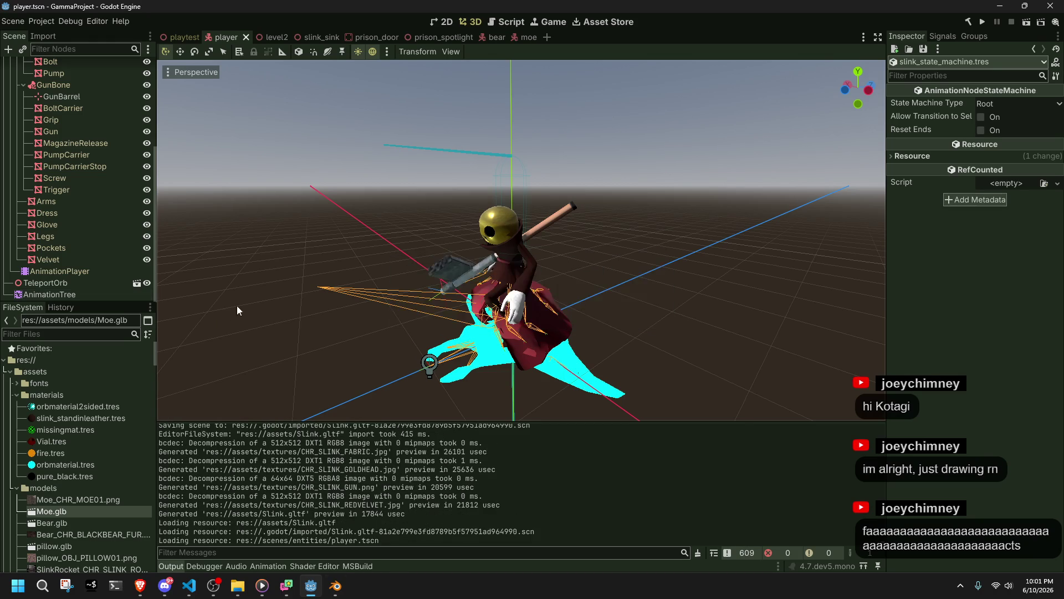
Run the game, run Slink up and over the grey stair blocks, then return to Blender
{"action": "left_click", "coordinate": [983, 21]}
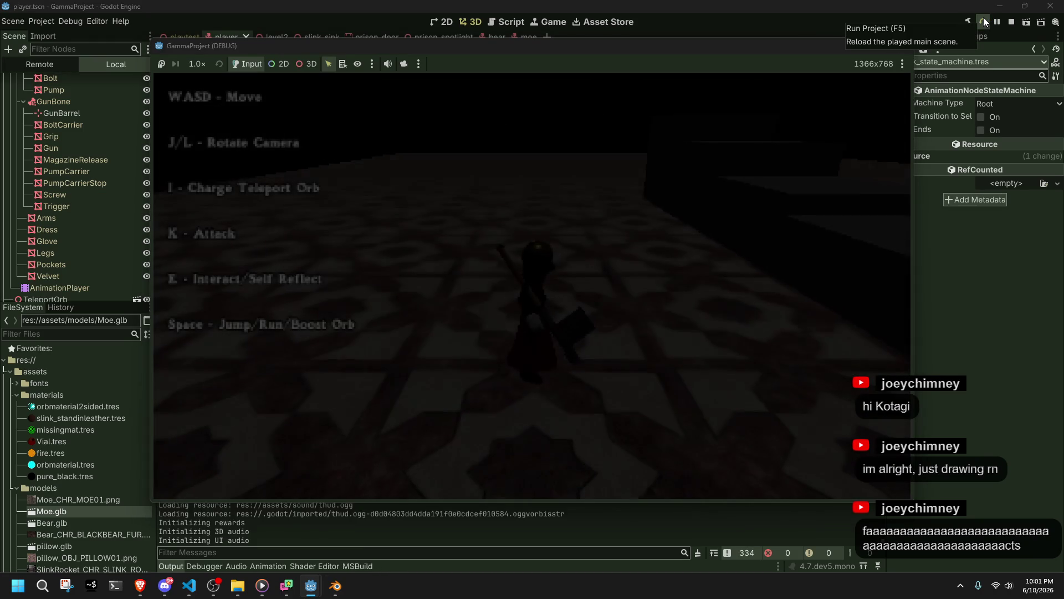
{"action": "key", "text": "w"}
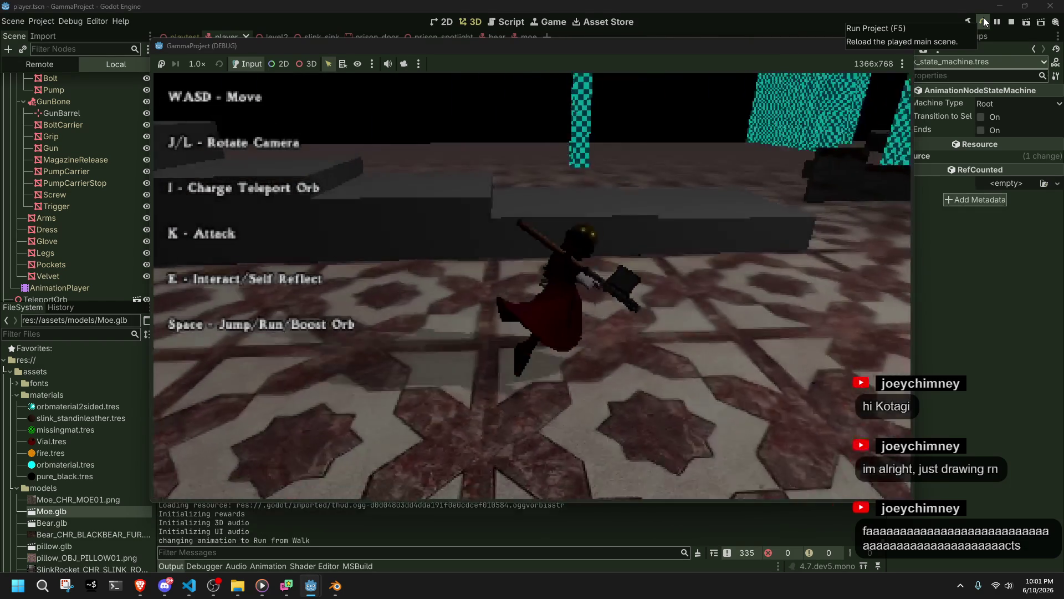
{"action": "key", "text": "space"}
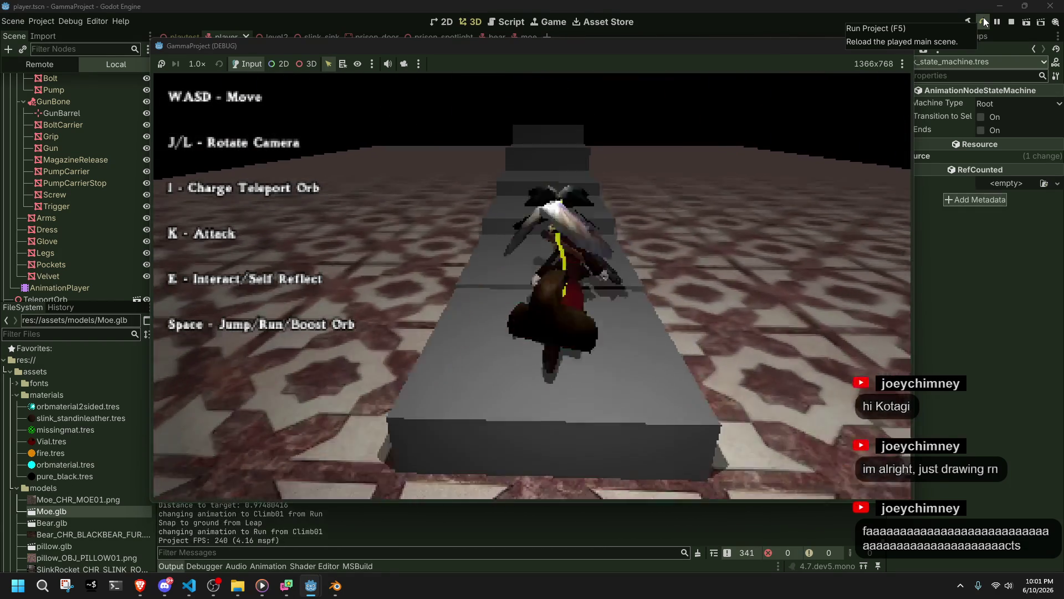
{"action": "key", "text": "space"}
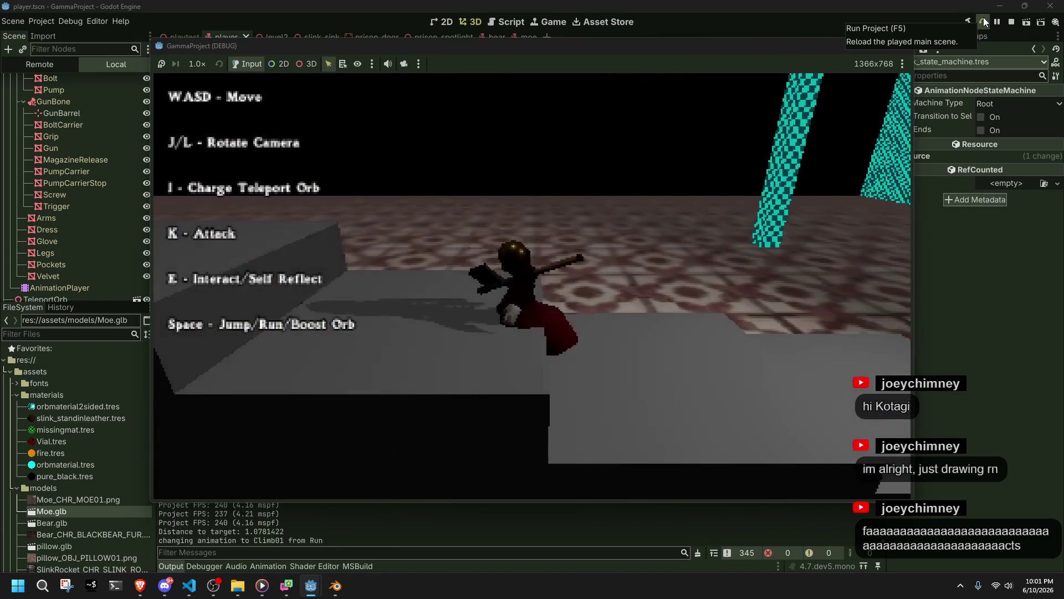
{"action": "key", "text": "space"}
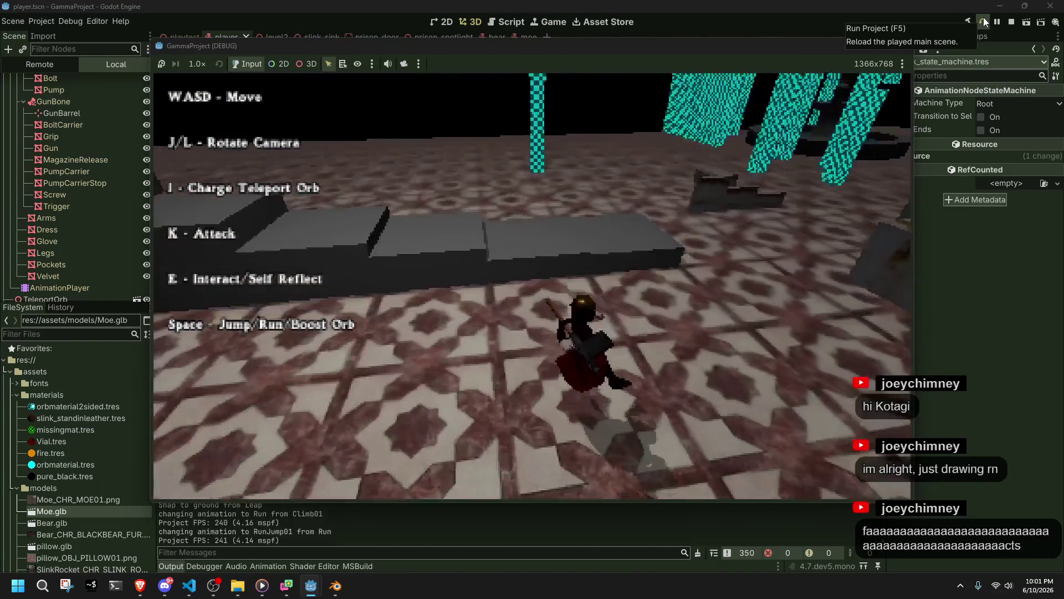
{"action": "key", "text": "w"}
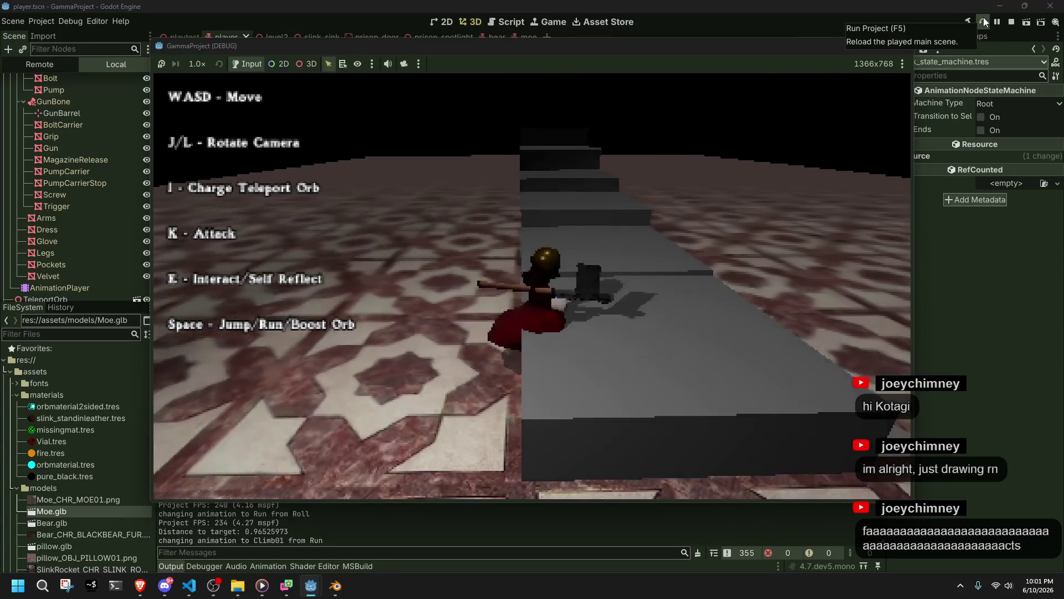
{"action": "key", "text": "alt+Tab"}
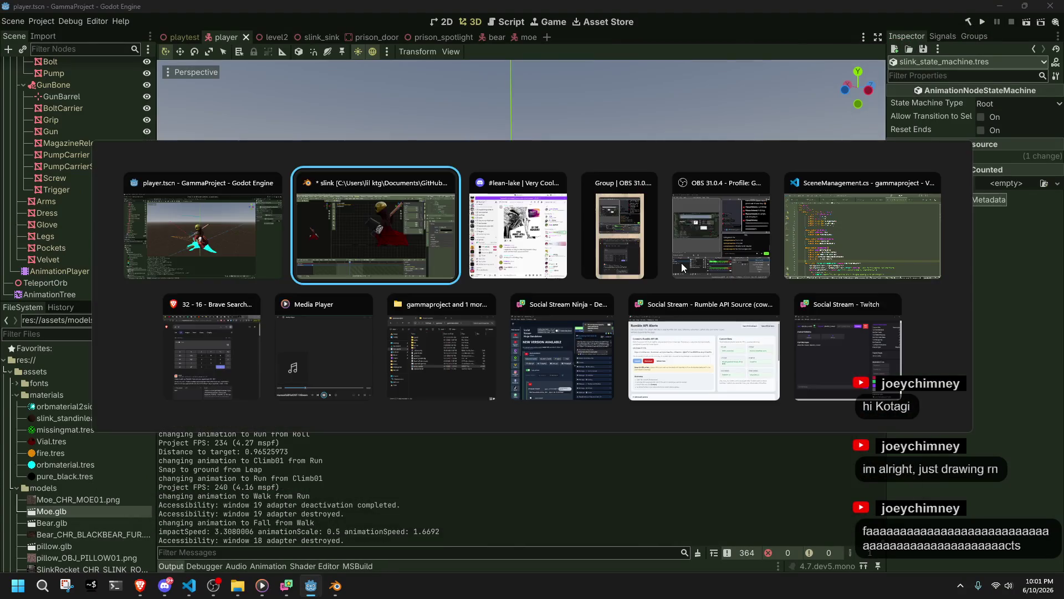
{"action": "scroll", "coordinate": [587, 287], "scroll_direction": "down", "scroll_amount": 5}
Play Climb01, then switch the metarig to Pose Mode and select the Base bone
{"action": "left_click", "coordinate": [266, 459]}
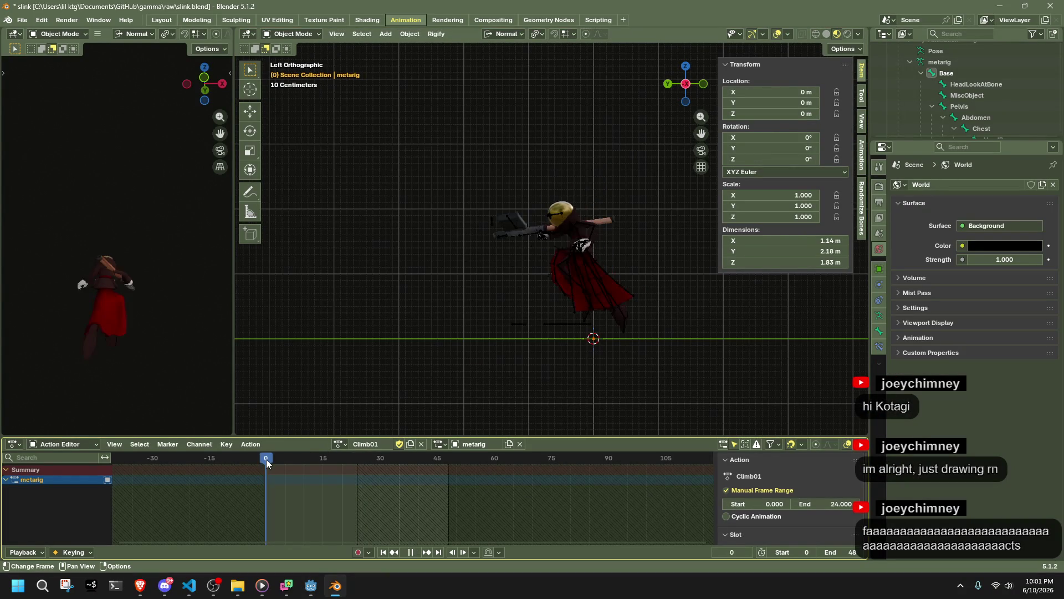
{"action": "key", "text": "space"}
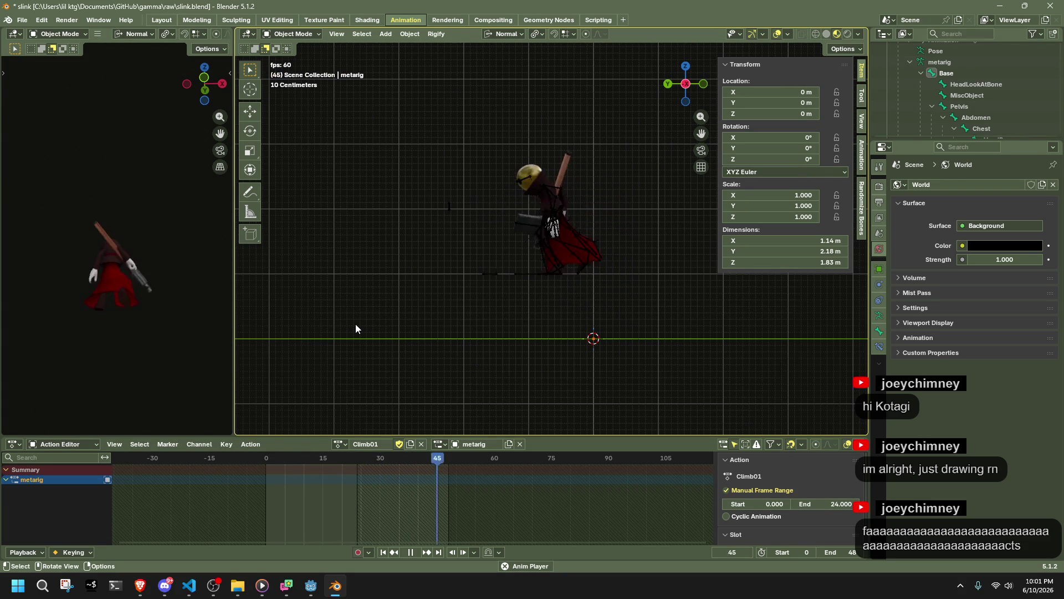
{"action": "key", "text": "space"}
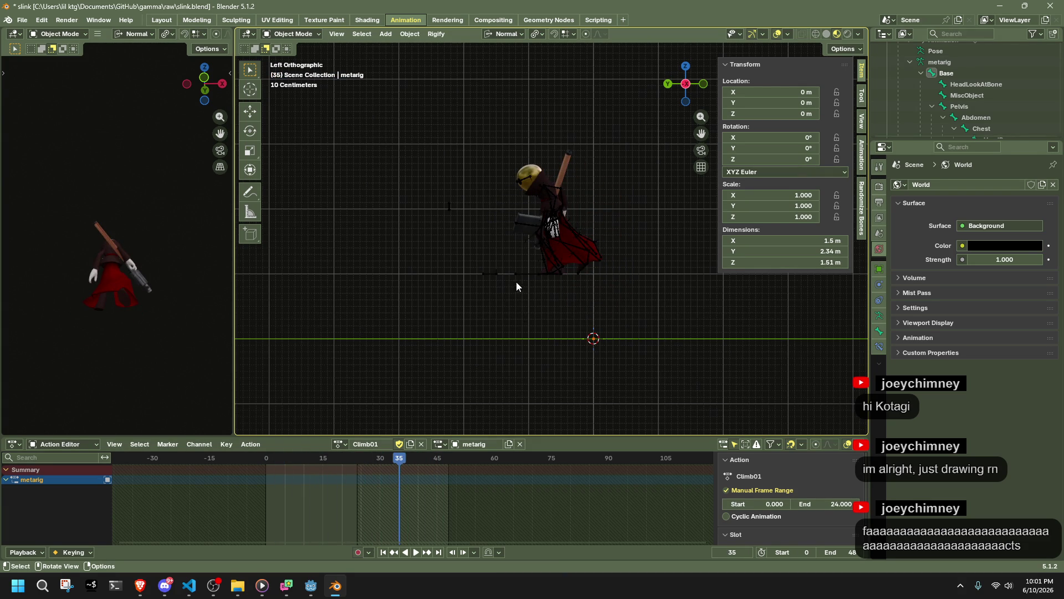
{"action": "left_click", "coordinate": [517, 275]}
{"action": "left_click", "coordinate": [291, 37]}
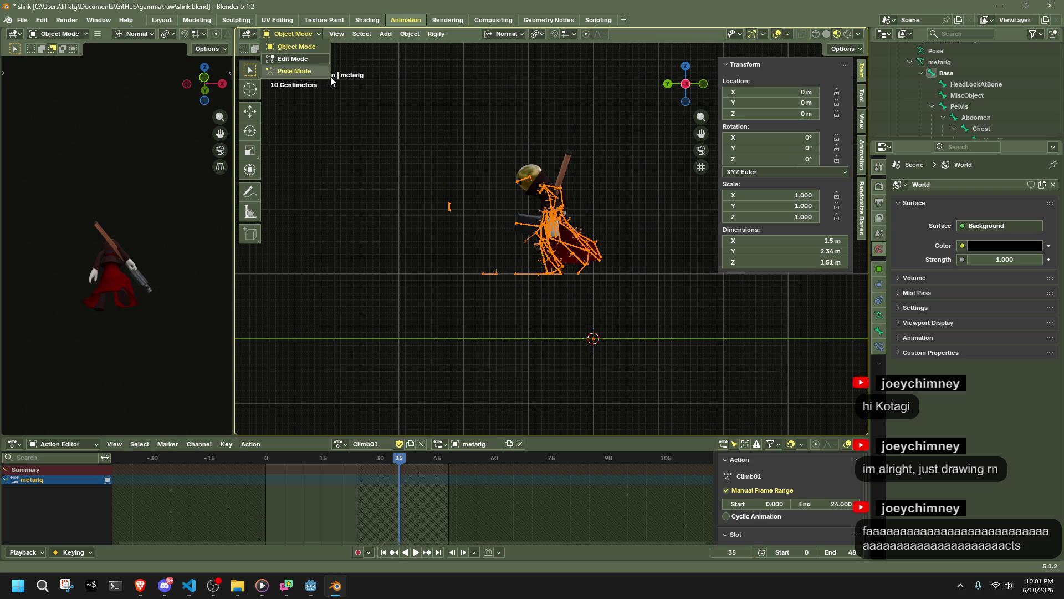
{"action": "left_click", "coordinate": [311, 71]}
{"action": "scroll", "coordinate": [517, 288], "scroll_direction": "up", "scroll_amount": 5}
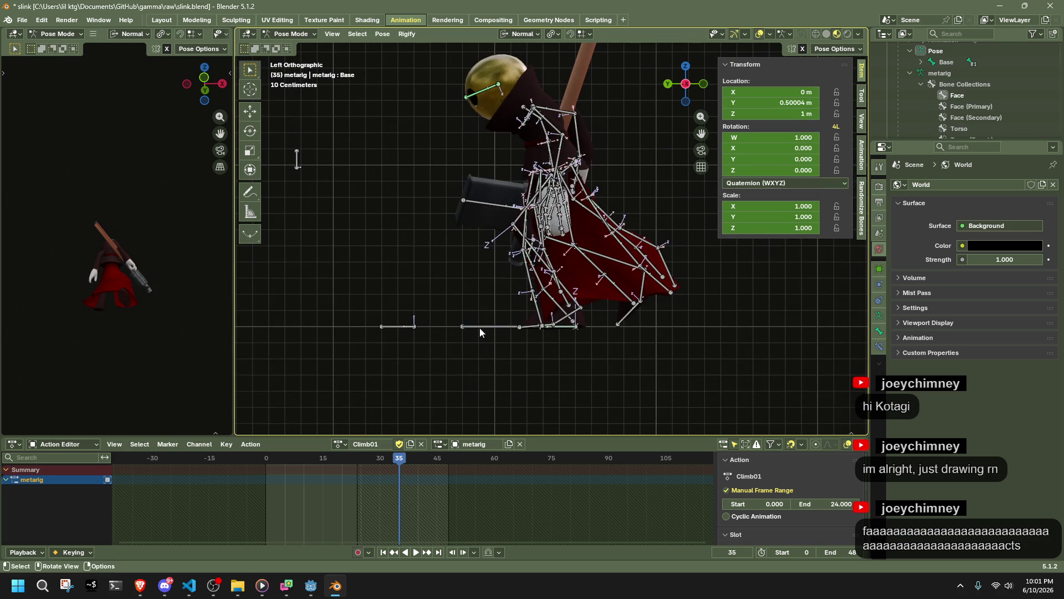
{"action": "left_click", "coordinate": [480, 328]}
At frame 18, set the Base bone's Y location to 0.6 m
{"action": "scroll", "coordinate": [500, 324], "scroll_direction": "down", "scroll_amount": 5}
{"action": "key", "text": "space"}
{"action": "left_click", "coordinate": [266, 458]}
{"action": "mouse_move", "coordinate": [266, 458]}
{"action": "left_mouse_down"}
{"action": "mouse_move", "coordinate": [357, 486]}
{"action": "mouse_move", "coordinate": [335, 490]}
{"action": "left_mouse_up"}
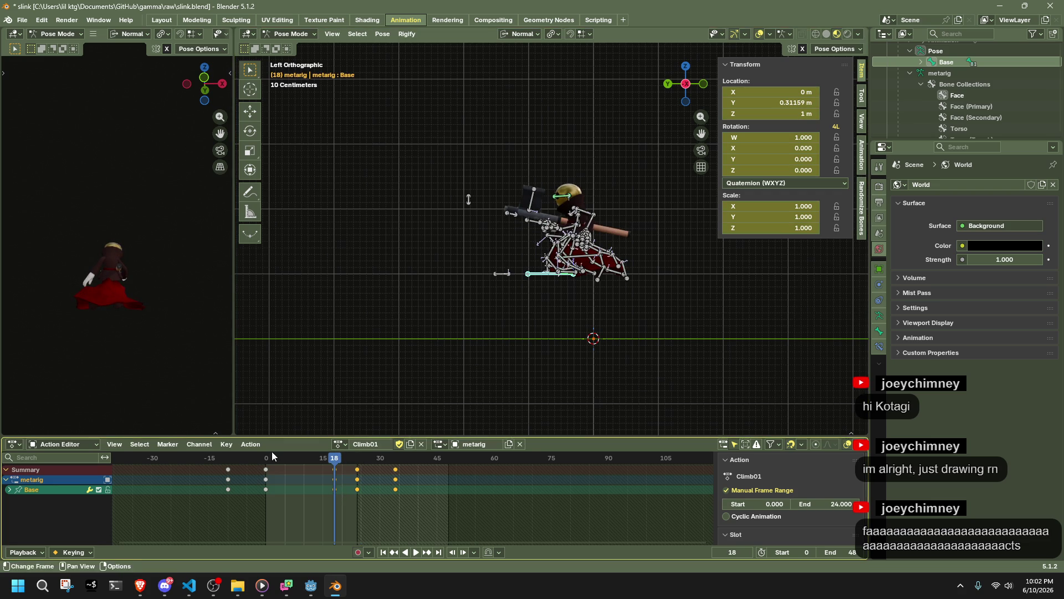
{"action": "left_click", "coordinate": [793, 107]}
{"action": "type", "text": "0.6"}
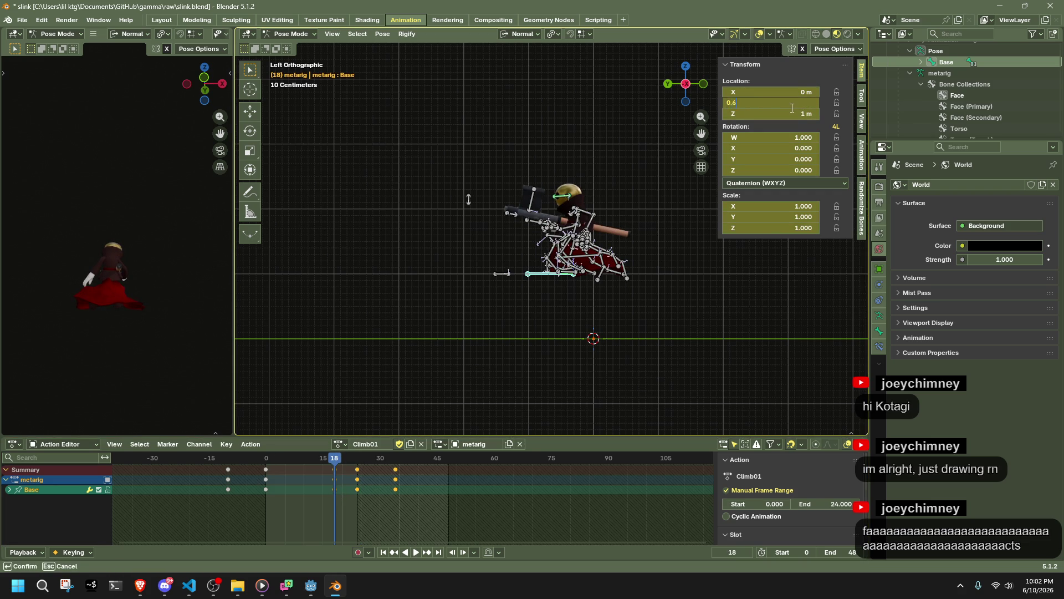
{"action": "key", "text": "Return"}
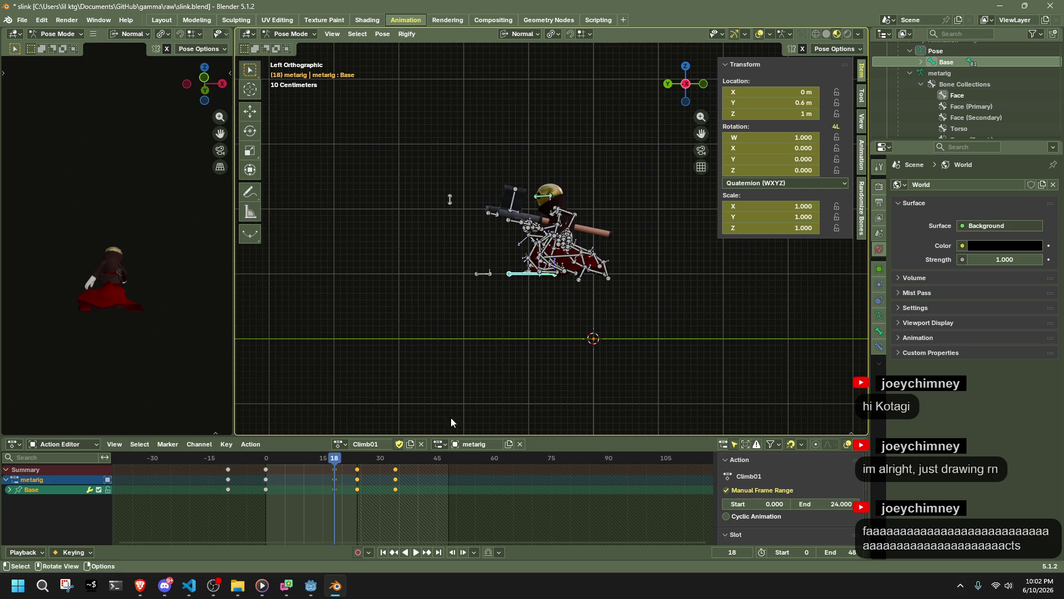
Key Base's Y location at 0.65 m on frame 24 and 0 on frame 34
{"action": "left_click", "coordinate": [357, 460]}
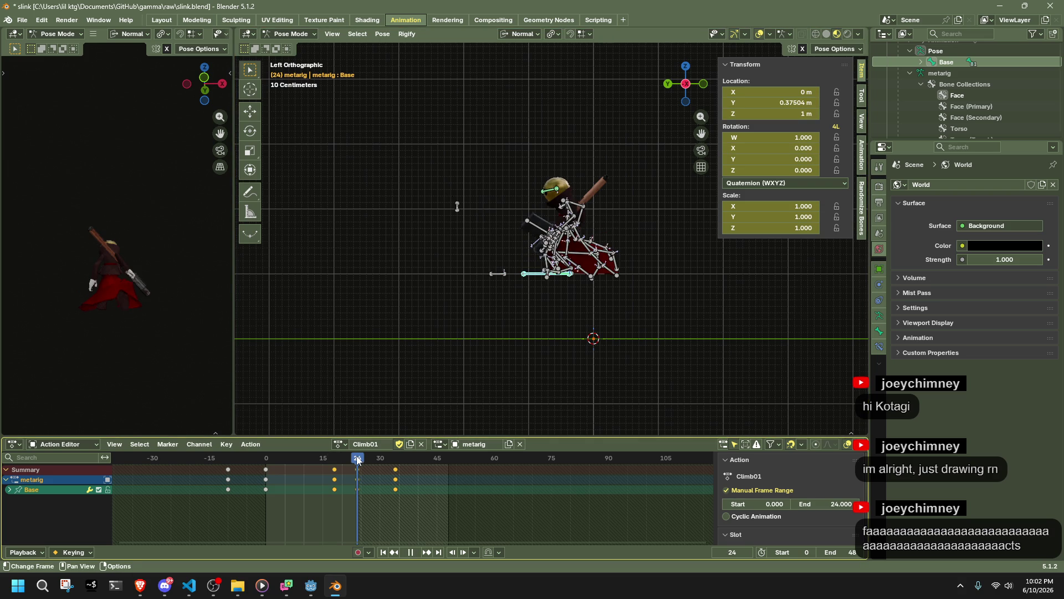
{"action": "left_click", "coordinate": [736, 103]}
{"action": "type", "text": "0.65"}
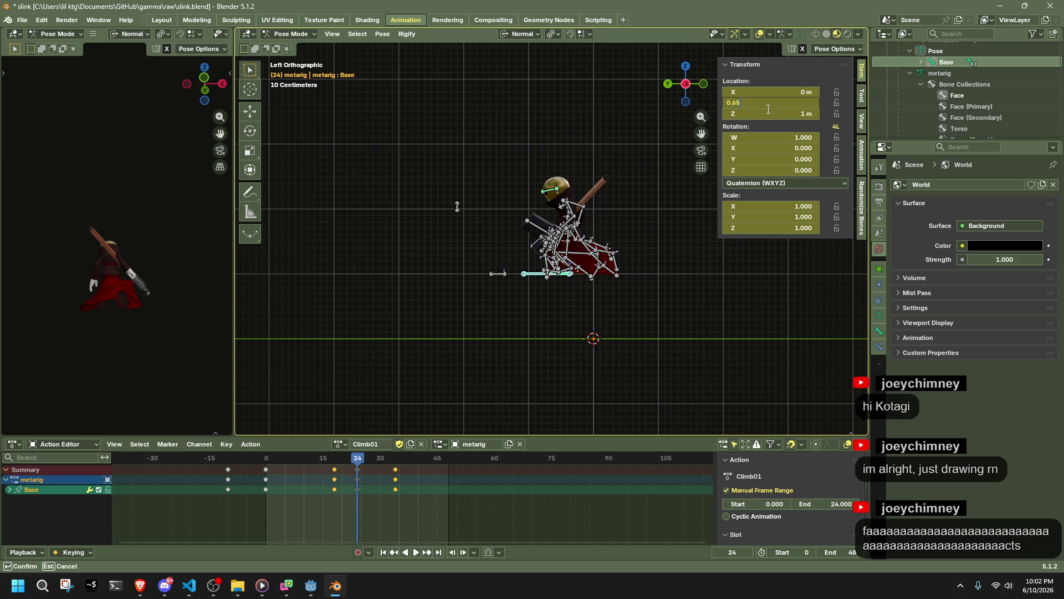
{"action": "key", "text": "Return"}
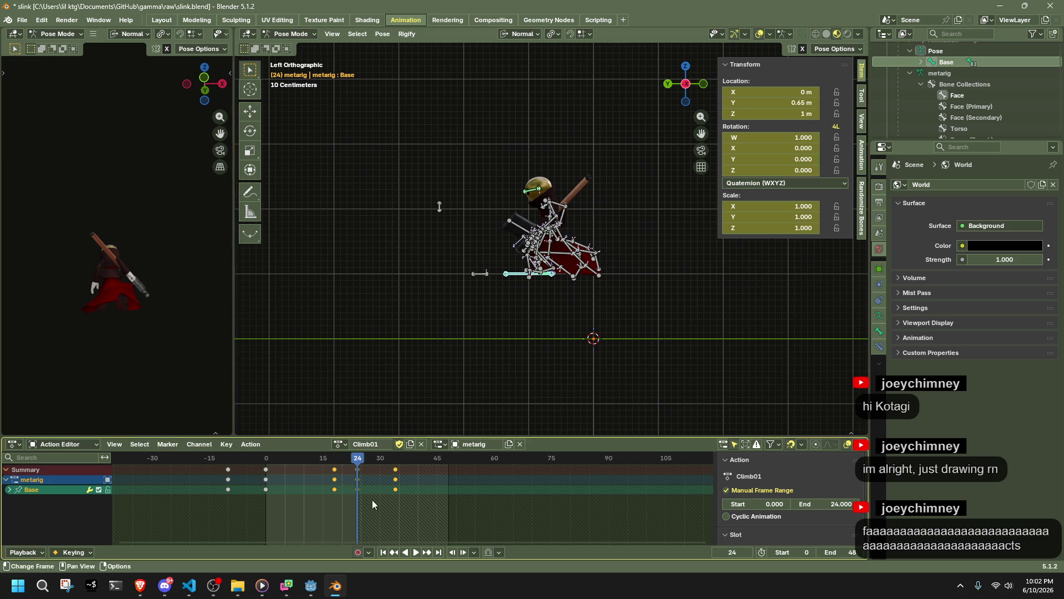
{"action": "left_click", "coordinate": [395, 462]}
{"action": "left_click", "coordinate": [787, 102]}
{"action": "type", "text": "052044"}
{"action": "key", "text": "Return"}
Play back the adjusted climb from frame 0 and save slink.blend
{"action": "left_click", "coordinate": [266, 463]}
{"action": "key", "text": "space"}
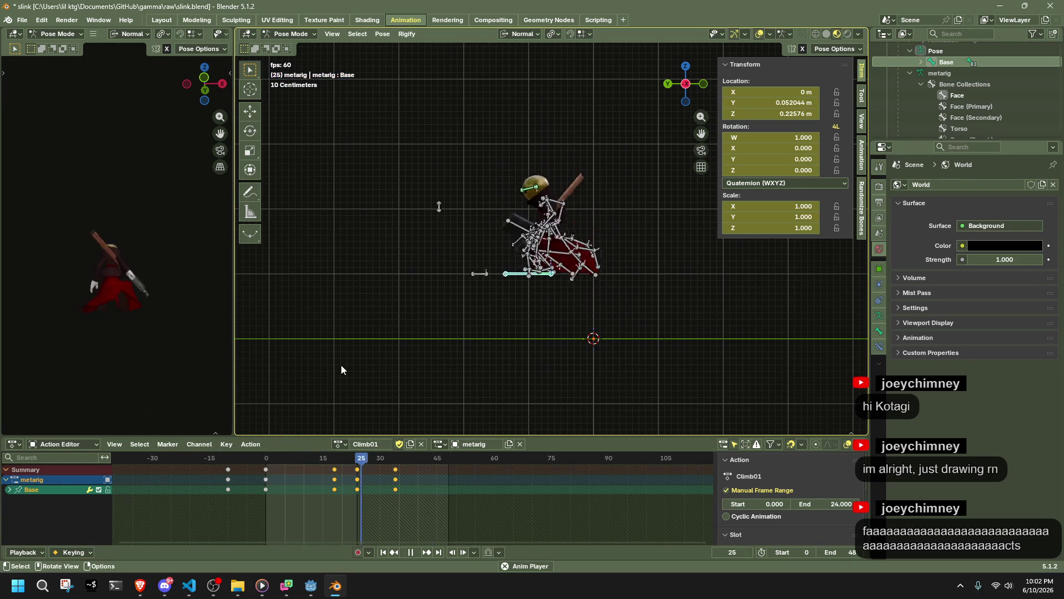
{"action": "left_click", "coordinate": [437, 368]}
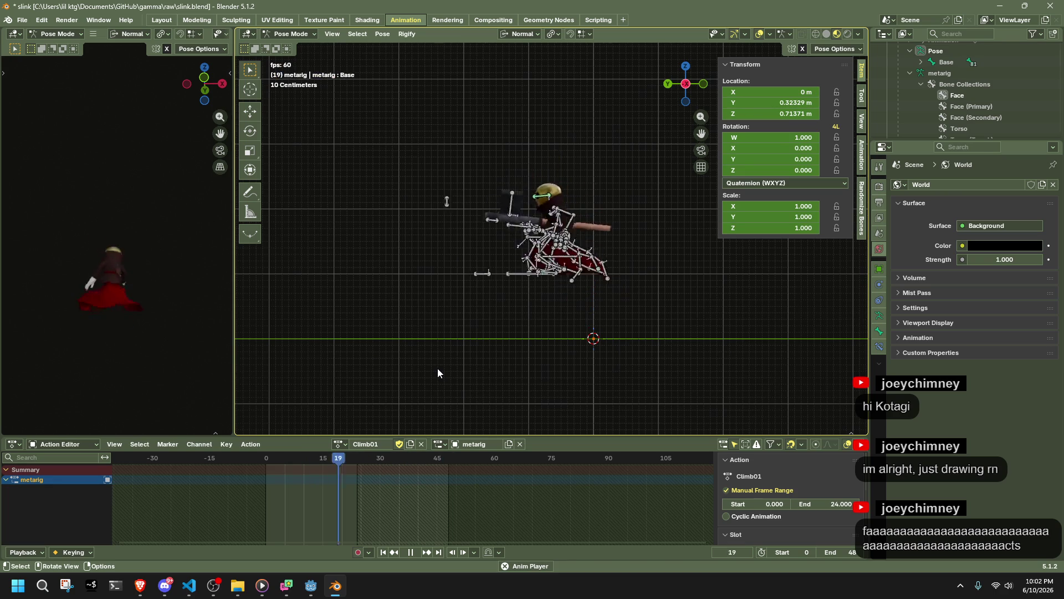
{"action": "key", "text": "space"}
{"action": "key", "text": "ctrl+s"}
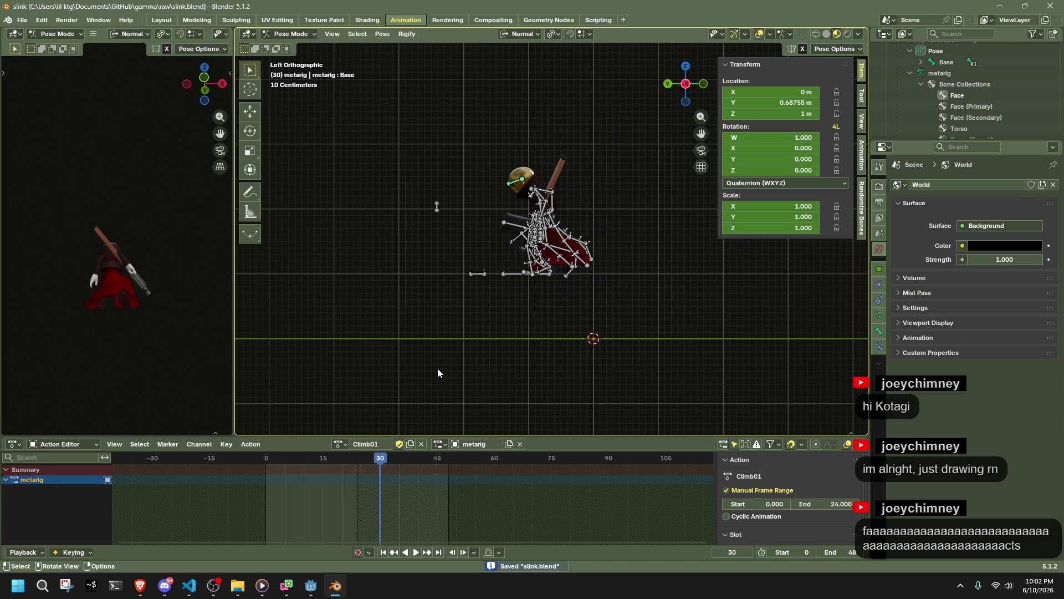
Open the glTF export file browser and close it without exporting
{"action": "key", "text": "F3"}
{"action": "left_click", "coordinate": [438, 368]}
{"action": "key", "text": "Escape"}
Return the metarig to Object Mode, then switch to Godot and run the game
{"action": "key", "text": "alt+Tab"}
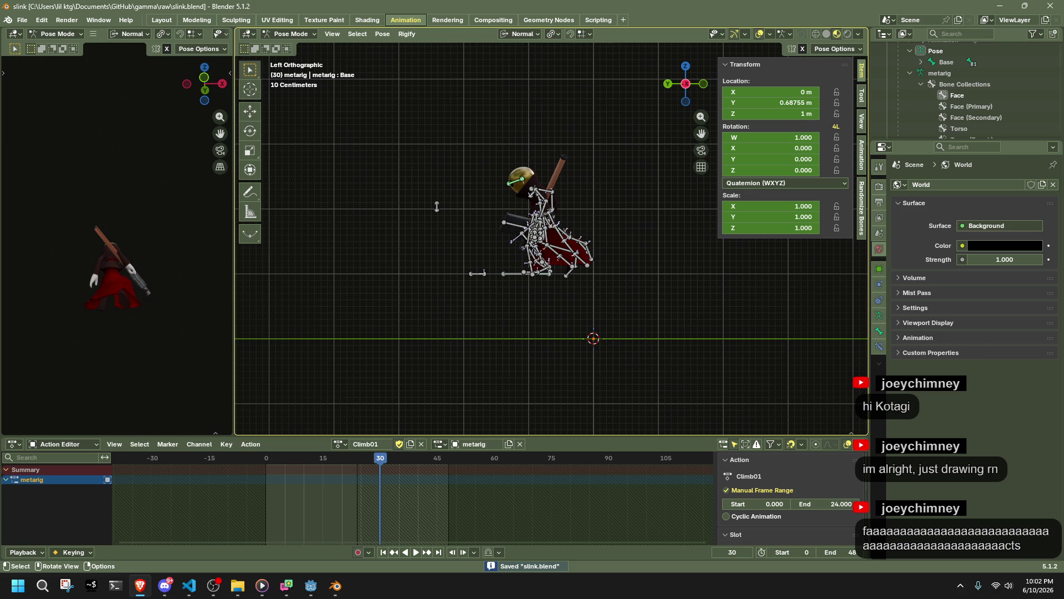
{"action": "key", "text": "alt+Tab"}
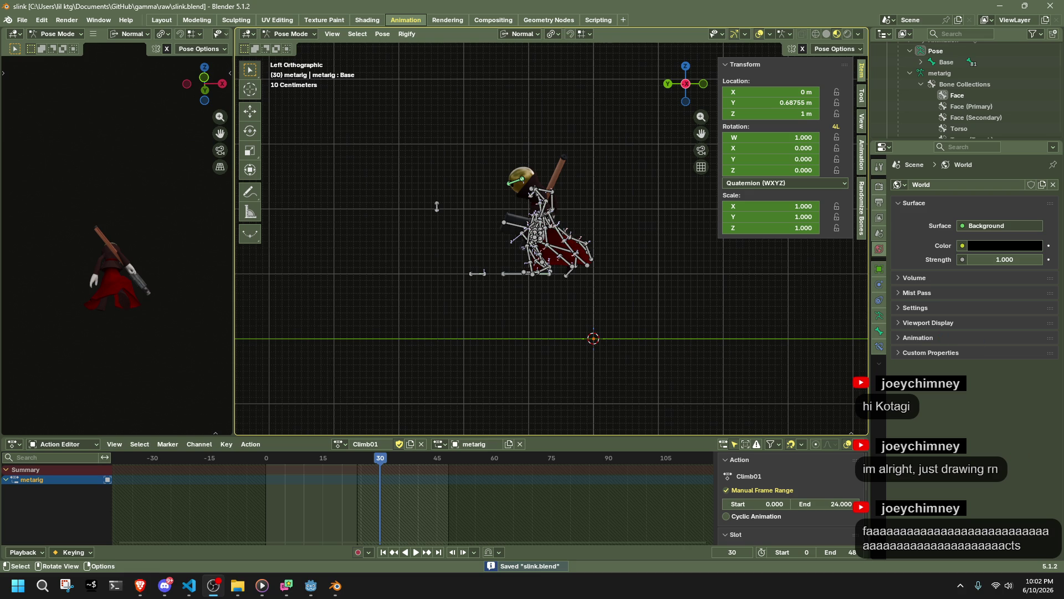
{"action": "key", "text": "alt+Tab"}
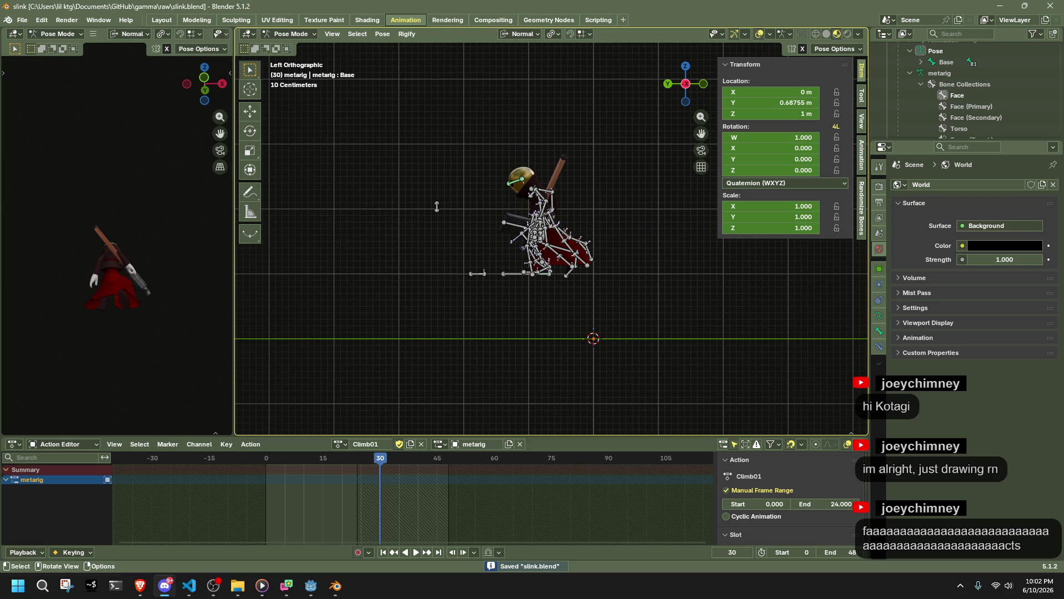
{"action": "key", "text": "ctrl+Tab"}
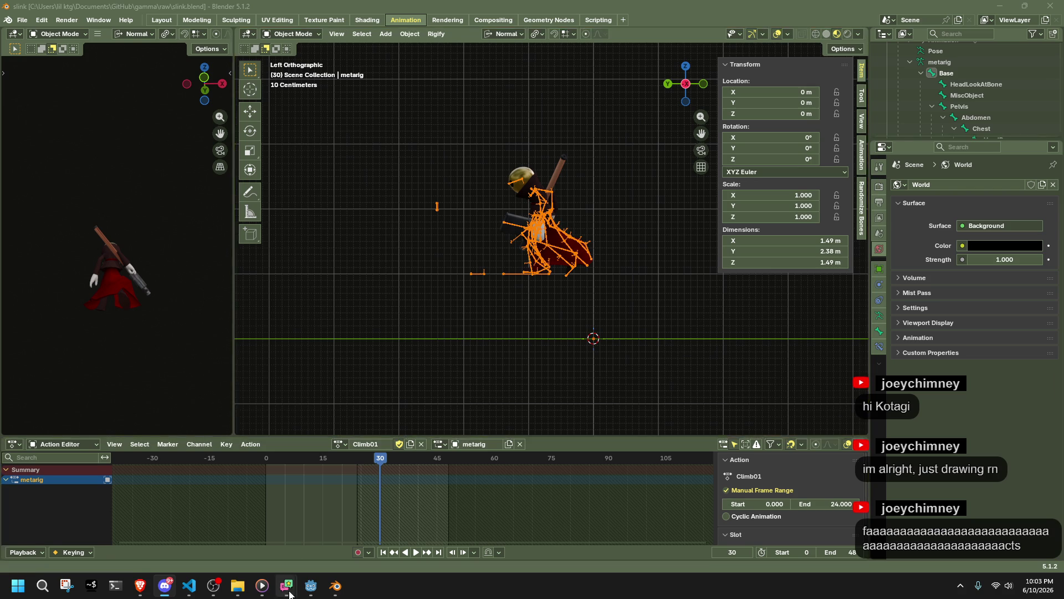
{"action": "left_click", "coordinate": [310, 585]}
{"action": "left_click", "coordinate": [983, 22]}
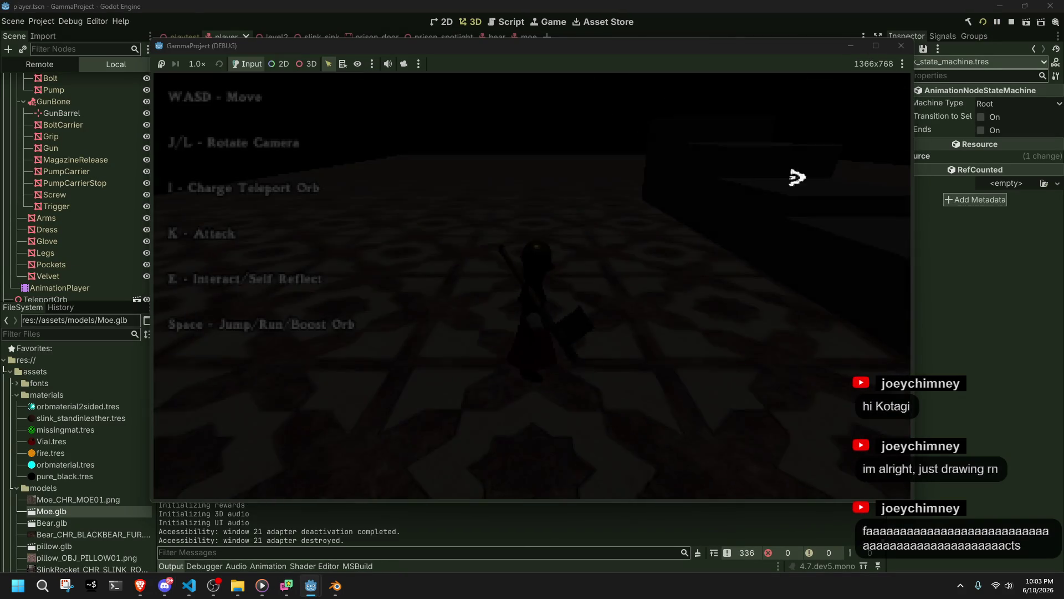
Run Slink up the stepped platforms and jump down, then close the game and switch to VS Code
{"action": "key", "text": "w"}
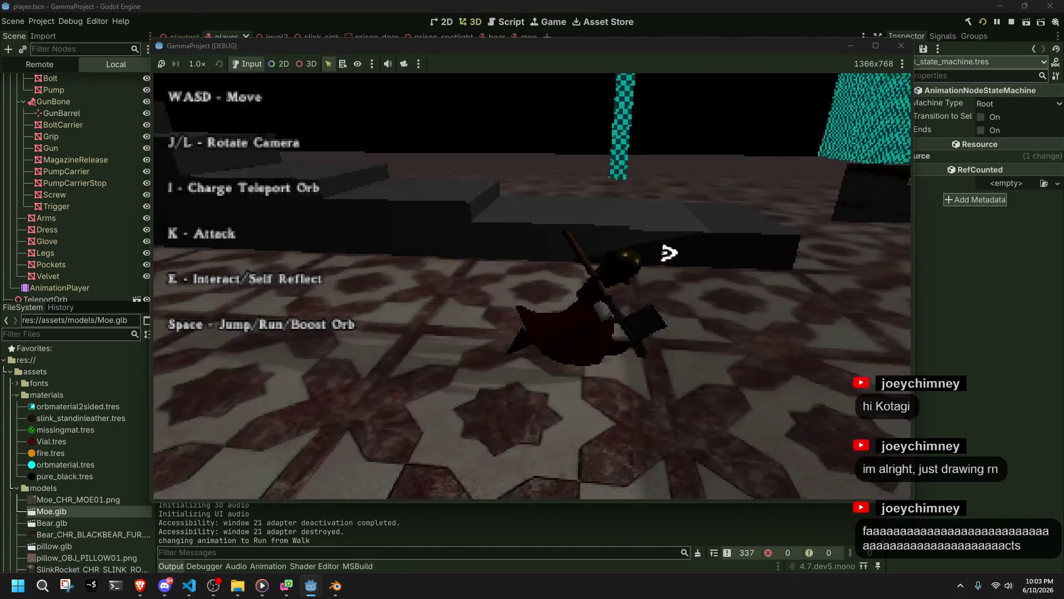
{"action": "key", "text": "w"}
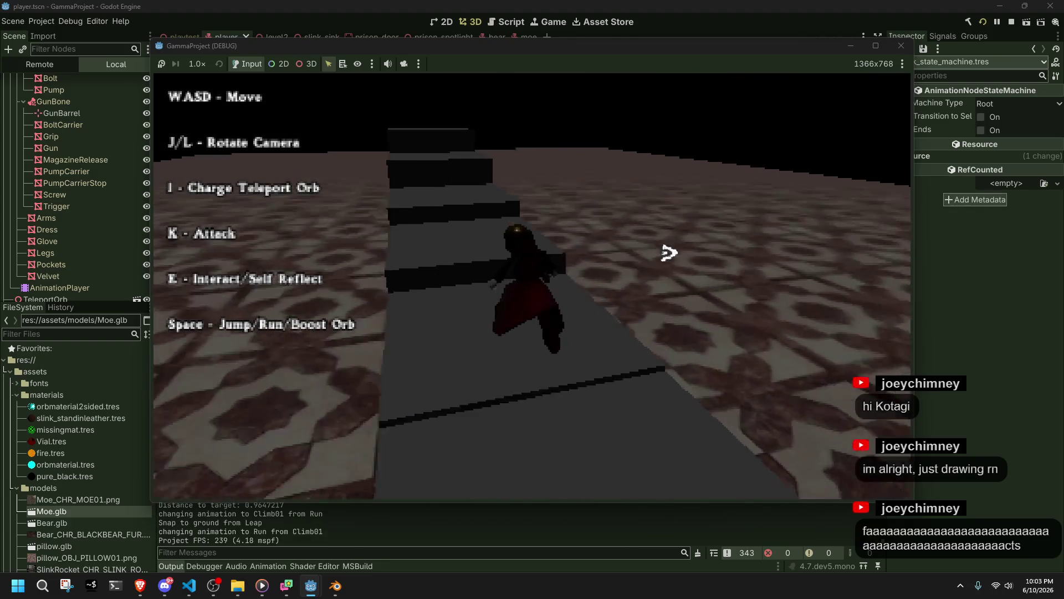
{"action": "key", "text": "w"}
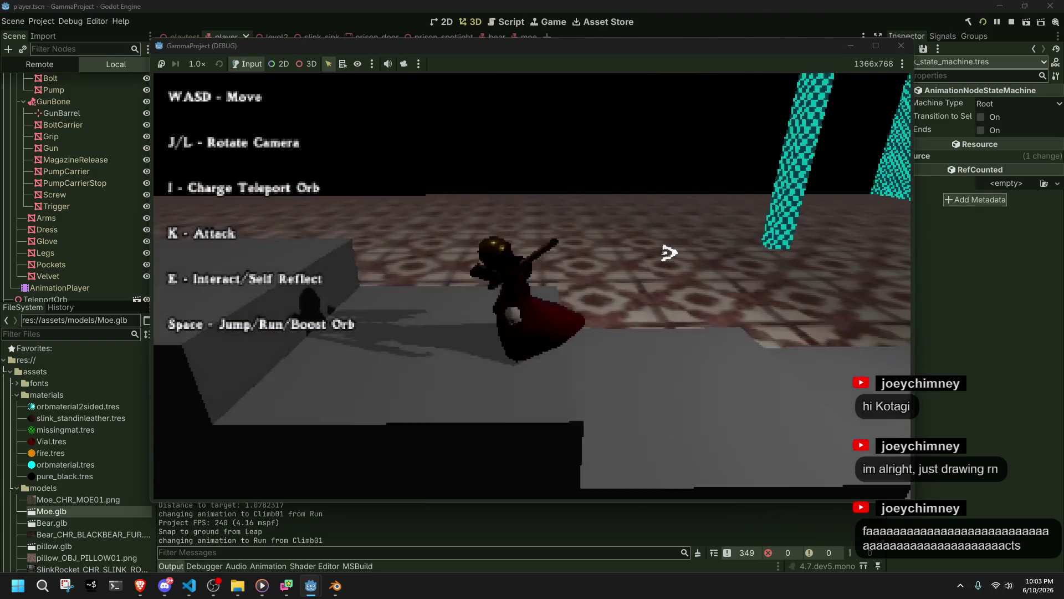
{"action": "key", "text": "space"}
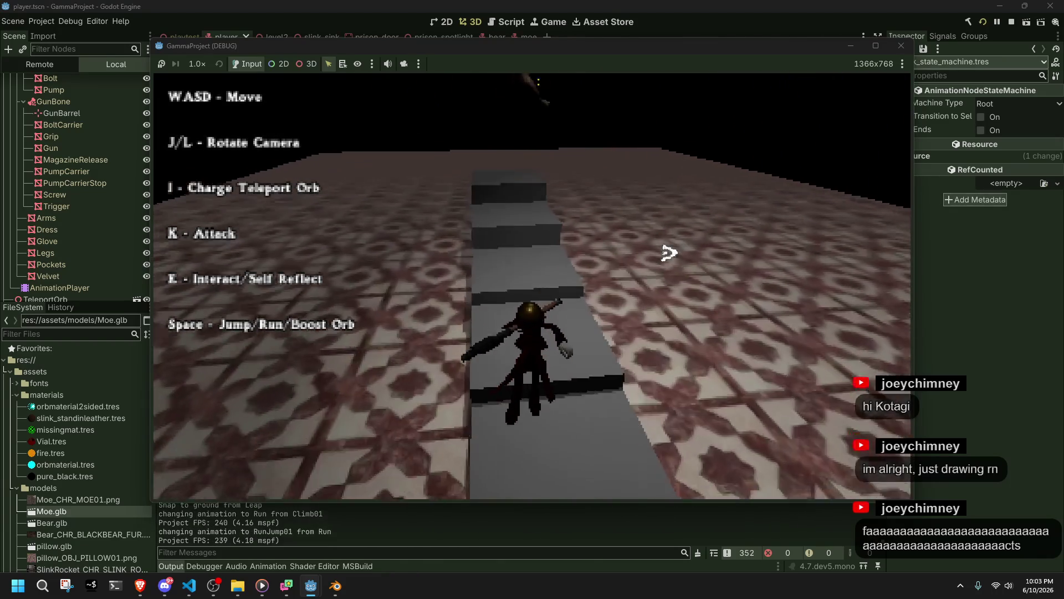
{"action": "left_click", "coordinate": [901, 47]}
{"action": "key", "text": "alt+Tab"}
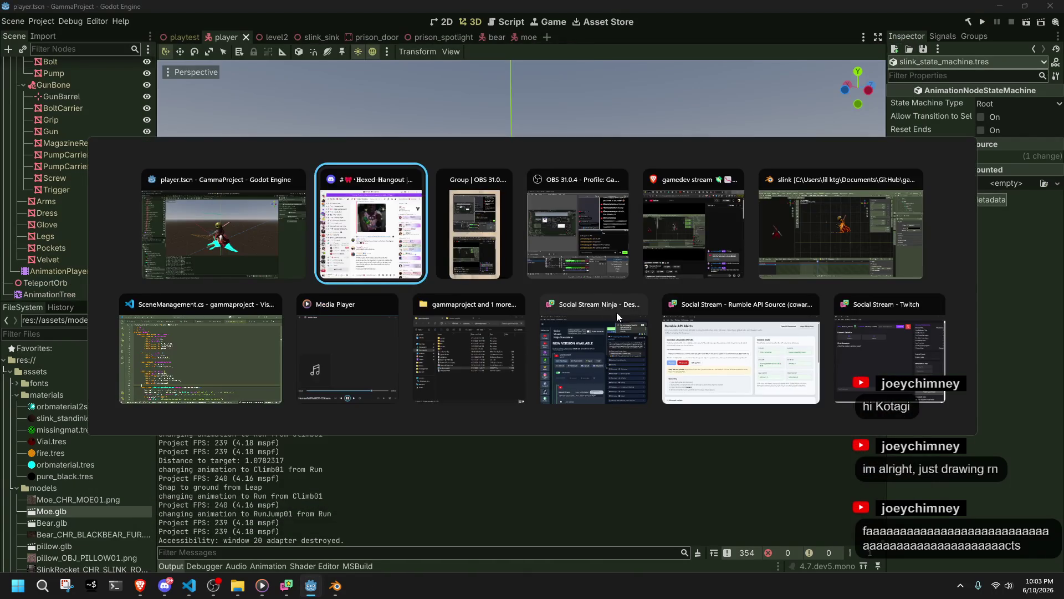
{"action": "left_click", "coordinate": [126, 306]}
{"action": "scroll", "coordinate": [404, 423], "scroll_direction": "down", "scroll_amount": 20}
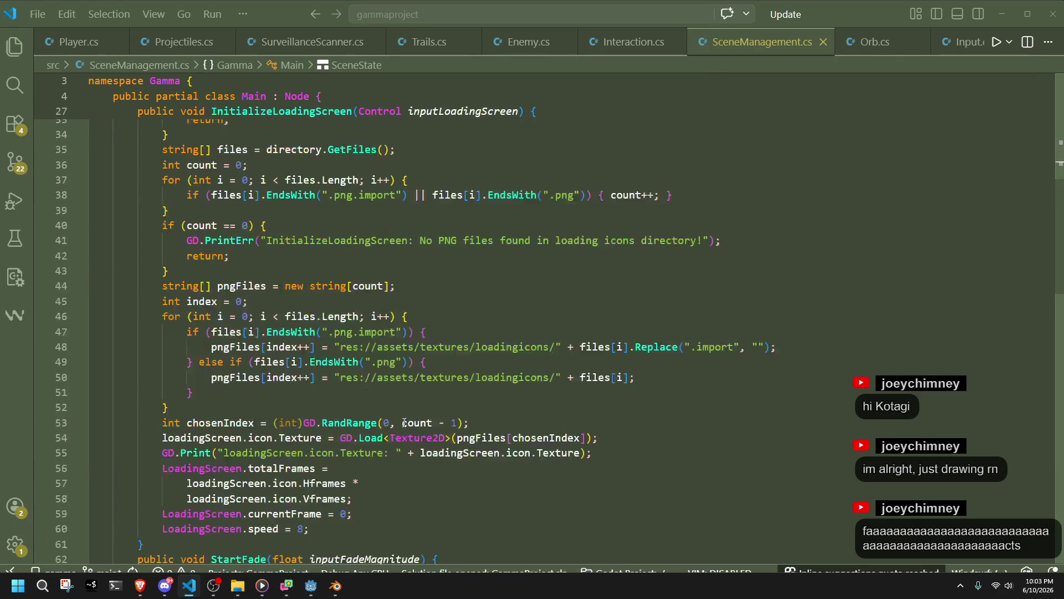
In Player.cs, add a case "Climb03": line above the climb cases and save
{"action": "scroll", "coordinate": [405, 427], "scroll_direction": "up", "scroll_amount": 20}
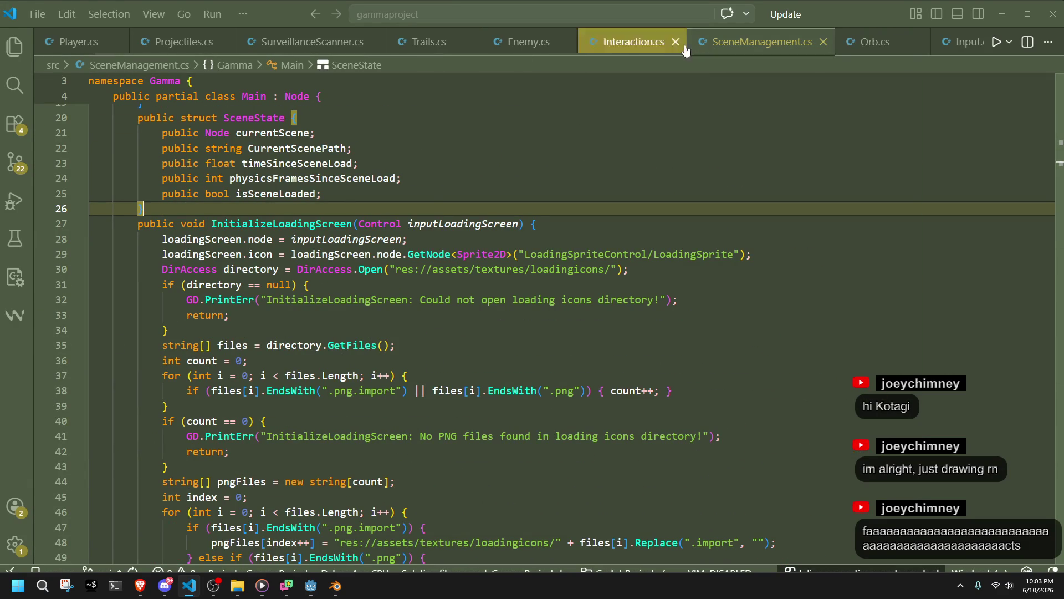
{"action": "left_click", "coordinate": [78, 42]}
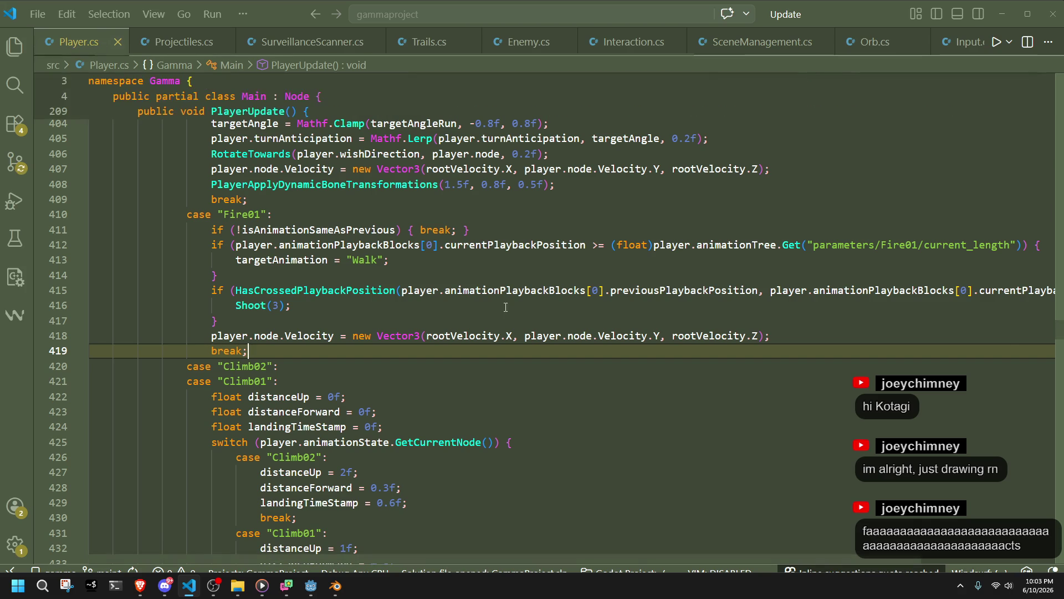
{"action": "left_click", "coordinate": [293, 374]}
{"action": "left_click", "coordinate": [295, 353]}
{"action": "key", "text": "Return"}
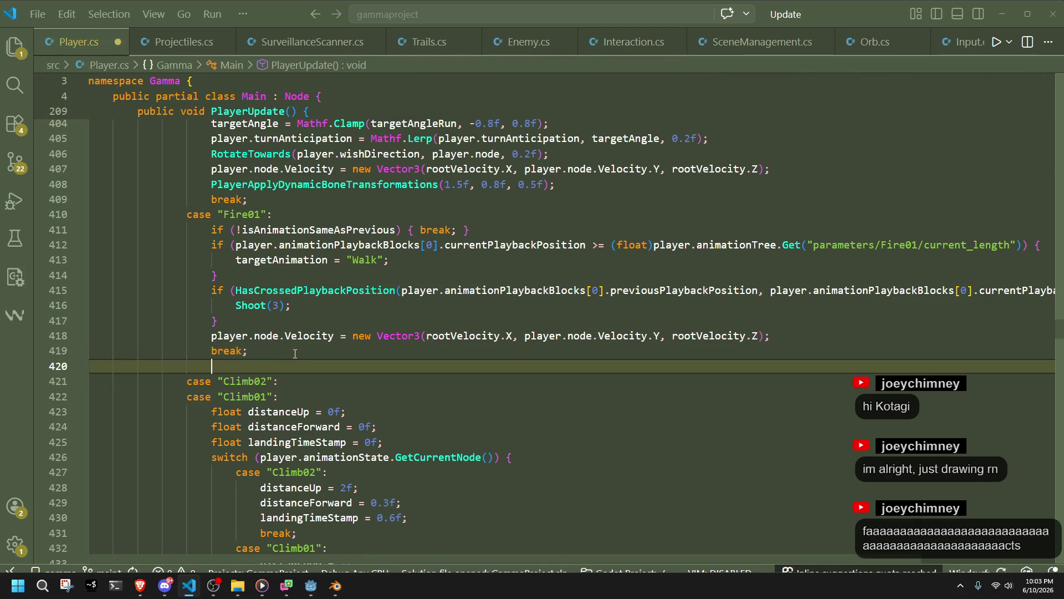
{"action": "type", "text": "case C"}
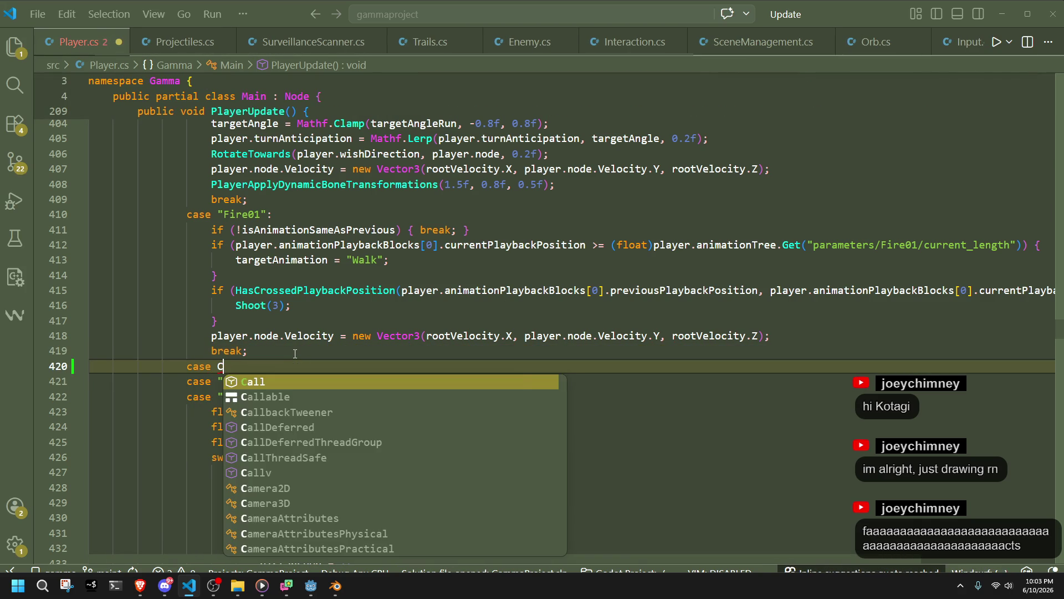
{"action": "key", "text": "Escape"}
{"action": "key", "text": "Return"}
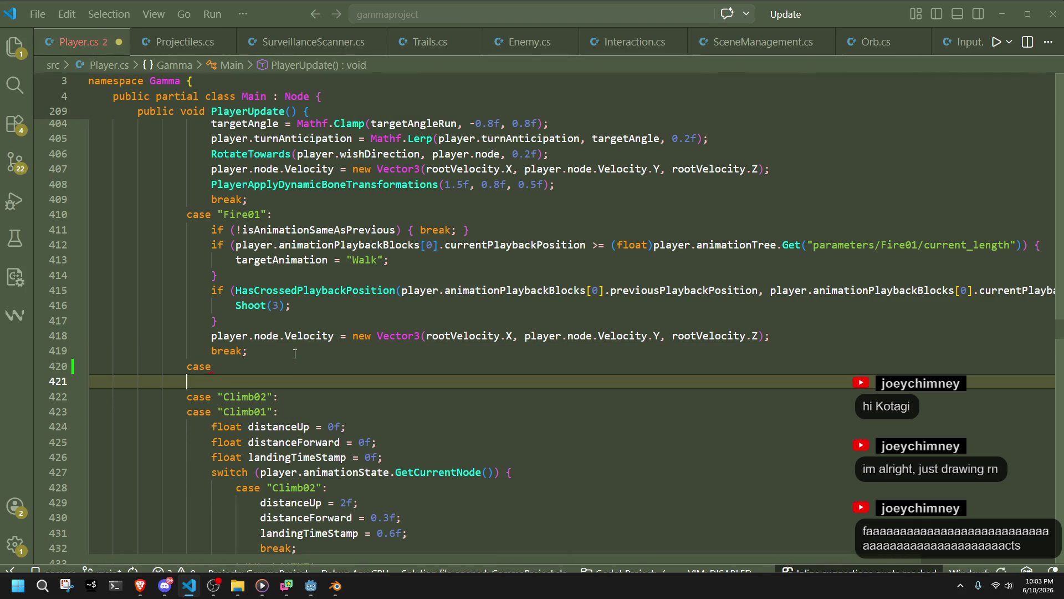
{"action": "key", "text": "BackSpace"}
{"action": "type", "text": "\"Climb"}
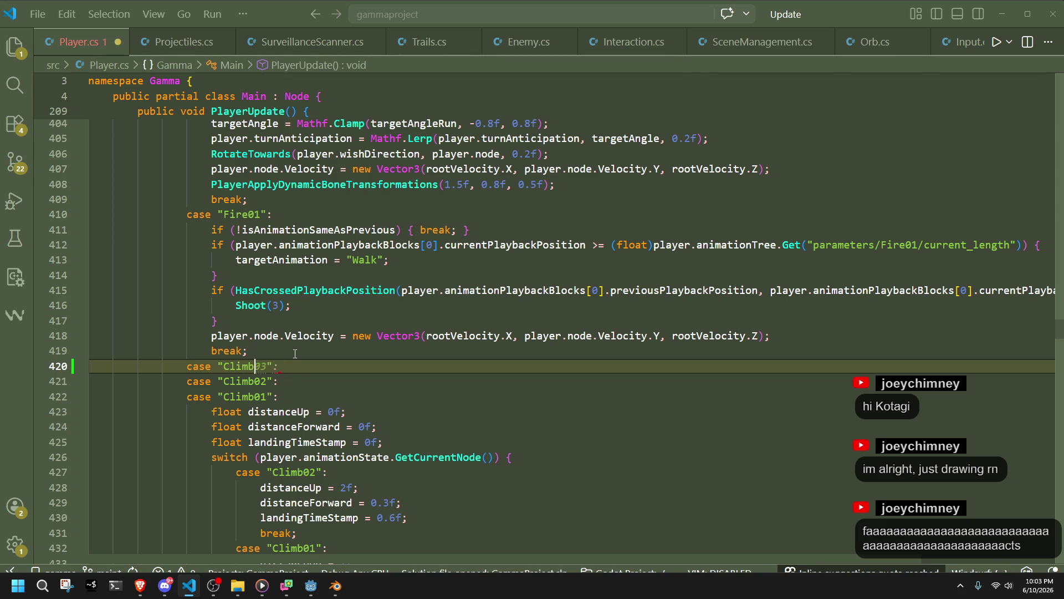
{"action": "key", "text": "Tab"}
{"action": "key", "text": "ctrl+s"}
Paste Climb01's three values over Climb02's value lines
{"action": "left_click", "coordinate": [295, 354]}
{"action": "left_click", "coordinate": [325, 381]}
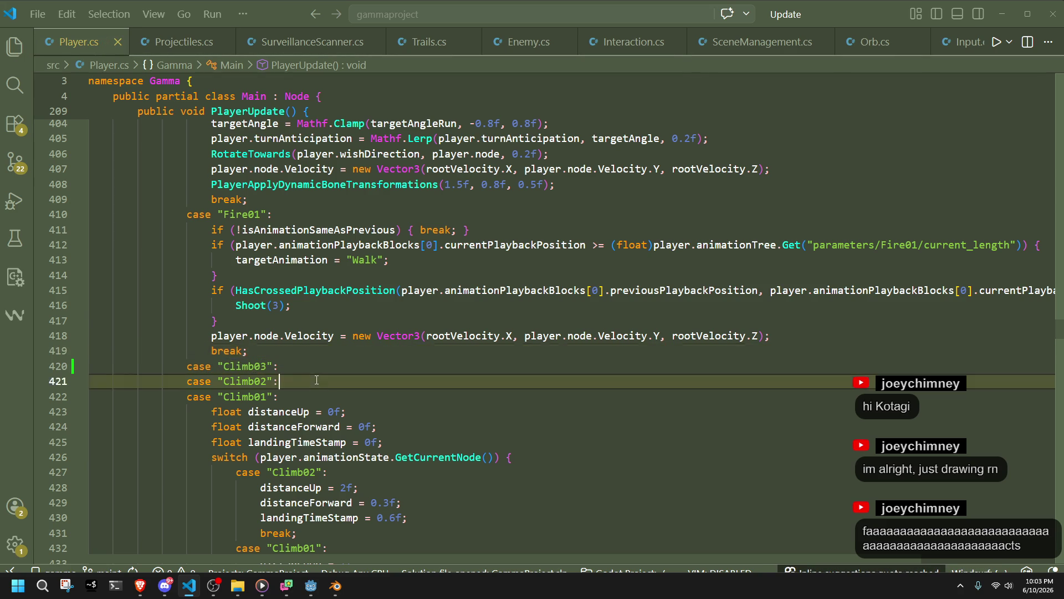
{"action": "scroll", "coordinate": [325, 383], "scroll_direction": "down", "scroll_amount": 1}
{"action": "scroll", "coordinate": [325, 382], "scroll_direction": "down", "scroll_amount": 1}
{"action": "left_click", "coordinate": [299, 360]}
{"action": "left_click", "coordinate": [323, 345]}
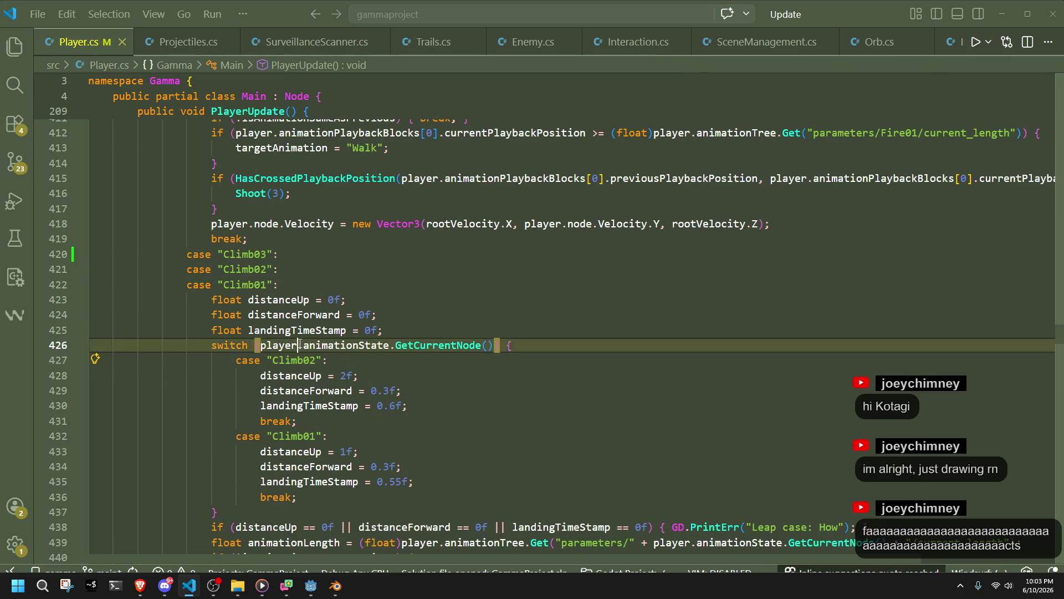
{"action": "double_click", "coordinate": [323, 345]}
{"action": "left_click", "coordinate": [443, 378]}
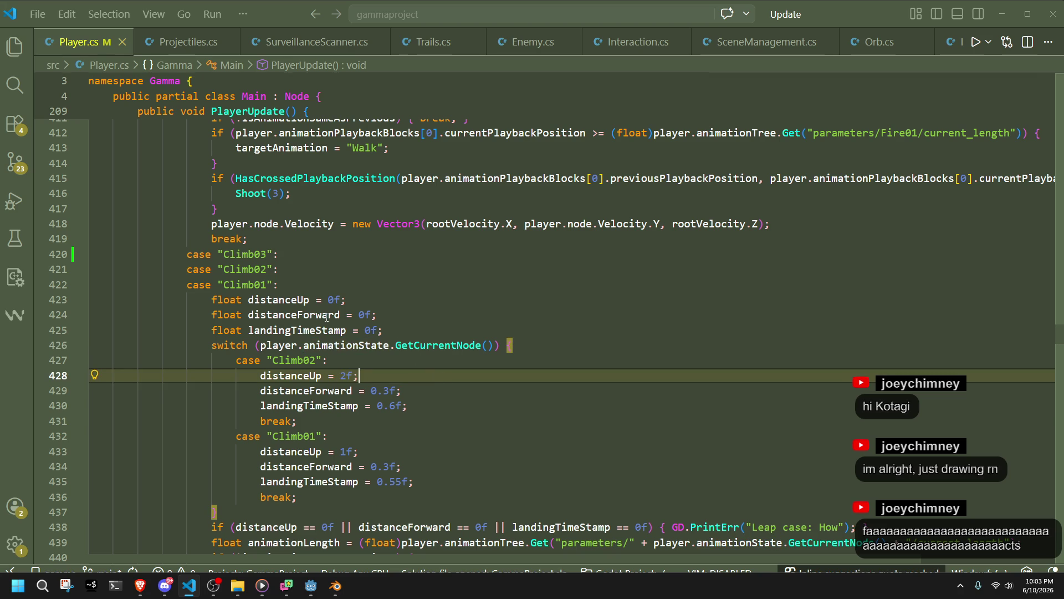
{"action": "left_click", "coordinate": [393, 421]}
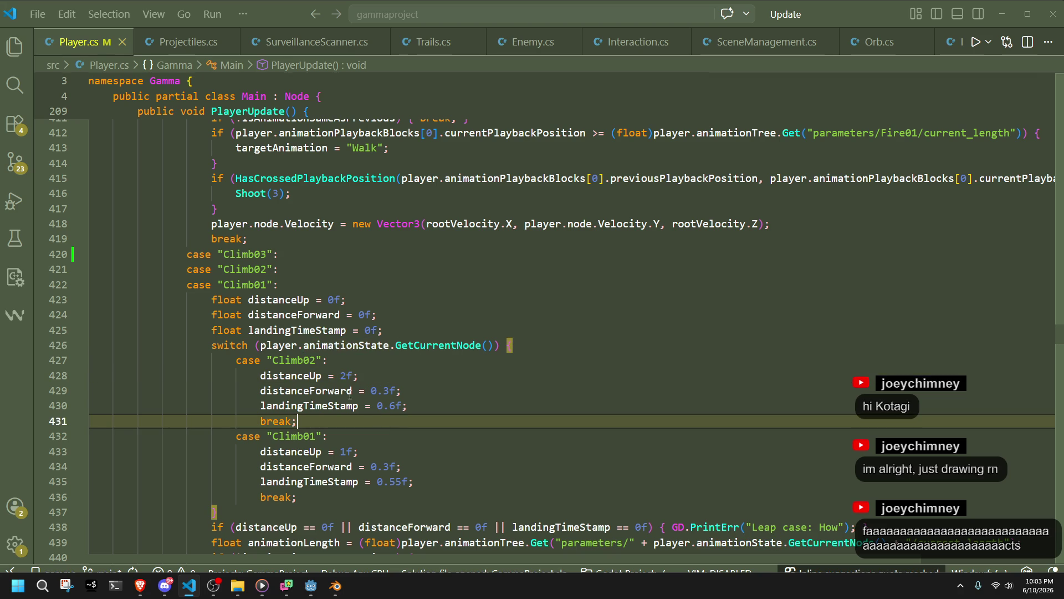
{"action": "left_click", "coordinate": [521, 382]}
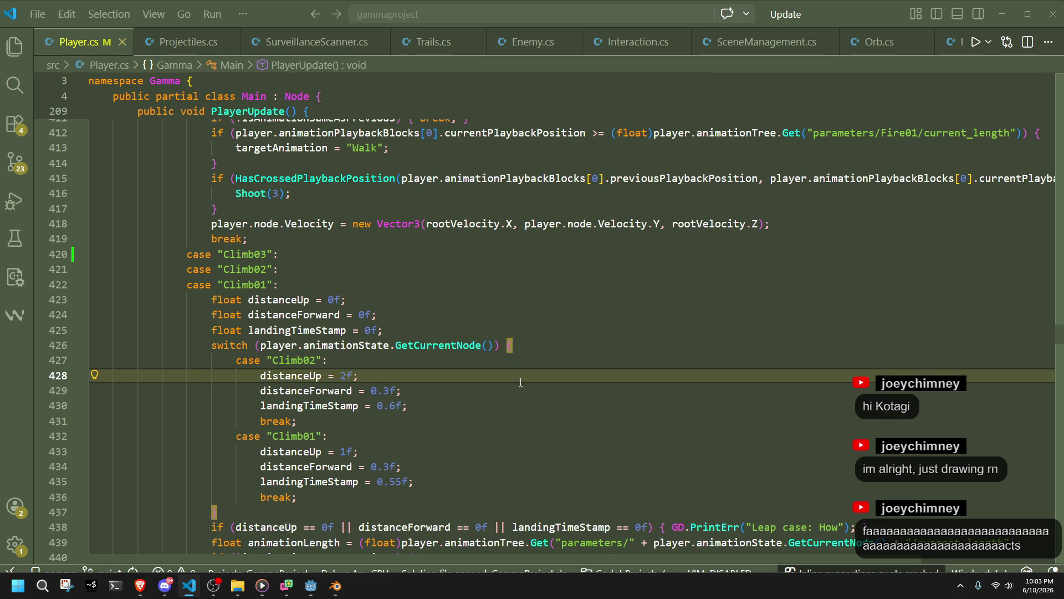
{"action": "left_click_drag", "start_coordinate": [413, 482], "coordinate": [410, 364]}
{"action": "key", "text": "ctrl+v"}
Change Climb01's distanceForward to 0.6f and switch to the Godot editor
{"action": "left_click", "coordinate": [355, 438]}
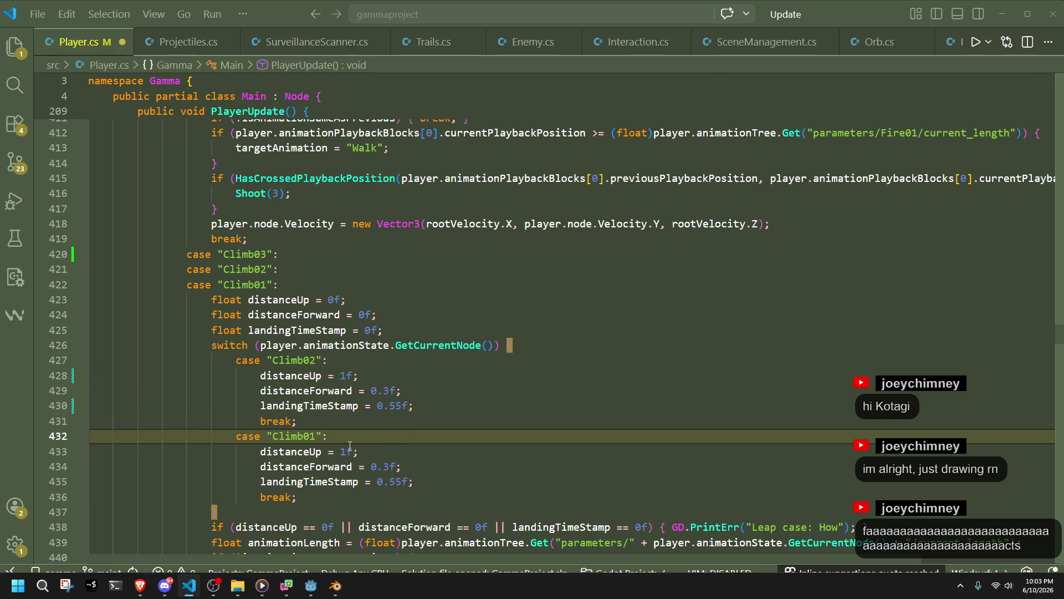
{"action": "left_click", "coordinate": [348, 450]}
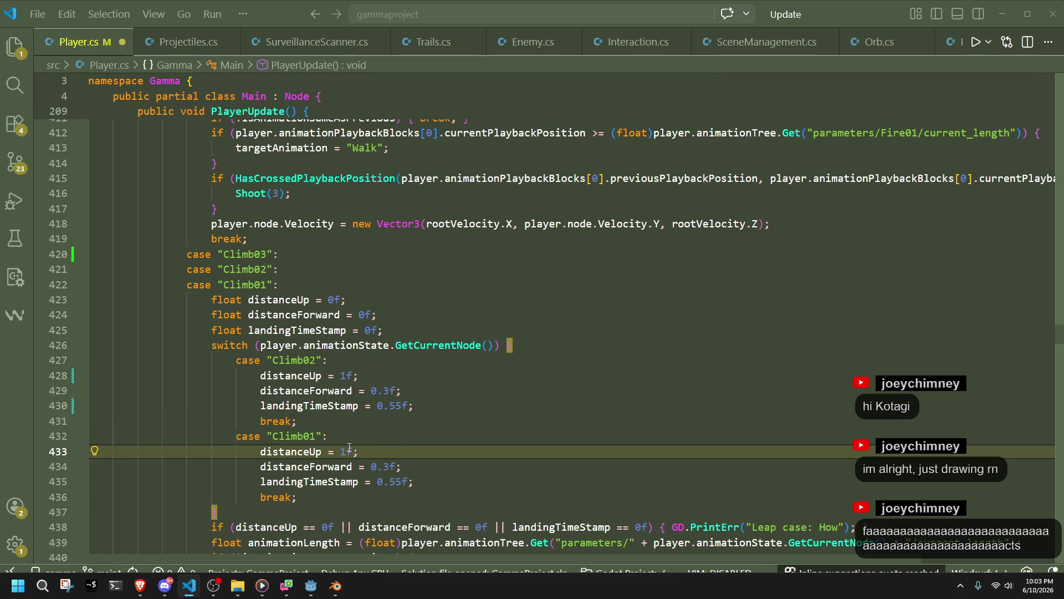
{"action": "left_click", "coordinate": [388, 456]}
{"action": "left_click", "coordinate": [389, 467]}
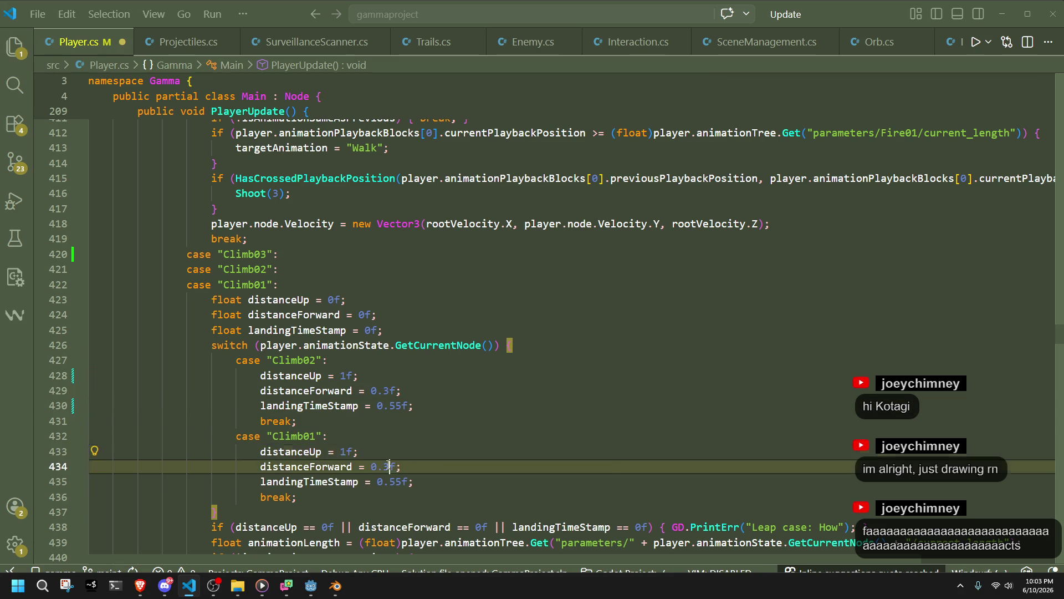
{"action": "key", "text": "BackSpace"}
{"action": "type", "text": "6"}
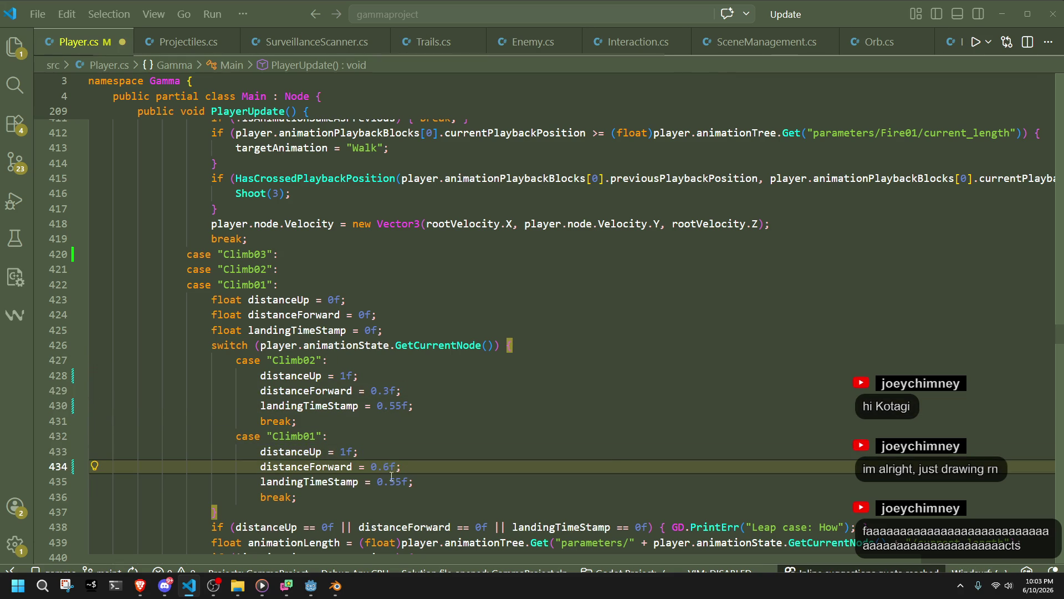
{"action": "left_click", "coordinate": [312, 589]}
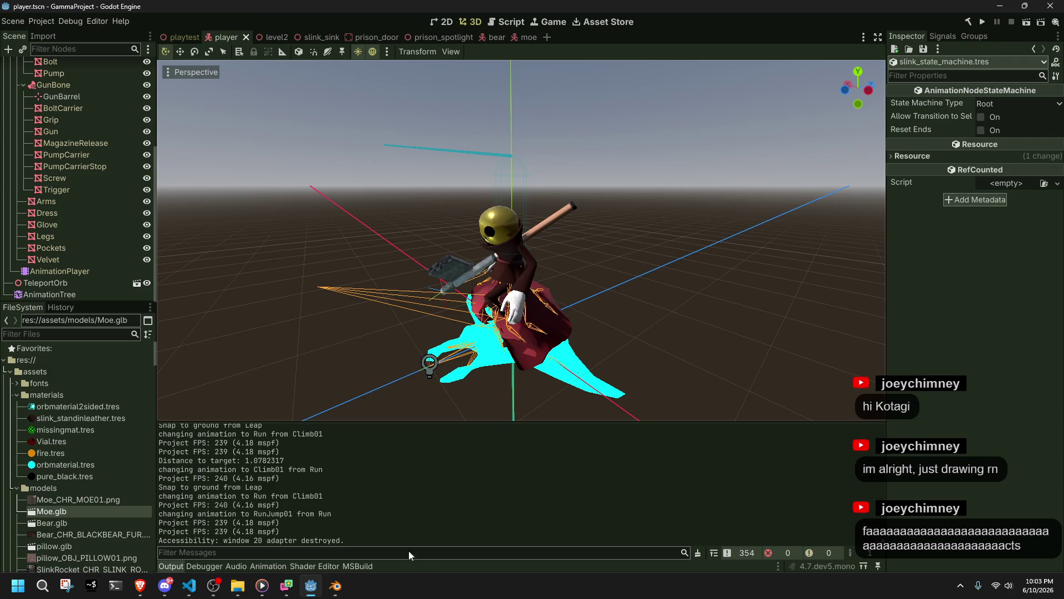
Load the Climb01 animation on the AnimationPlayer and scrub it to about 0.3 s in side view
{"action": "left_click", "coordinate": [52, 271]}
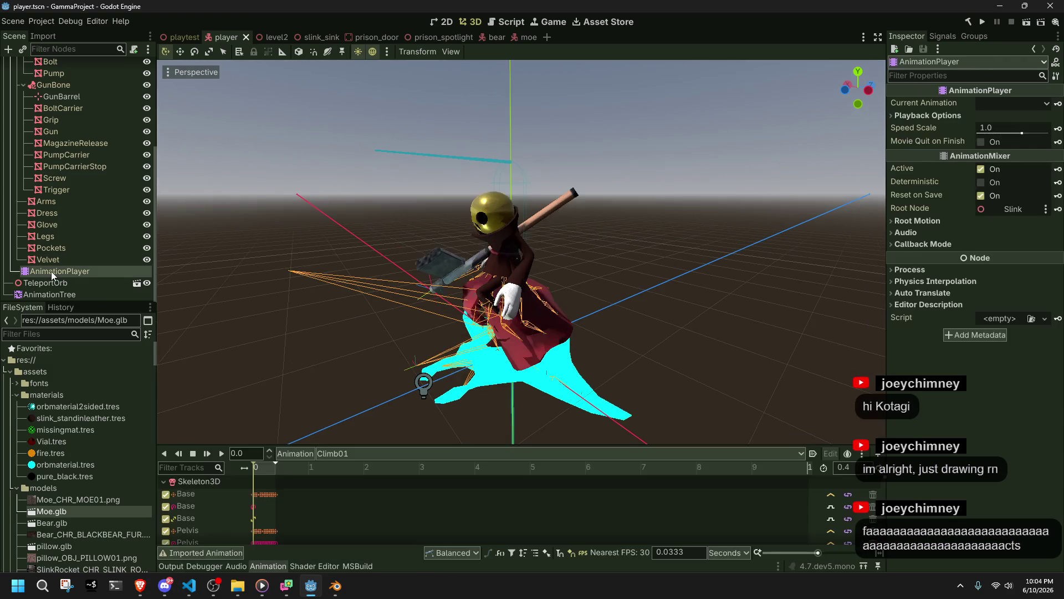
{"action": "left_click", "coordinate": [347, 454]}
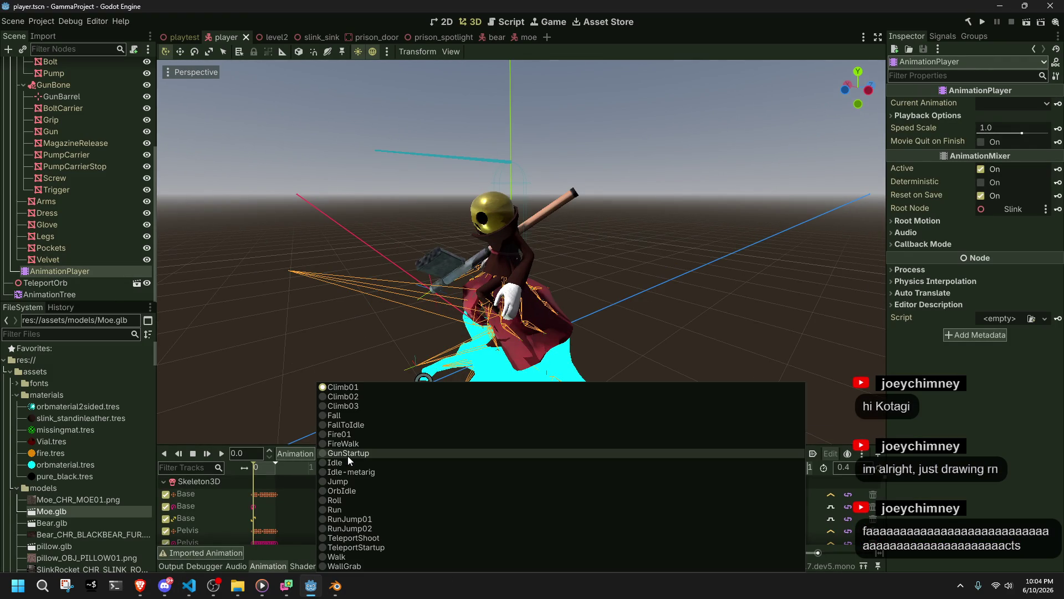
{"action": "left_click", "coordinate": [338, 388]}
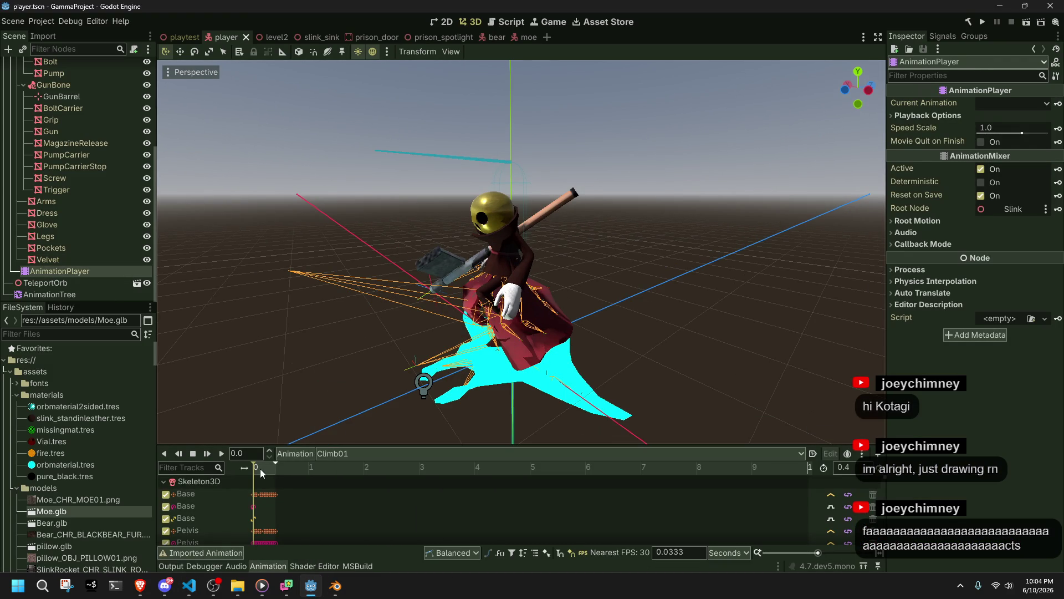
{"action": "scroll", "coordinate": [261, 467], "scroll_direction": "up", "scroll_amount": 5, "text": "ctrl"}
{"action": "mouse_move", "coordinate": [261, 468]}
{"action": "left_mouse_down"}
{"action": "mouse_move", "coordinate": [417, 487]}
{"action": "mouse_move", "coordinate": [315, 492]}
{"action": "left_mouse_up"}
{"action": "left_click", "coordinate": [868, 89]}
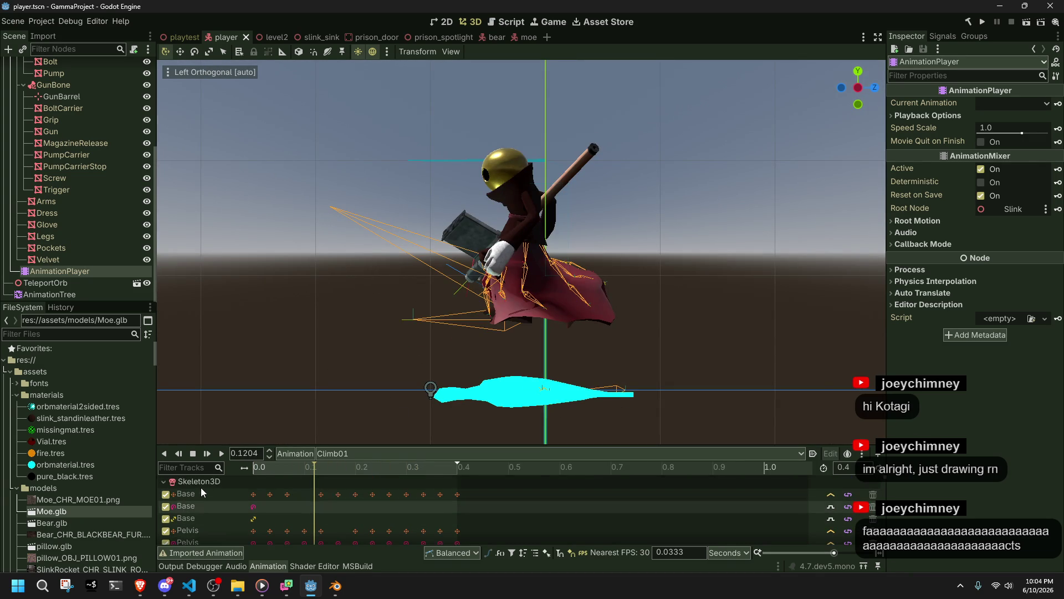
{"action": "mouse_move", "coordinate": [324, 465]}
{"action": "left_mouse_down"}
{"action": "mouse_move", "coordinate": [419, 477]}
{"action": "mouse_move", "coordinate": [407, 476]}
{"action": "left_mouse_up"}
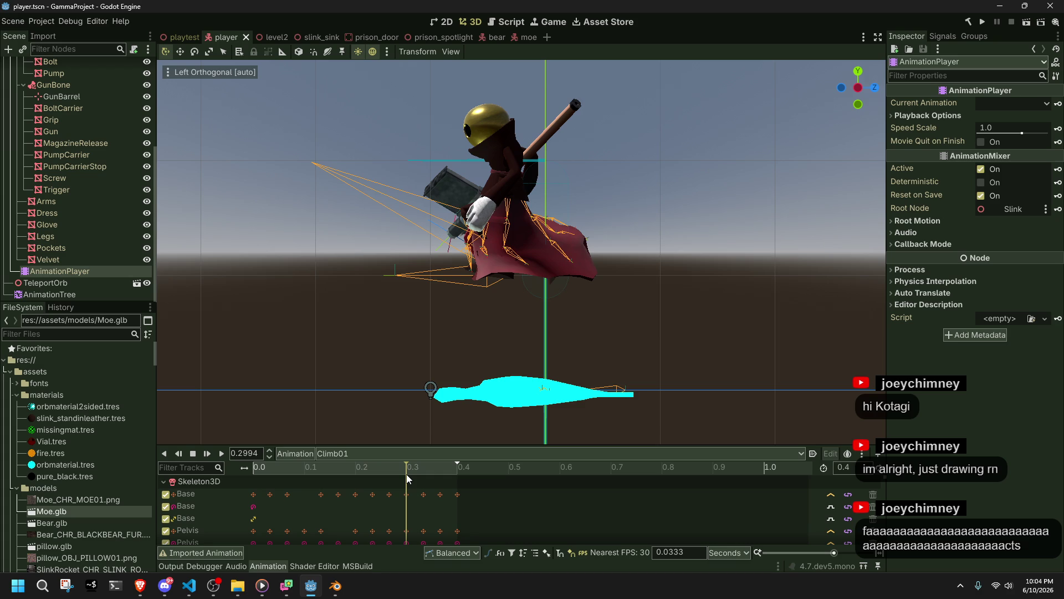
{"action": "key", "text": "alt+Tab"}
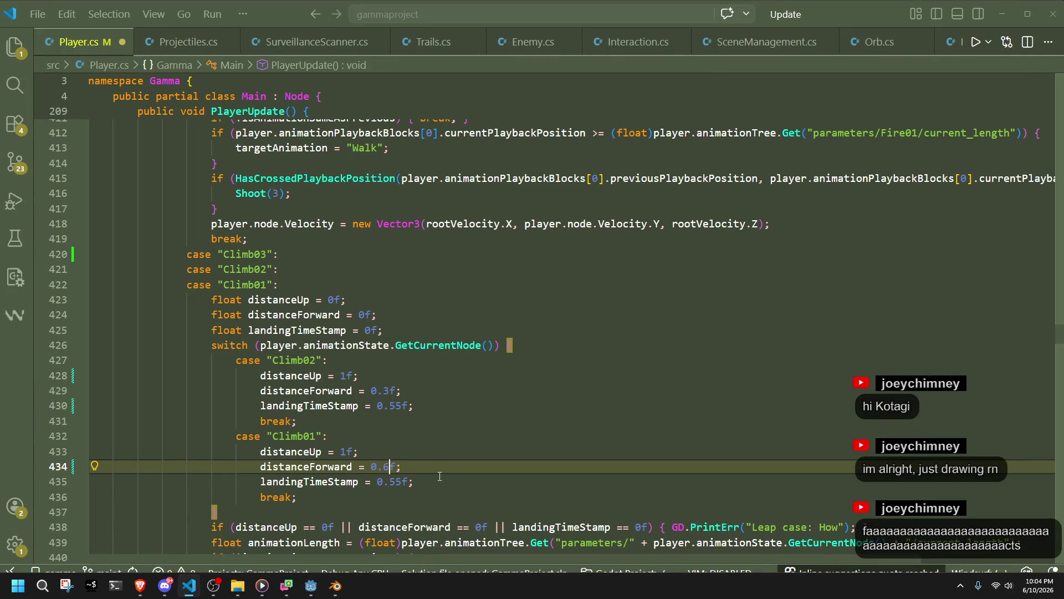
Set Climb01's distanceForward to 0.6f and landingTimeStamp to 0.3f in Player.cs and save
{"action": "key", "text": "ctrl+s"}
{"action": "left_click", "coordinate": [409, 483]}
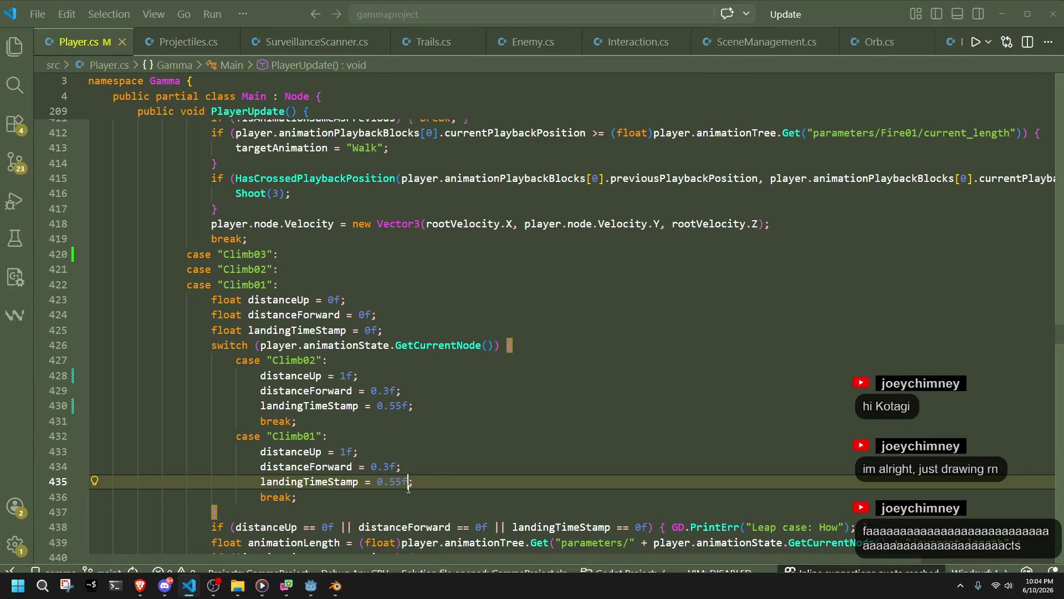
{"action": "double_click", "coordinate": [391, 466]}
{"action": "type", "text": "6f"}
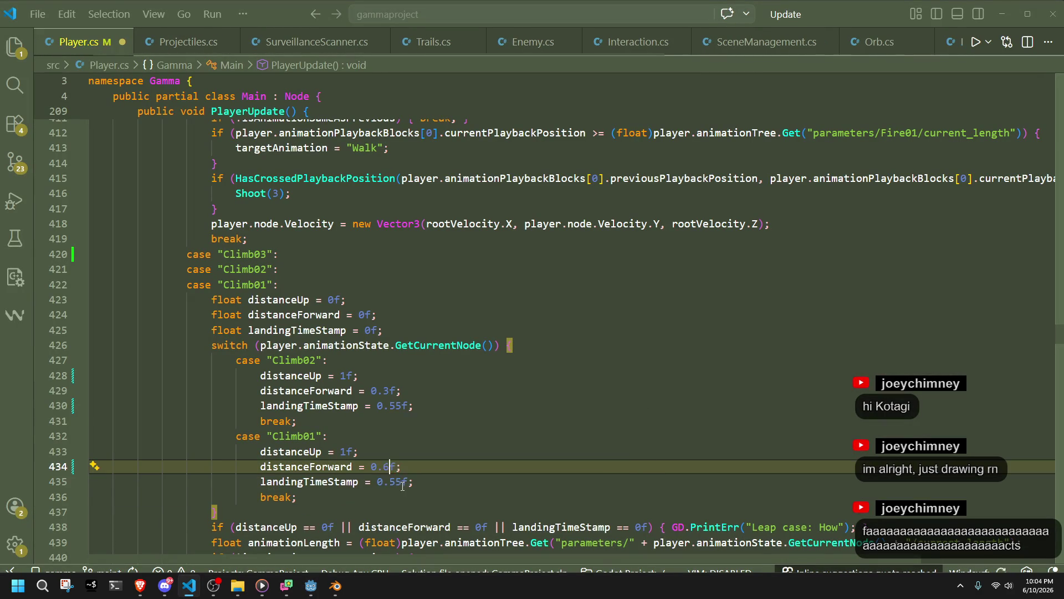
{"action": "double_click", "coordinate": [399, 483]}
{"action": "type", "text": "3f"}
{"action": "key", "text": "ctrl+s"}
{"action": "key", "text": "Down"}
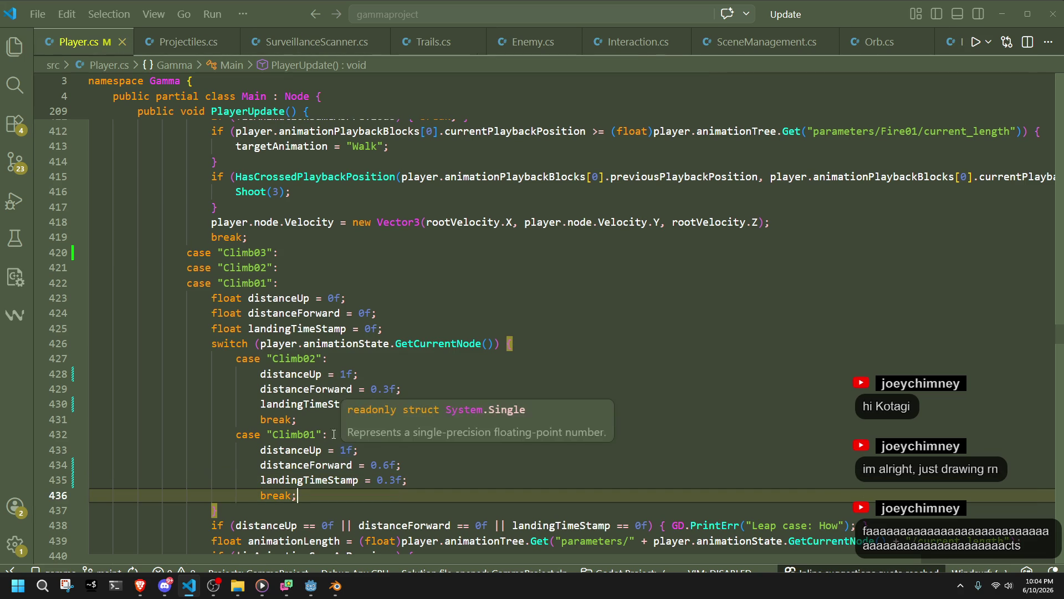
{"action": "left_click", "coordinate": [311, 434]}
{"action": "left_click", "coordinate": [309, 584]}
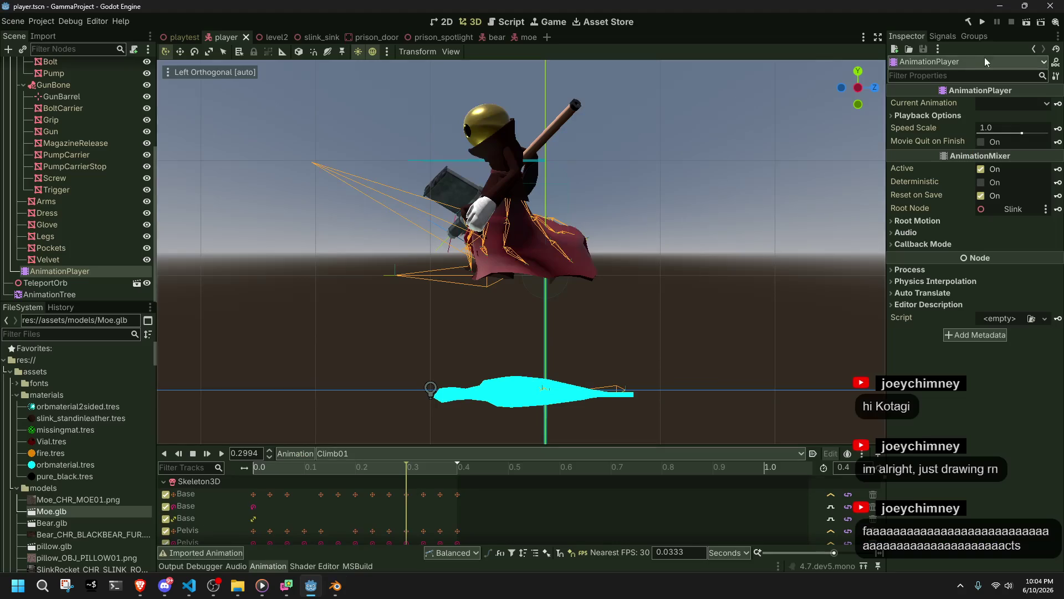
Run the project to test the retimed Climb01 climb, then close the game window
{"action": "left_click", "coordinate": [984, 19]}
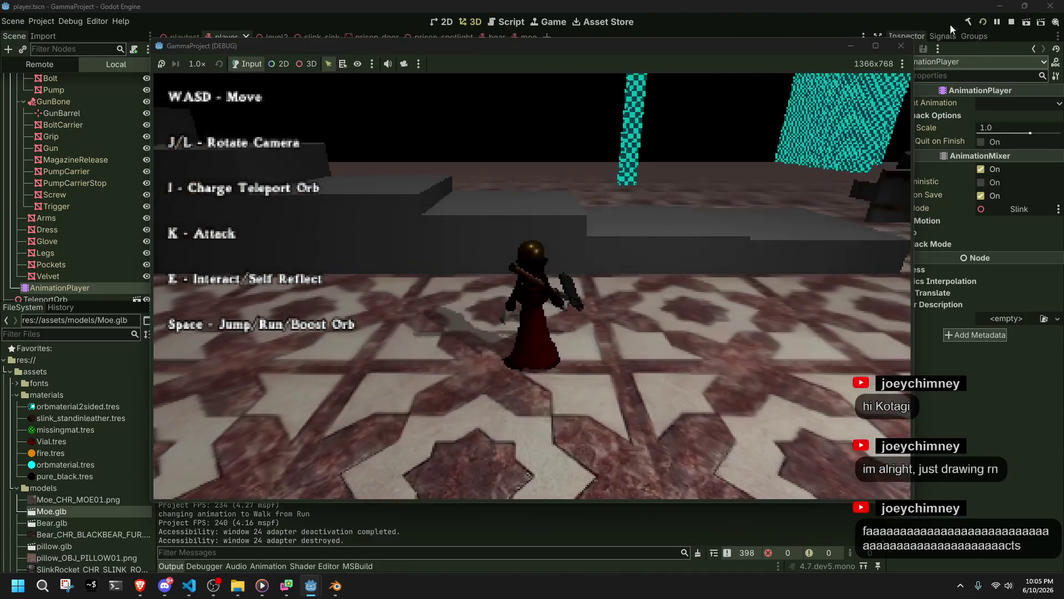
{"action": "left_click", "coordinate": [908, 43]}
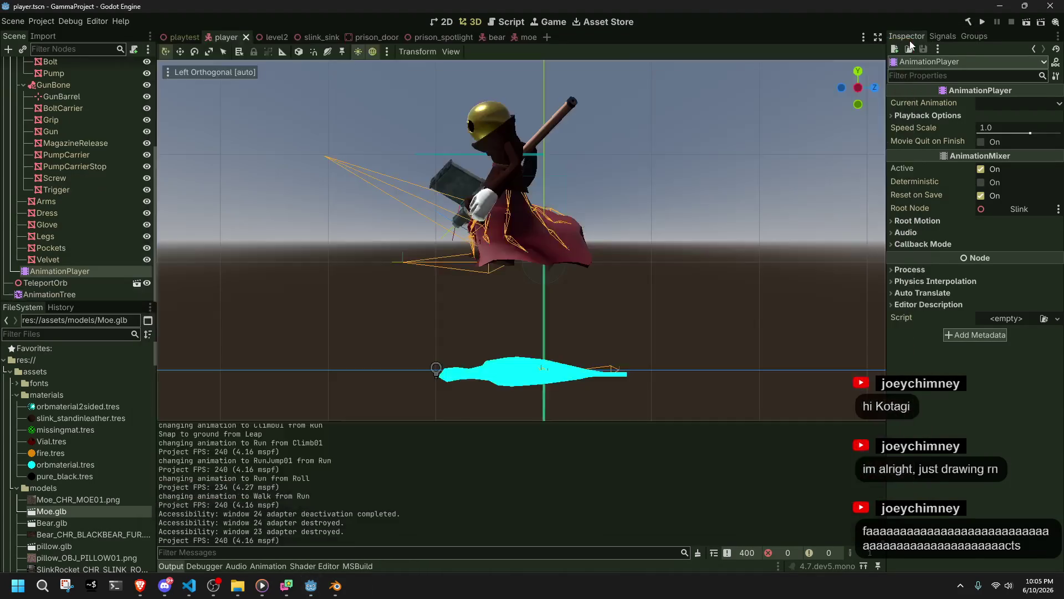
Look over the PlayerInitialize and PlayerCameraInitialize code in Player.cs
{"action": "key", "text": "alt+Tab"}
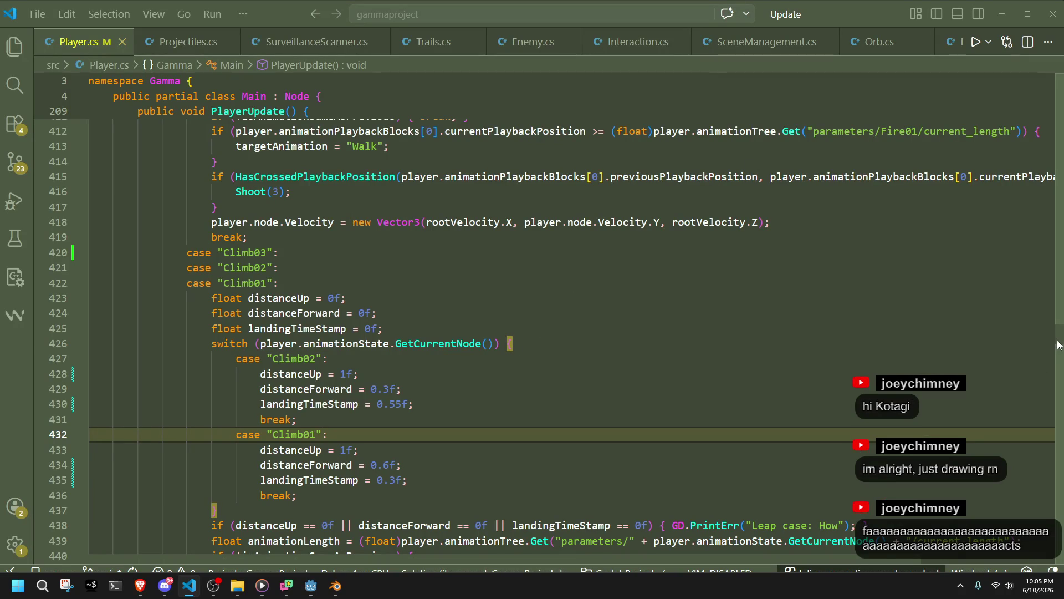
{"action": "scroll", "coordinate": [1056, 343], "scroll_direction": "up", "scroll_amount": 20}
{"action": "scroll", "coordinate": [554, 333], "scroll_direction": "up", "scroll_amount": 5}
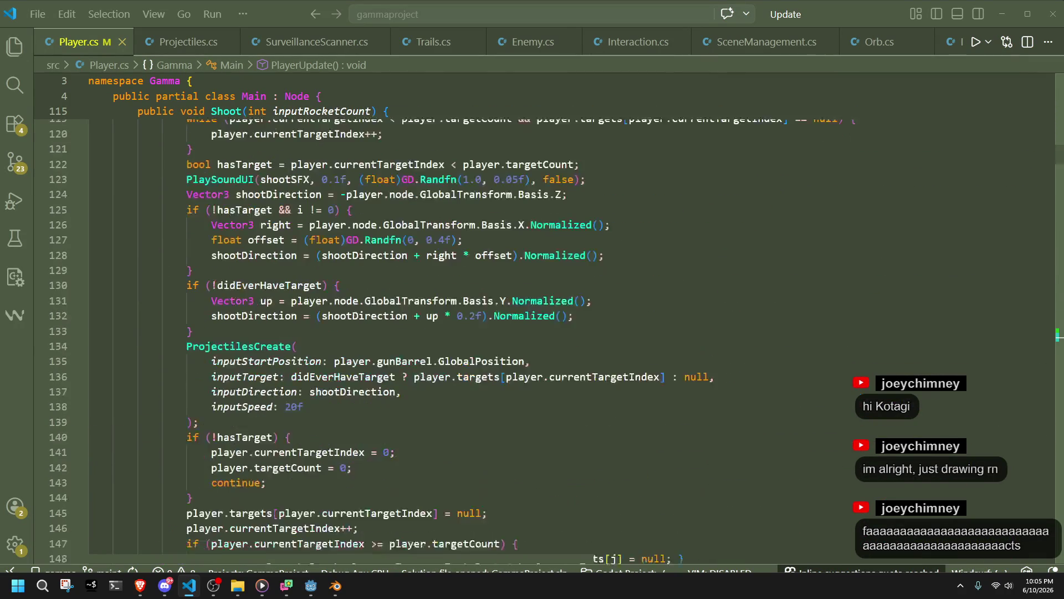
{"action": "scroll", "coordinate": [1061, 146], "scroll_direction": "up", "scroll_amount": 9}
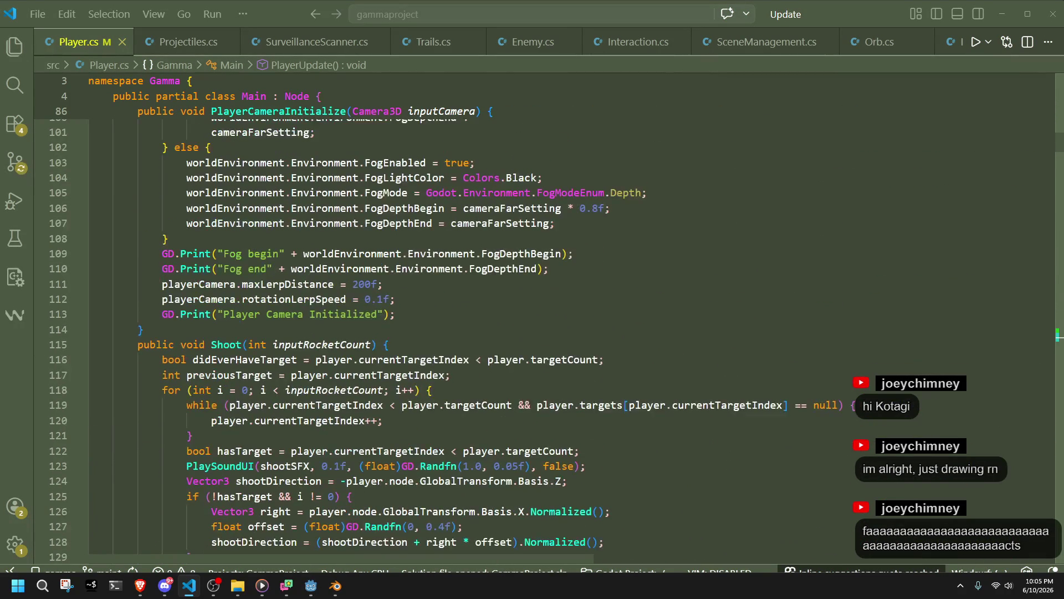
{"action": "scroll", "coordinate": [1060, 146], "scroll_direction": "up", "scroll_amount": 1}
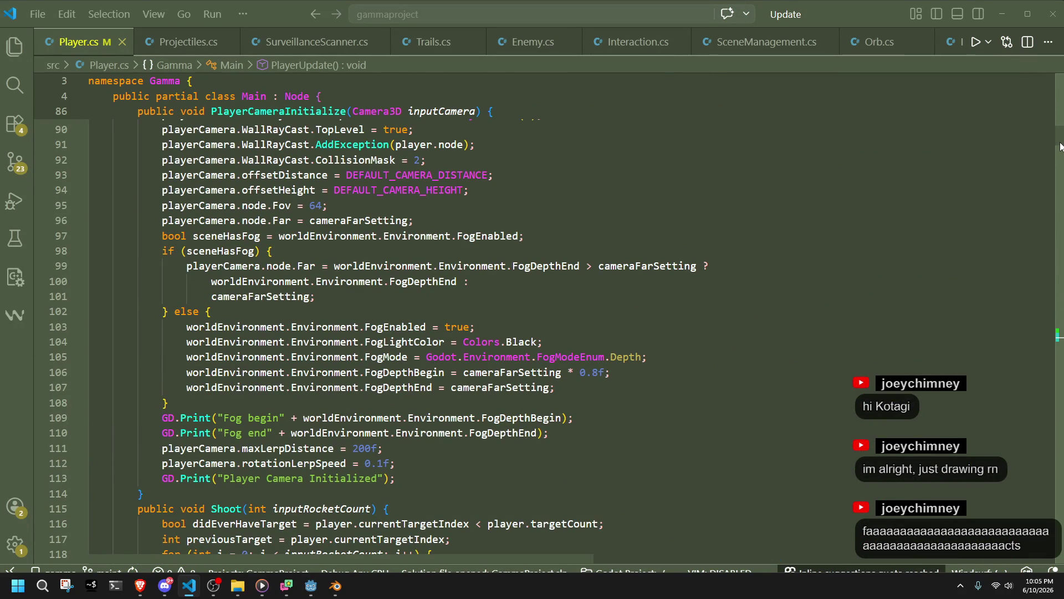
{"action": "scroll", "coordinate": [1060, 146], "scroll_direction": "up", "scroll_amount": 3}
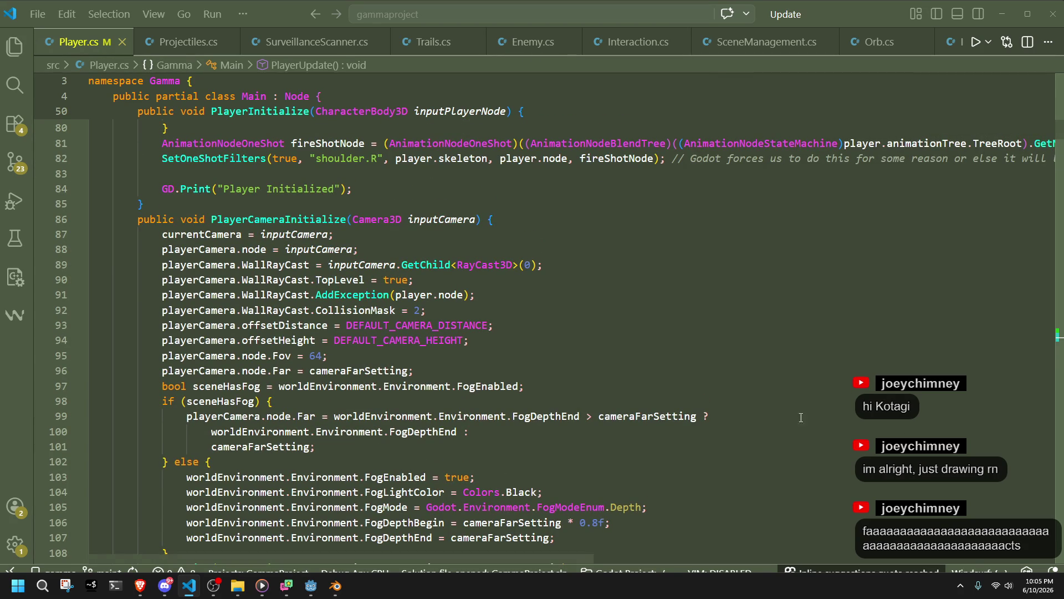
{"action": "scroll", "coordinate": [547, 360], "scroll_direction": "up", "scroll_amount": 5}
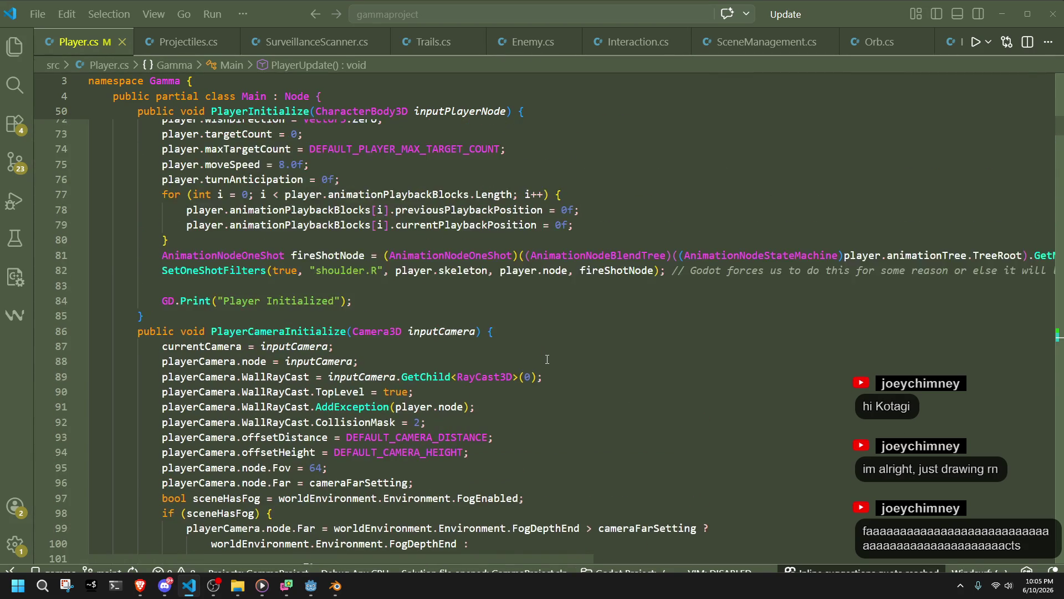
{"action": "scroll", "coordinate": [547, 359], "scroll_direction": "down", "scroll_amount": 3}
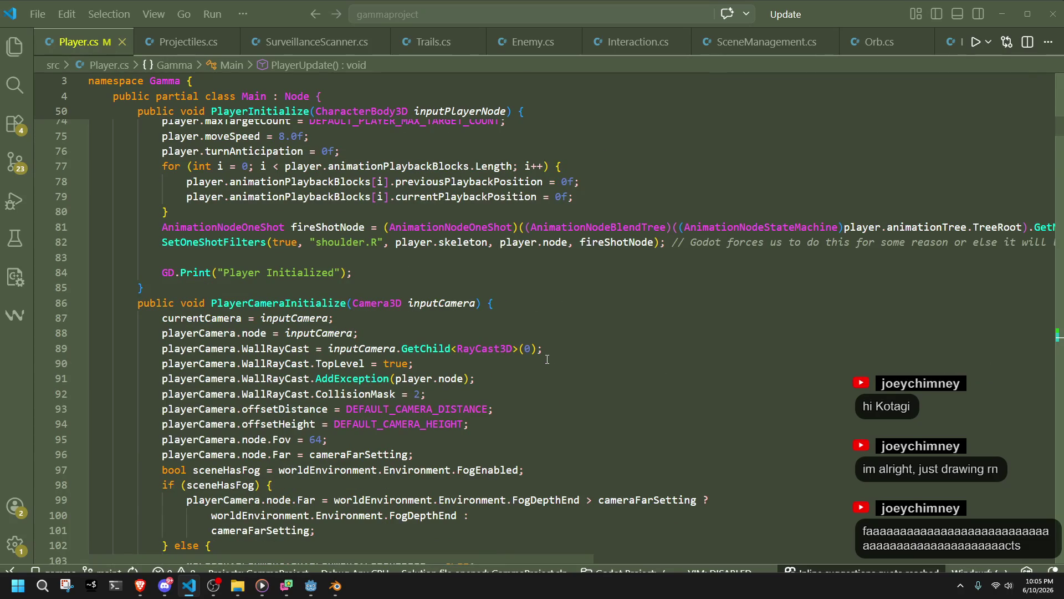
{"action": "scroll", "coordinate": [547, 359], "scroll_direction": "up", "scroll_amount": 15}
{"action": "scroll", "coordinate": [547, 359], "scroll_direction": "down", "scroll_amount": 5}
{"action": "scroll", "coordinate": [316, 316], "scroll_direction": "down", "scroll_amount": 10}
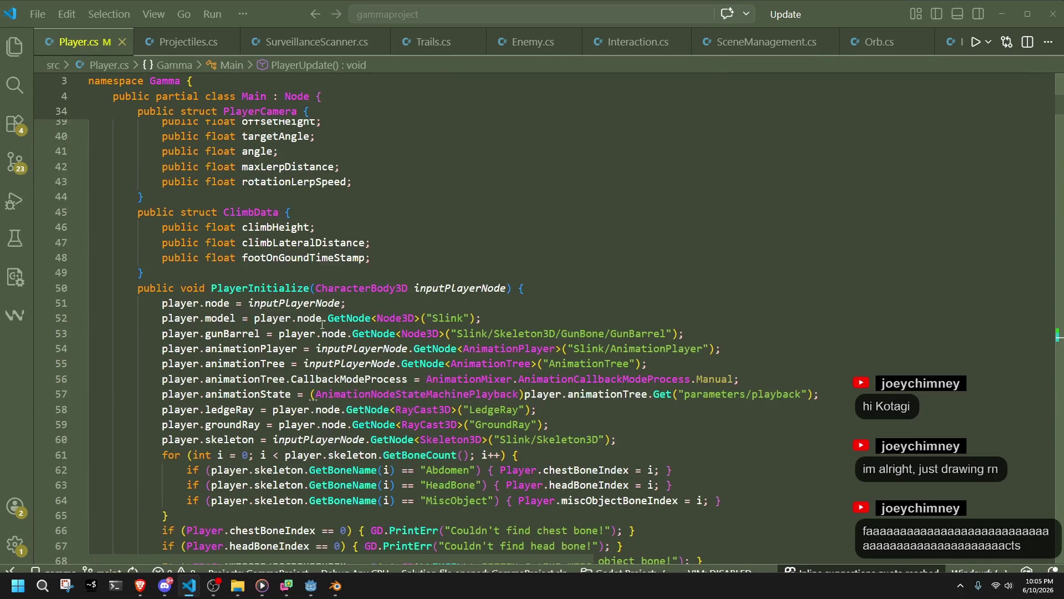
{"action": "scroll", "coordinate": [299, 335], "scroll_direction": "down", "scroll_amount": 2}
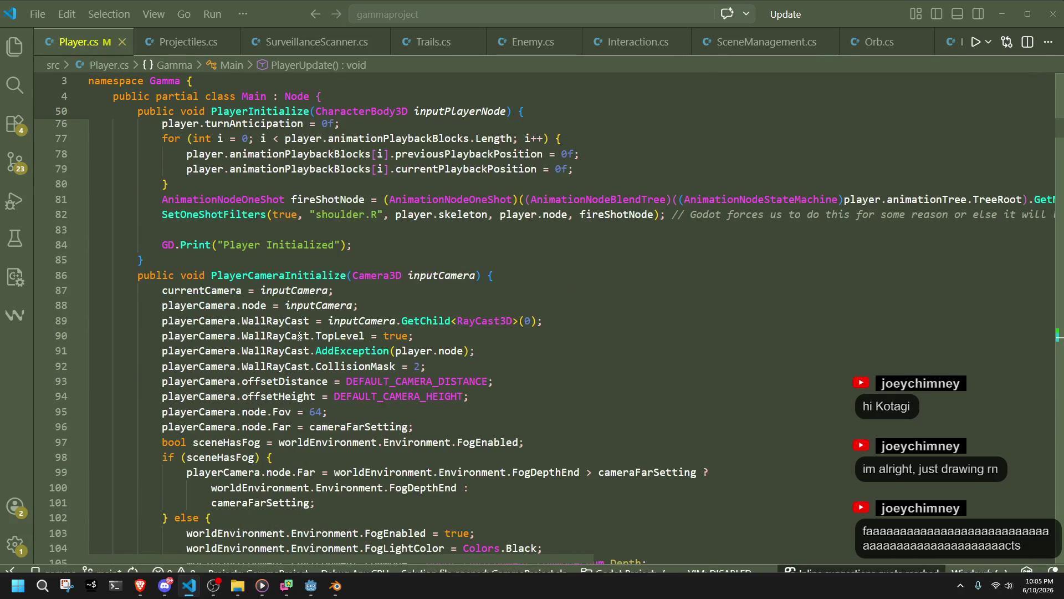
{"action": "left_click", "coordinate": [237, 280]}
Move down to the PlayerClimb method on line 170 and put the caret on its name
{"action": "scroll", "coordinate": [530, 427], "scroll_direction": "down", "scroll_amount": 6}
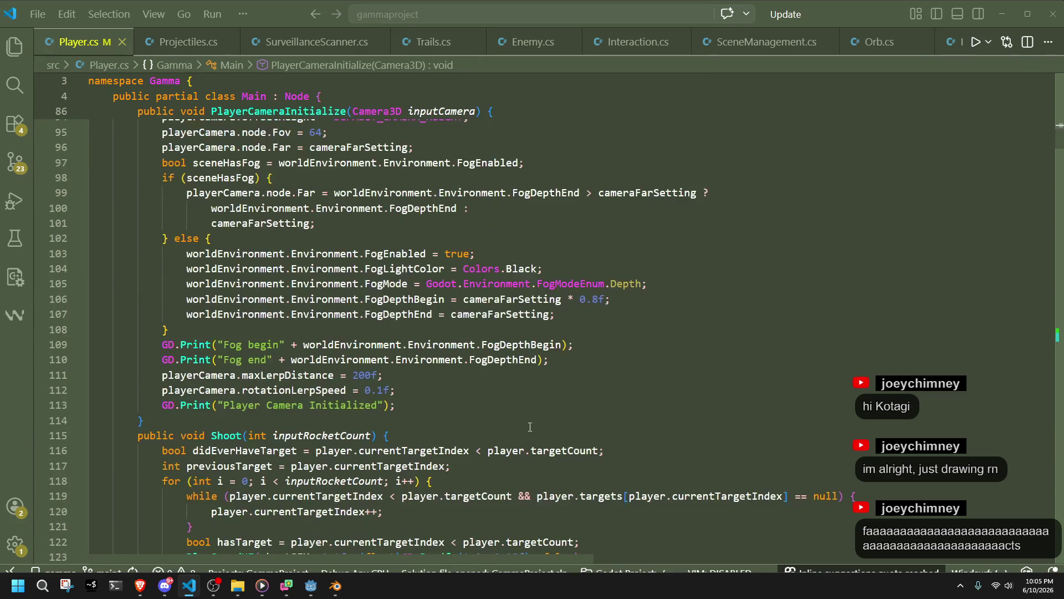
{"action": "scroll", "coordinate": [530, 427], "scroll_direction": "down", "scroll_amount": 19}
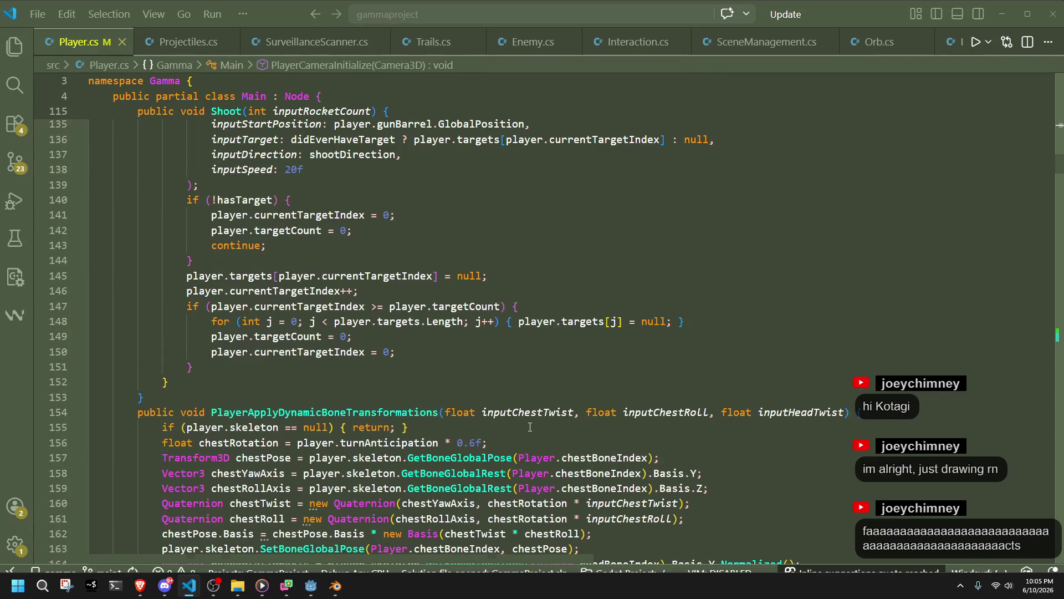
{"action": "scroll", "coordinate": [530, 427], "scroll_direction": "down", "scroll_amount": 5}
{"action": "left_click", "coordinate": [229, 183]}
{"action": "left_click", "coordinate": [552, 372]}
{"action": "key", "text": "alt+Left"}
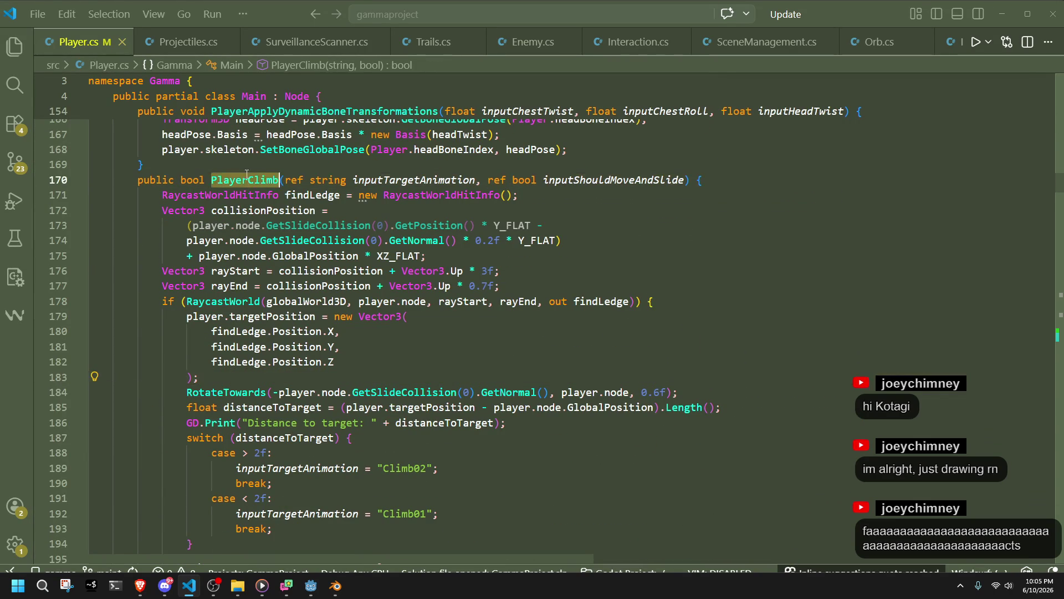
{"action": "scroll", "coordinate": [506, 343], "scroll_direction": "down", "scroll_amount": 2}
{"action": "left_click", "coordinate": [507, 344]}
{"action": "left_click", "coordinate": [432, 296]}
{"action": "double_click", "coordinate": [350, 326]}
{"action": "double_click", "coordinate": [442, 311]}
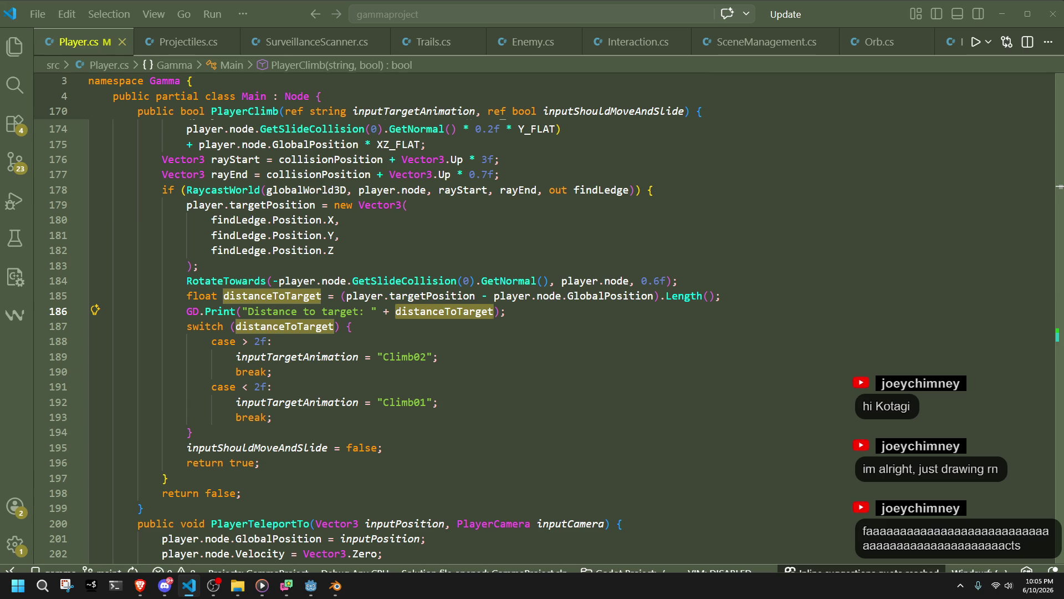
{"action": "left_click", "coordinate": [165, 585]}
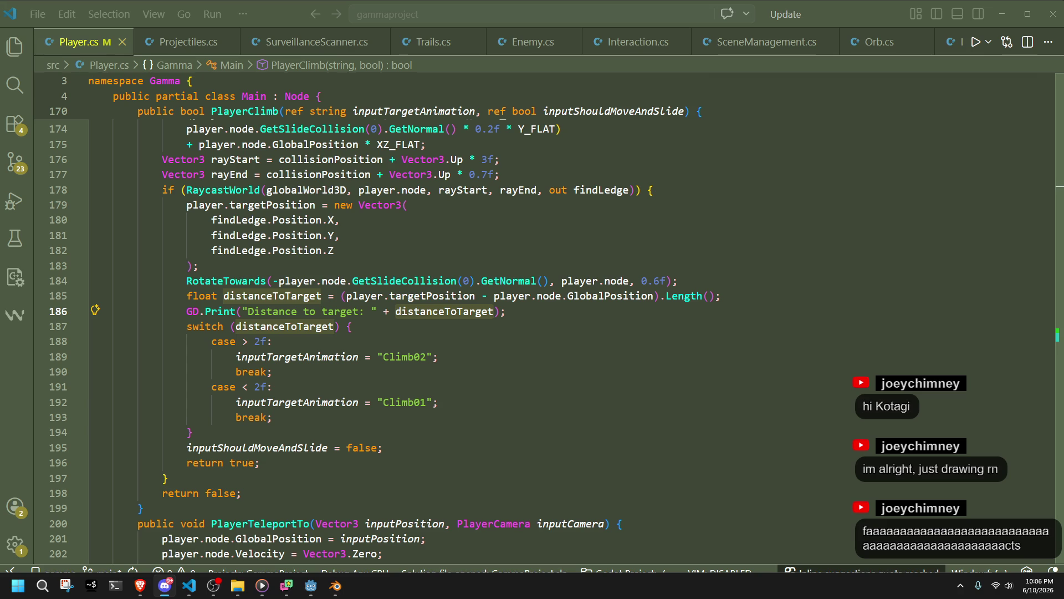
{"action": "left_click", "coordinate": [422, 356]}
{"action": "left_click", "coordinate": [388, 326]}
Change the Climb01 case threshold from 2f to 1.5f and save Player.cs
{"action": "left_click", "coordinate": [383, 339]}
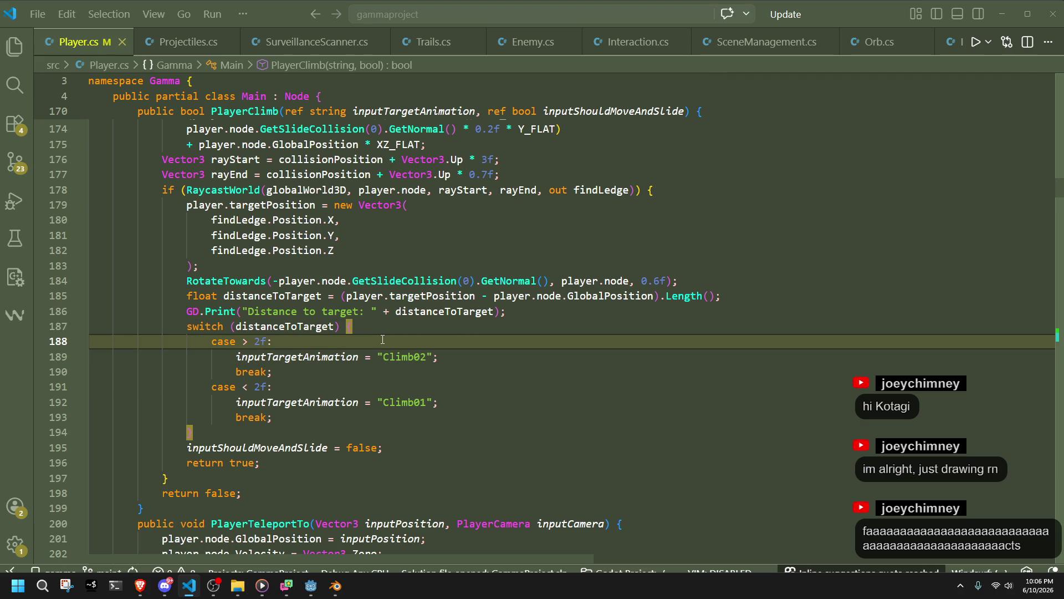
{"action": "left_click", "coordinate": [257, 385]}
{"action": "key", "text": "Delete"}
{"action": "type", "text": "2"}
{"action": "left_click", "coordinate": [266, 339]}
{"action": "left_click", "coordinate": [261, 387]}
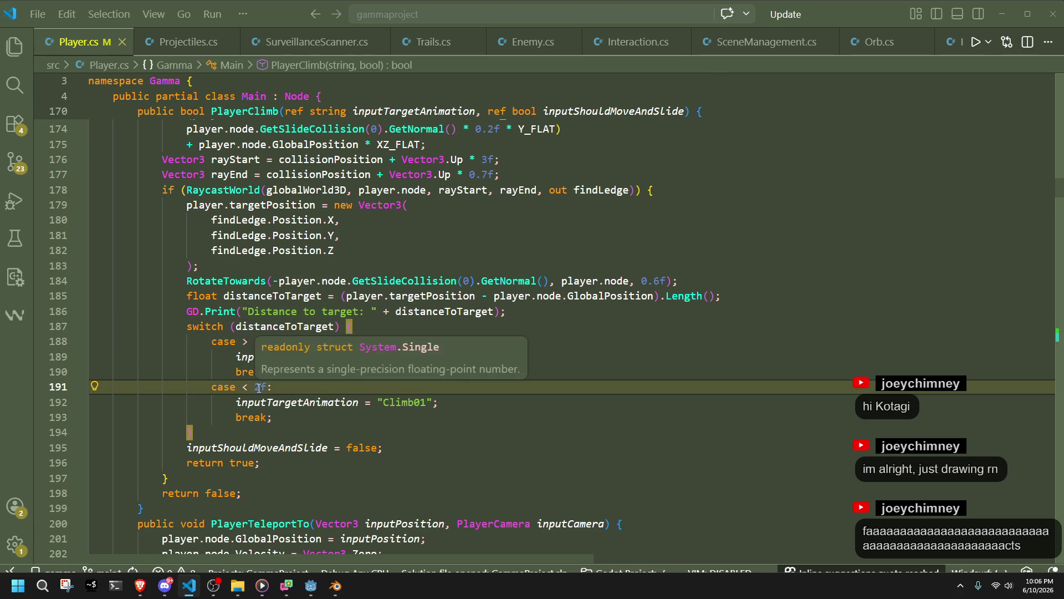
{"action": "key", "text": "Down"}
{"action": "key", "text": "Down"}
{"action": "key", "text": "End"}
{"action": "left_click", "coordinate": [257, 388]}
{"action": "key", "text": "Delete"}
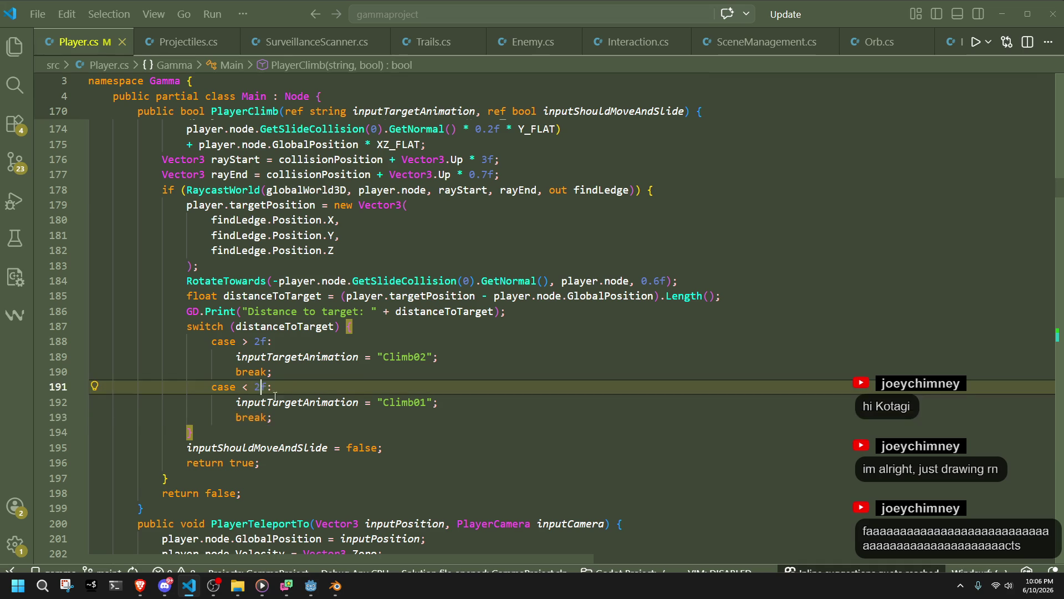
{"action": "type", "text": "1.5"}
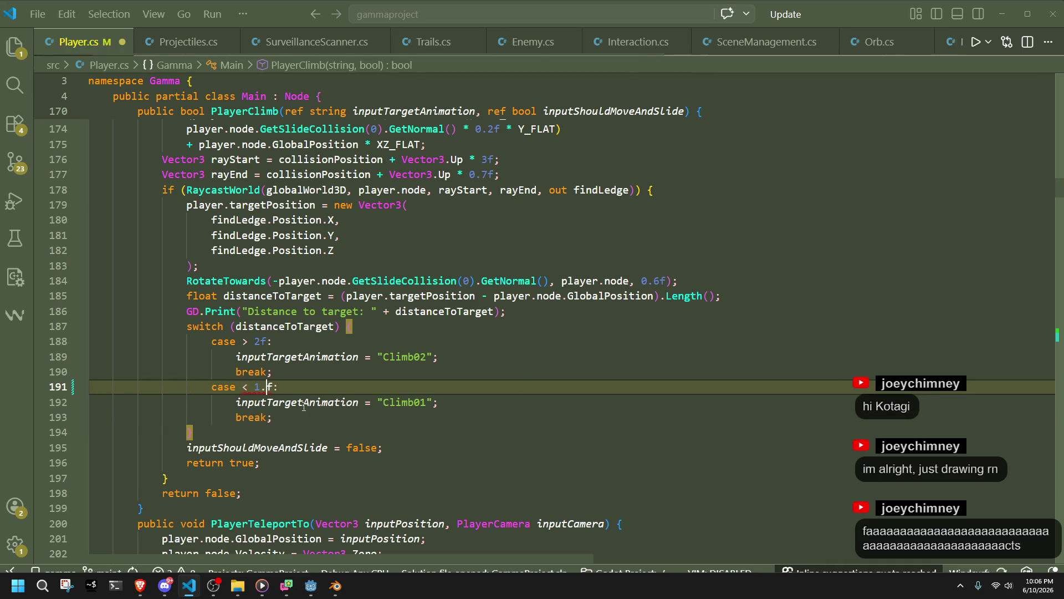
{"action": "key", "text": "ctrl+s"}
Try adding a suggested 3f upper bound with && to the Climb02 > 2f case
{"action": "left_click", "coordinate": [291, 428]}
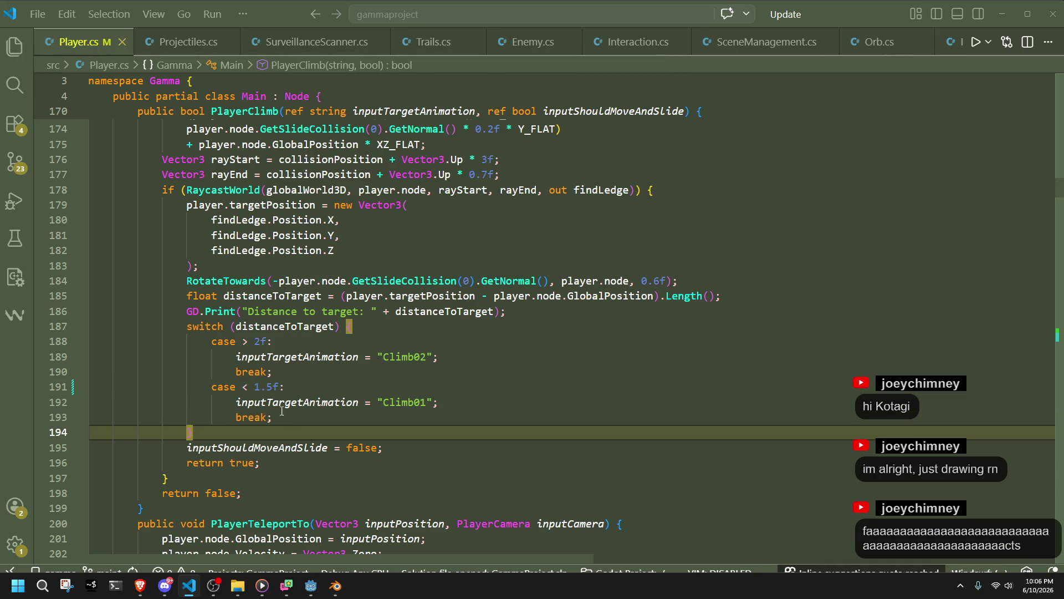
{"action": "key", "text": "Up"}
{"action": "key", "text": "Up"}
{"action": "key", "text": "Up"}
{"action": "left_click", "coordinate": [289, 419]}
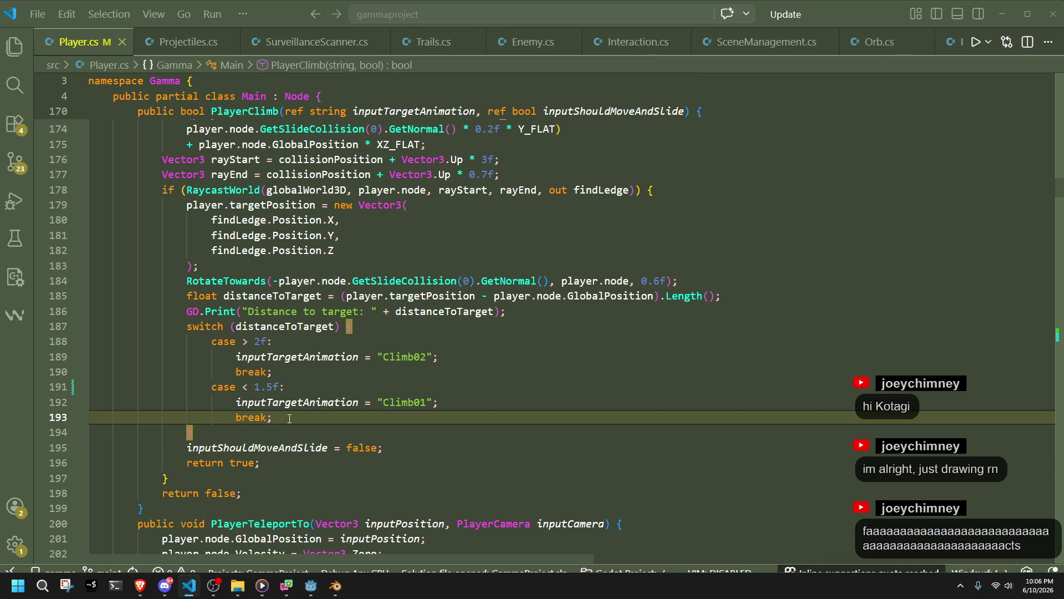
{"action": "left_click", "coordinate": [296, 370]}
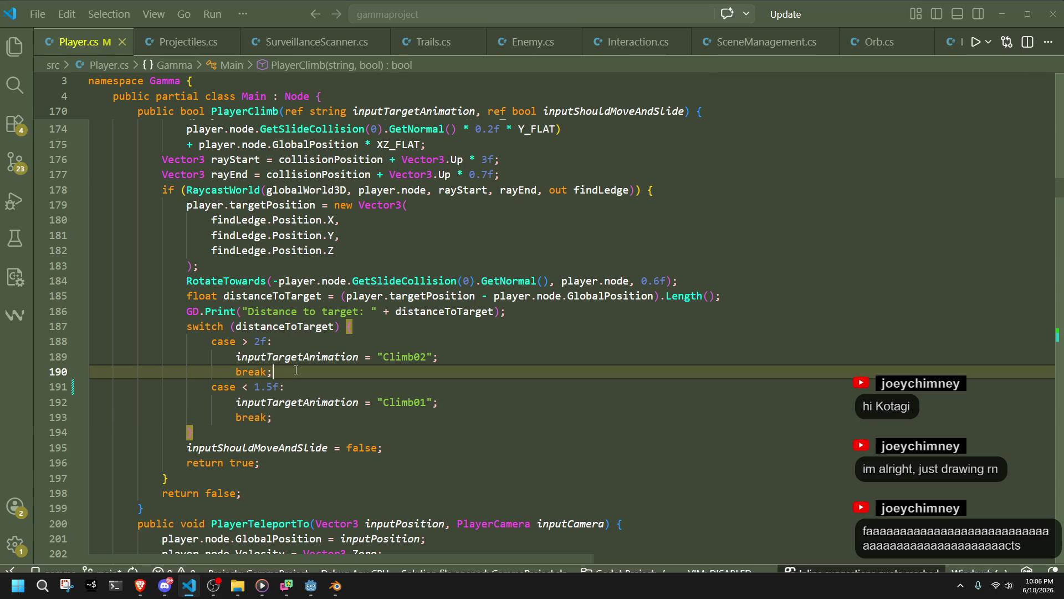
{"action": "left_click", "coordinate": [264, 342]}
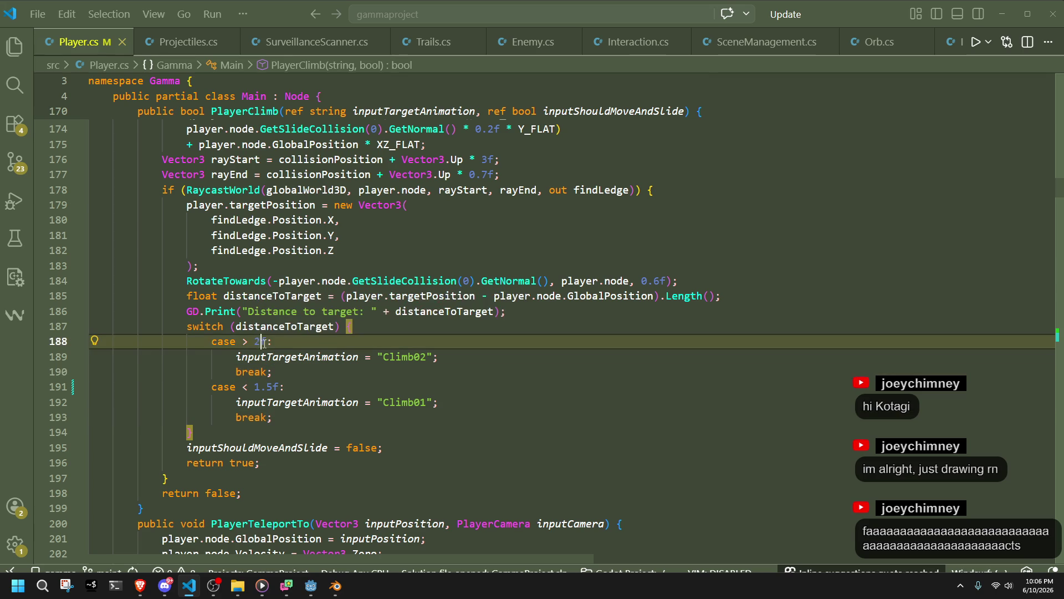
{"action": "key", "text": "Tab"}
{"action": "left_click", "coordinate": [278, 353]}
{"action": "left_click", "coordinate": [291, 342]}
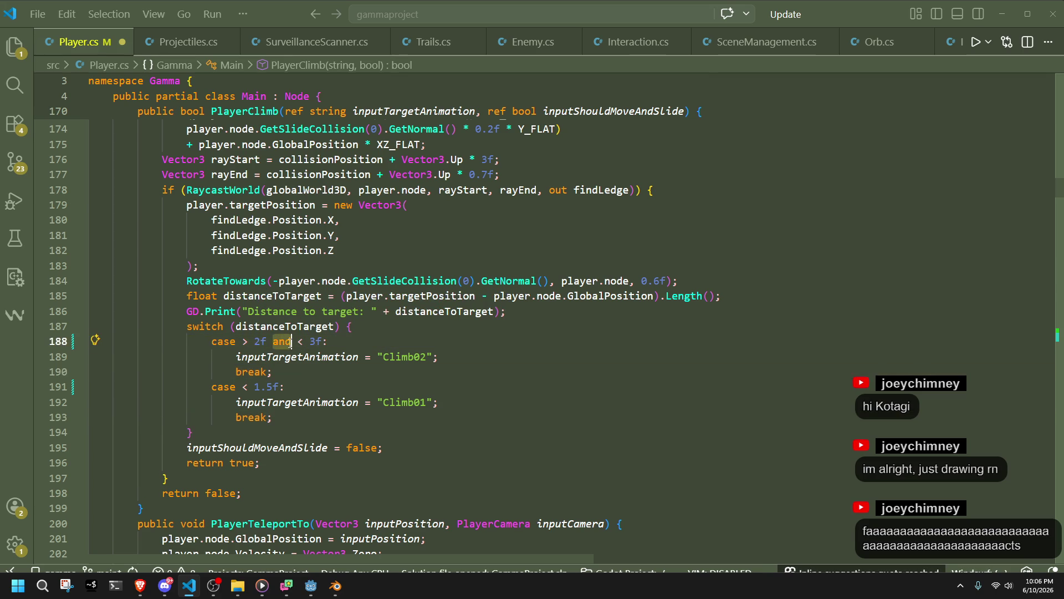
{"action": "type", "text": "&&"}
Undo the upper bound and the unfinished || condition, leaving Climb02 at > 2f
{"action": "key", "text": "Down"}
{"action": "key", "text": "Down"}
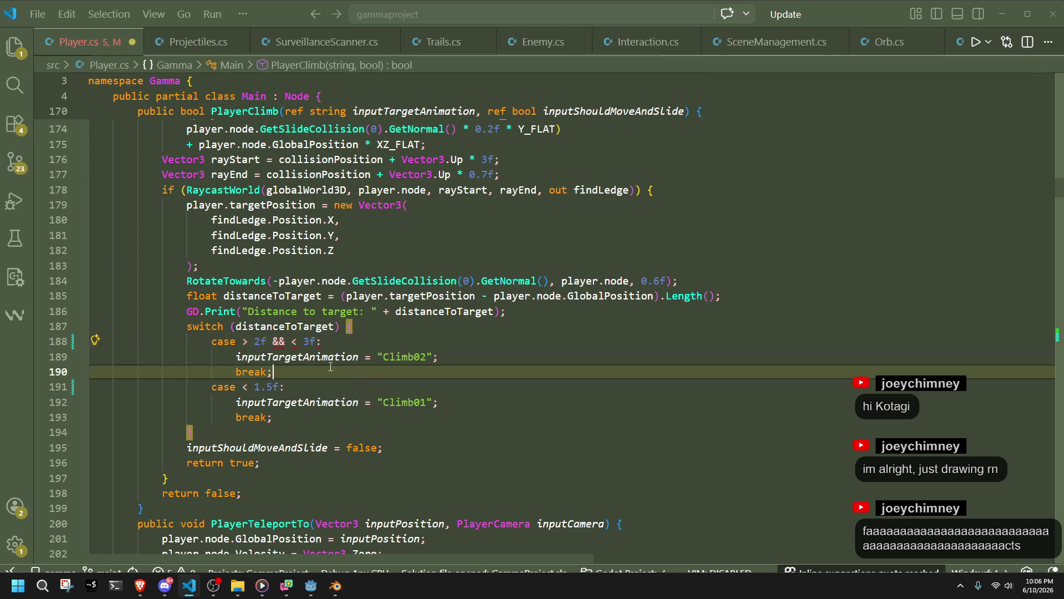
{"action": "mouse_move", "coordinate": [282, 340]}
{"action": "key", "text": "ctrl+z"}
{"action": "key", "text": "ctrl+z"}
{"action": "key", "text": "Up"}
{"action": "key", "text": "Up"}
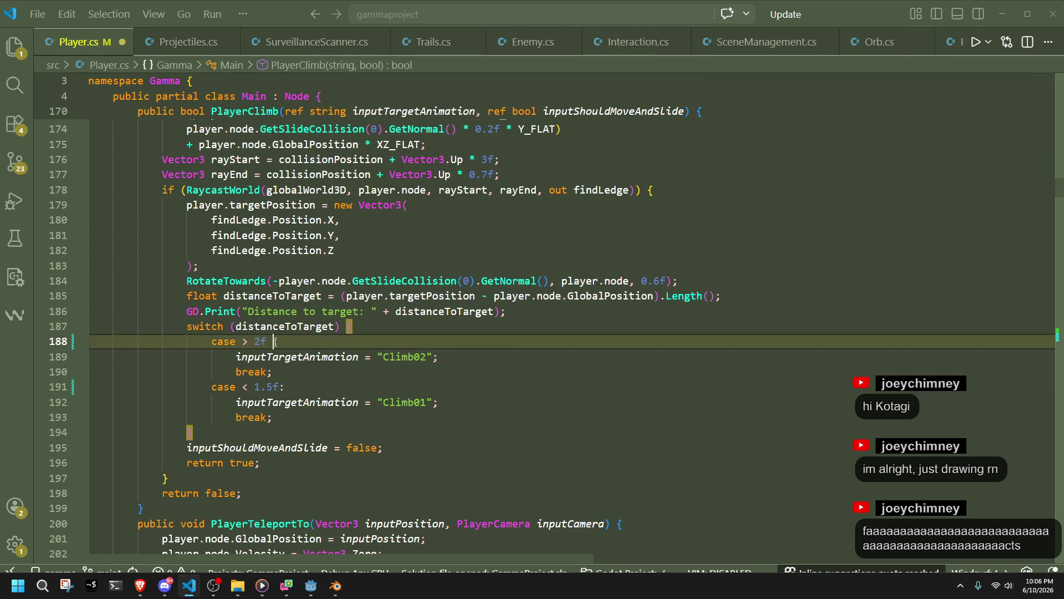
{"action": "type", "text": "||"}
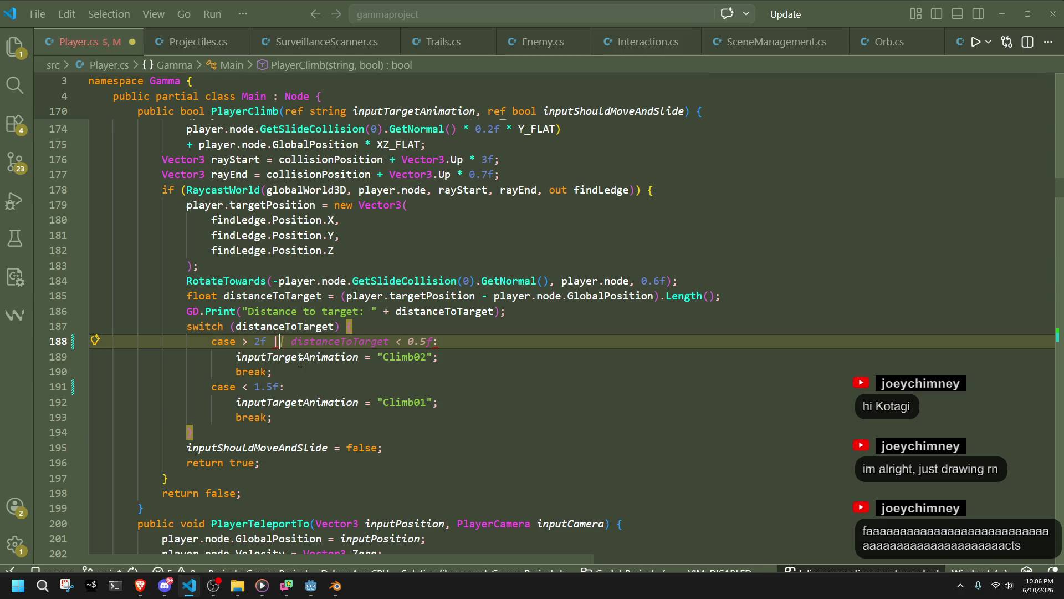
{"action": "key", "text": "ctrl+z"}
{"action": "left_click", "coordinate": [331, 373]}
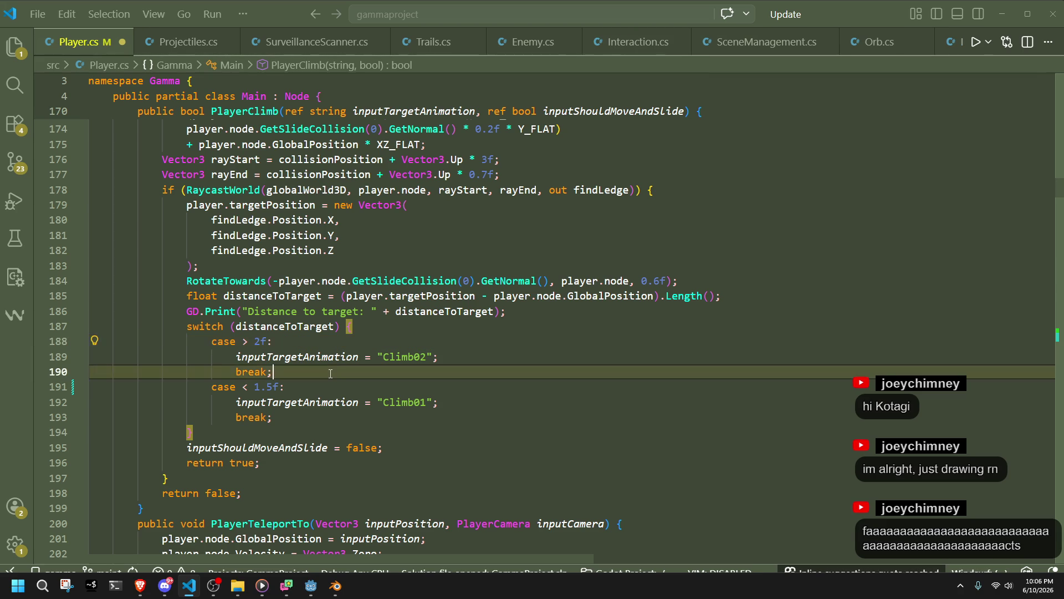
{"action": "left_click", "coordinate": [406, 327]}
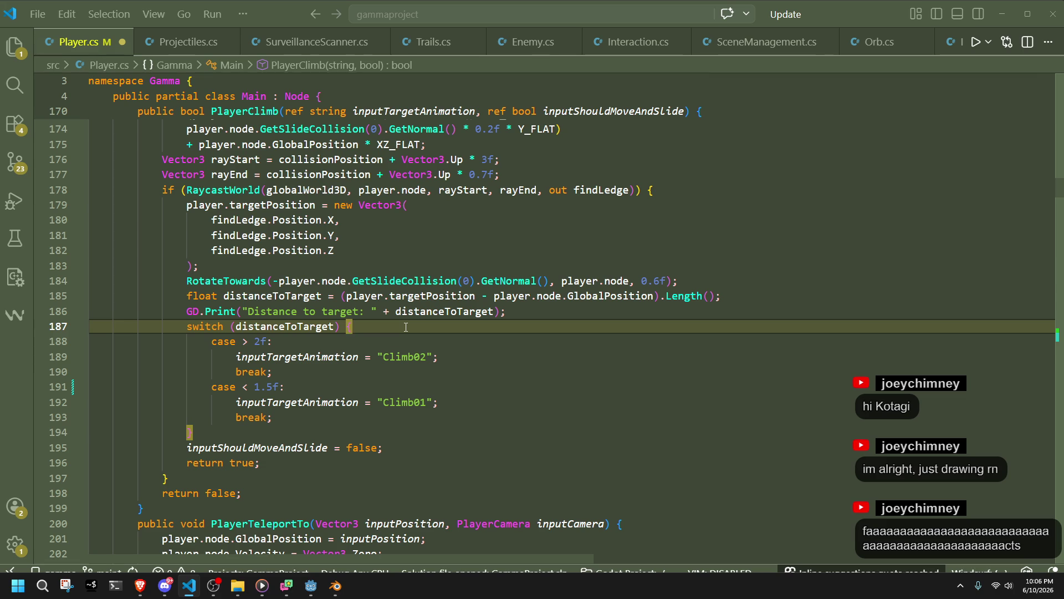
{"action": "key", "text": "alt+Tab"}
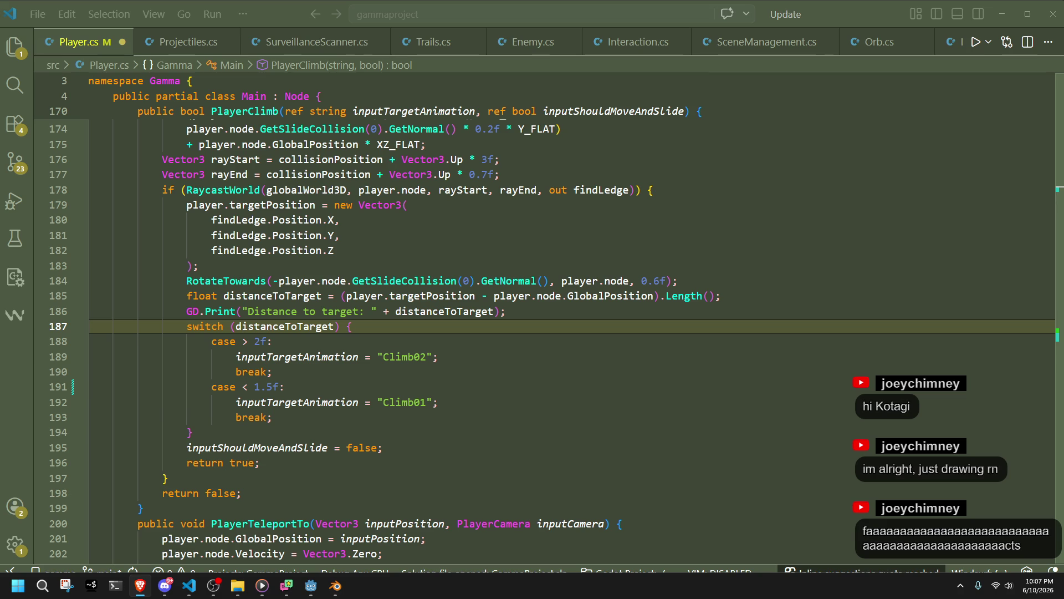
Change the Climb02 case from > 2f to < 2.5f and save Player.cs
{"action": "left_click", "coordinate": [311, 432]}
{"action": "left_click", "coordinate": [291, 341]}
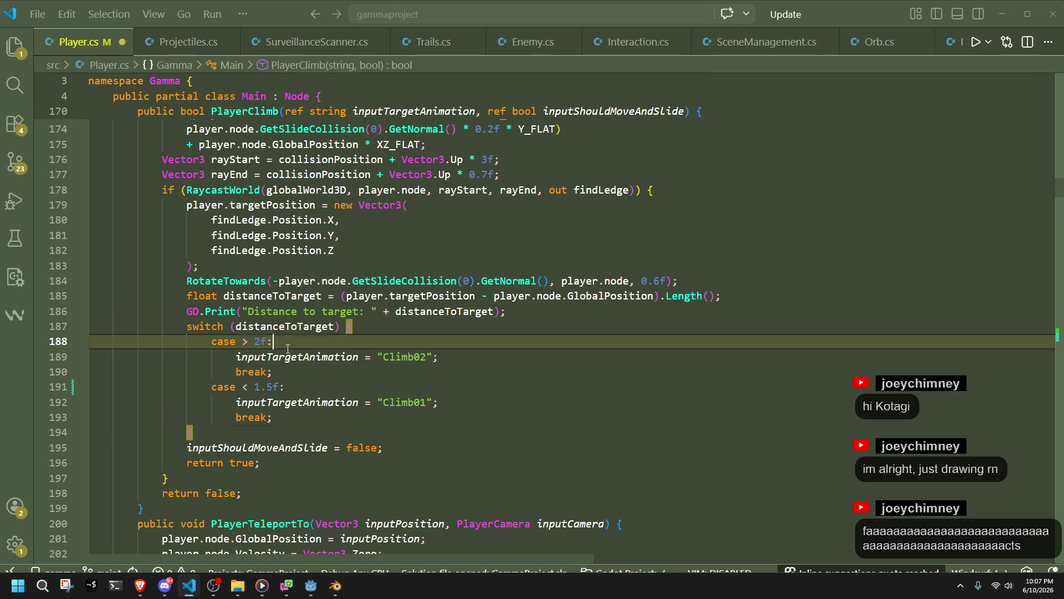
{"action": "left_click", "coordinate": [330, 382]}
{"action": "double_click", "coordinate": [260, 341]}
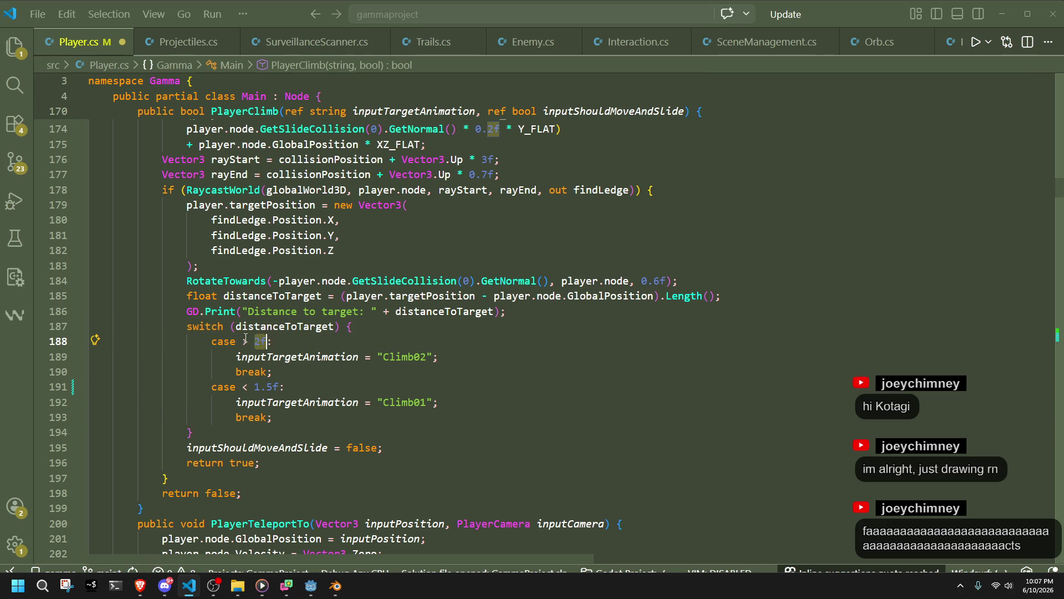
{"action": "left_click", "coordinate": [293, 388]}
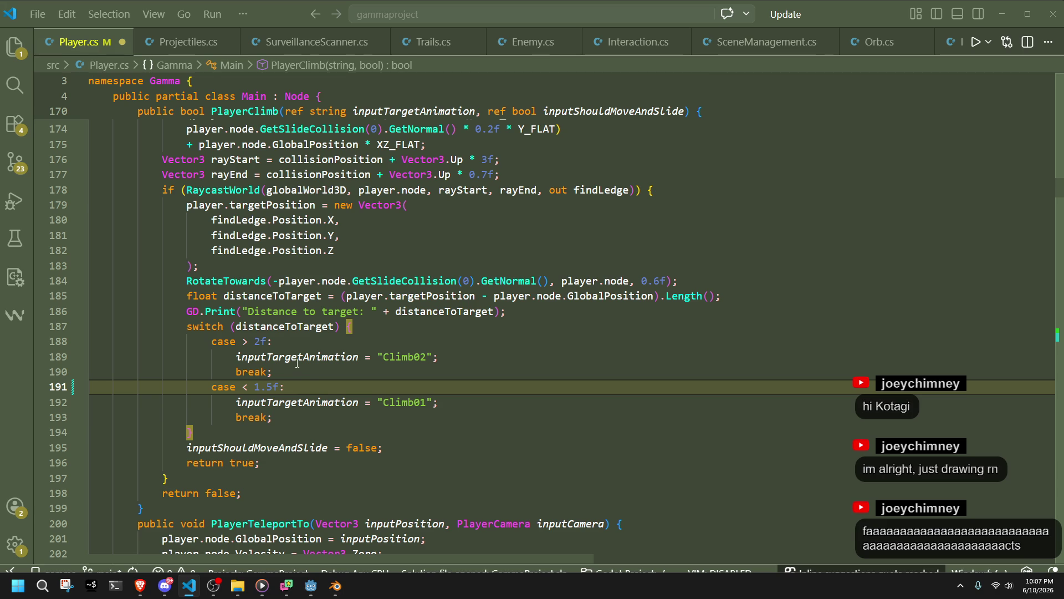
{"action": "left_click", "coordinate": [310, 370]}
{"action": "left_click", "coordinate": [254, 341]}
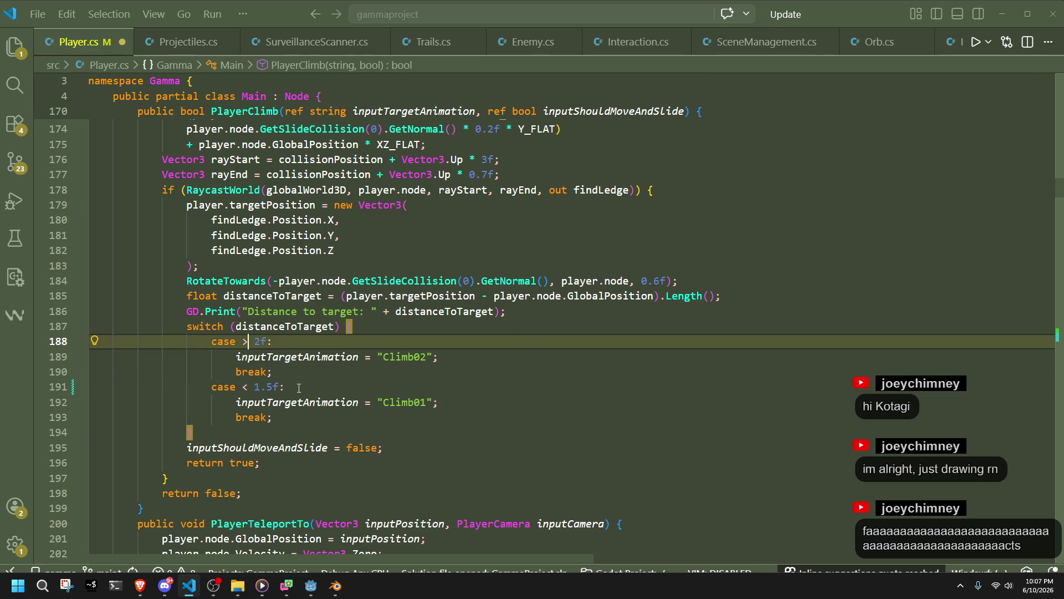
{"action": "key", "text": "BackSpace"}
{"action": "type", "text": "<"}
{"action": "key", "text": "Right"}
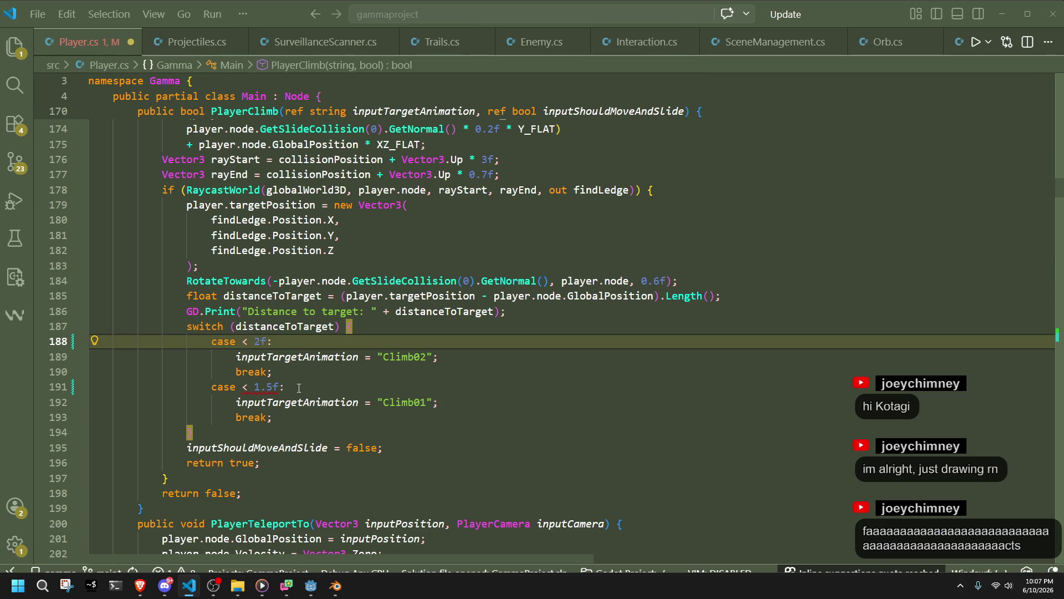
{"action": "type", "text": ".5"}
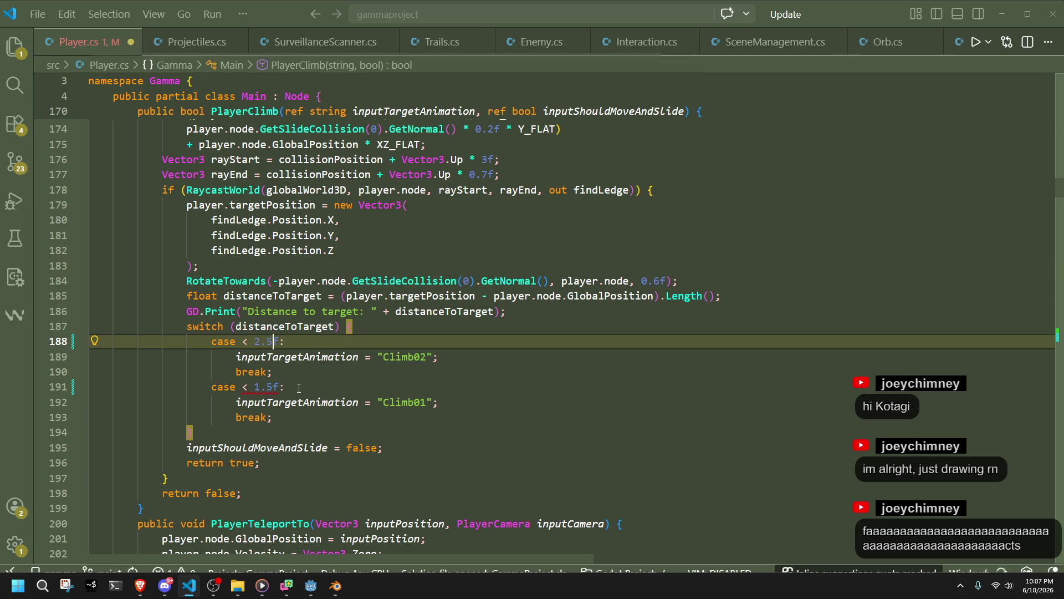
{"action": "key", "text": "ctrl+s"}
Check the CS8120 unreachable warning on the < 1.5f case and select that case block
{"action": "left_click", "coordinate": [298, 387]}
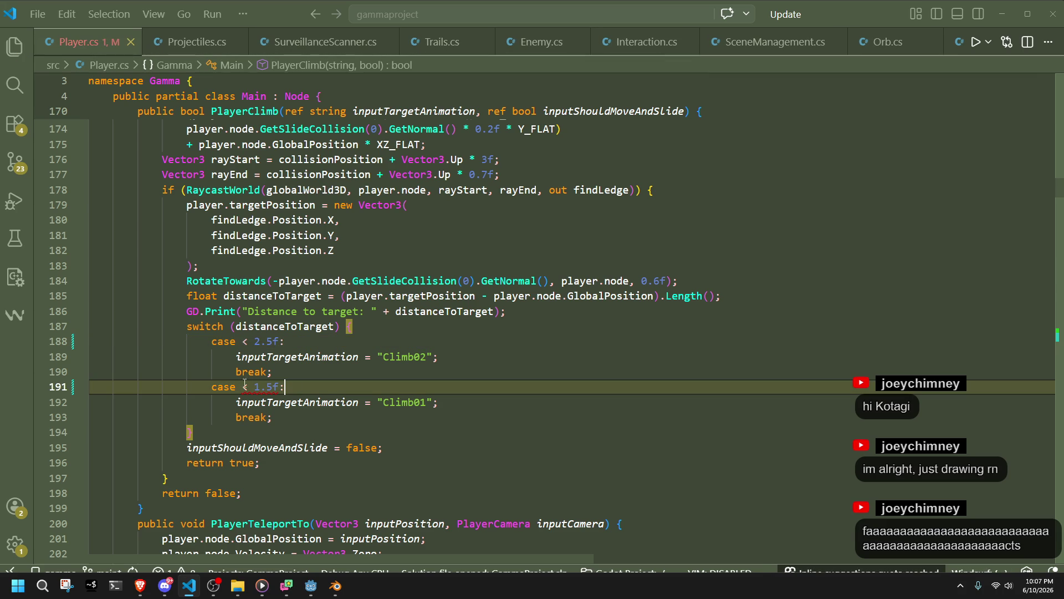
{"action": "mouse_move", "coordinate": [247, 385]}
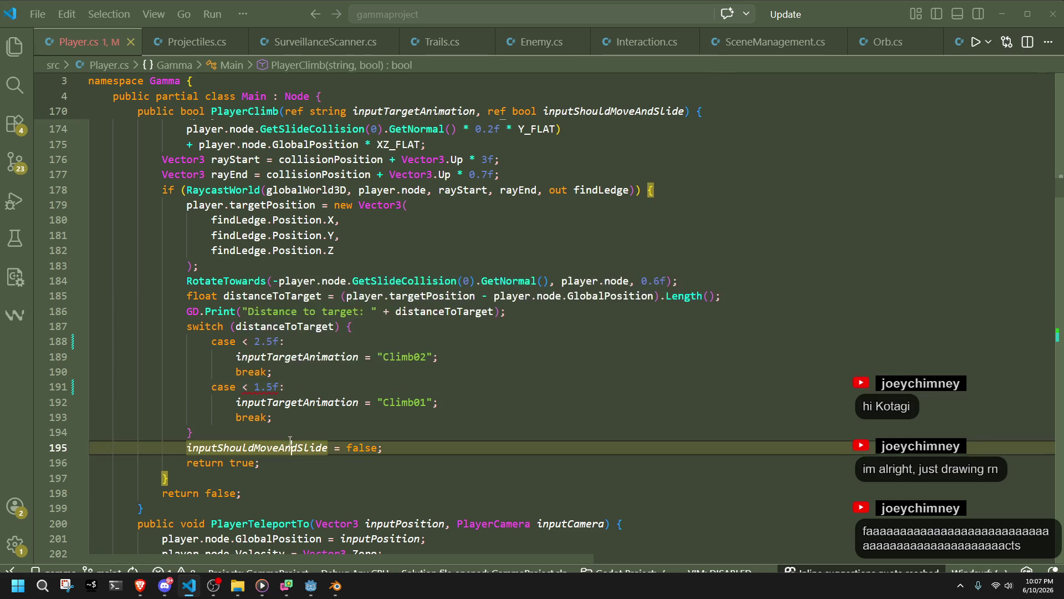
{"action": "left_click_drag", "start_coordinate": [299, 417], "coordinate": [303, 376]}
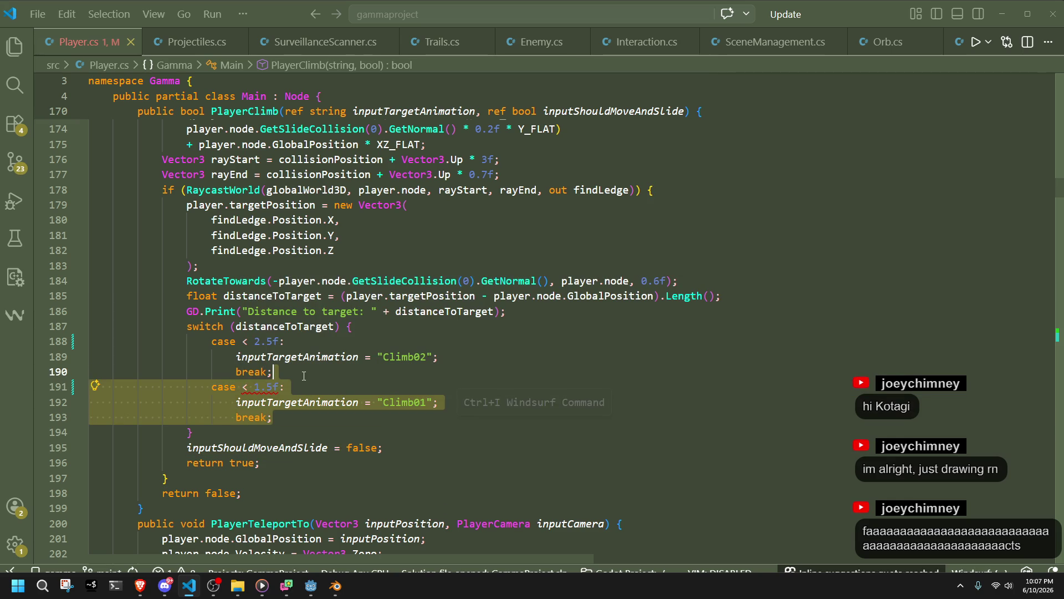
Move the case < 1.5f block above case < 2.5f and add a new line after the cases
{"action": "key", "text": "ctrl+x"}
{"action": "left_click", "coordinate": [377, 326]}
{"action": "key", "text": "ctrl+v"}
{"action": "left_click", "coordinate": [370, 417]}
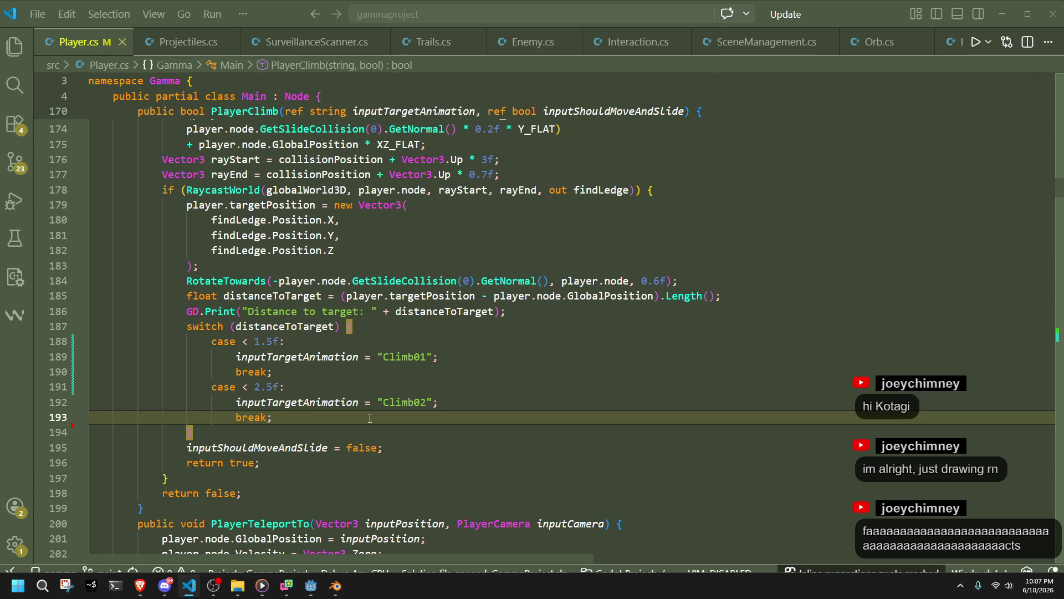
{"action": "key", "text": "Return"}
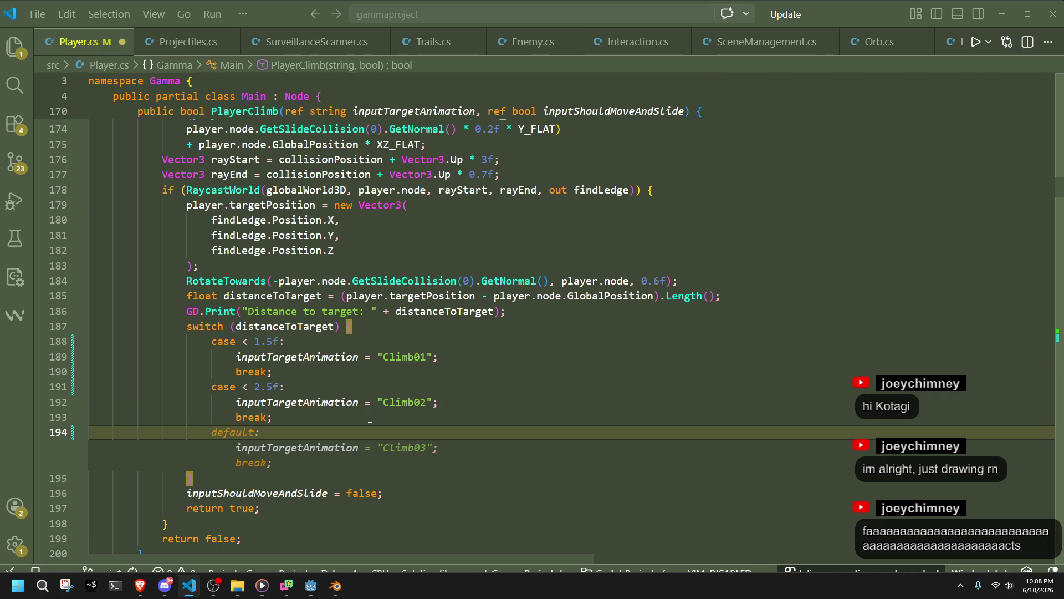
Add a Climb03 case for distances under 3f from the suggestion and save
{"action": "type", "text": "case"}
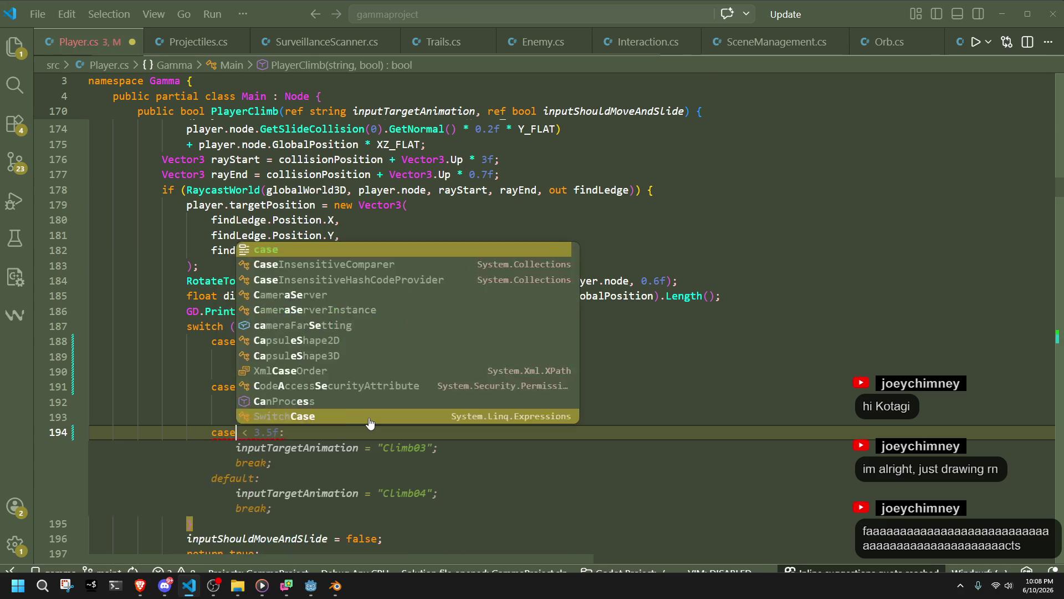
{"action": "key", "text": "Tab"}
{"action": "key", "text": "Up"}
{"action": "key", "text": "Up"}
{"action": "key", "text": "Up"}
{"action": "key", "text": "Up"}
{"action": "key", "text": "BackSpace"}
{"action": "key", "text": "BackSpace"}
{"action": "key", "text": "ctrl+s"}
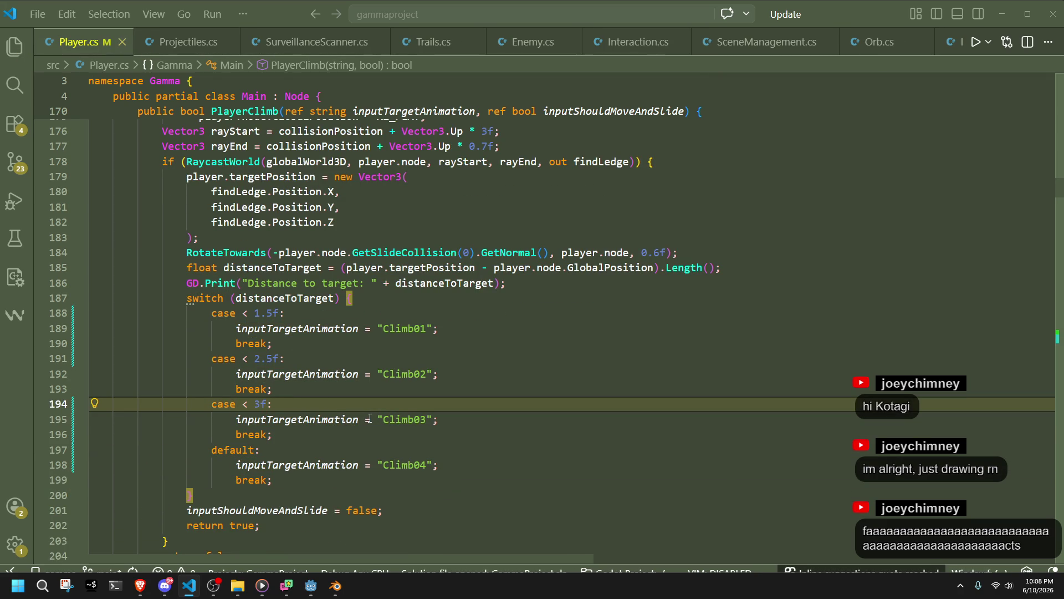
Make the default case use Climb01 and add a GD.Print("Climb distance too far") line
{"action": "left_click", "coordinate": [378, 449]}
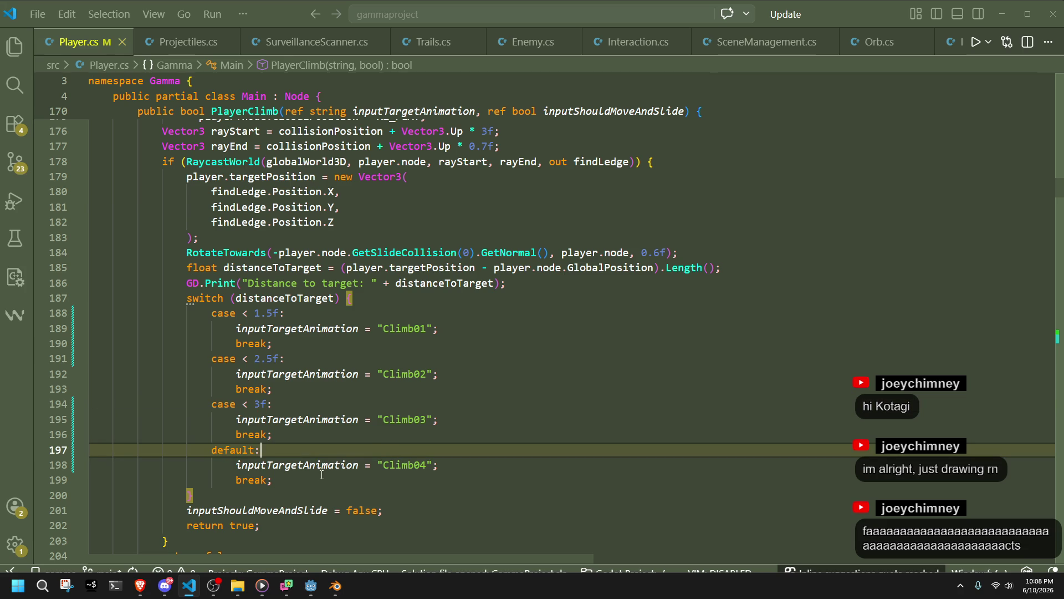
{"action": "left_click", "coordinate": [426, 469]}
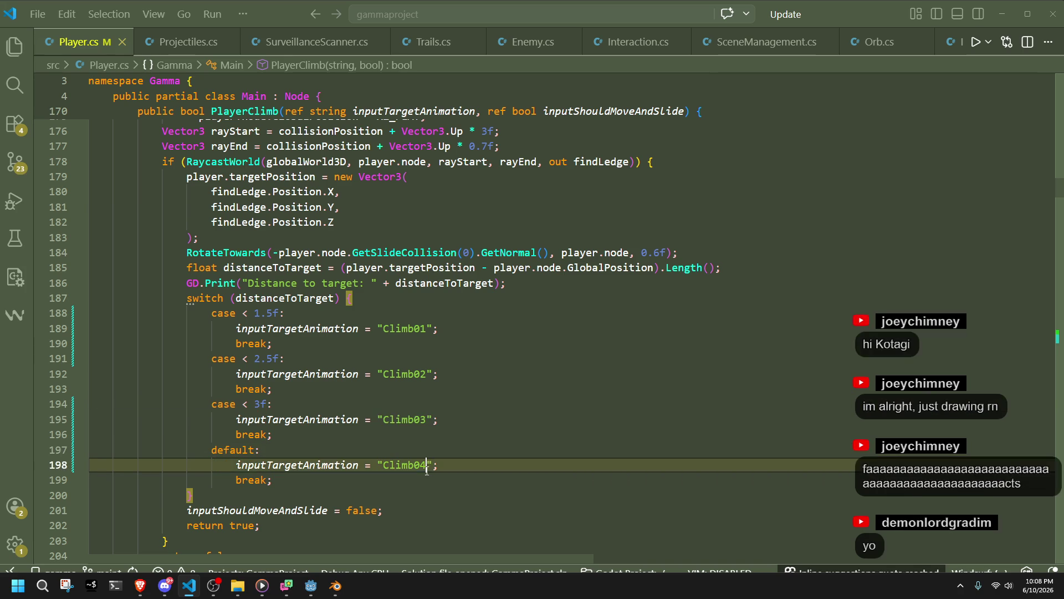
{"action": "key", "text": "BackSpace"}
{"action": "type", "text": "1"}
{"action": "key", "text": "End"}
{"action": "key", "text": "Return"}
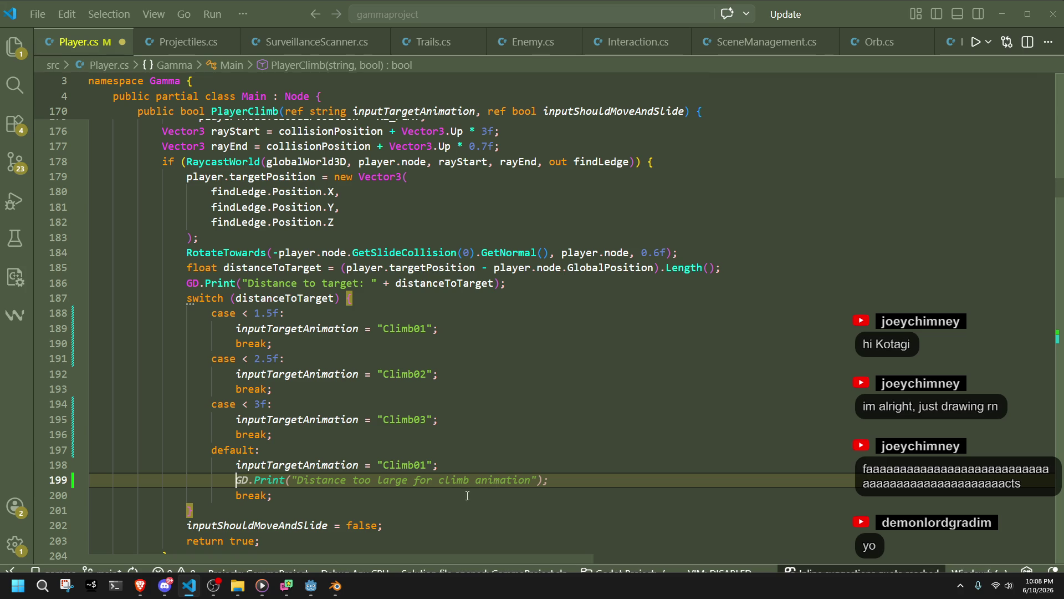
{"action": "key", "text": "Up"}
{"action": "key", "text": "Down"}
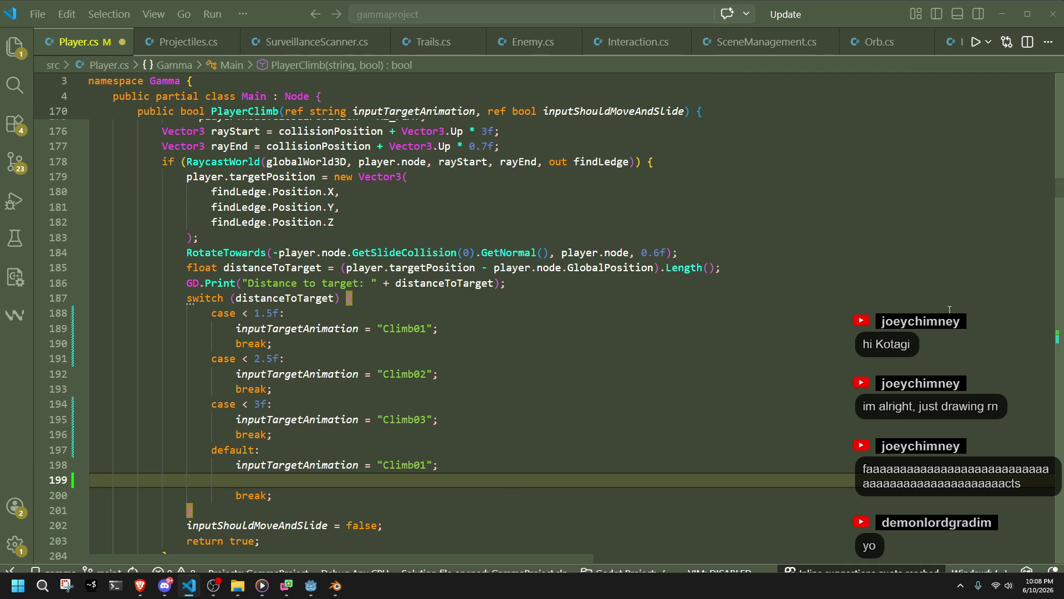
{"action": "key", "text": "alt+Tab"}
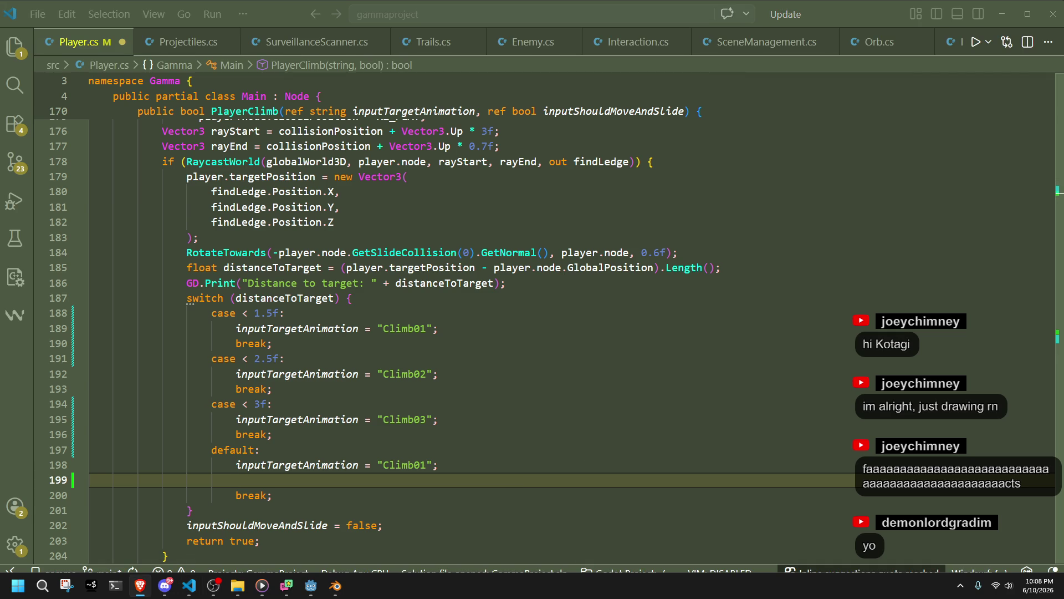
{"action": "left_click", "coordinate": [501, 492]}
{"action": "left_click", "coordinate": [476, 485]}
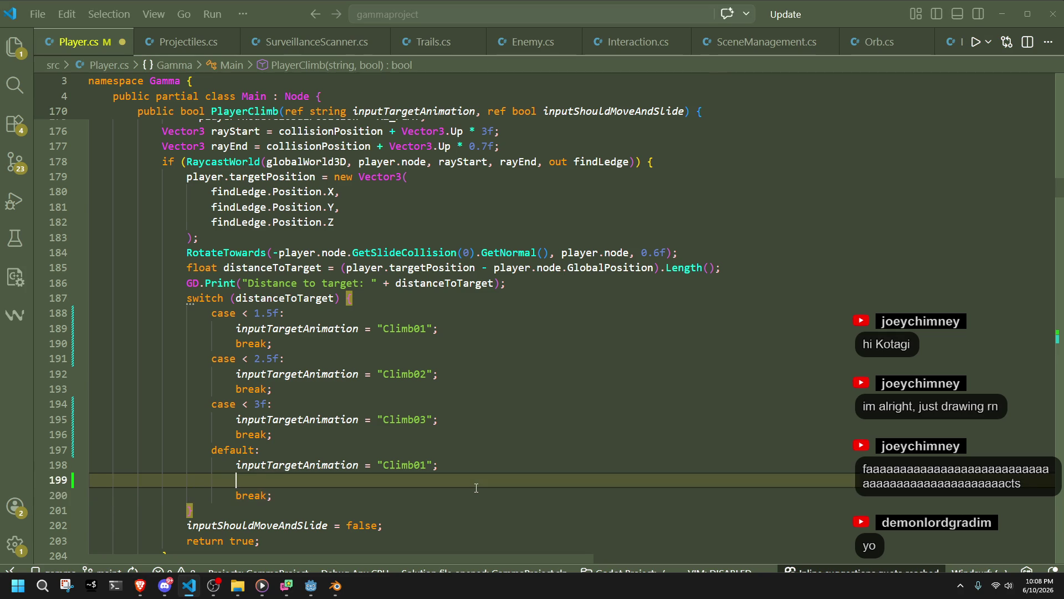
{"action": "type", "text": "GD.pr"}
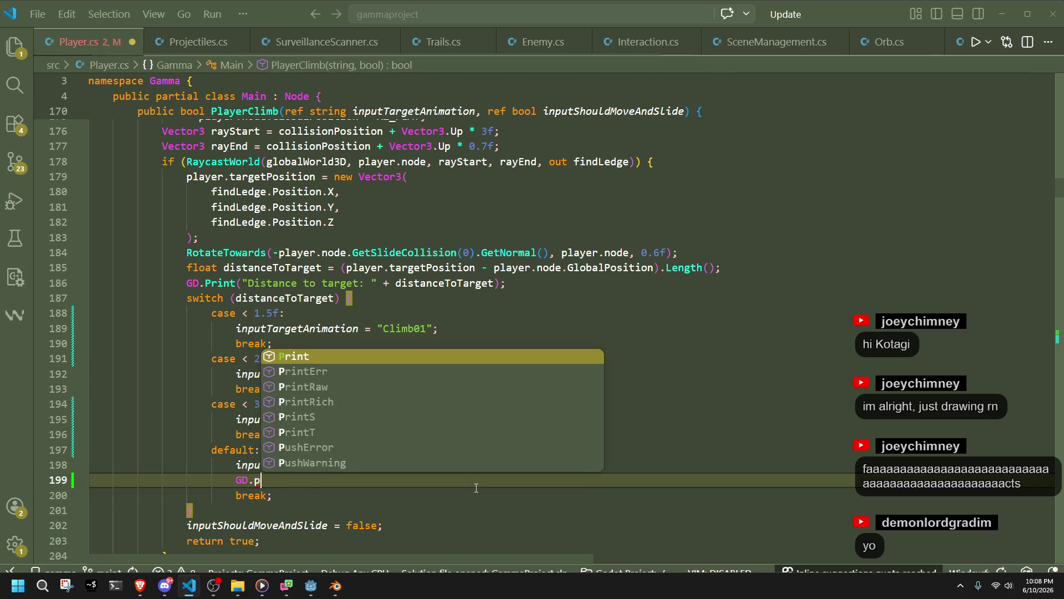
{"action": "key", "text": "Tab"}
{"action": "key", "text": "Tab"}
{"action": "key", "text": "Tab"}
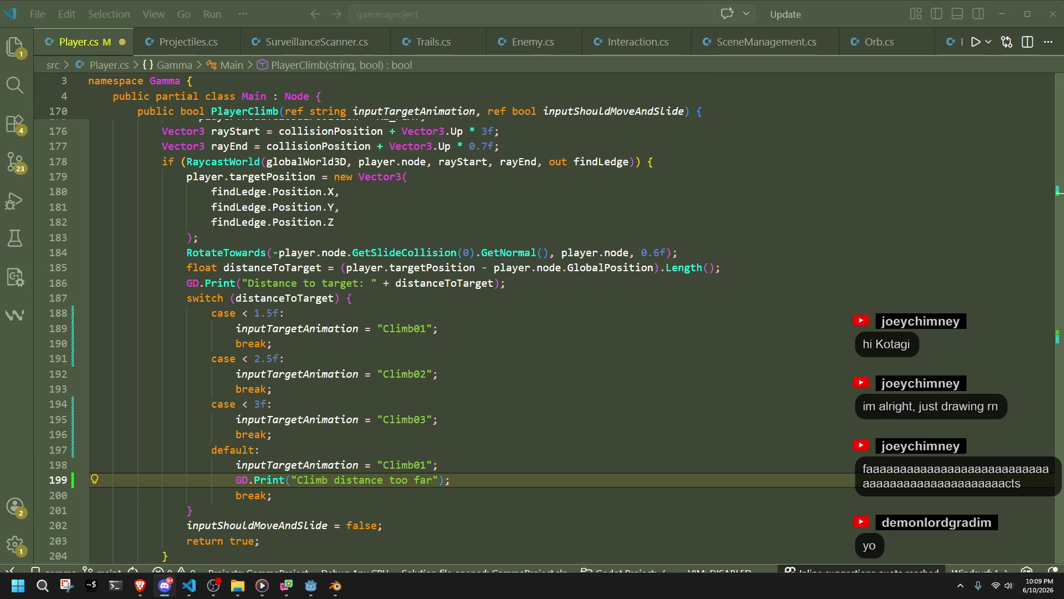
Save Player.cs and review the Climb03 and default cases of the climb switch
{"action": "left_click", "coordinate": [487, 439]}
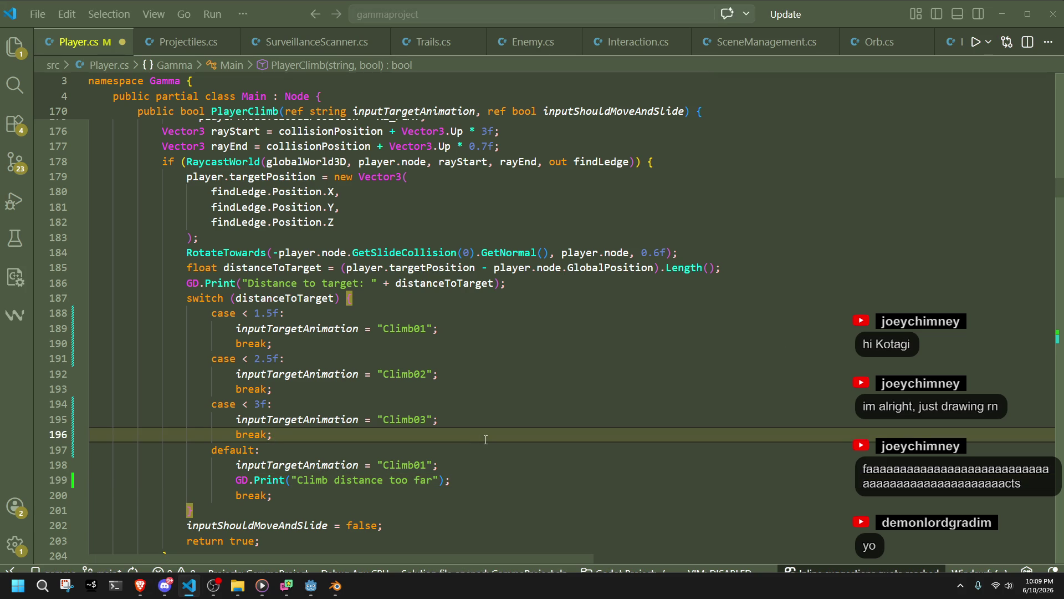
{"action": "key", "text": "ctrl+s"}
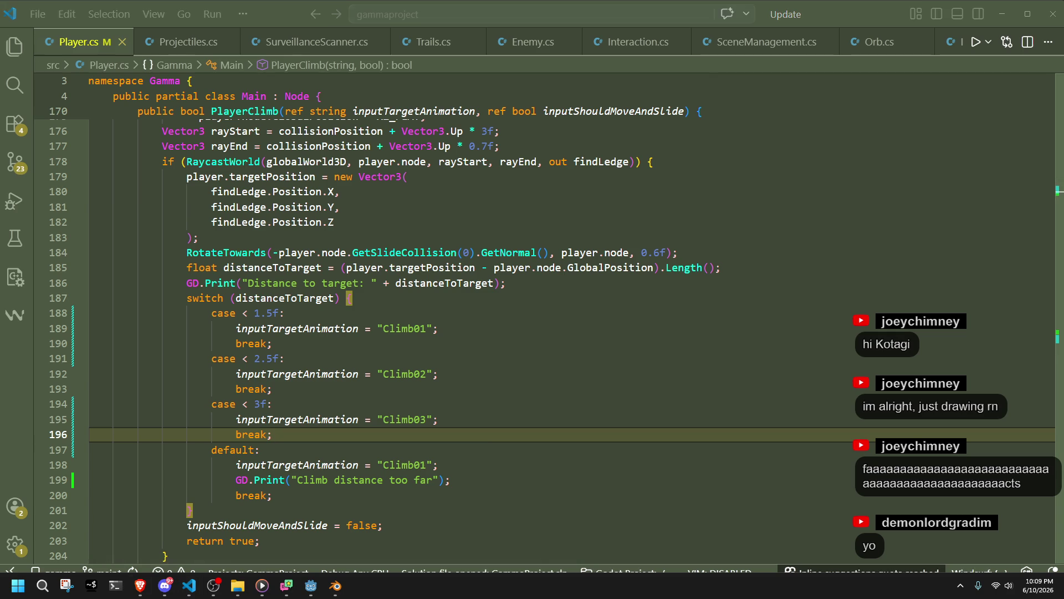
{"action": "left_click", "coordinate": [683, 422]}
{"action": "key", "text": "Down"}
{"action": "key", "text": "Down"}
{"action": "key", "text": "Down"}
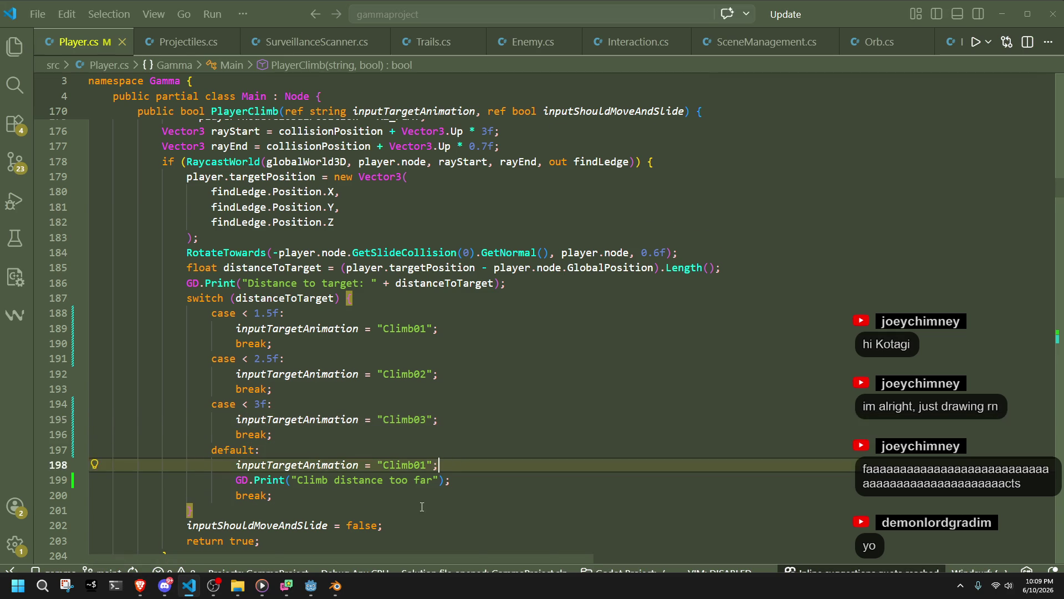
{"action": "scroll", "coordinate": [277, 466], "scroll_direction": "down", "scroll_amount": 1}
{"action": "double_click", "coordinate": [270, 469]}
{"action": "key", "text": "Down"}
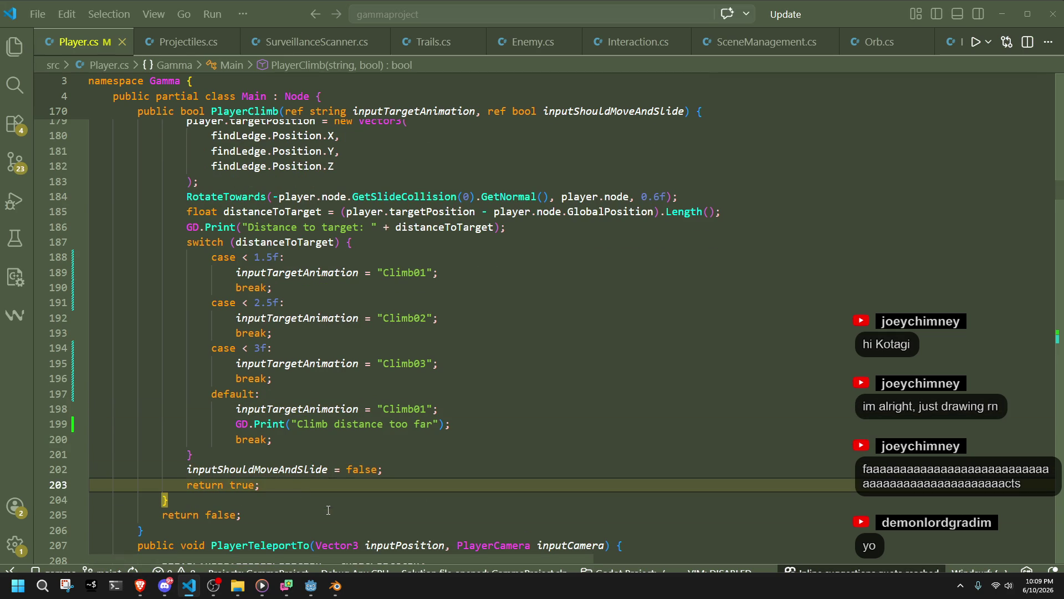
{"action": "key", "text": "Down"}
{"action": "key", "text": "Down"}
{"action": "left_click", "coordinate": [306, 502]}
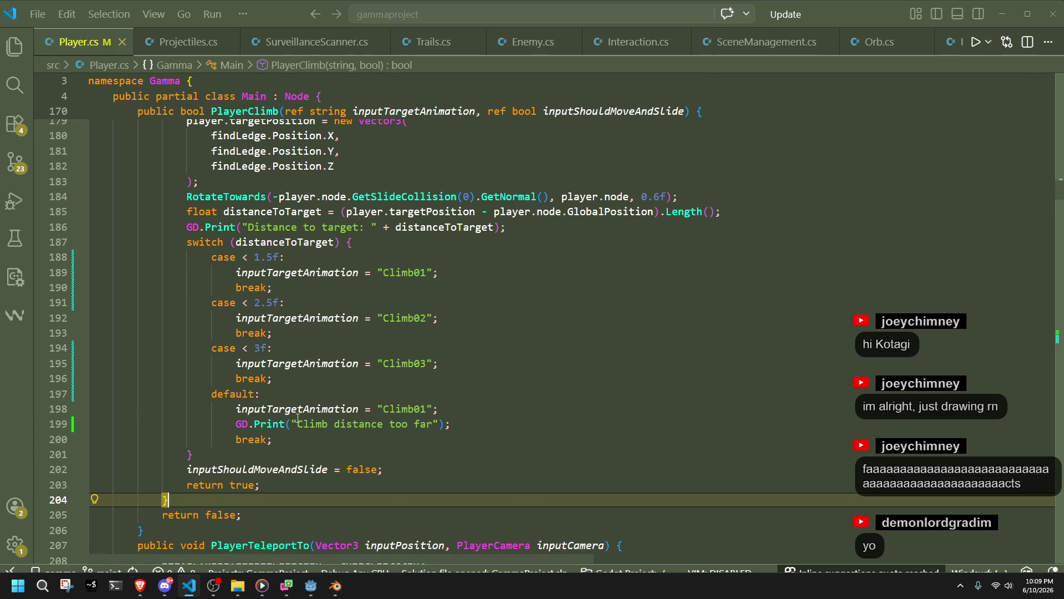
Check how distanceToTarget is computed and used in PlayerClimb, and where false is returned
{"action": "scroll", "coordinate": [309, 417], "scroll_direction": "up", "scroll_amount": 2}
{"action": "scroll", "coordinate": [214, 300], "scroll_direction": "down", "scroll_amount": 3}
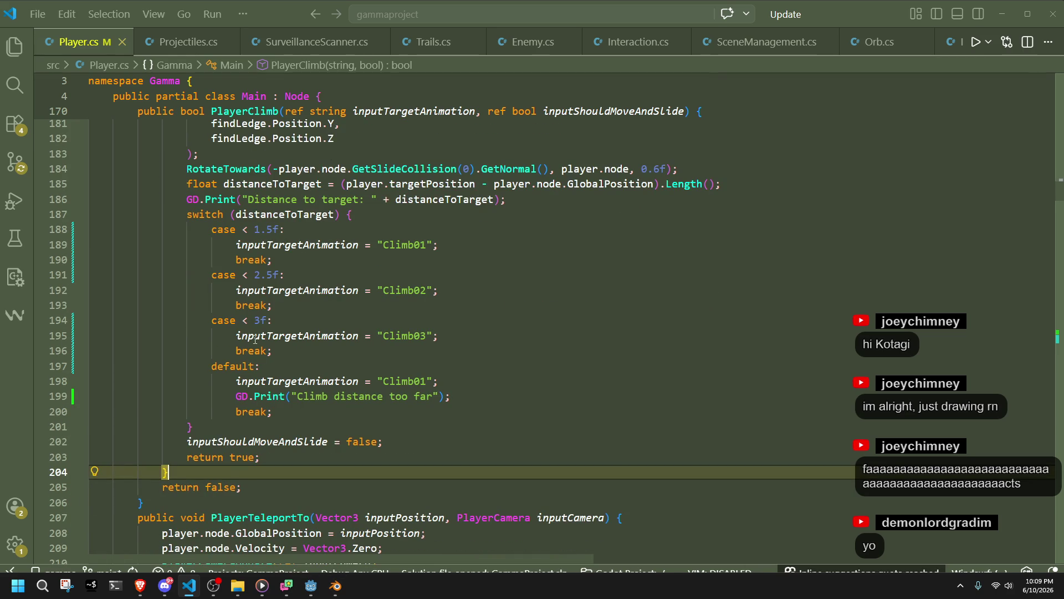
{"action": "left_click", "coordinate": [248, 214]}
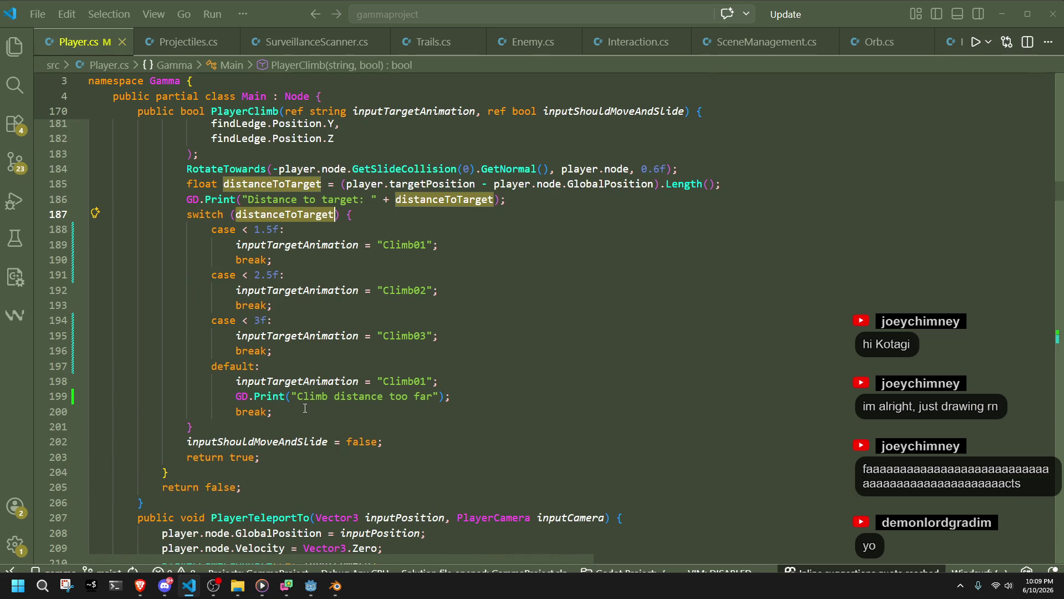
{"action": "left_click", "coordinate": [305, 409]}
{"action": "left_click", "coordinate": [237, 487]}
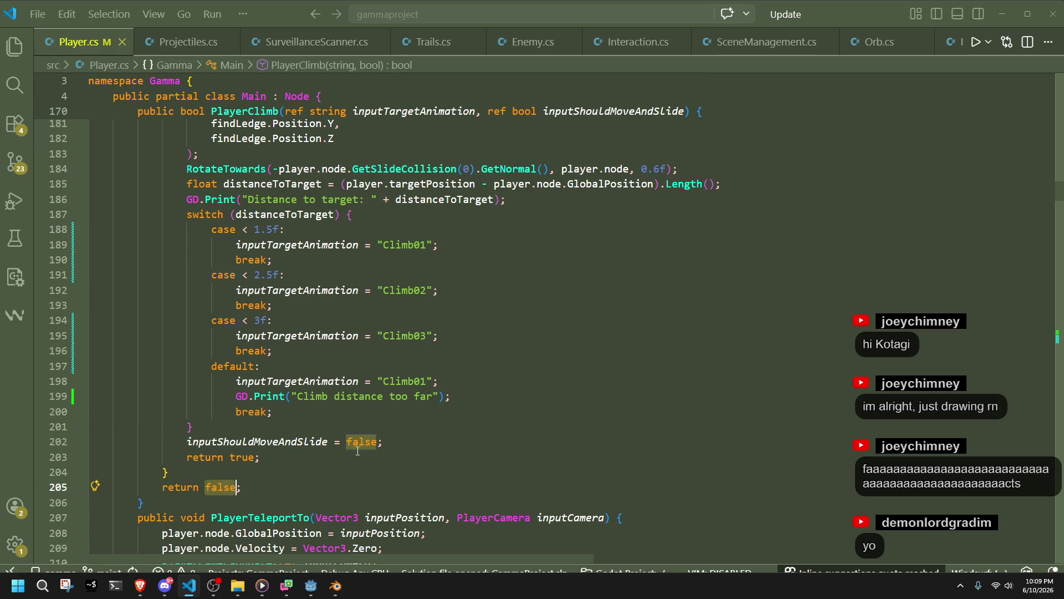
{"action": "scroll", "coordinate": [263, 245], "scroll_direction": "up", "scroll_amount": 1}
{"action": "left_click", "coordinate": [262, 245]}
{"action": "scroll", "coordinate": [262, 245], "scroll_direction": "up", "scroll_amount": 4}
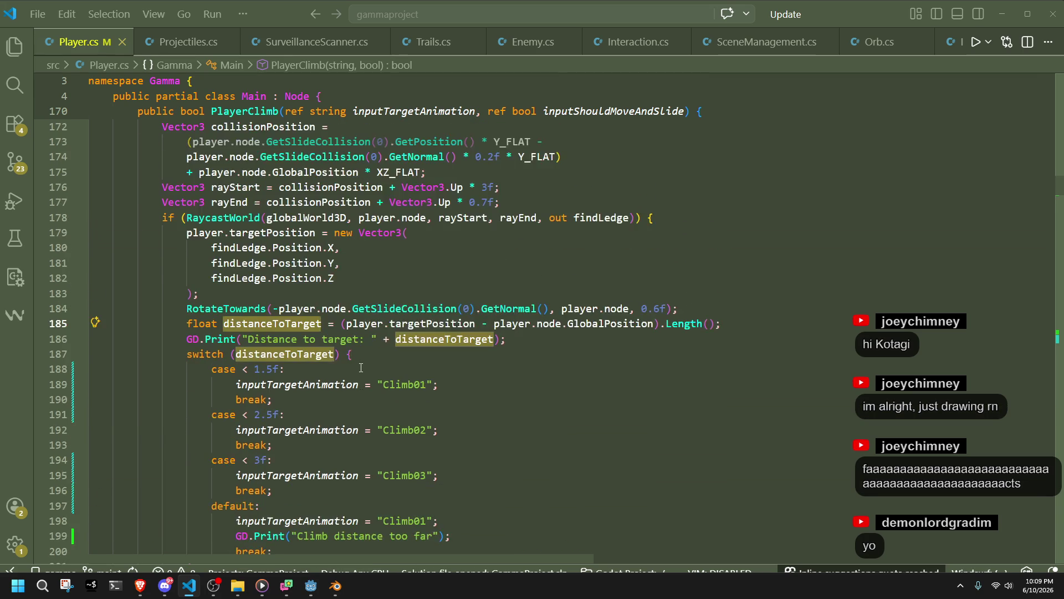
{"action": "scroll", "coordinate": [361, 367], "scroll_direction": "down", "scroll_amount": 3}
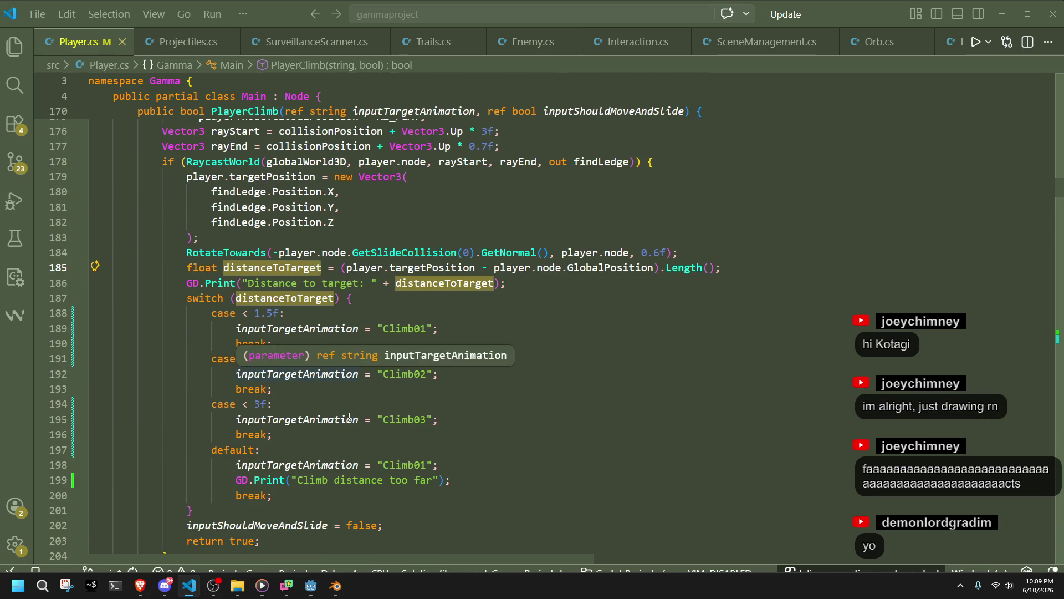
{"action": "left_click", "coordinate": [310, 590]}
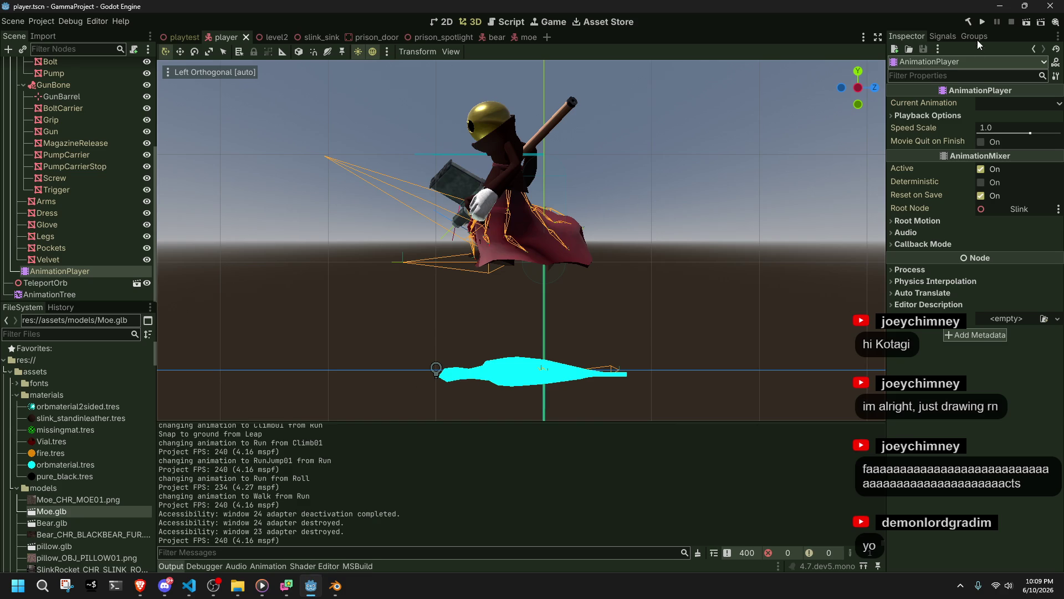
Run the game, climb onto and drop off the grey platforms with WASD and Space, then stop with F8
{"action": "left_click", "coordinate": [980, 23]}
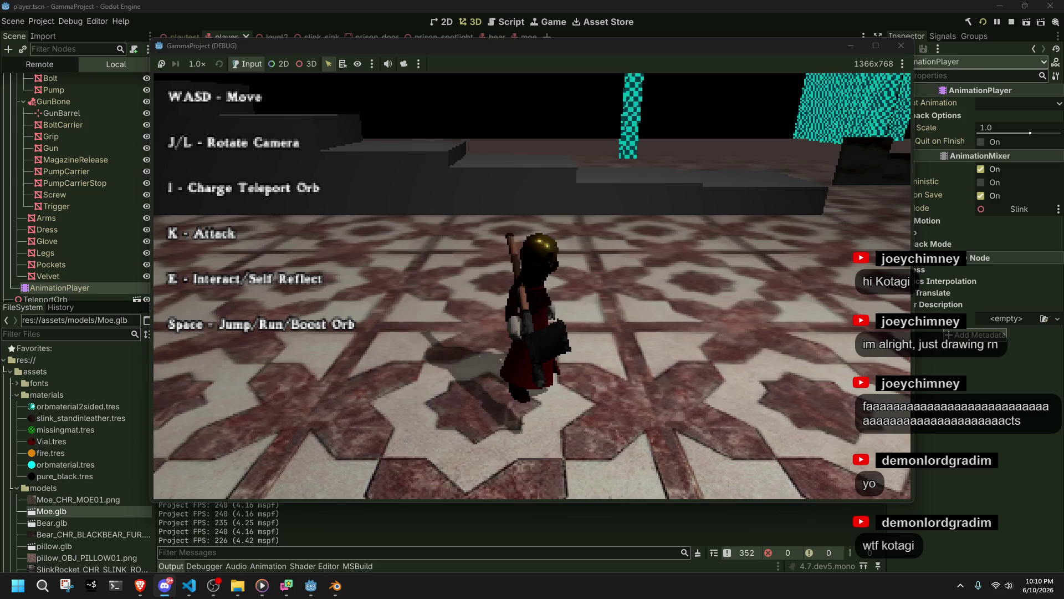
{"action": "key", "text": "a"}
{"action": "key", "text": "space"}
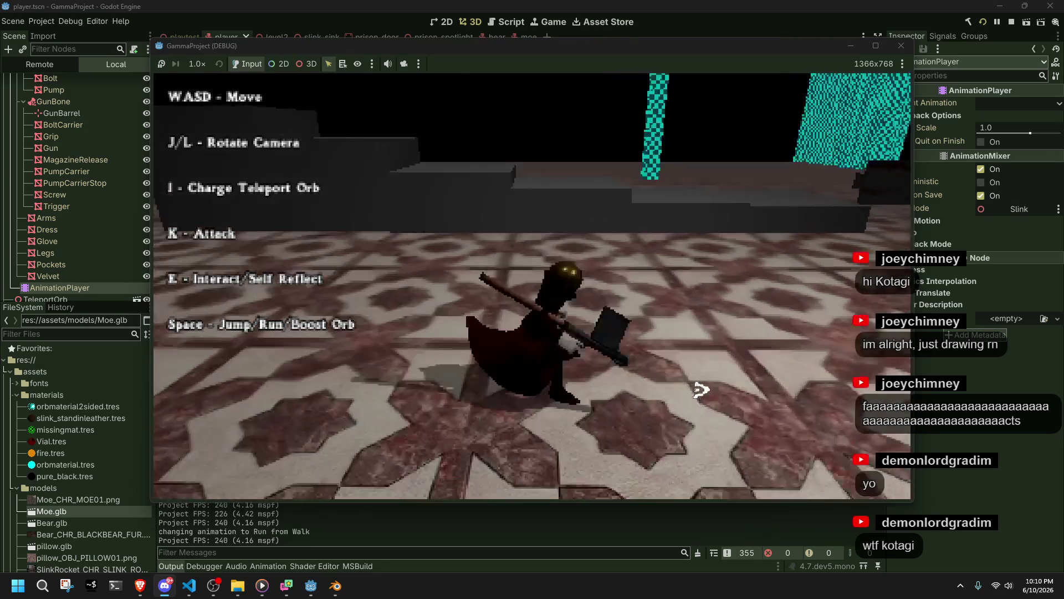
{"action": "key", "text": "space"}
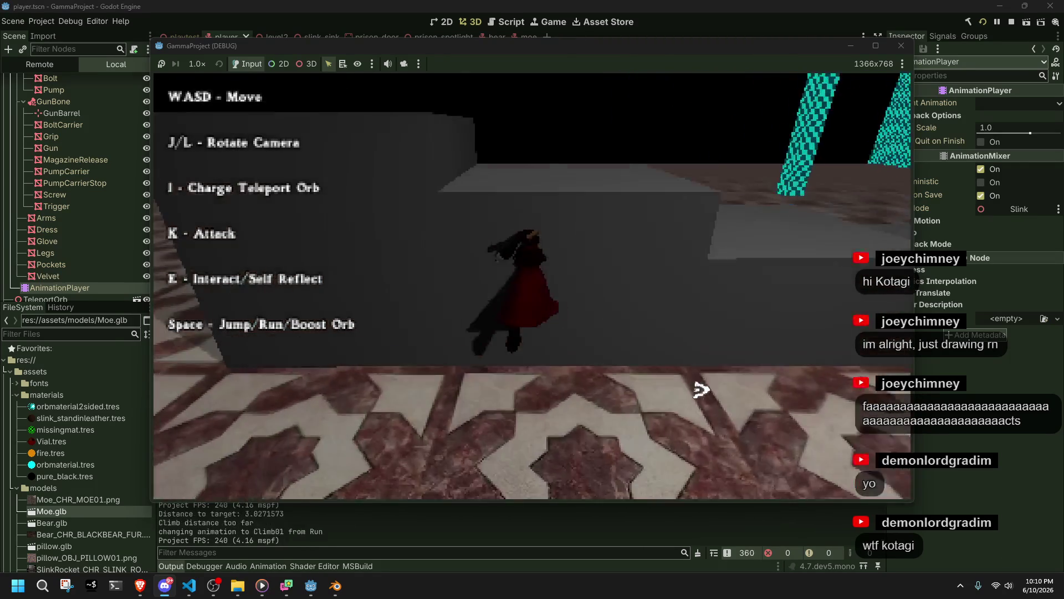
{"action": "key", "text": "space"}
{"action": "key", "text": "w"}
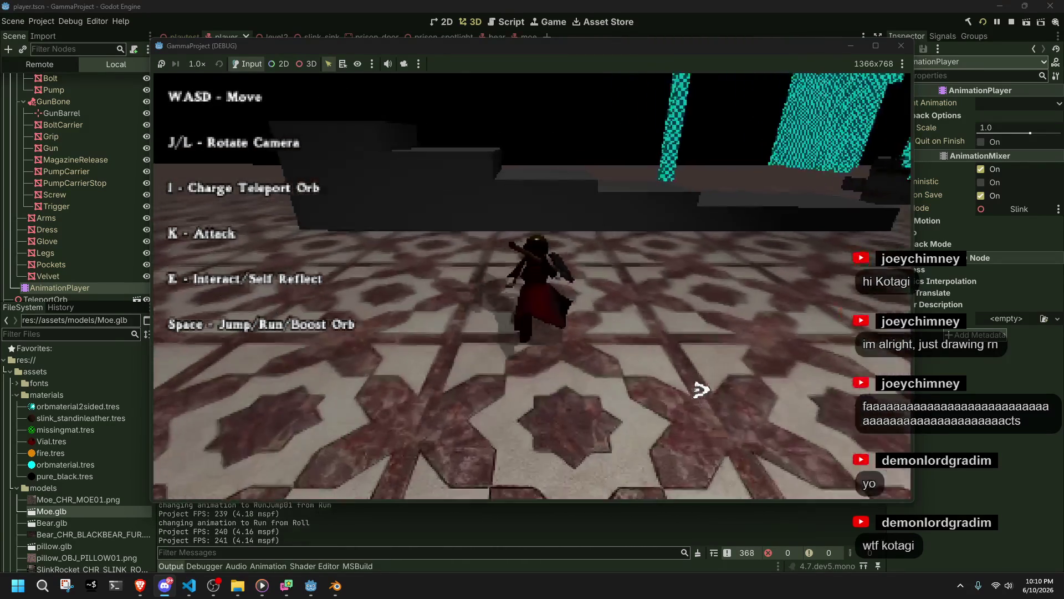
{"action": "key", "text": "w"}
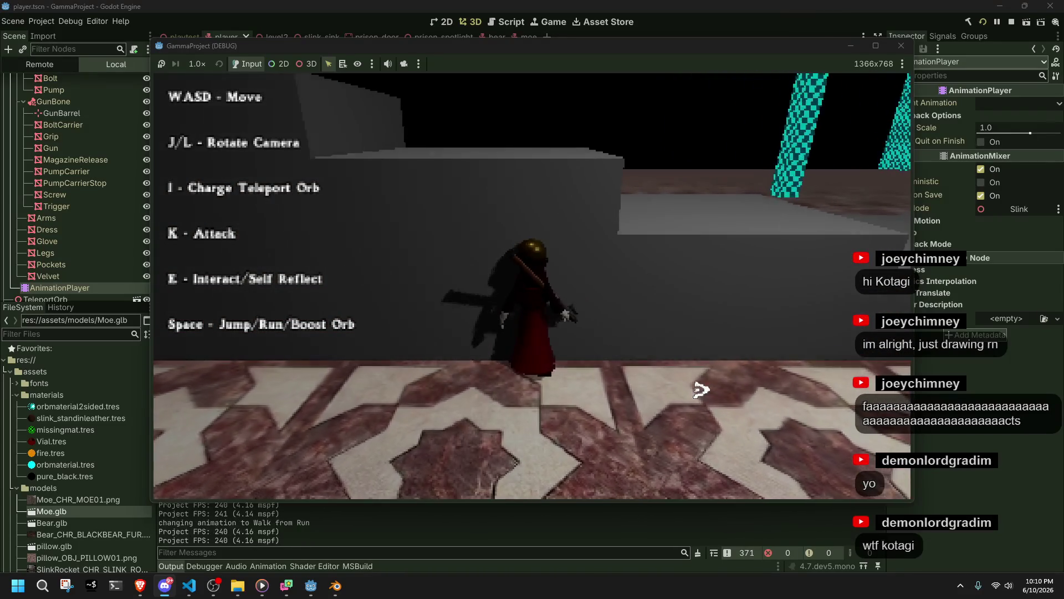
{"action": "key", "text": "w"}
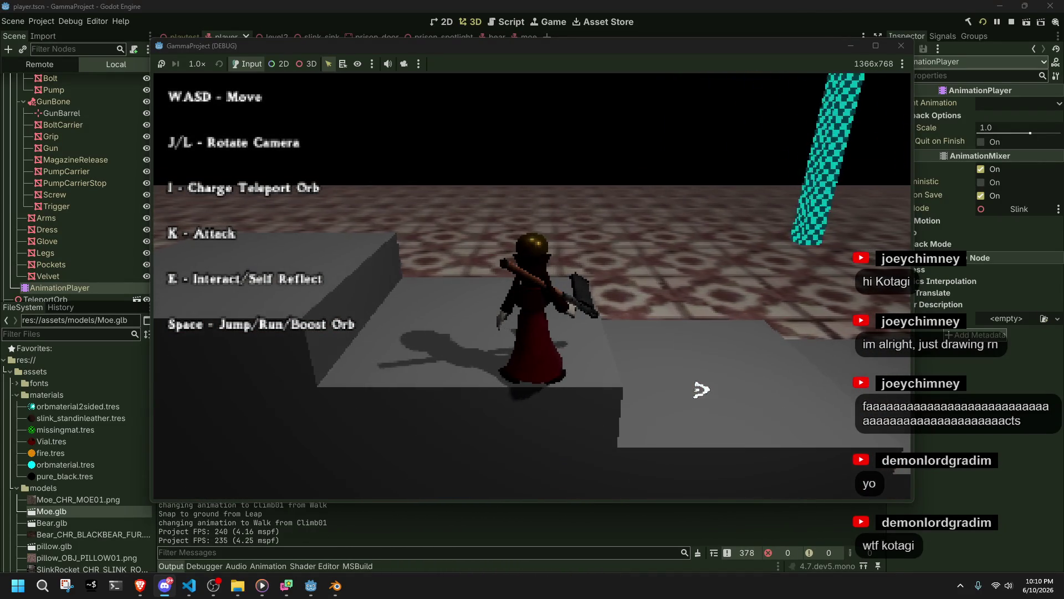
{"action": "key", "text": "w"}
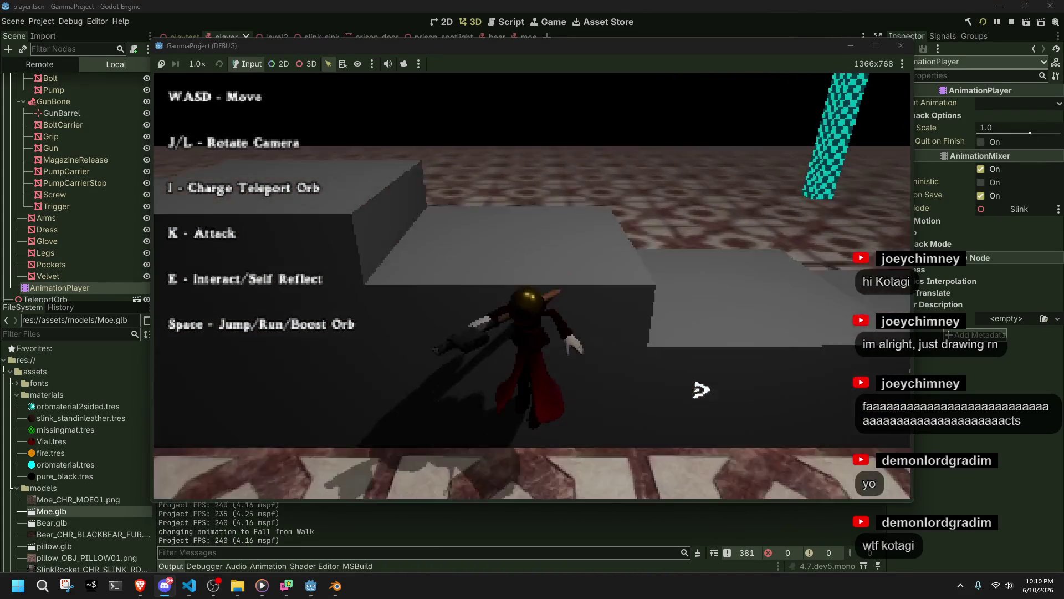
{"action": "key", "text": "w"}
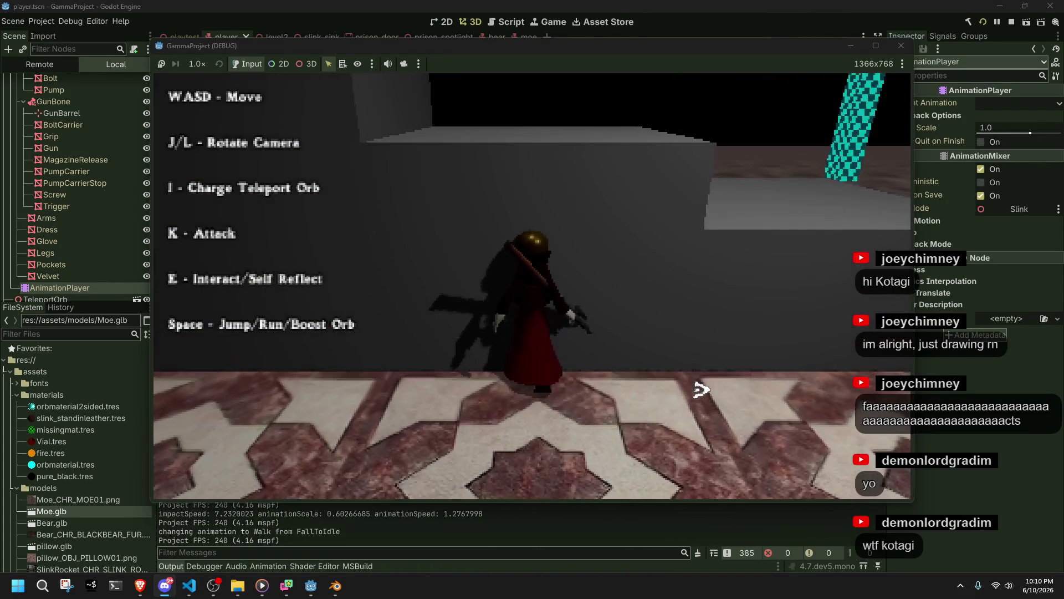
{"action": "key", "text": "space"}
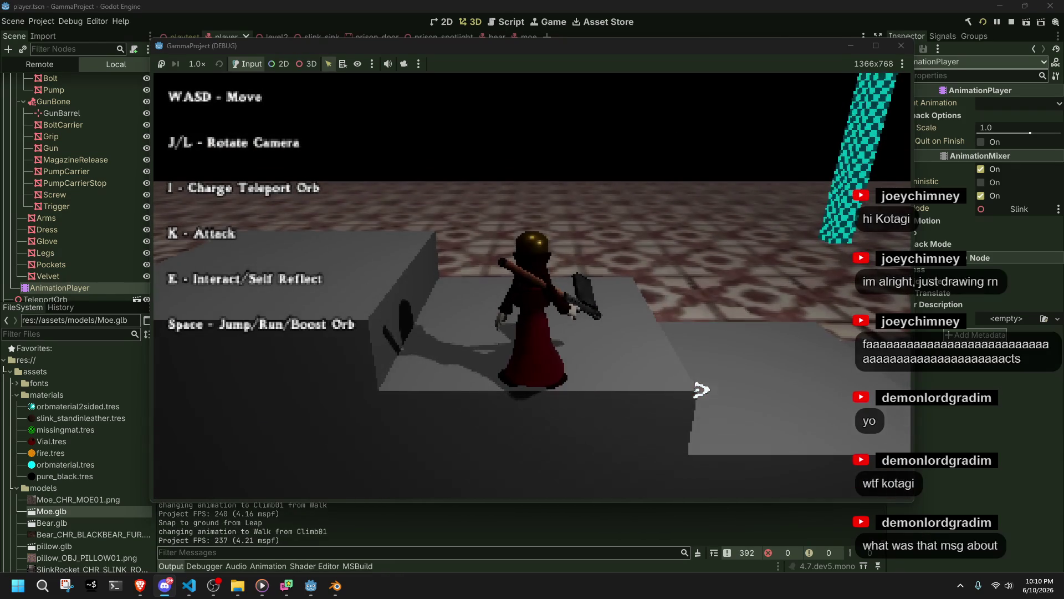
{"action": "key", "text": "F8"}
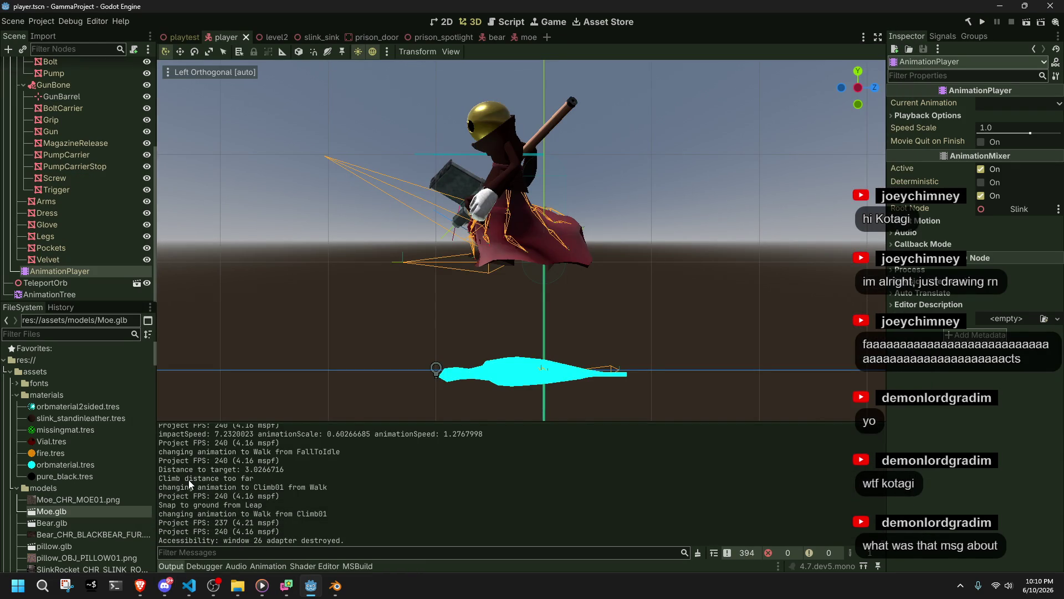
Bring up Player.cs and select the body of the climb switch
{"action": "mouse_move", "coordinate": [287, 586]}
{"action": "left_click", "coordinate": [189, 586]}
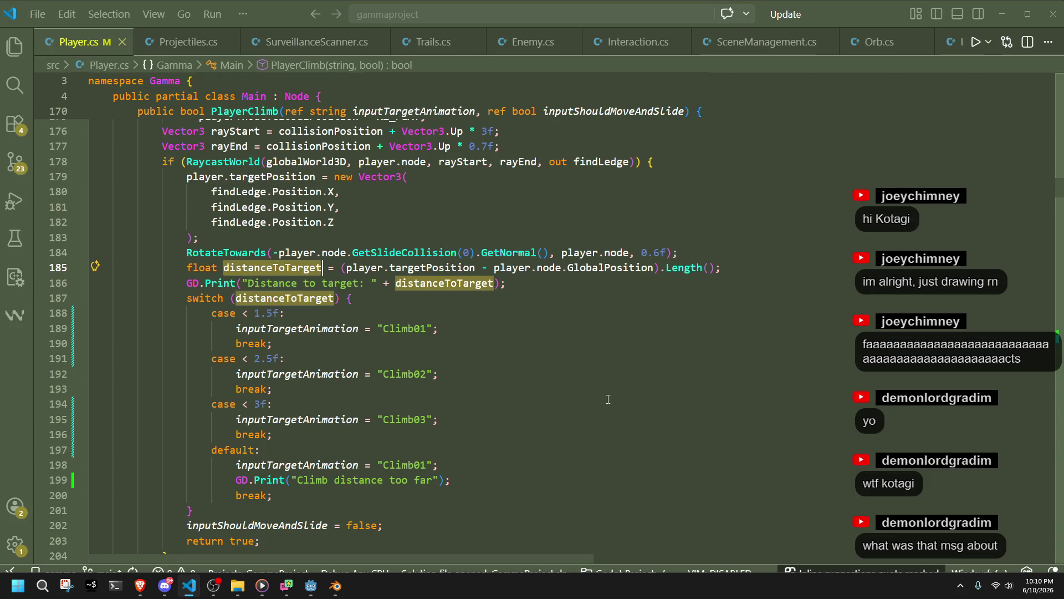
{"action": "left_click", "coordinate": [481, 315]}
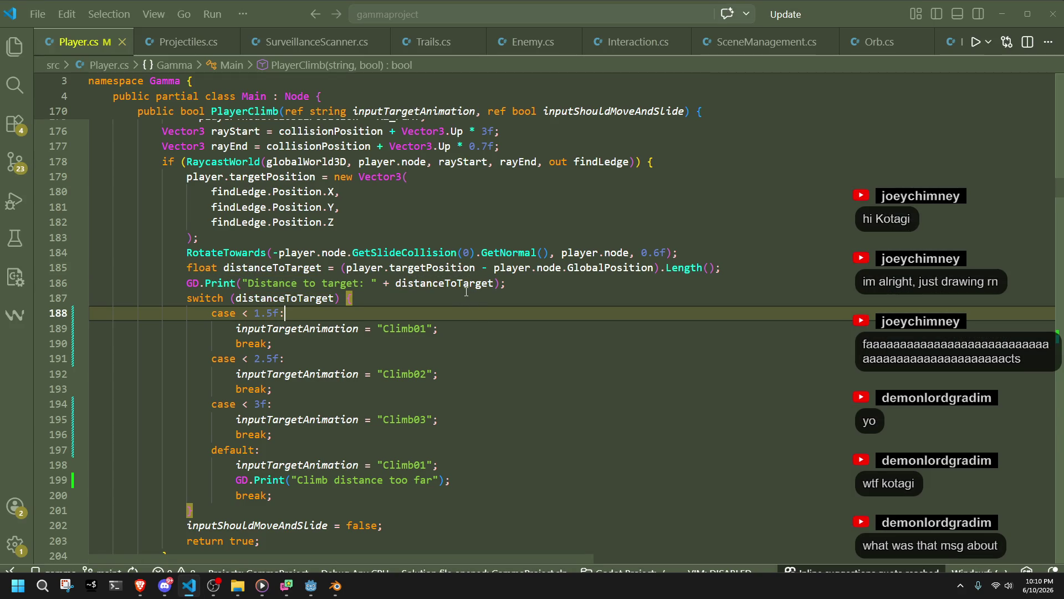
{"action": "key", "text": "shift+alt+Right"}
{"action": "key", "text": "shift+alt+Right"}
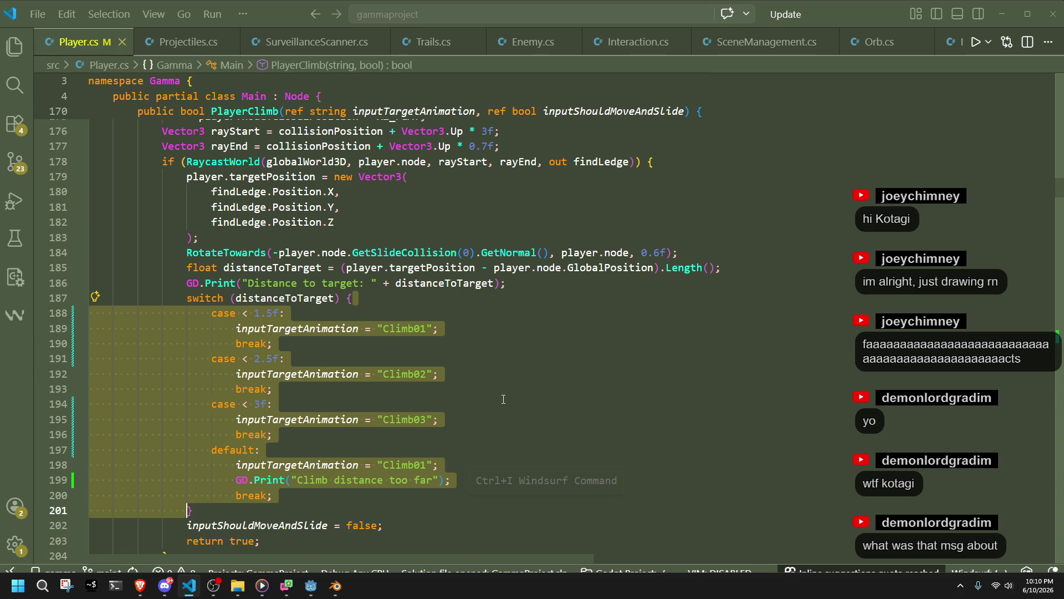
{"action": "key", "text": "alt+Tab"}
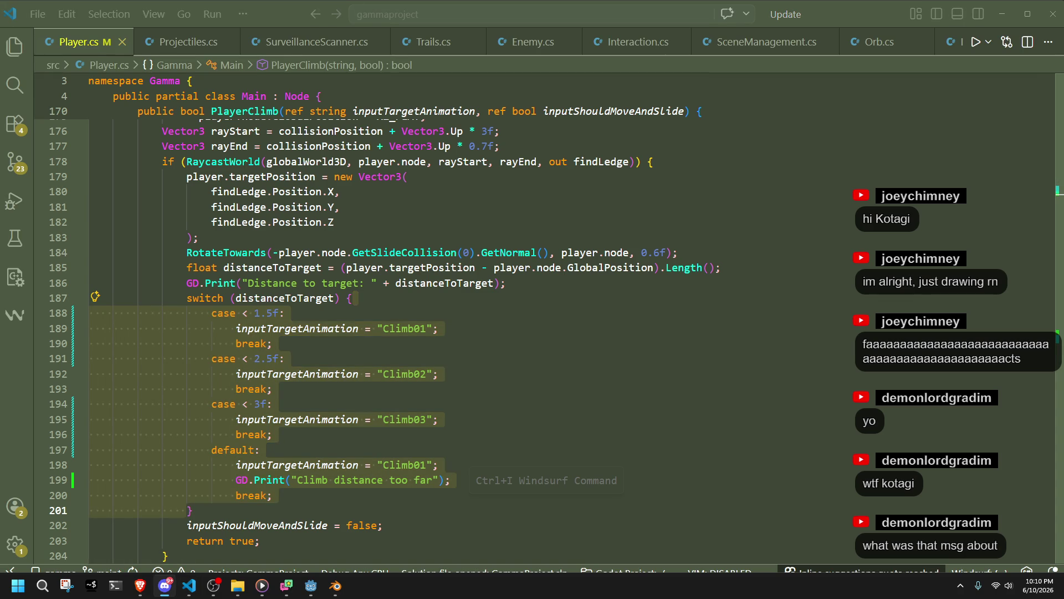
{"action": "key", "text": "alt+Tab"}
Change the Climb03 threshold on line 194 from 'case < 3f:' to 'case < 3.5f:'
{"action": "left_click", "coordinate": [498, 454]}
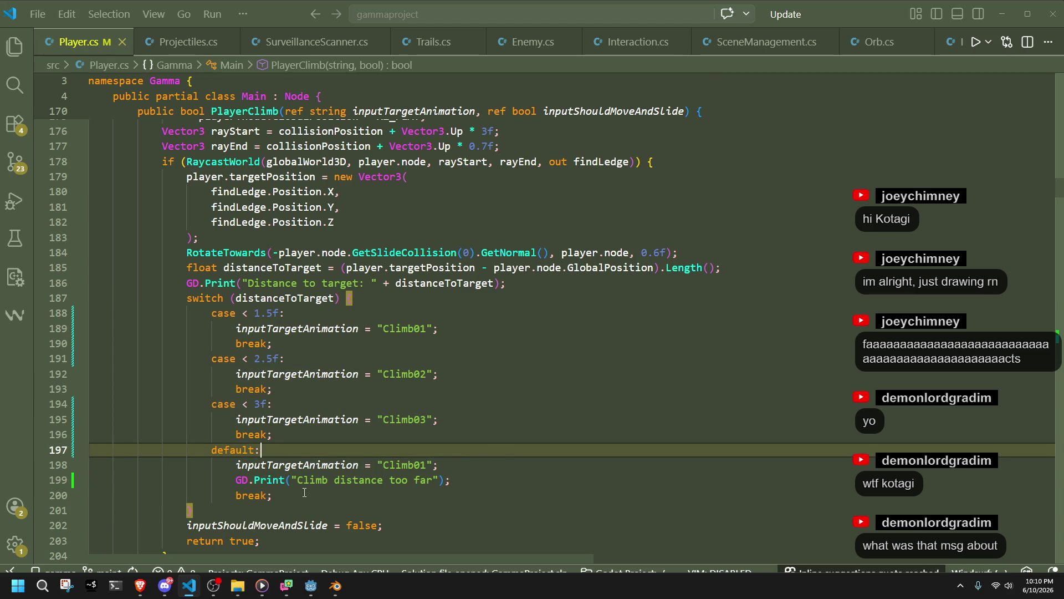
{"action": "left_click", "coordinate": [260, 404]}
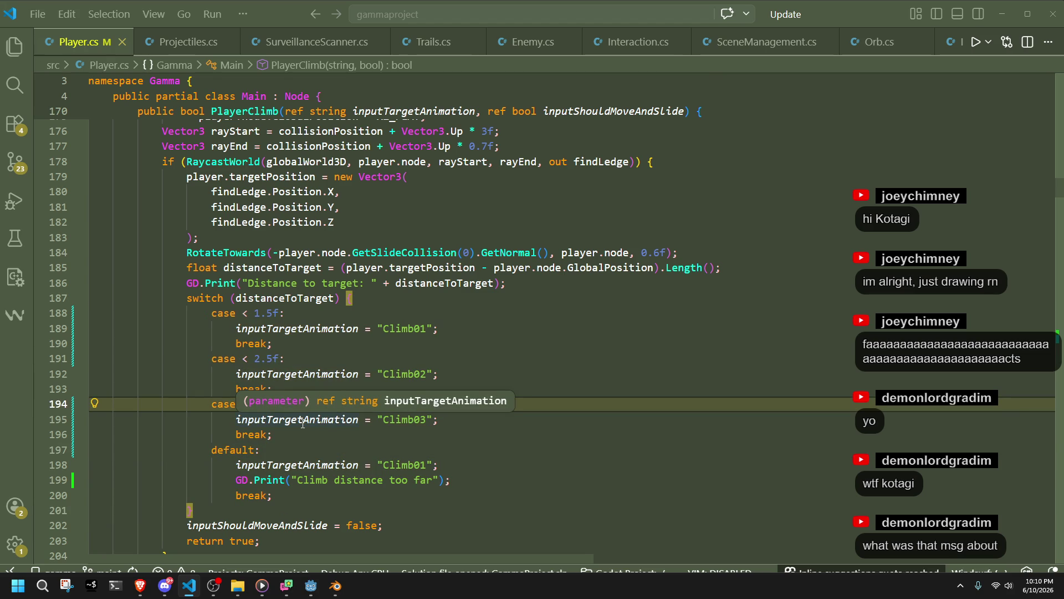
{"action": "left_click", "coordinate": [315, 390]}
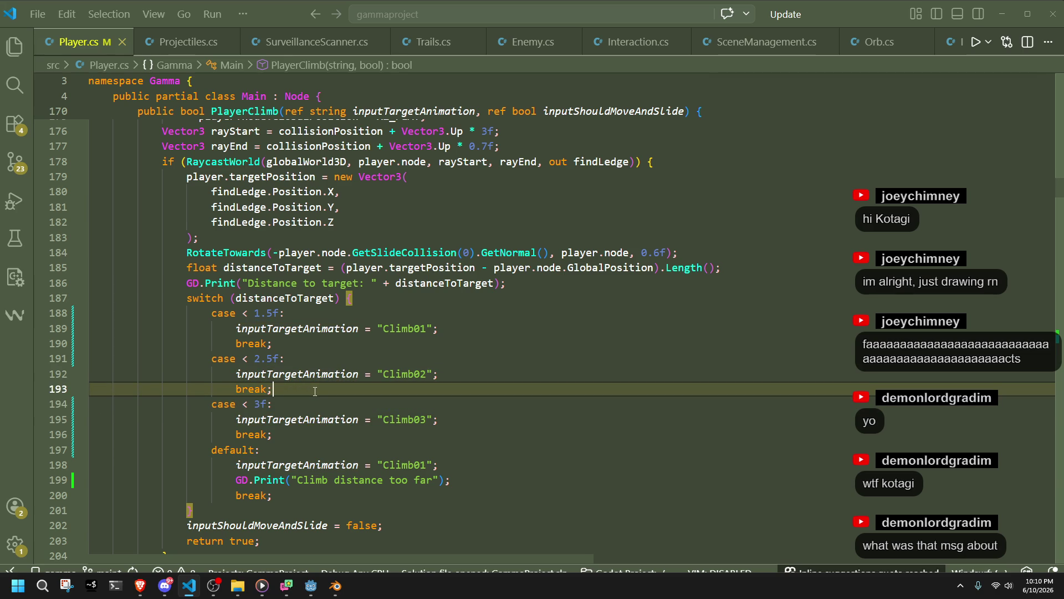
{"action": "left_click", "coordinate": [272, 405]}
{"action": "left_click", "coordinate": [262, 395]}
{"action": "left_click", "coordinate": [263, 409]}
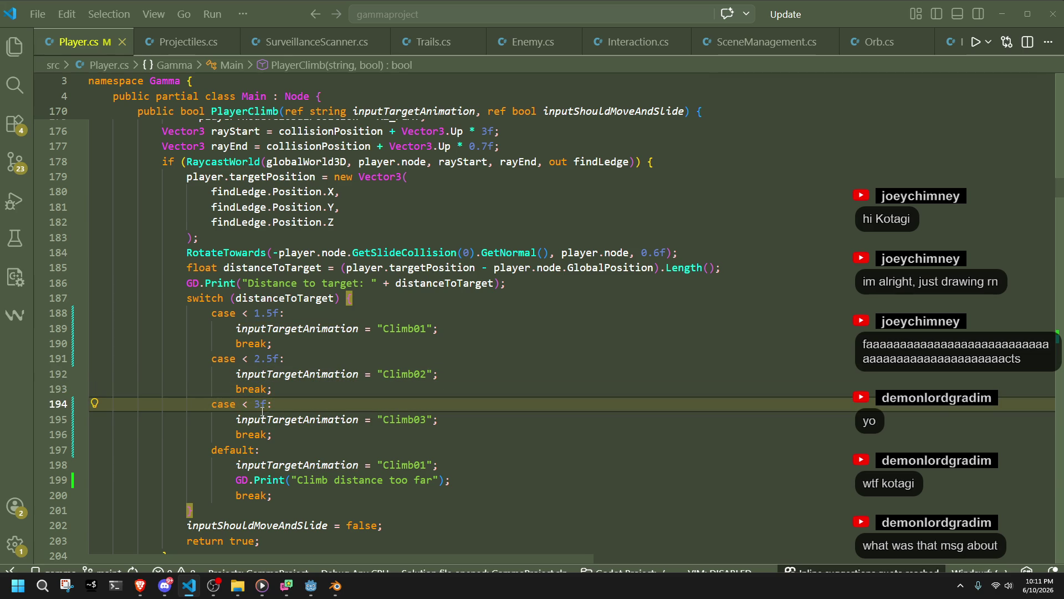
{"action": "type", "text": ".5"}
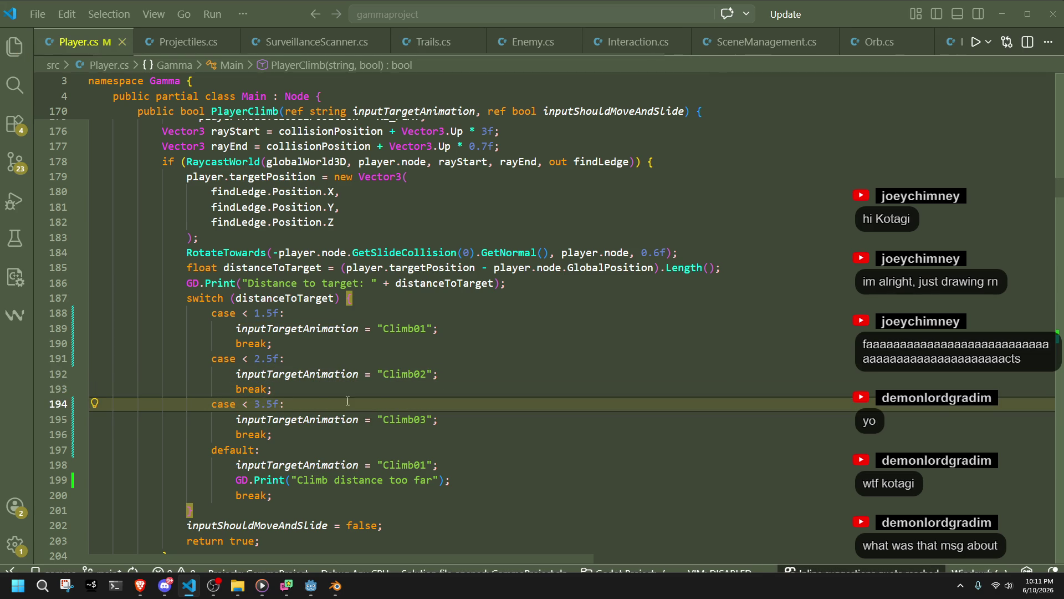
{"action": "left_click", "coordinate": [396, 420]}
{"action": "key", "text": "alt+Tab"}
{"action": "key", "text": "alt+Tab"}
{"action": "key", "text": "alt+Tab"}
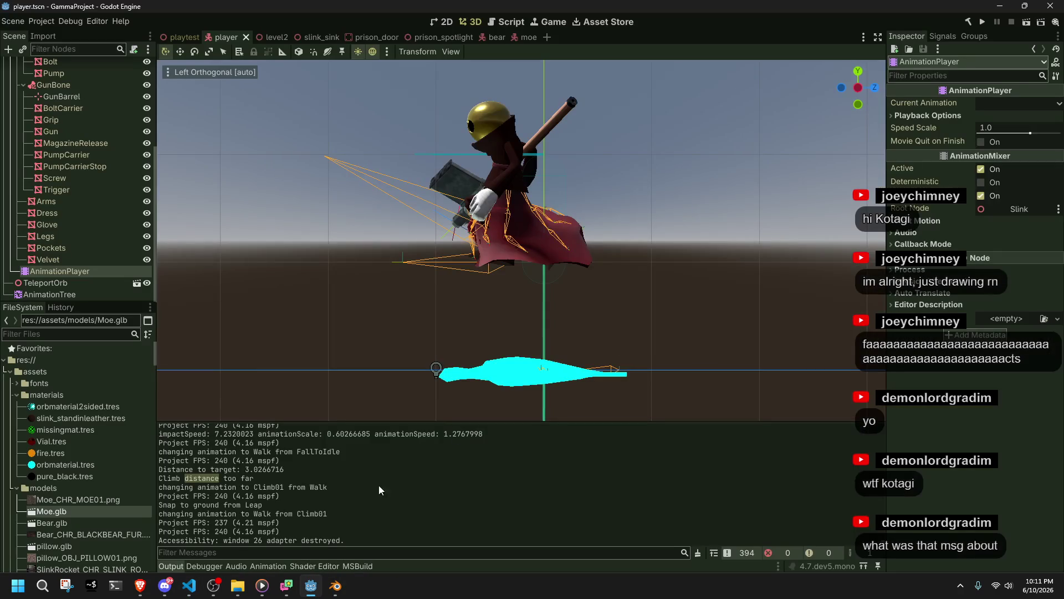
Run the game, climb the taller wall with Climb03, then stop the playtest
{"action": "left_click", "coordinate": [983, 29]}
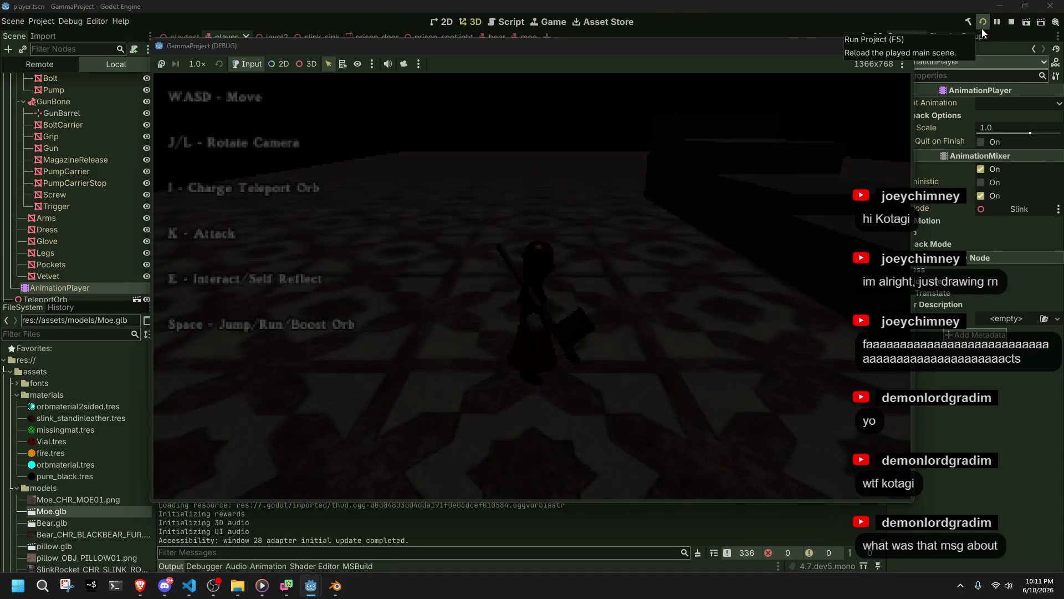
{"action": "key", "text": "w"}
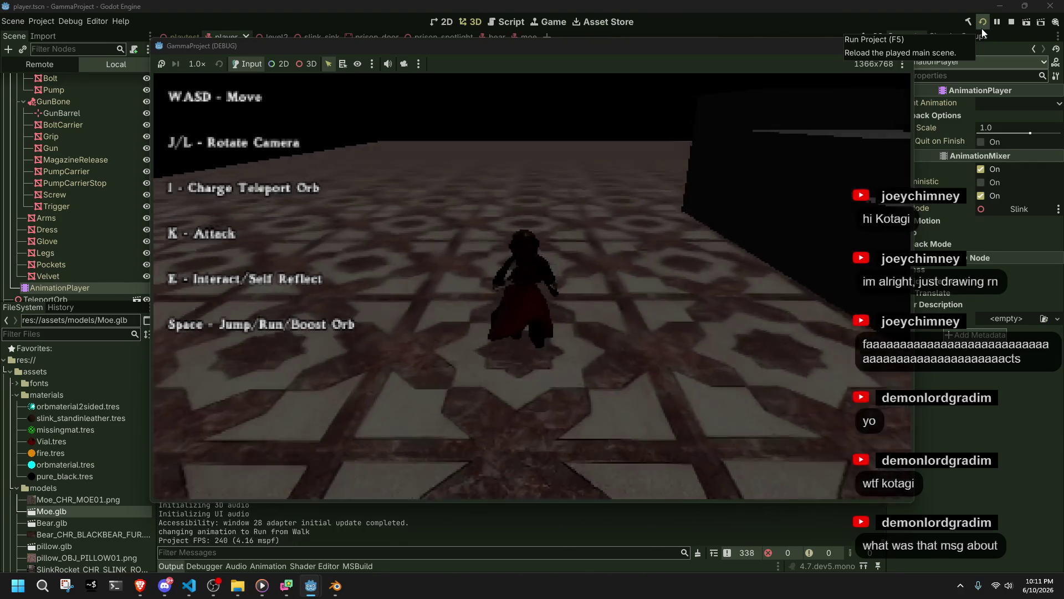
{"action": "key", "text": "w"}
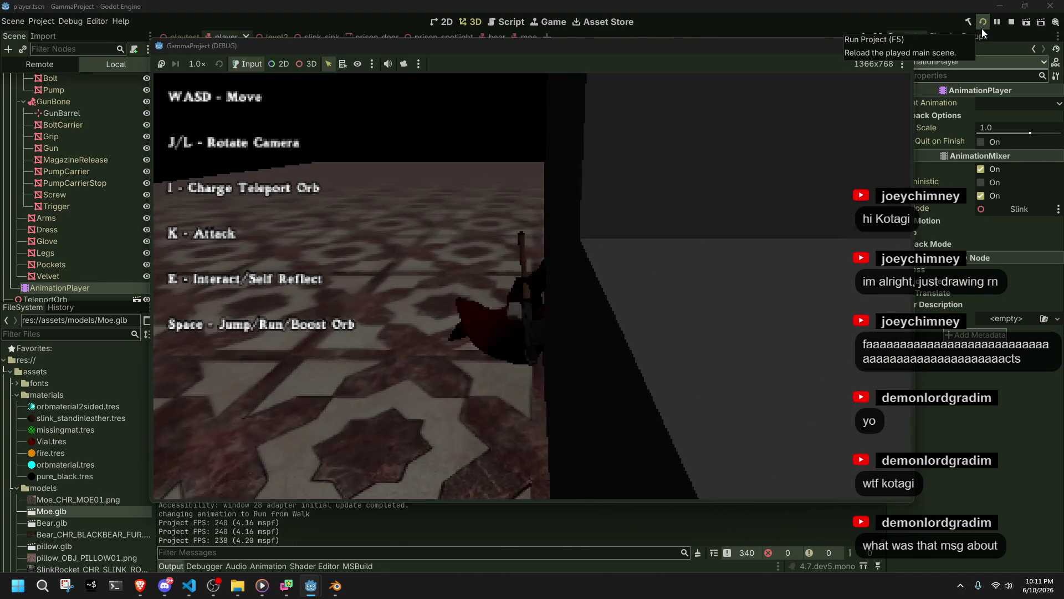
{"action": "key", "text": "space"}
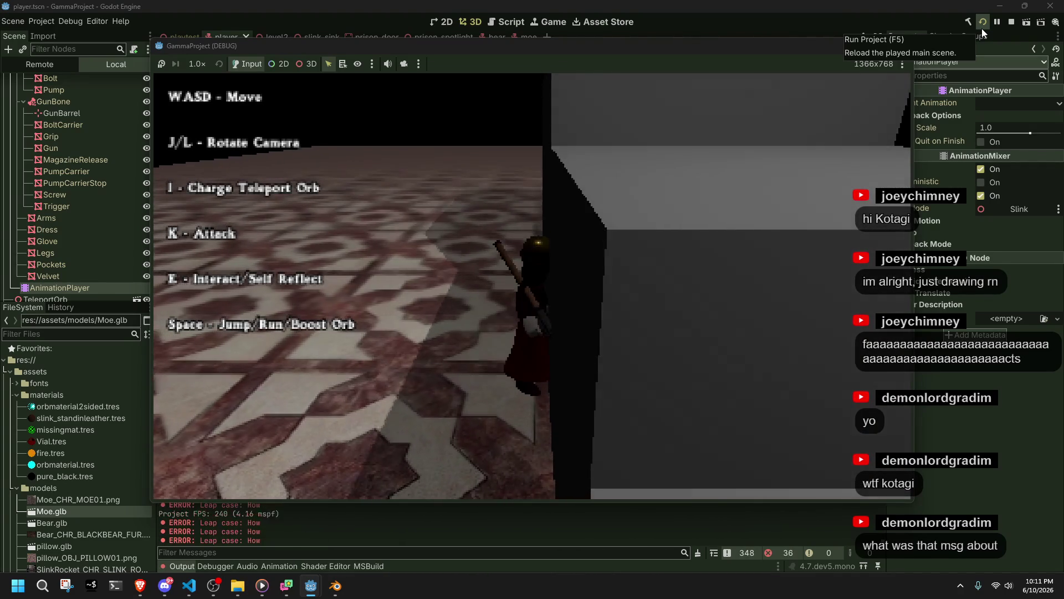
{"action": "key", "text": "space"}
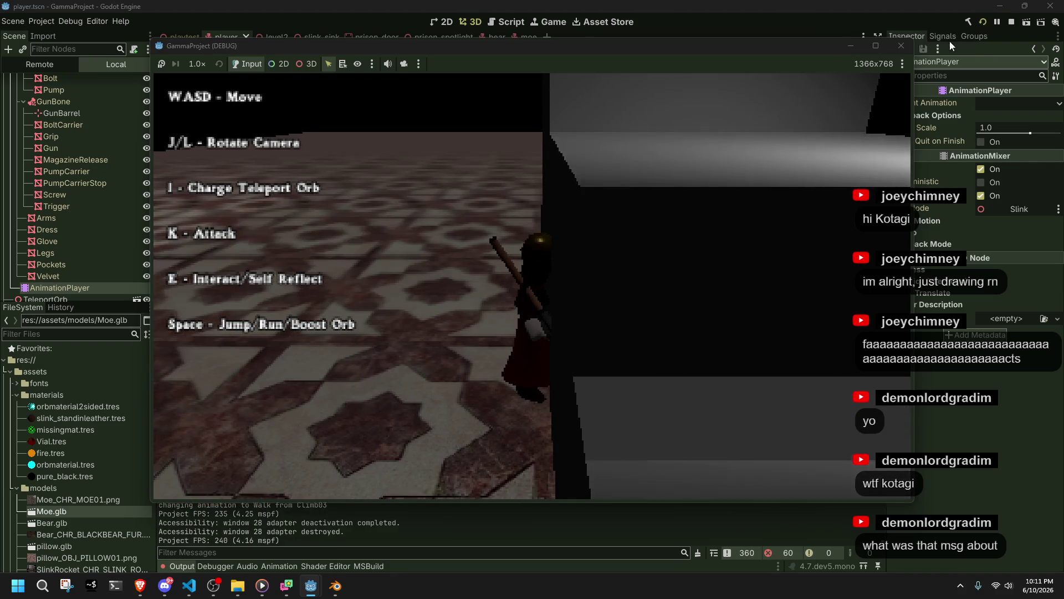
{"action": "key", "text": "F8"}
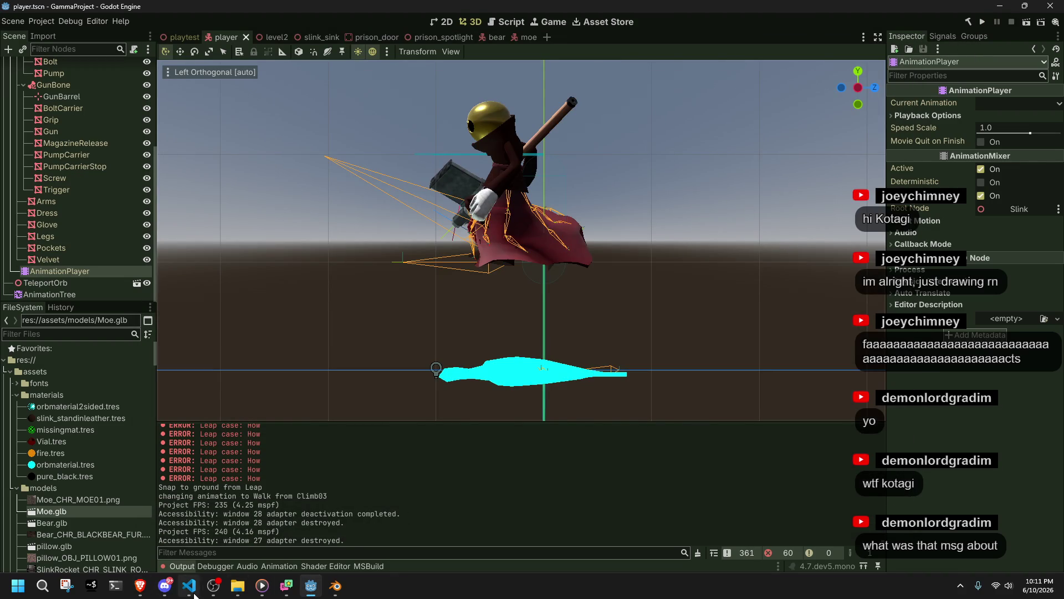
{"action": "left_click", "coordinate": [192, 593]}
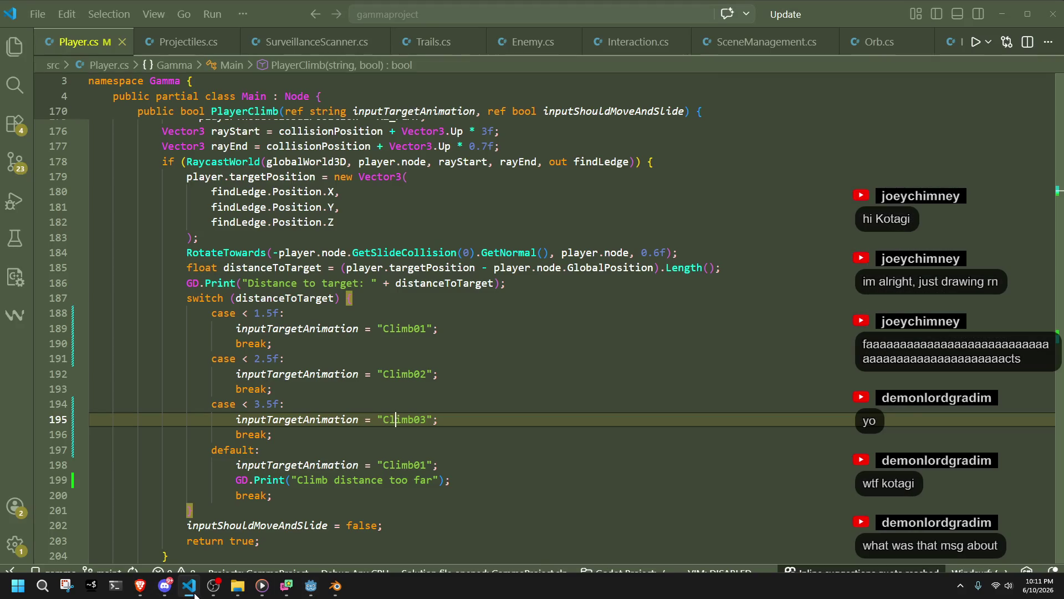
Search Player.cs for 'Leap' to find the climb leap cases
{"action": "left_click", "coordinate": [402, 506]}
{"action": "left_click", "coordinate": [361, 448]}
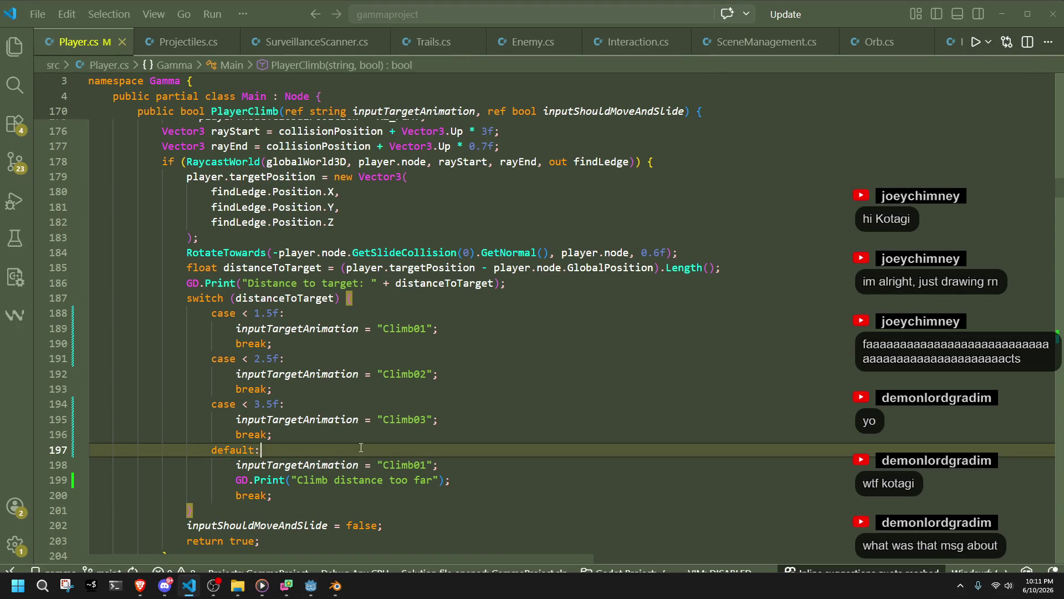
{"action": "double_click", "coordinate": [407, 418]}
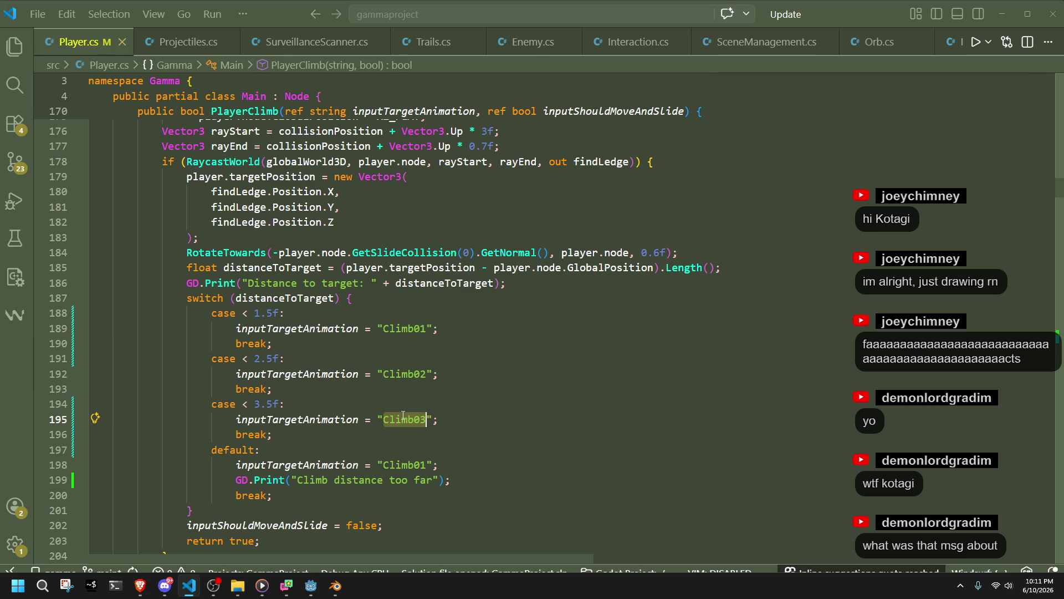
{"action": "key", "text": "ctrl+f"}
{"action": "type", "text": "Leap"}
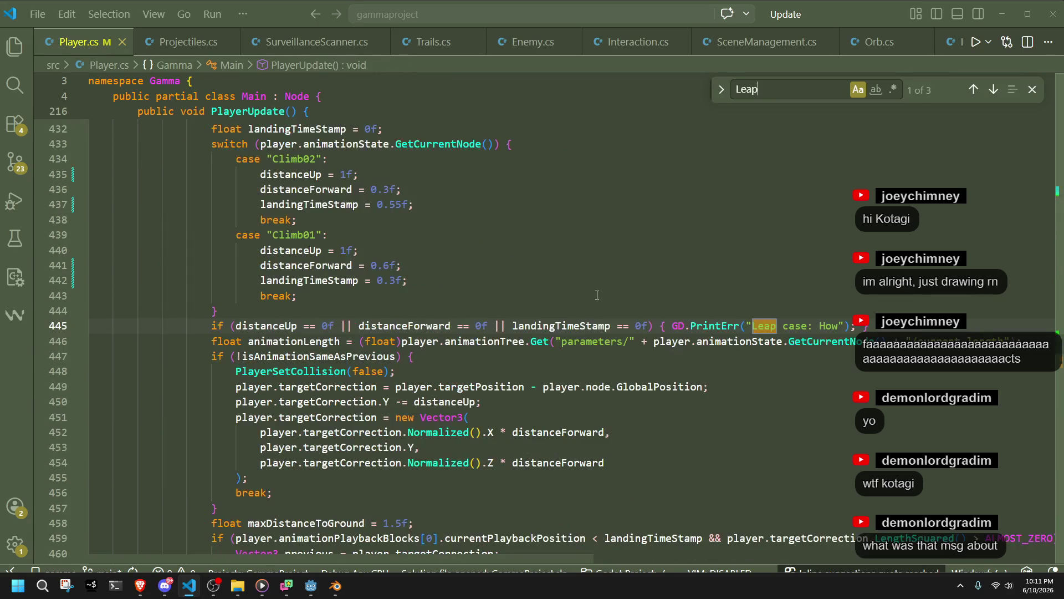
{"action": "left_click", "coordinate": [293, 326]}
Duplicate the Climb02 leap case and rename the copy to Climb03
{"action": "scroll", "coordinate": [300, 344], "scroll_direction": "up", "scroll_amount": 3}
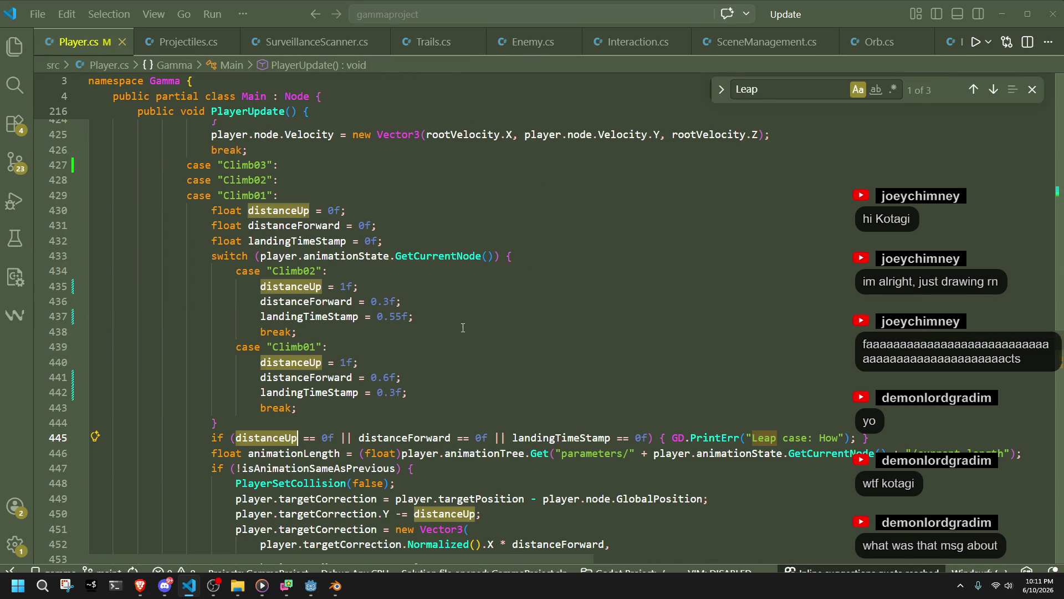
{"action": "left_click", "coordinate": [463, 328]}
{"action": "mouse_move", "coordinate": [467, 328]}
{"action": "left_mouse_down"}
{"action": "mouse_move", "coordinate": [510, 316]}
{"action": "mouse_move", "coordinate": [560, 258]}
{"action": "left_mouse_up"}
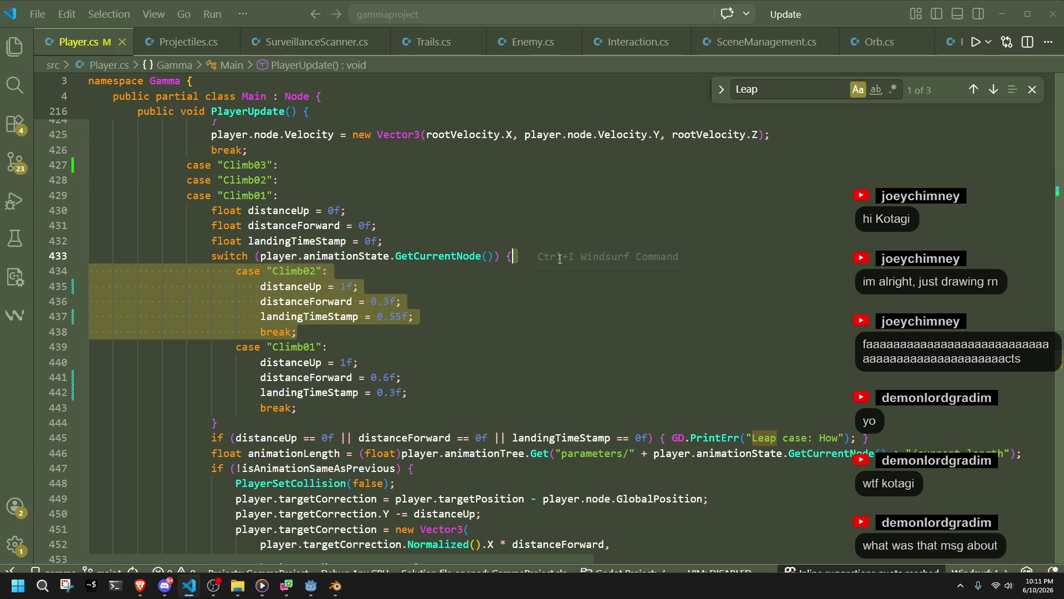
{"action": "key", "text": "ctrl+c"}
{"action": "key", "text": "Right"}
{"action": "key", "text": "ctrl+v"}
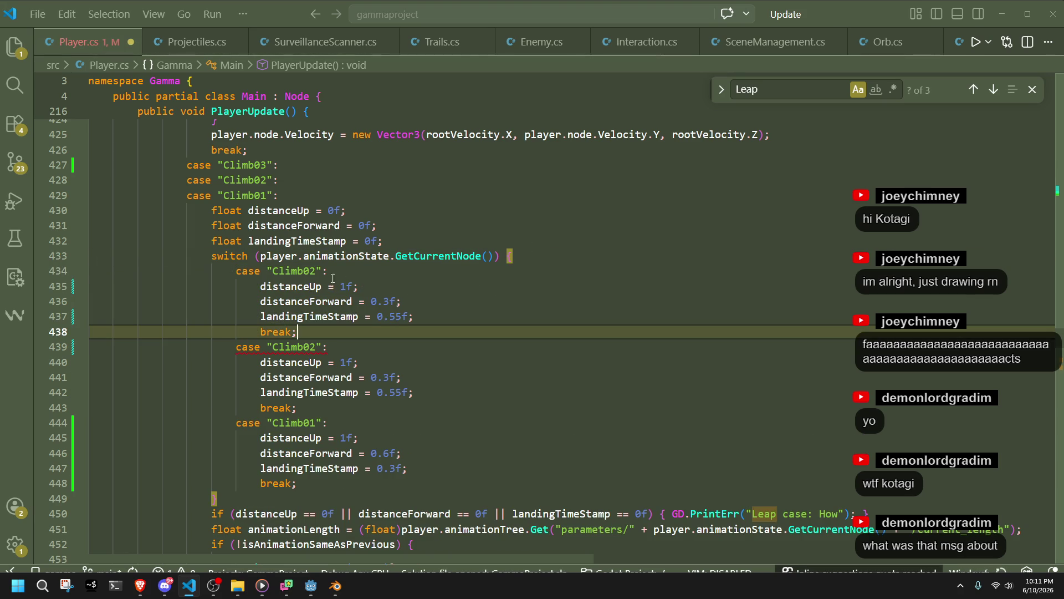
{"action": "left_click", "coordinate": [312, 271]}
{"action": "key", "text": "Delete"}
{"action": "type", "text": "3"}
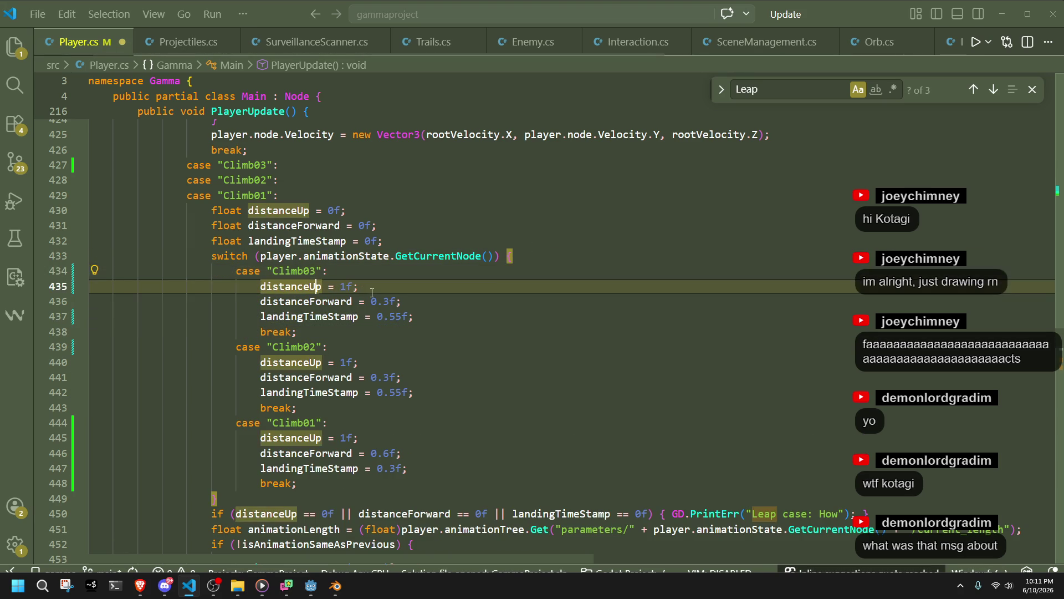
Set Climb03's distanceUp to 2f and save Player.cs
{"action": "key", "text": "Down"}
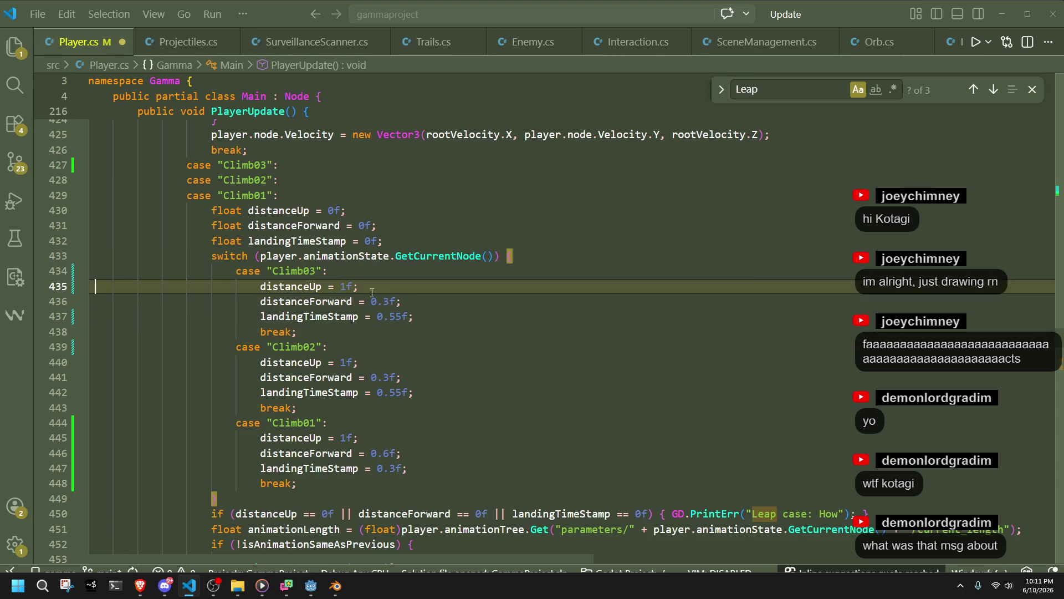
{"action": "key", "text": "BackSpace"}
{"action": "type", "text": "2"}
{"action": "key", "text": "ctrl+s"}
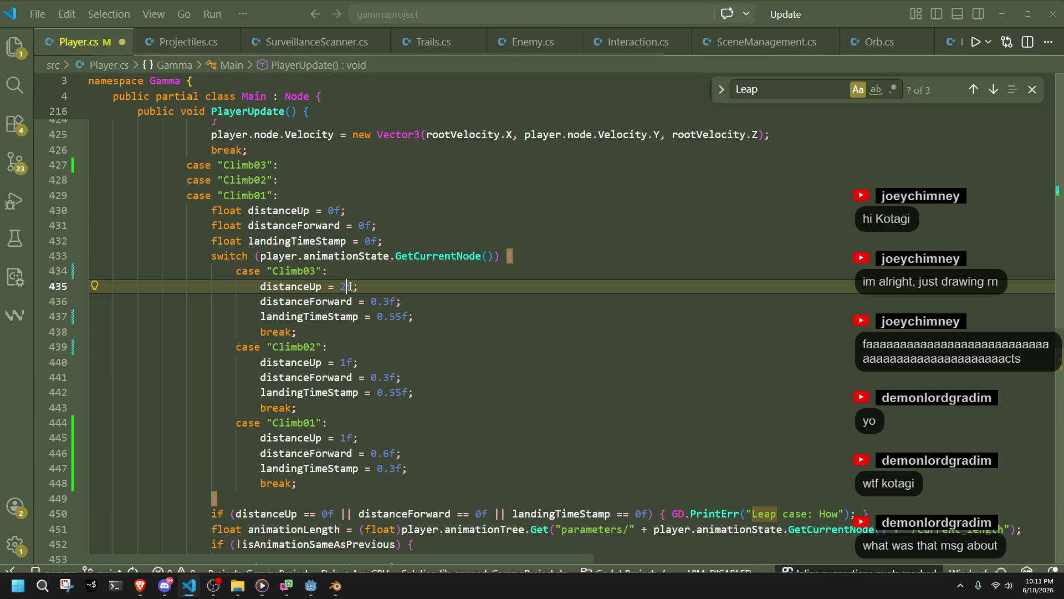
{"action": "left_click", "coordinate": [467, 317]}
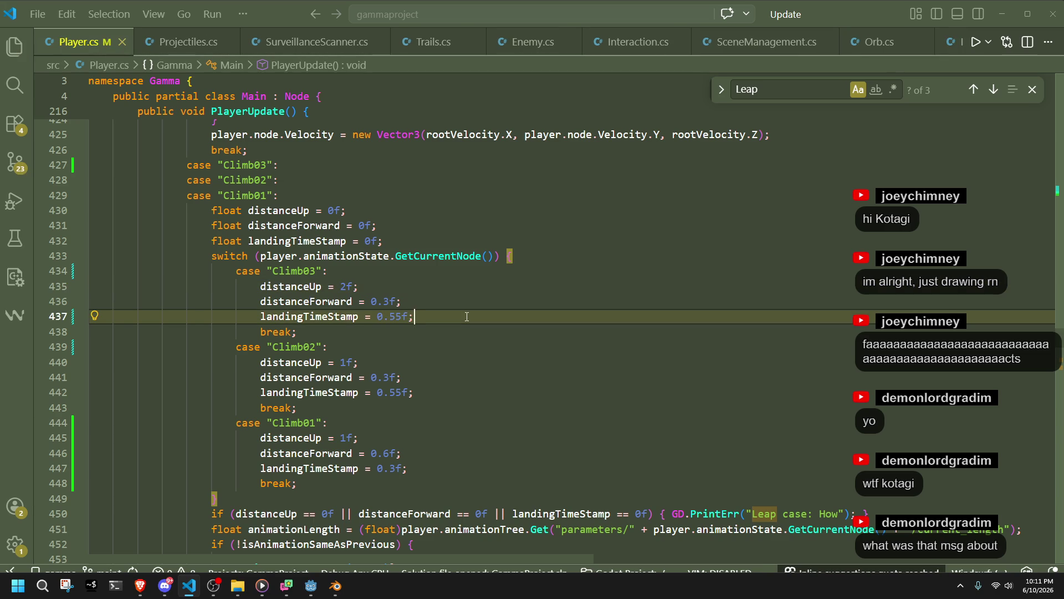
{"action": "left_click", "coordinate": [402, 301]}
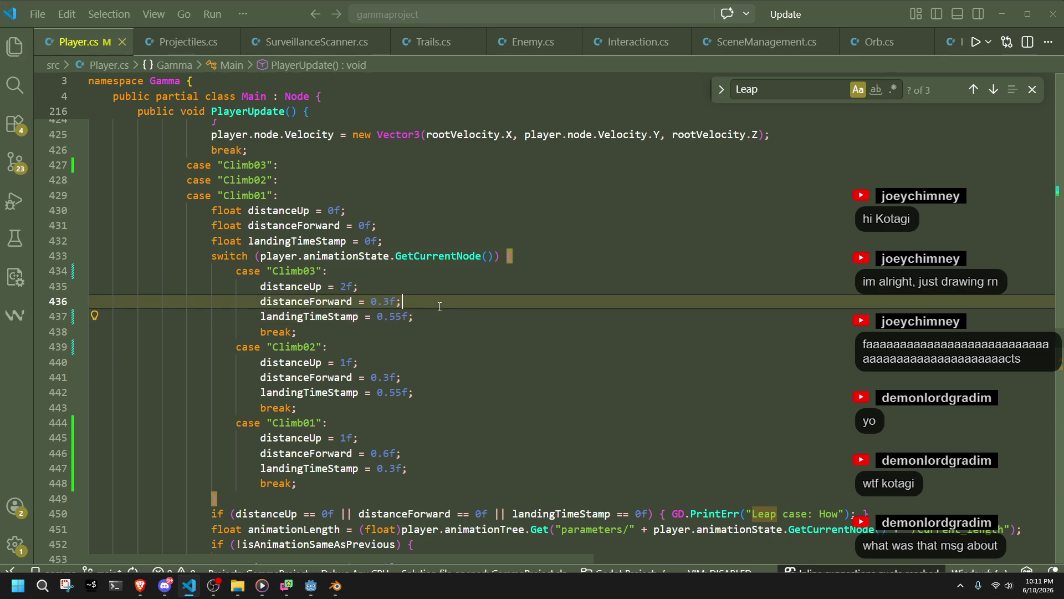
{"action": "double_click", "coordinate": [405, 315]}
{"action": "left_click", "coordinate": [423, 335]}
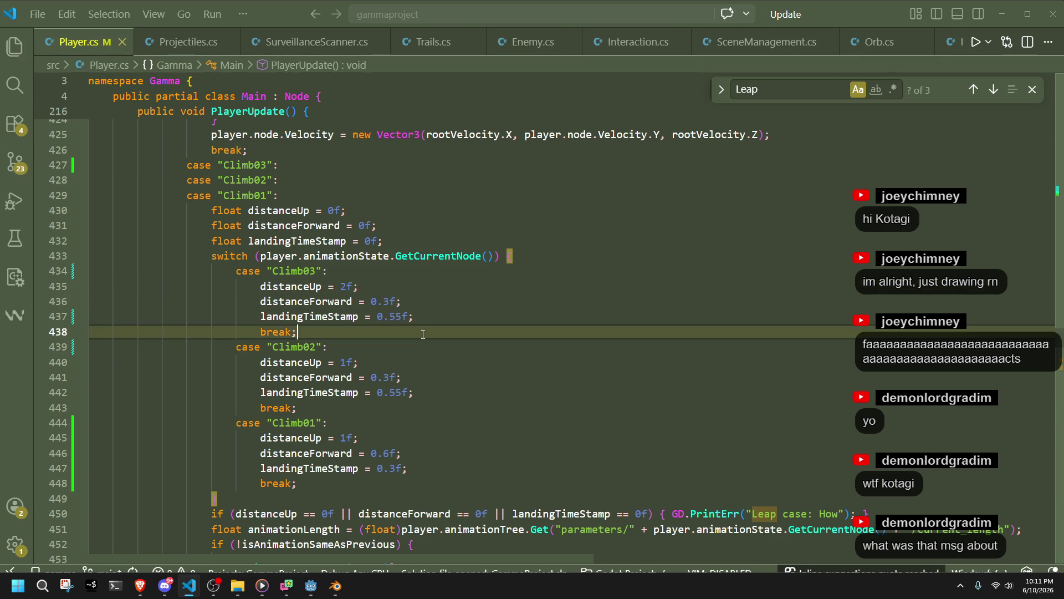
{"action": "left_click", "coordinate": [320, 596]}
{"action": "left_click", "coordinate": [318, 596]}
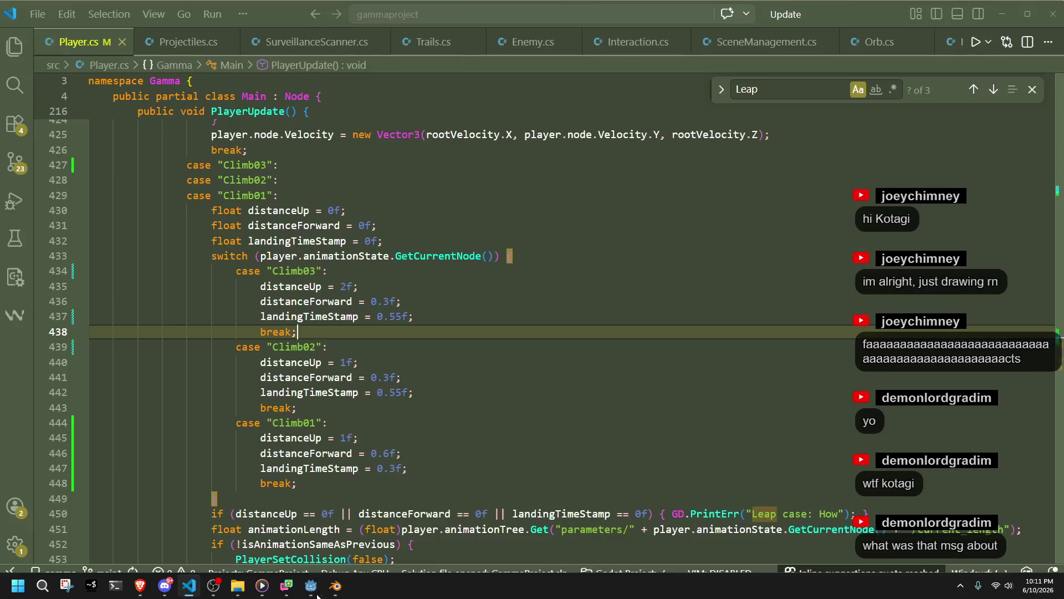
Run the rebuilt game, climb onto the grey staircase blocks, then close it
{"action": "left_click", "coordinate": [323, 597]}
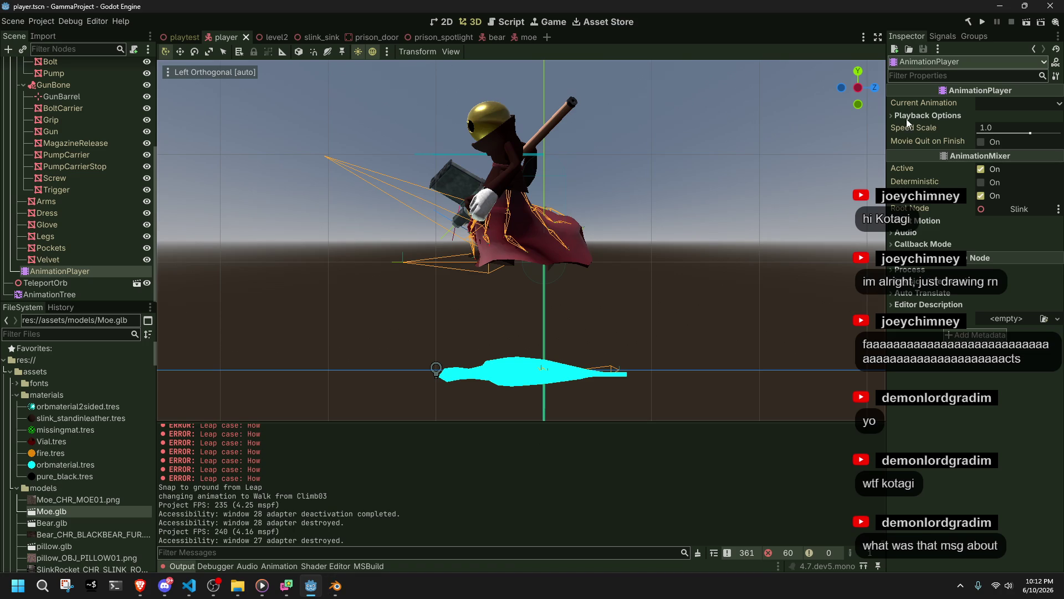
{"action": "left_click", "coordinate": [983, 23]}
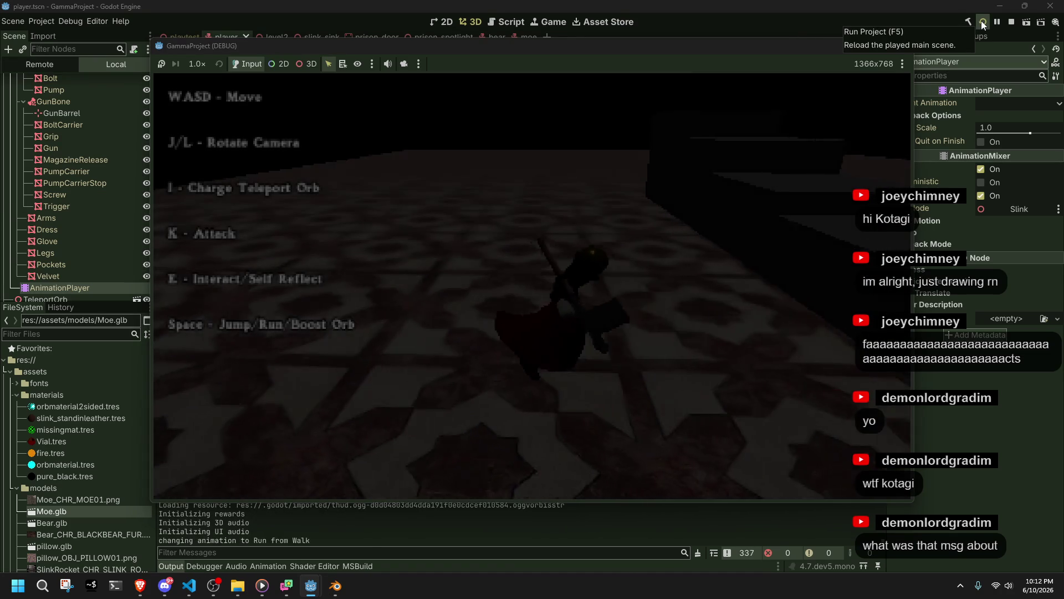
{"action": "key", "text": "w"}
{"action": "key", "text": "space"}
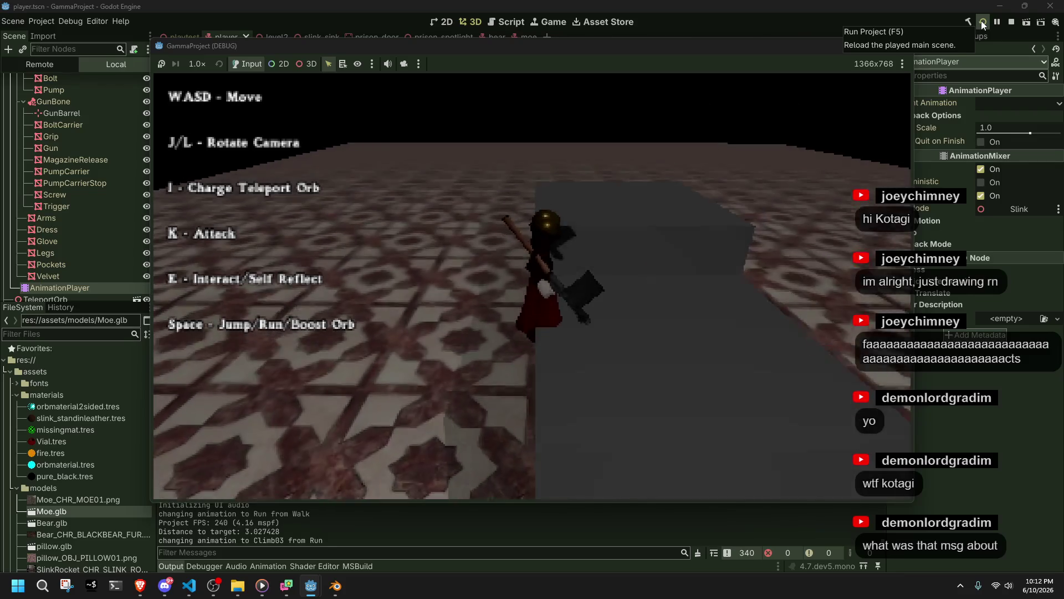
{"action": "key", "text": "w"}
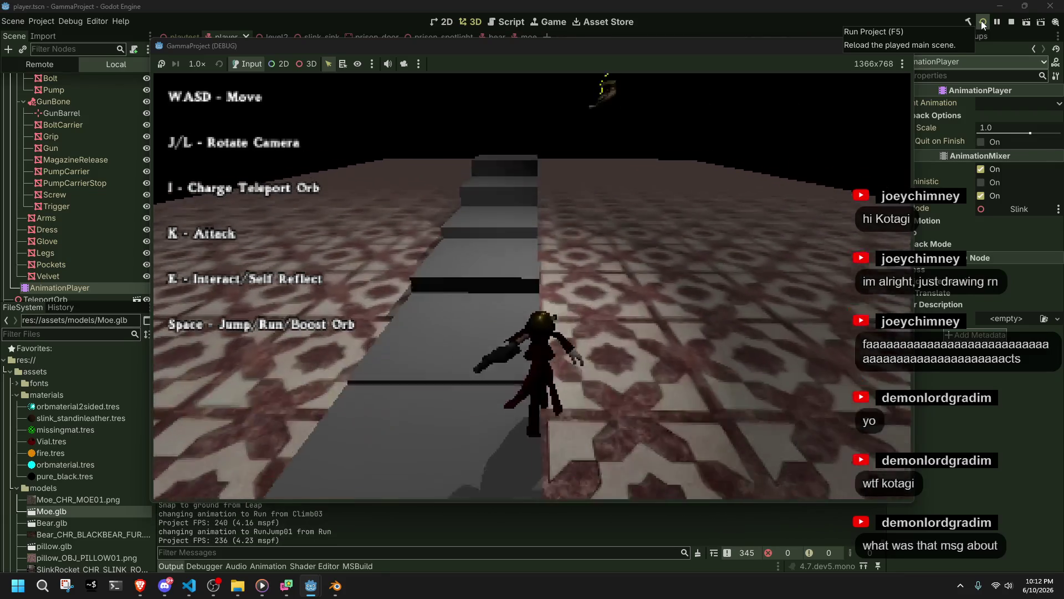
{"action": "key", "text": "w"}
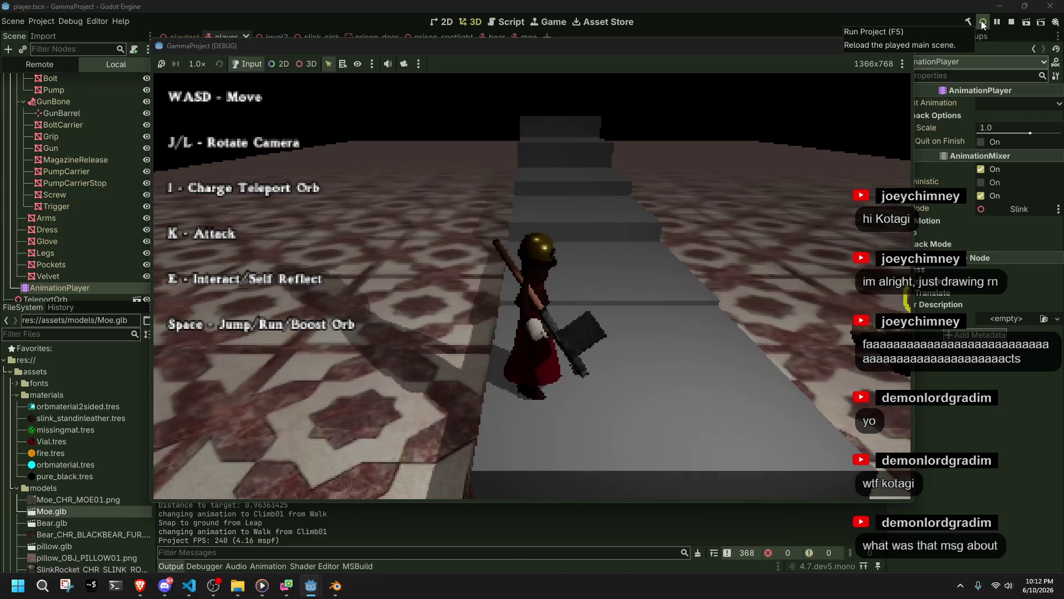
{"action": "left_click", "coordinate": [902, 46]}
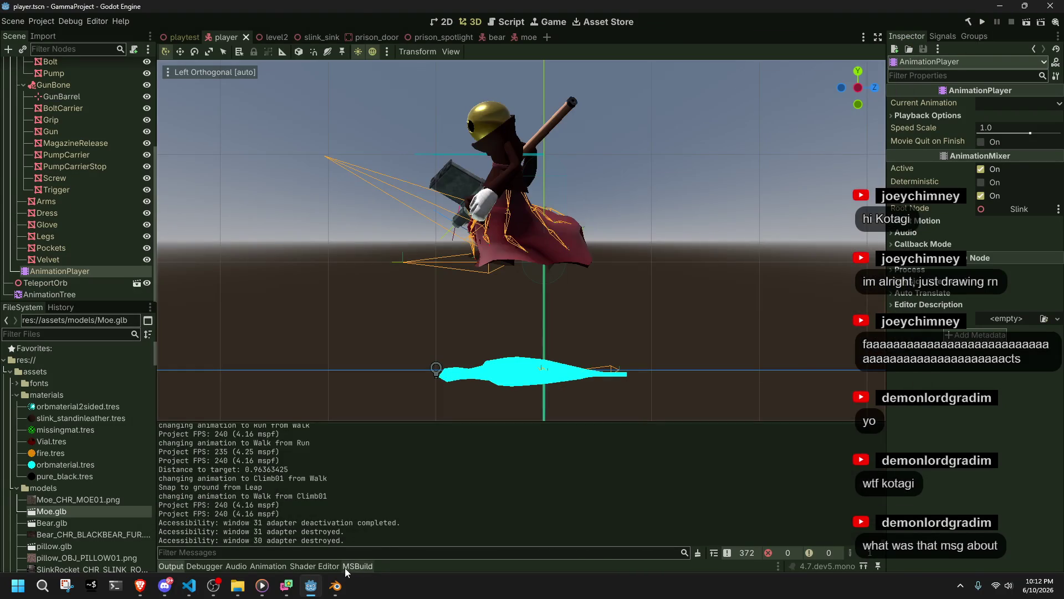
In Blender's Climb01 action, enter Pose Mode and select only the Base bone
{"action": "left_click", "coordinate": [336, 585]}
{"action": "left_click_drag", "start_coordinate": [272, 460], "coordinate": [225, 471]}
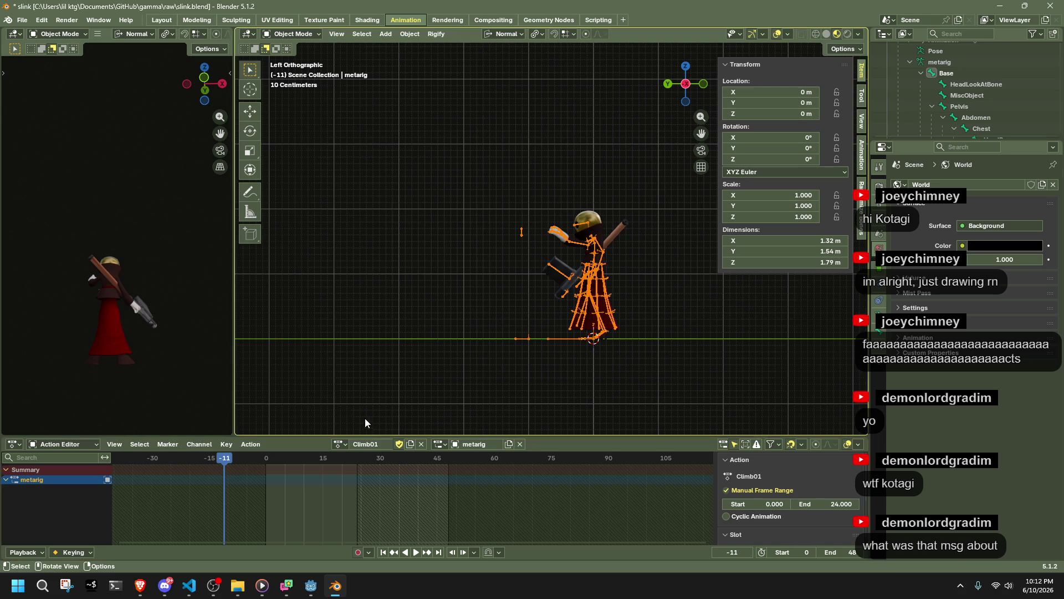
{"action": "key", "text": "ctrl+Tab"}
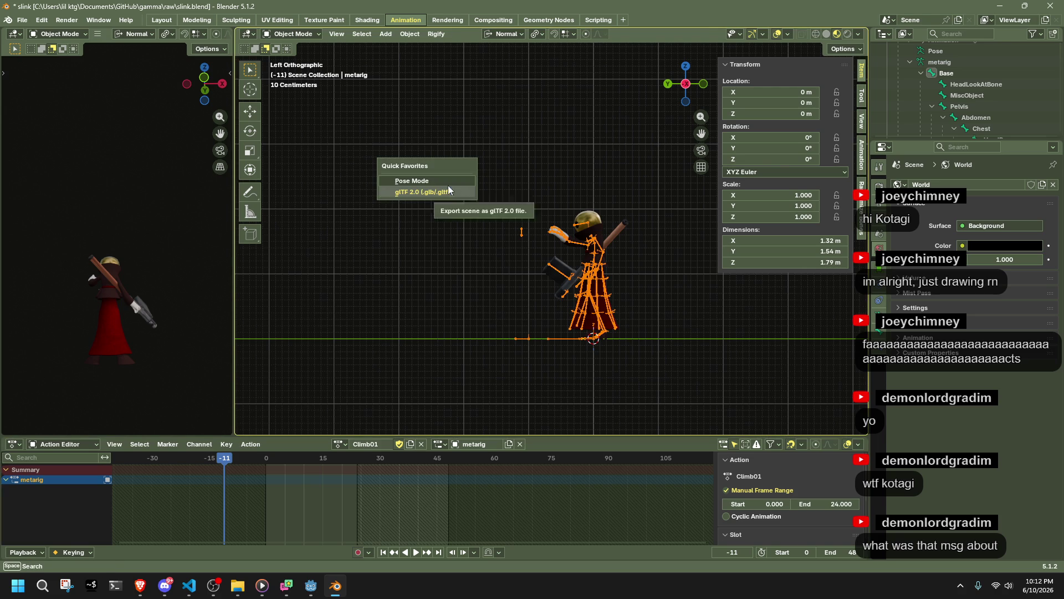
{"action": "left_click", "coordinate": [450, 187]}
{"action": "left_click_drag", "start_coordinate": [258, 451], "coordinate": [263, 459]}
{"action": "key", "text": "a"}
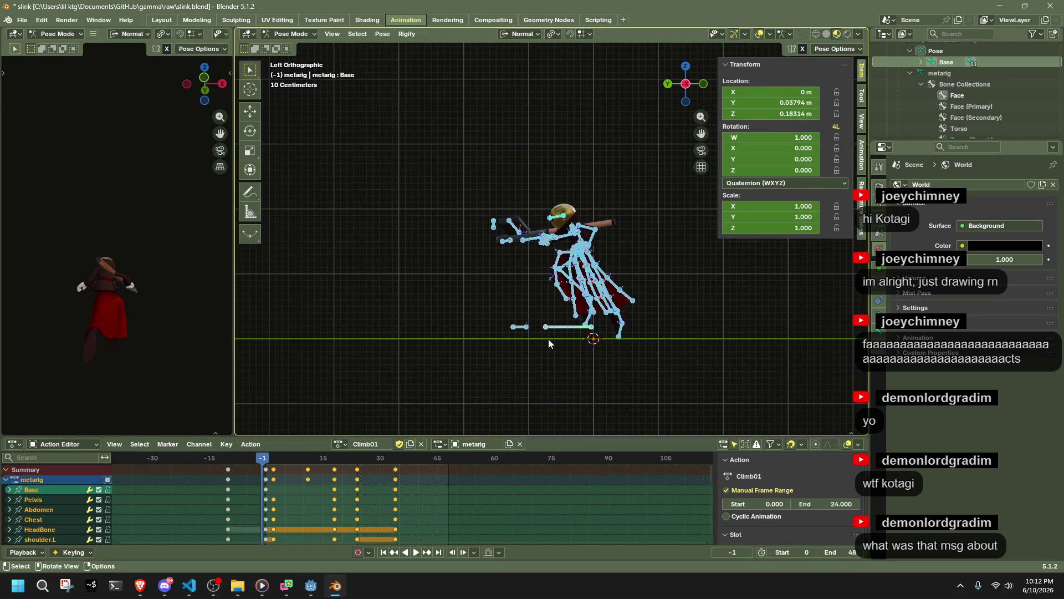
{"action": "left_click", "coordinate": [264, 458]}
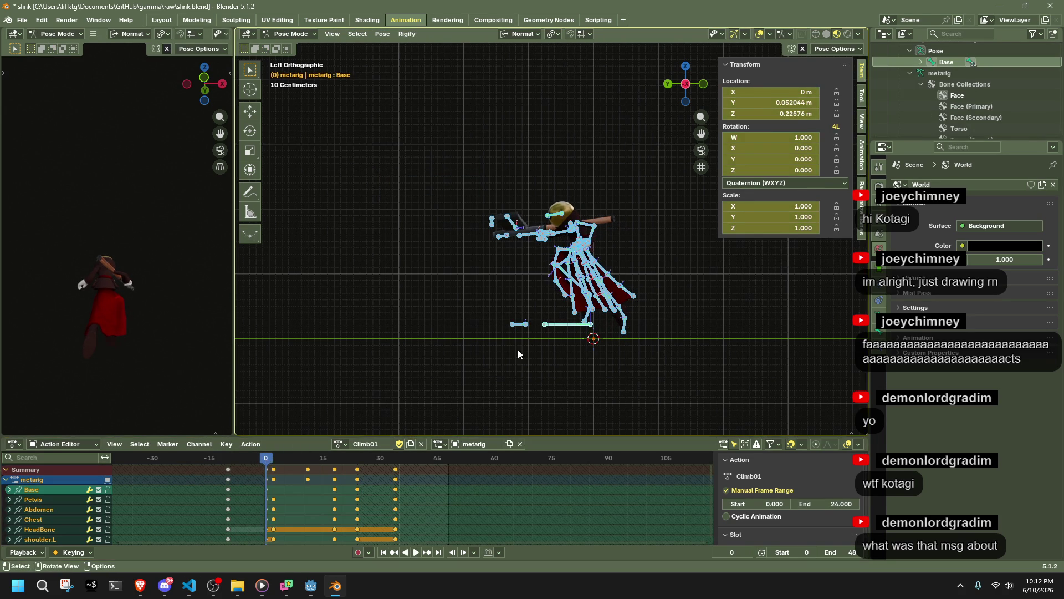
{"action": "left_click", "coordinate": [551, 328]}
Move the Base bone at frame 10 and play the climb back through frame 35
{"action": "left_click_drag", "start_coordinate": [264, 459], "coordinate": [304, 473]}
{"action": "key", "text": "g"}
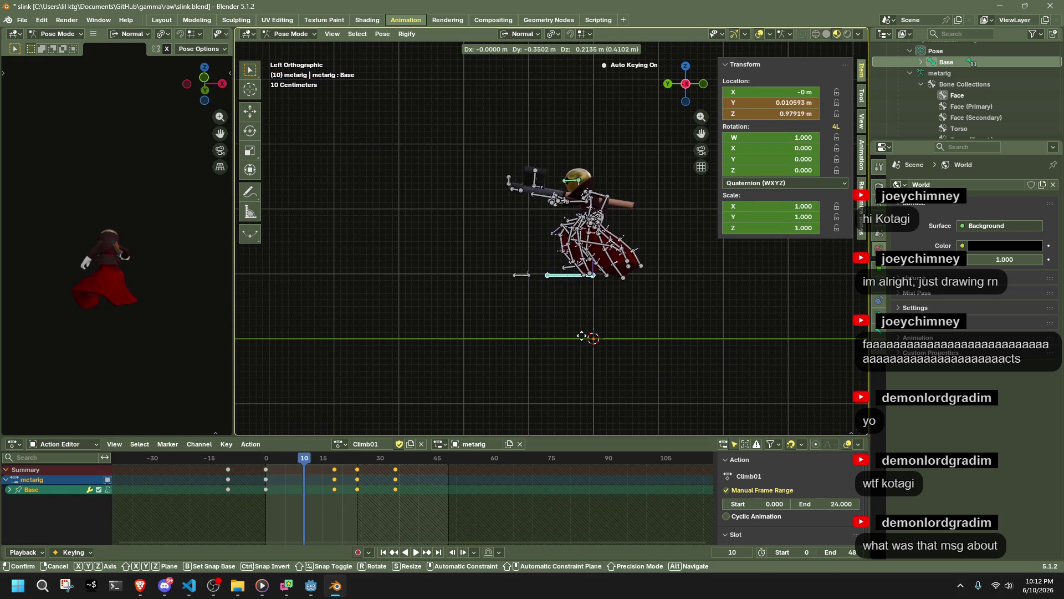
{"action": "left_click", "coordinate": [581, 335]}
{"action": "key", "text": "g"}
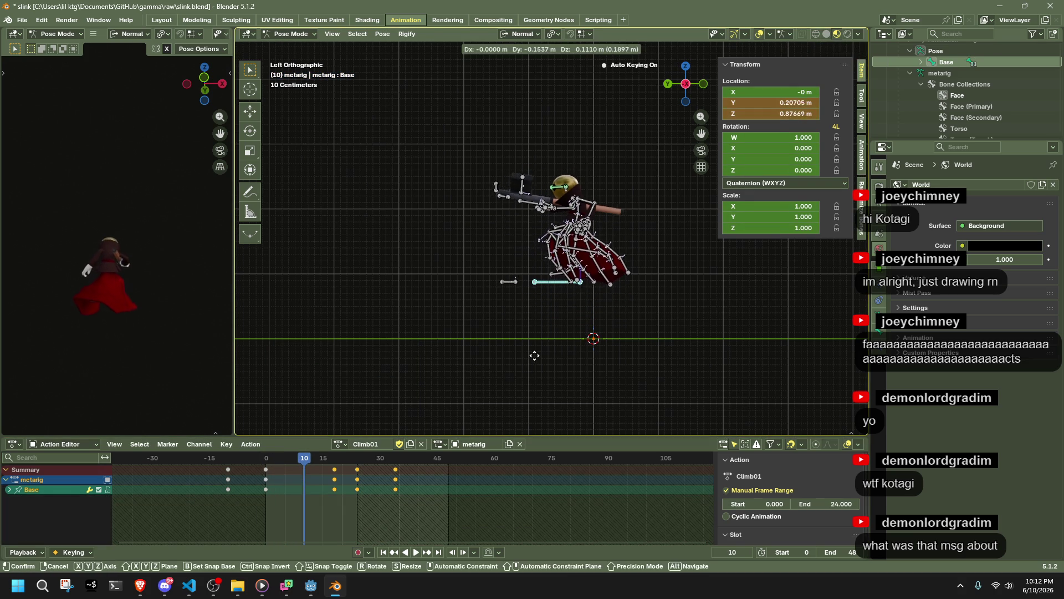
{"action": "left_click", "coordinate": [527, 361]}
{"action": "key", "text": "space"}
{"action": "left_click", "coordinate": [268, 458]}
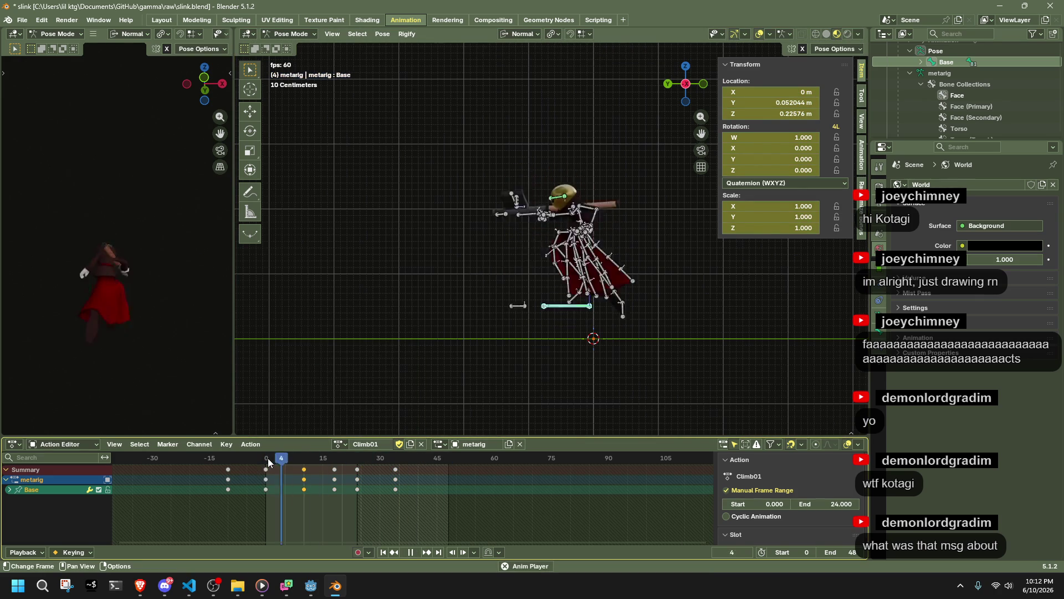
{"action": "key", "text": "space"}
{"action": "mouse_move", "coordinate": [267, 458]}
{"action": "left_mouse_down"}
{"action": "mouse_move", "coordinate": [399, 490]}
{"action": "mouse_move", "coordinate": [238, 497]}
{"action": "mouse_move", "coordinate": [237, 466]}
{"action": "mouse_move", "coordinate": [333, 474]}
{"action": "left_mouse_up"}
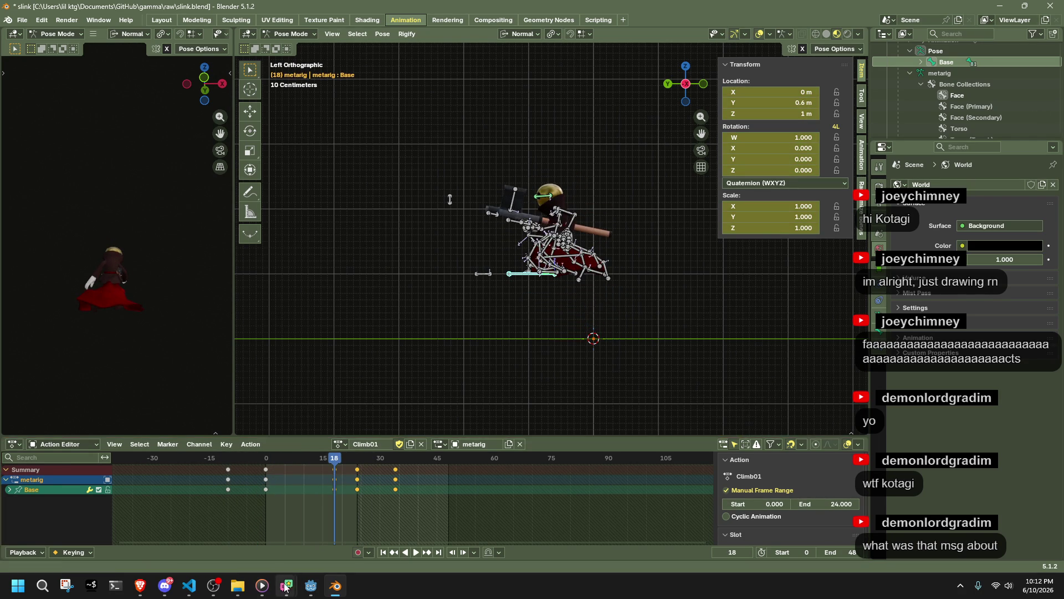
{"action": "left_click", "coordinate": [303, 587]}
{"action": "left_click", "coordinate": [190, 586]}
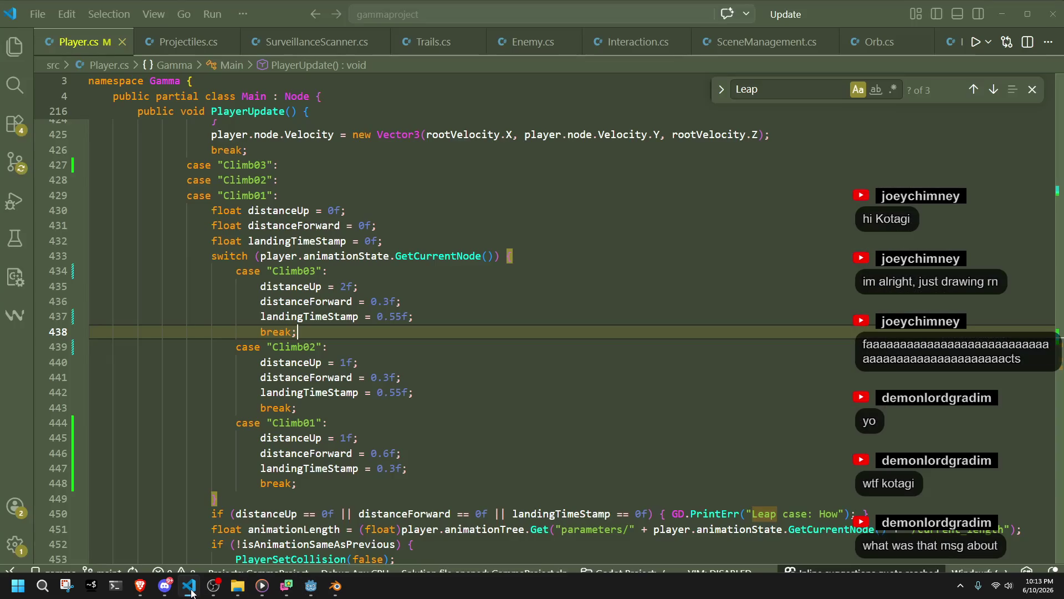
Change the targetCorrection Lerp speed on line 466 from 4f to 8f
{"action": "left_click", "coordinate": [305, 499]}
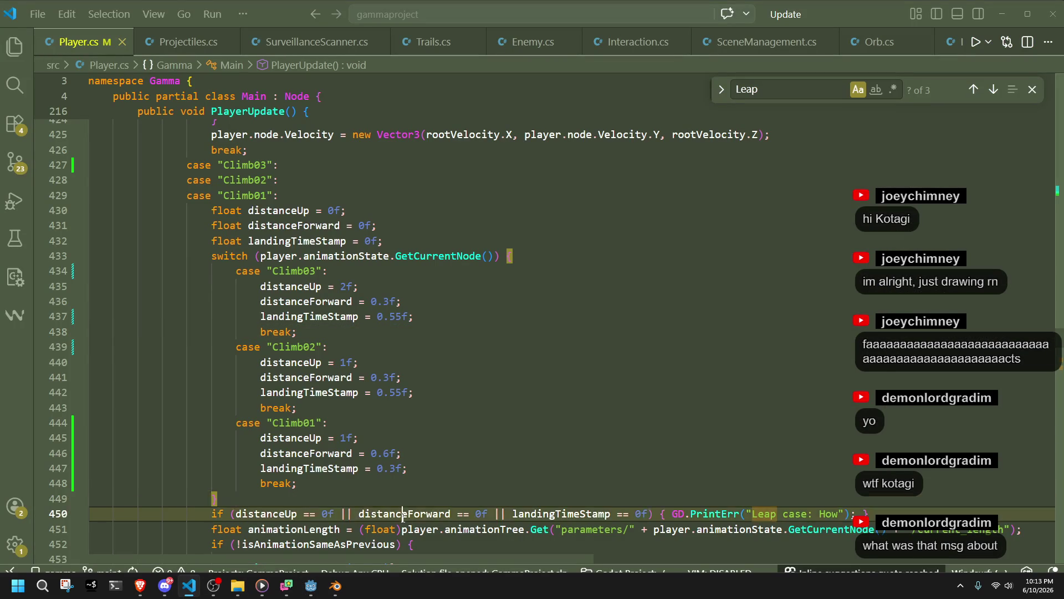
{"action": "double_click", "coordinate": [403, 514]}
{"action": "scroll", "coordinate": [403, 517], "scroll_direction": "down", "scroll_amount": 4}
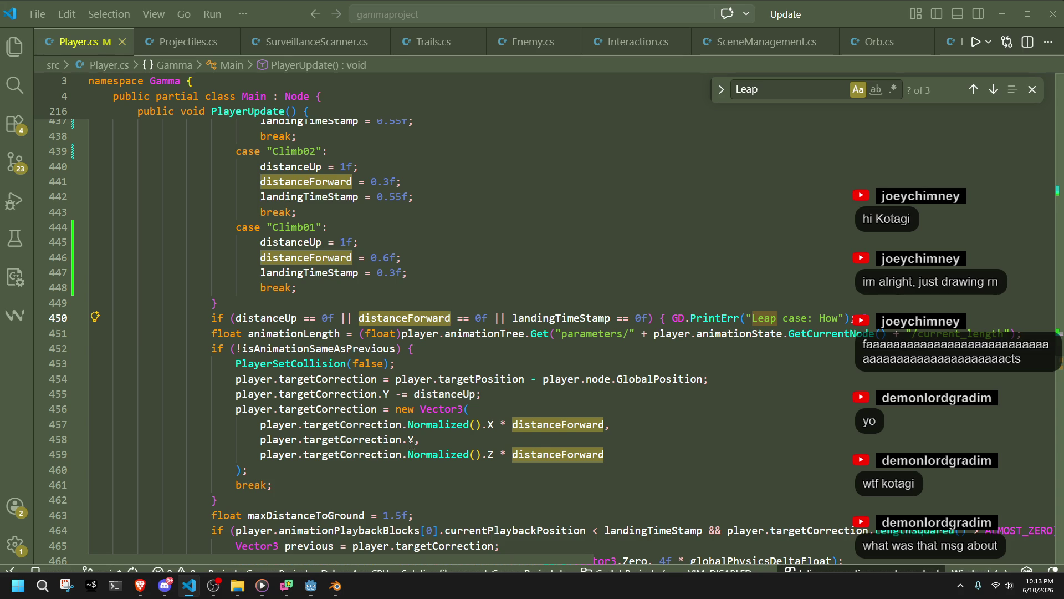
{"action": "scroll", "coordinate": [593, 420], "scroll_direction": "down", "scroll_amount": 2}
{"action": "left_click", "coordinate": [669, 506]}
{"action": "key", "text": "BackSpace"}
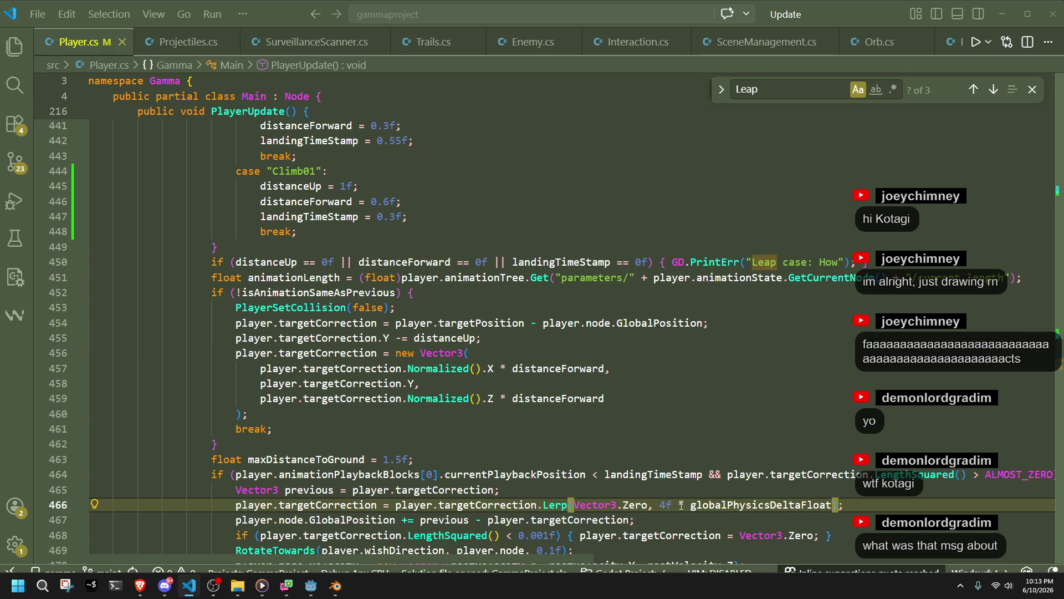
{"action": "type", "text": "8"}
{"action": "scroll", "coordinate": [677, 505], "scroll_direction": "down", "scroll_amount": 1}
{"action": "key", "text": "alt+Tab"}
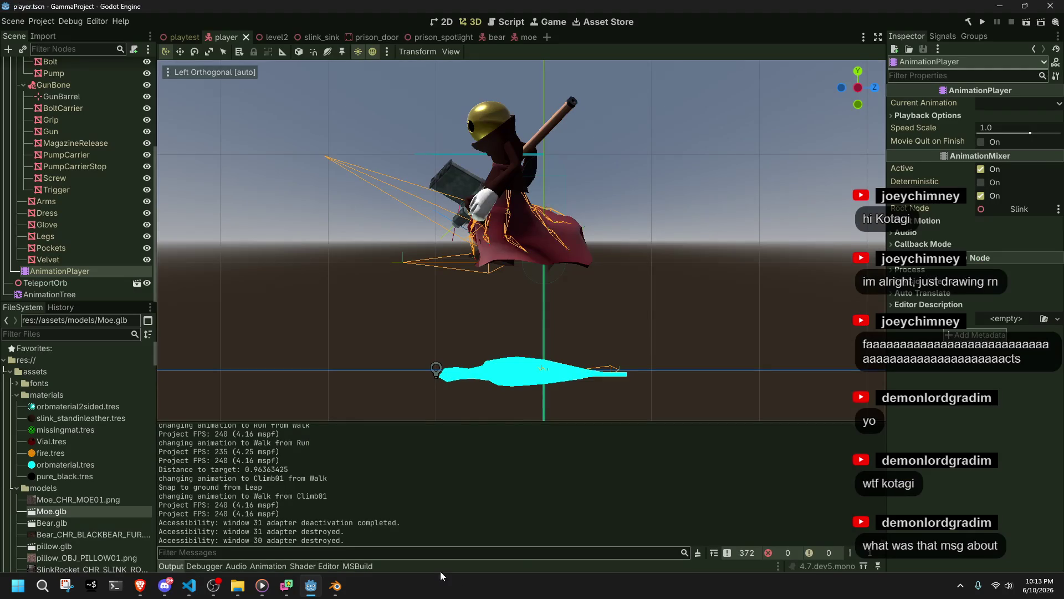
Run the game and climb on and off the raised grey path
{"action": "left_click", "coordinate": [989, 19]}
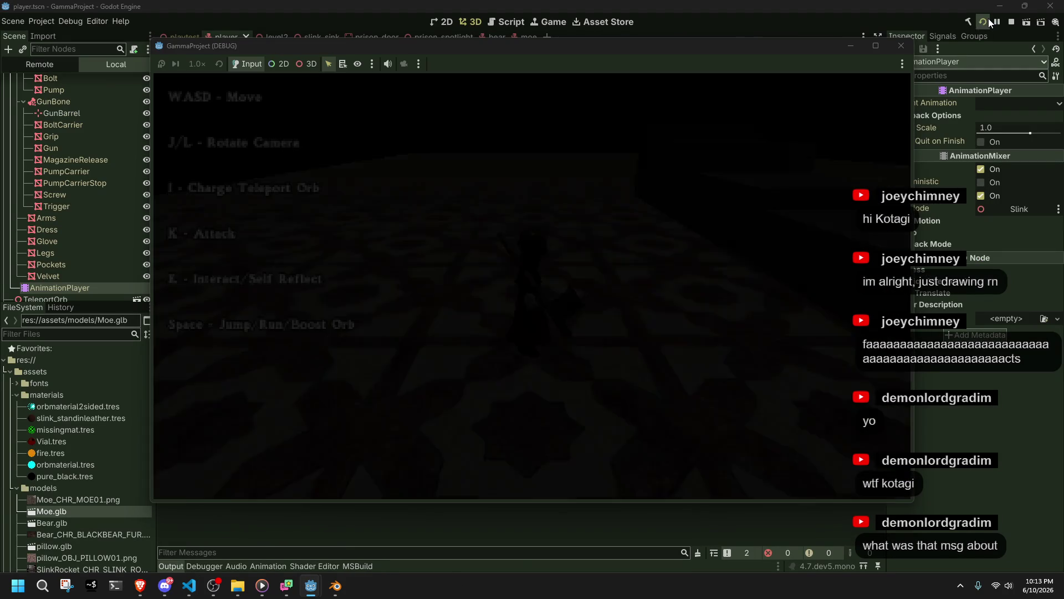
{"action": "key", "text": "w"}
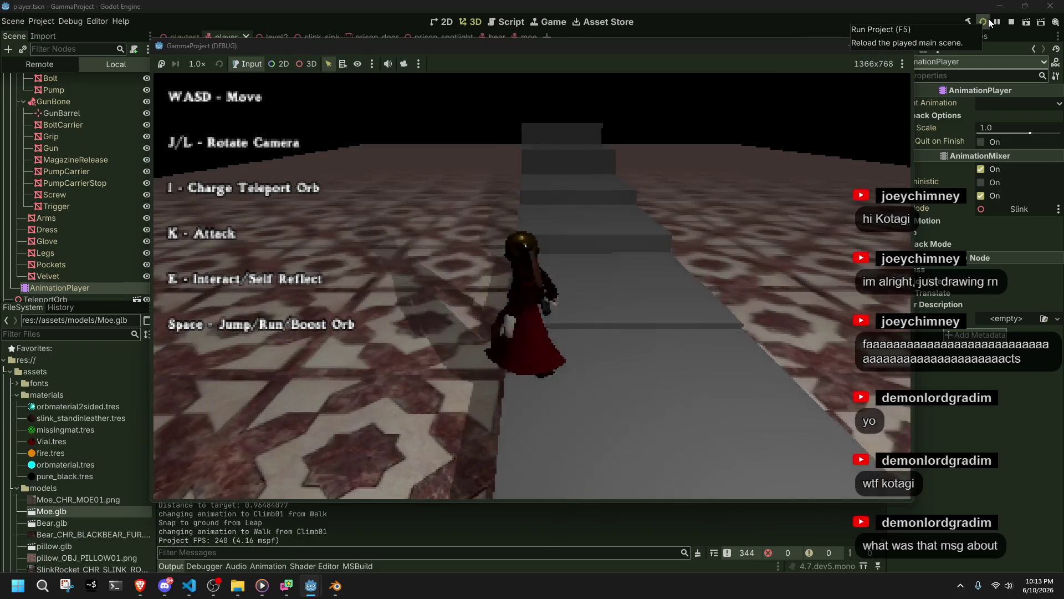
{"action": "key", "text": "a"}
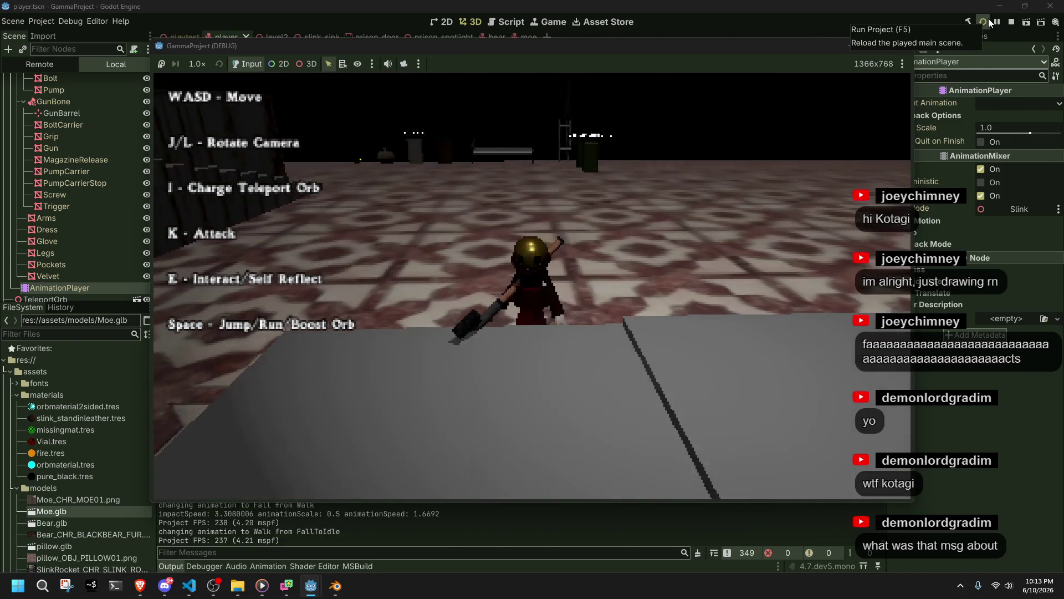
{"action": "key", "text": "s"}
{"action": "key", "text": "w"}
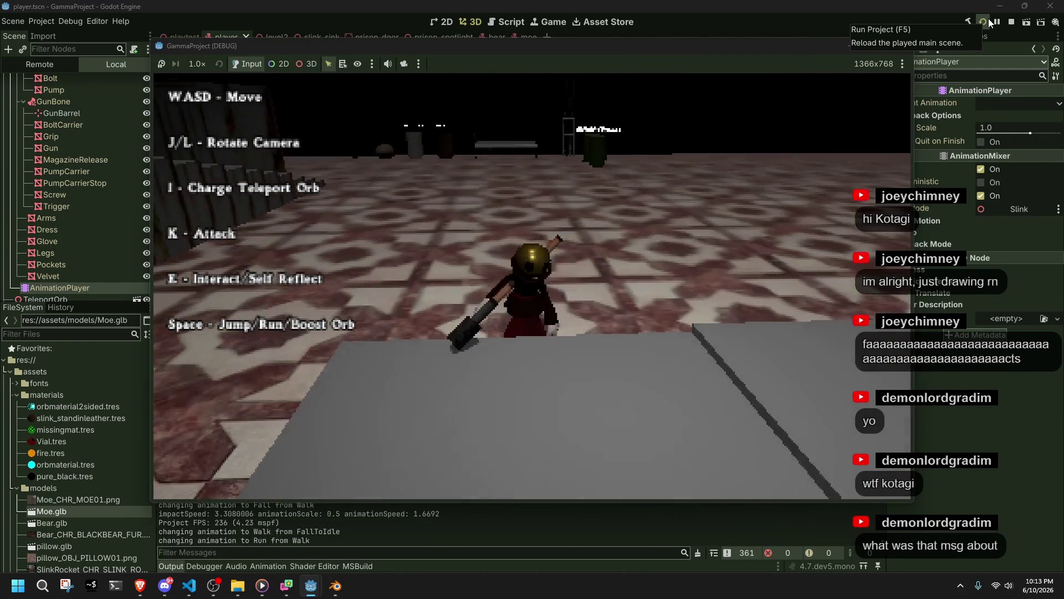
{"action": "key", "text": "s"}
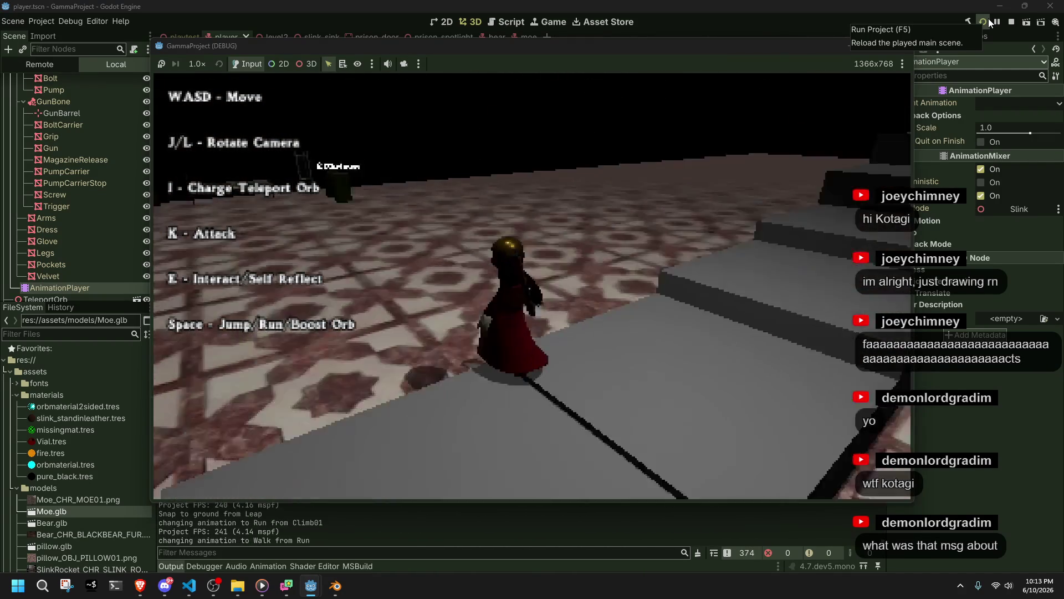
{"action": "key", "text": "w"}
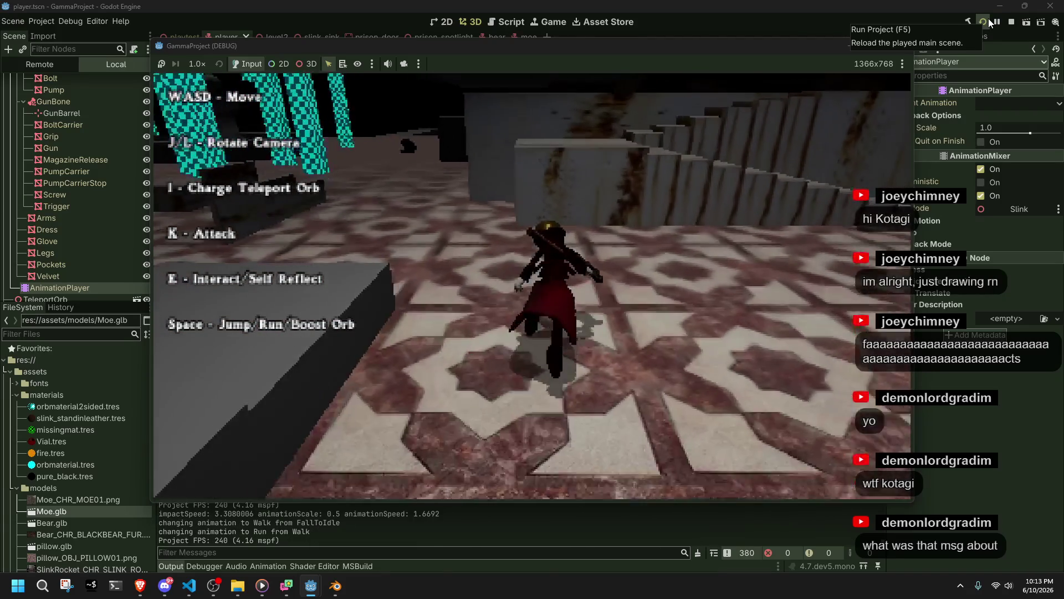
Climb the grey ledge and the step blocks, then stop the game
{"action": "key", "text": "space"}
{"action": "key", "text": "w"}
{"action": "key", "text": "w"}
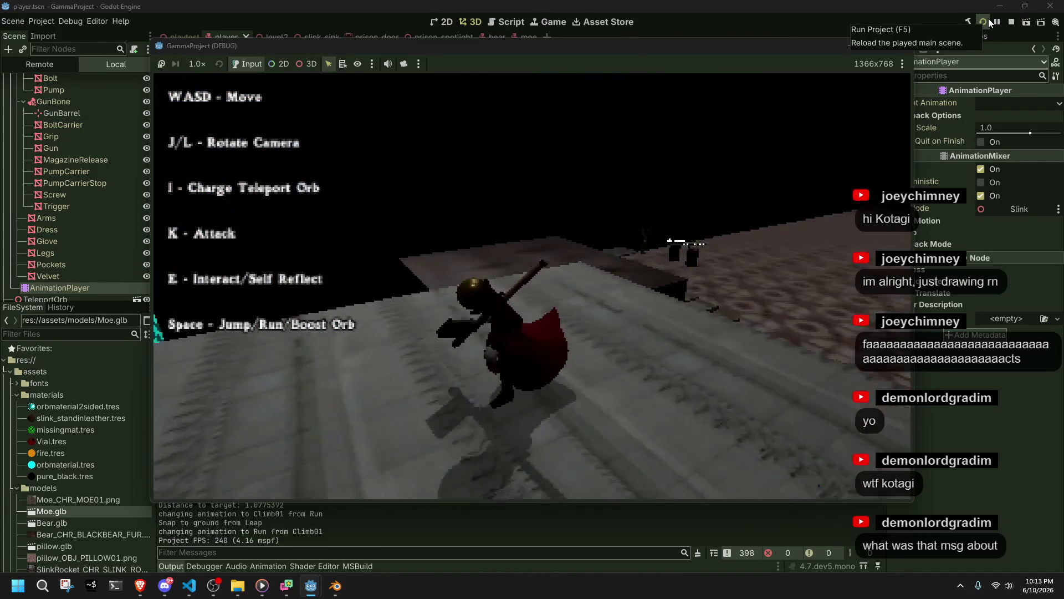
{"action": "key", "text": "space"}
{"action": "key", "text": "w"}
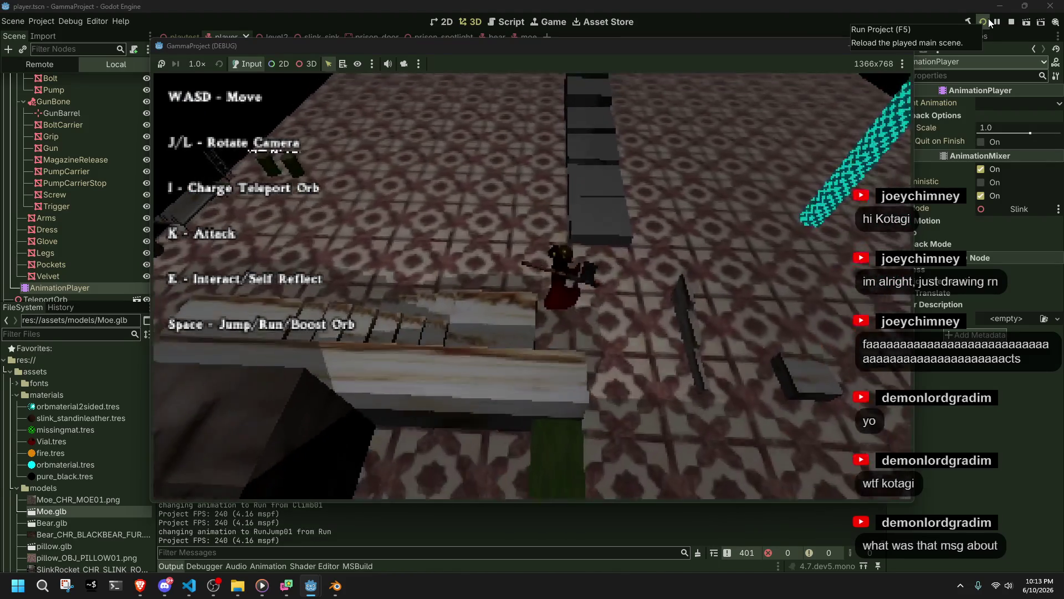
{"action": "key", "text": "w"}
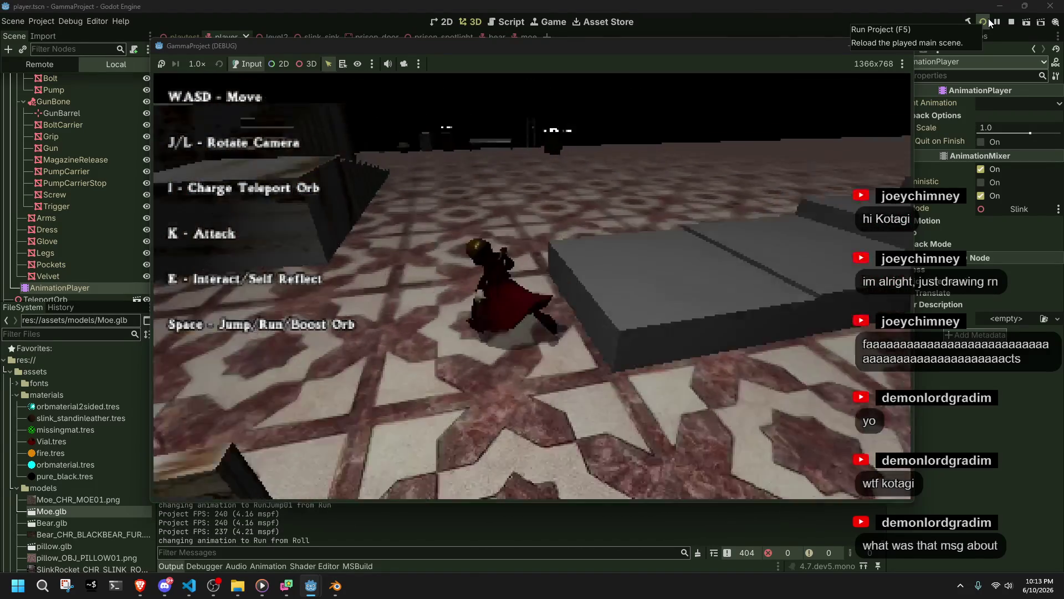
{"action": "key", "text": "w"}
{"action": "key", "text": "space"}
{"action": "key", "text": "w"}
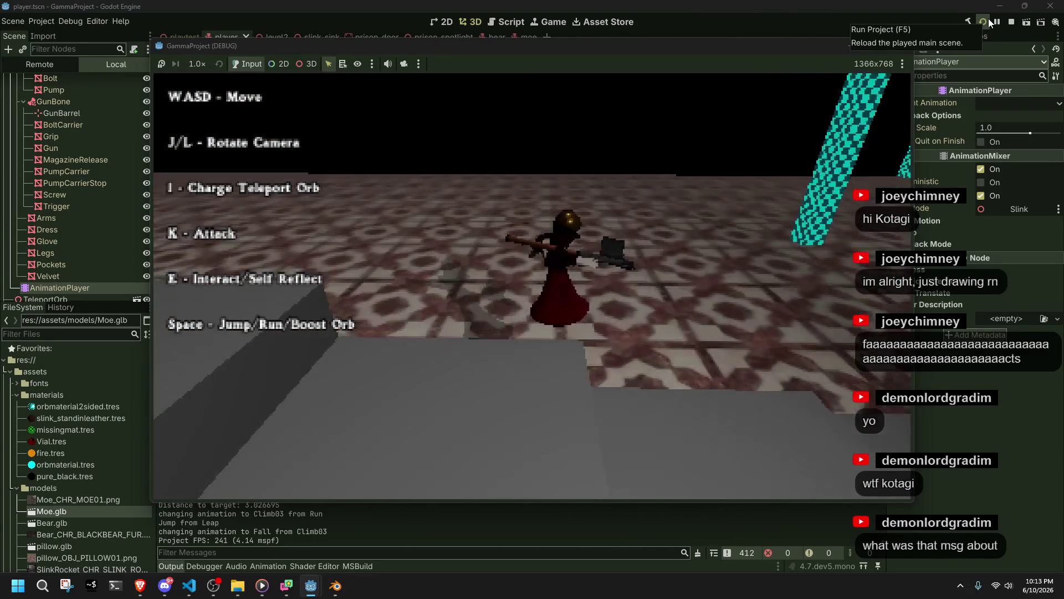
{"action": "left_click", "coordinate": [901, 45]}
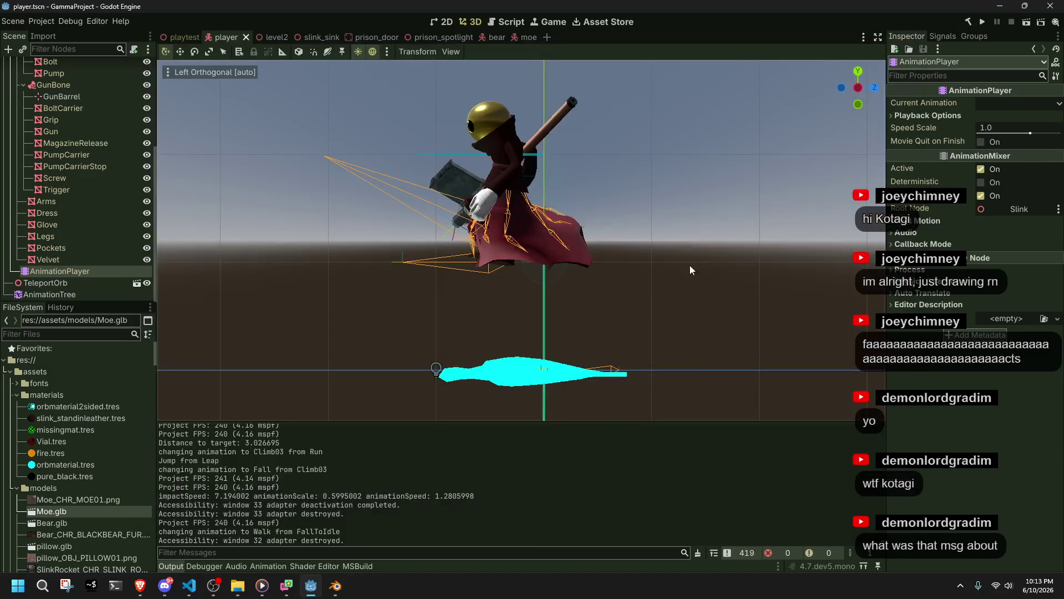
Open the playtest level and select stair blocks MeshInstance3D5 and MeshInstance3D6
{"action": "left_click", "coordinate": [168, 39]}
{"action": "right_click_drag", "start_coordinate": [565, 312], "coordinate": [521, 322]}
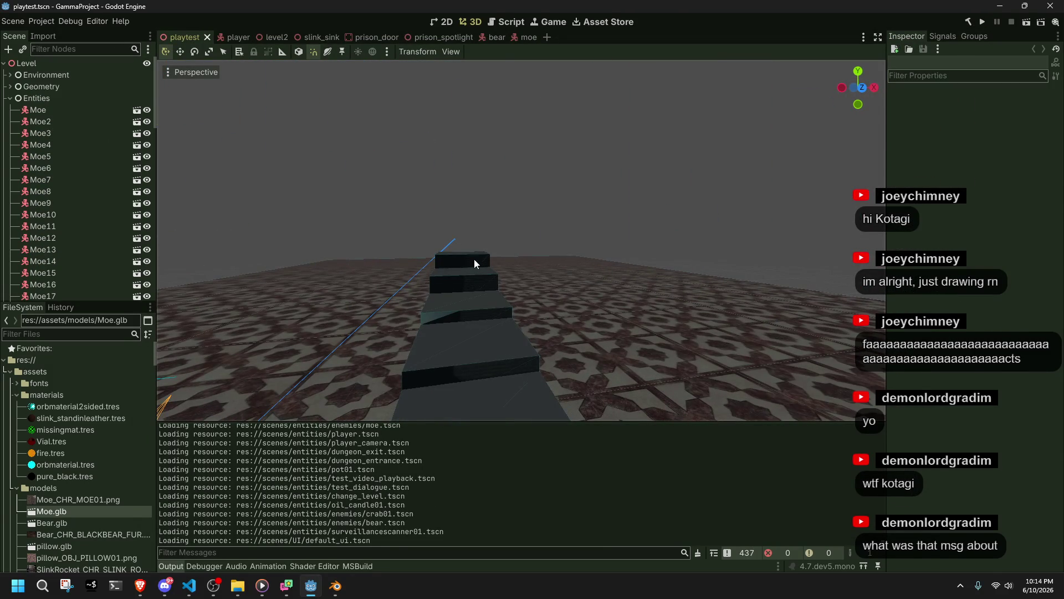
{"action": "left_click", "coordinate": [474, 259]}
{"action": "right_click_drag", "start_coordinate": [474, 258], "coordinate": [606, 302]}
{"action": "left_click", "coordinate": [606, 302]}
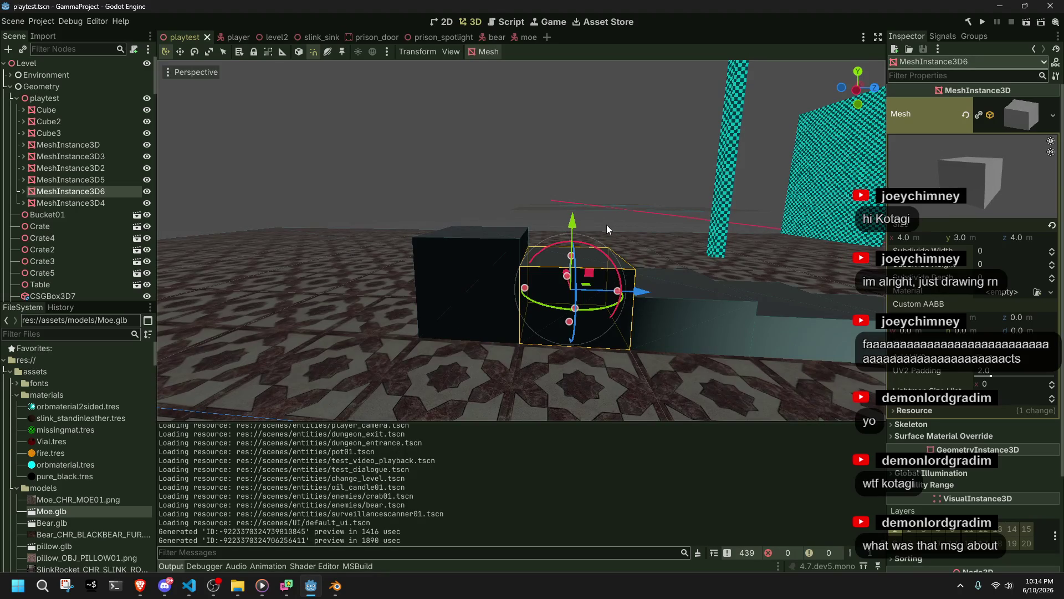
{"action": "right_click_drag", "start_coordinate": [556, 206], "coordinate": [577, 211]}
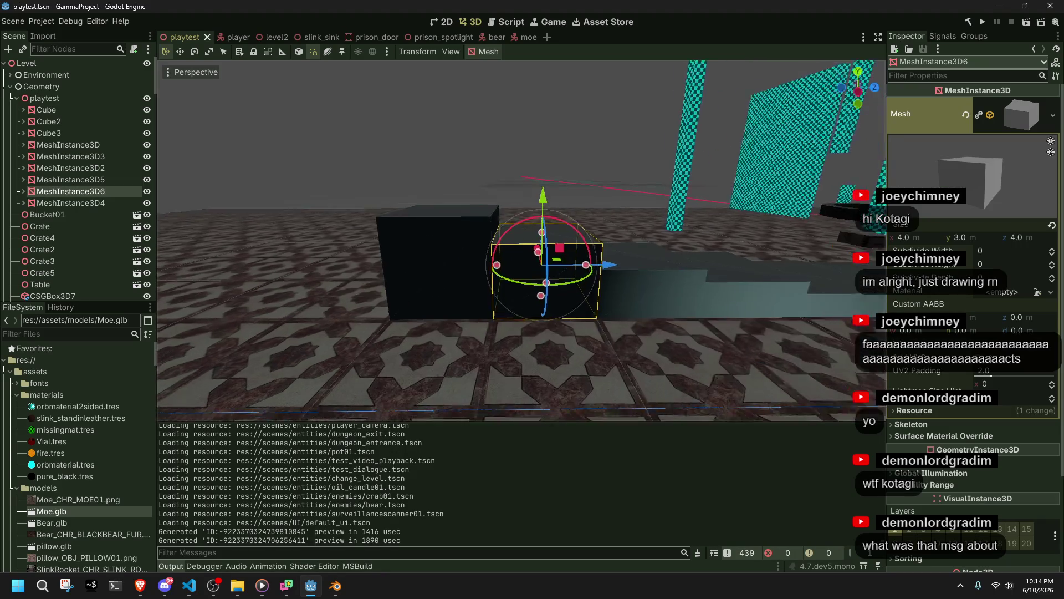
{"action": "right_click_drag", "start_coordinate": [478, 279], "coordinate": [477, 279]}
{"action": "left_click", "coordinate": [477, 278]}
{"action": "left_click", "coordinate": [568, 309]}
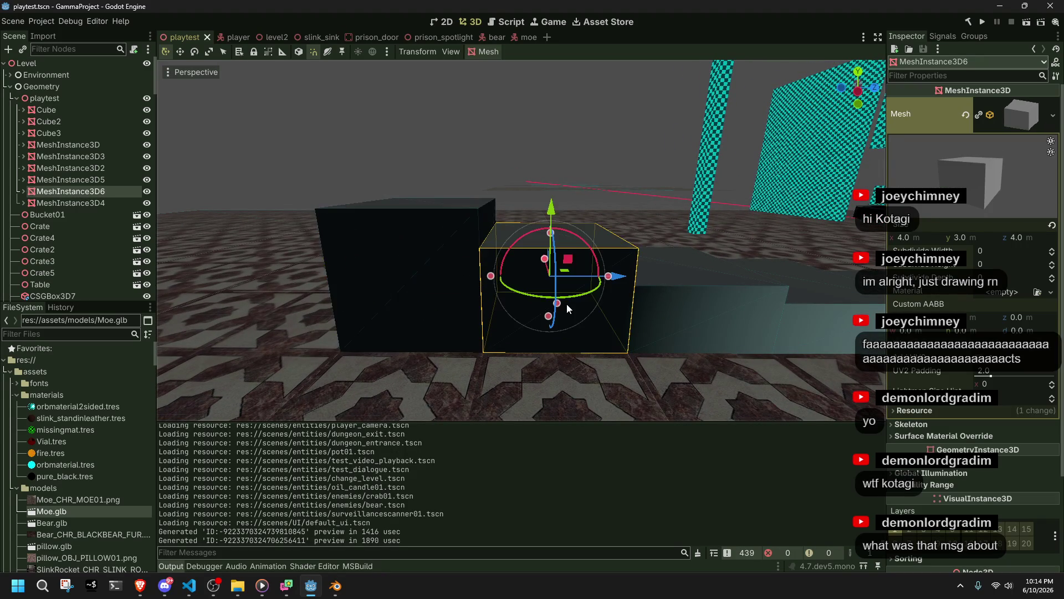
Switch to a Left Orthogonal view and compare the 4 m and 3 m blocks
{"action": "left_click", "coordinate": [863, 99]}
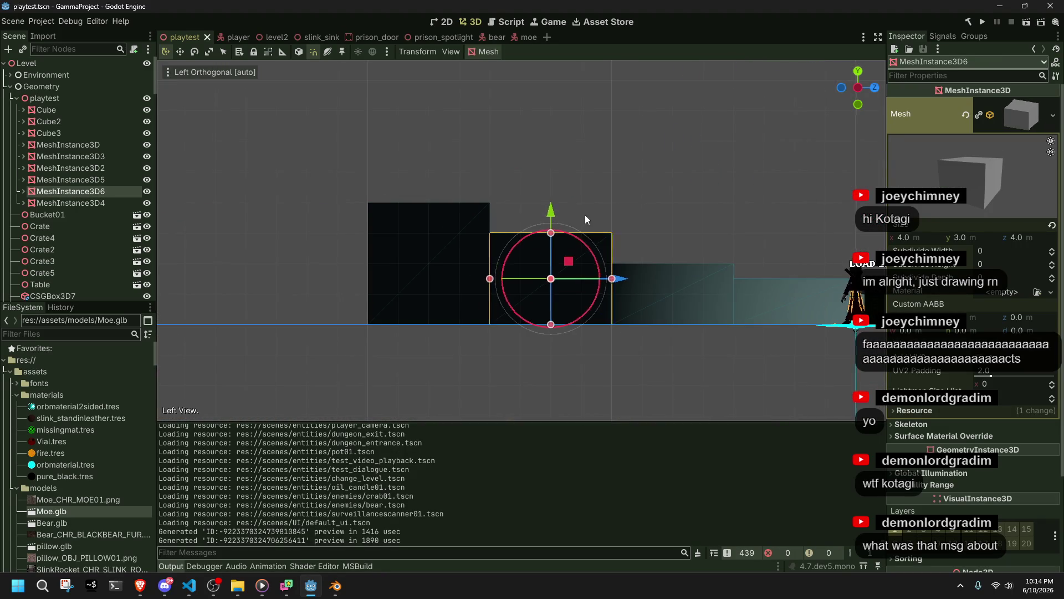
{"action": "key", "text": "w"}
{"action": "left_click", "coordinate": [458, 242]}
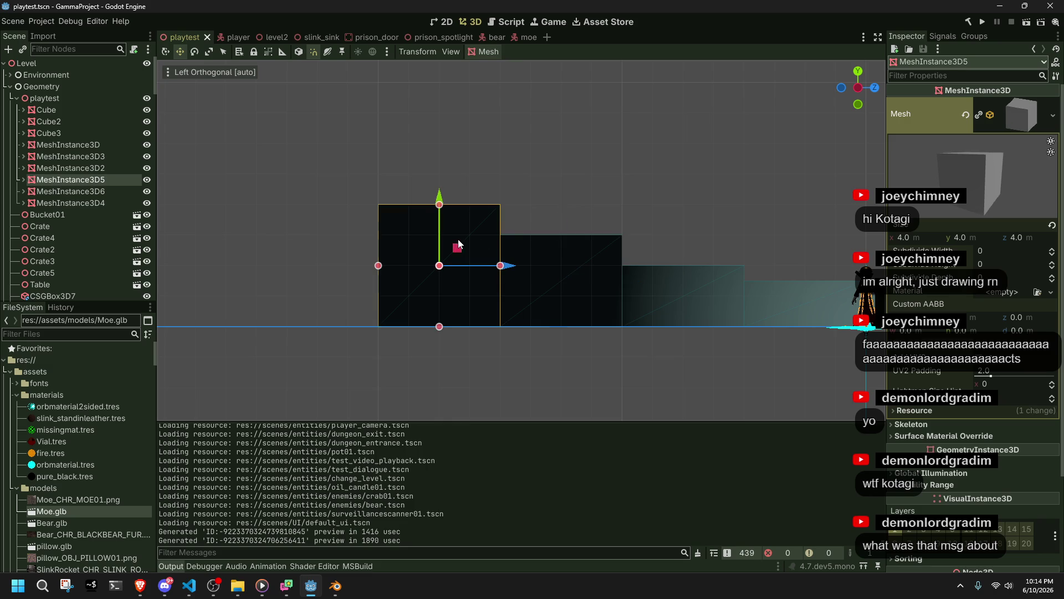
{"action": "left_click", "coordinate": [561, 276]}
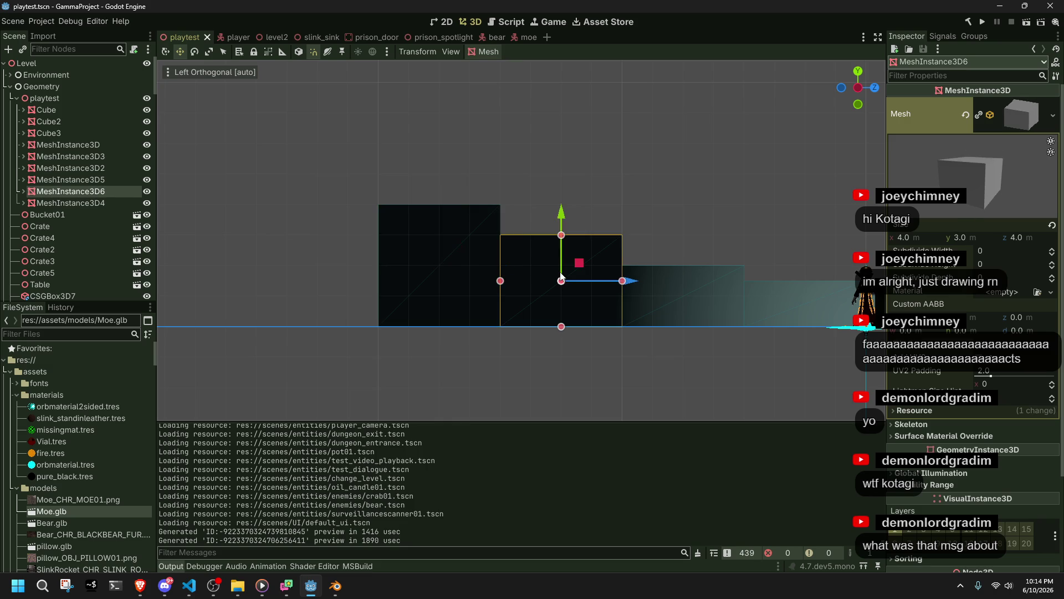
{"action": "left_click", "coordinate": [432, 227]}
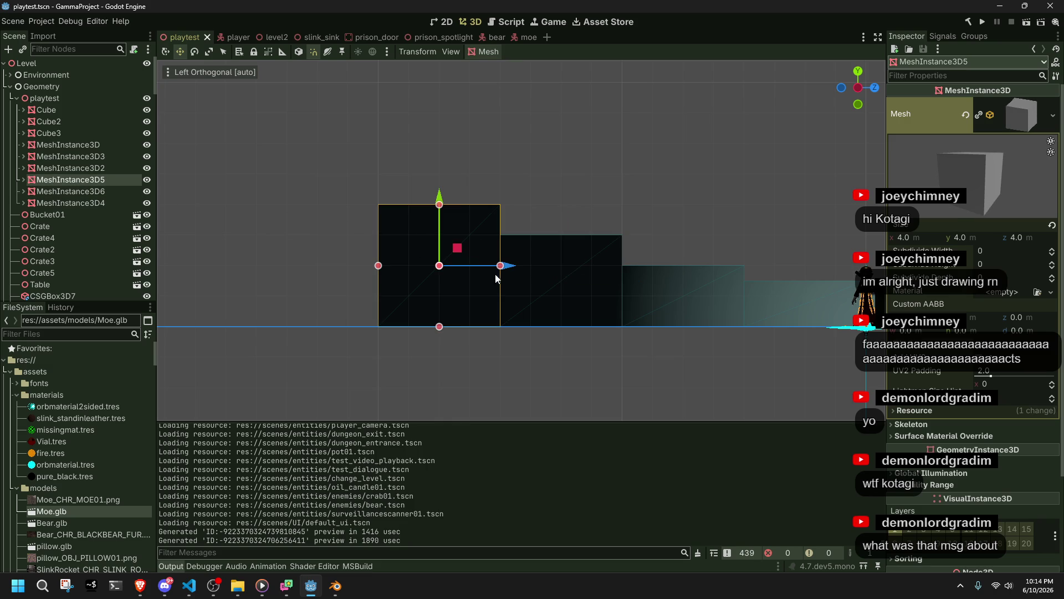
Slide MeshInstance3D5 left and duplicate MeshInstance3D6 into the gap with a unique mesh and no StaticBody3D
{"action": "left_click_drag", "start_coordinate": [517, 268], "coordinate": [398, 271]}
{"action": "left_click", "coordinate": [529, 281]}
{"action": "key", "text": "ctrl+d"}
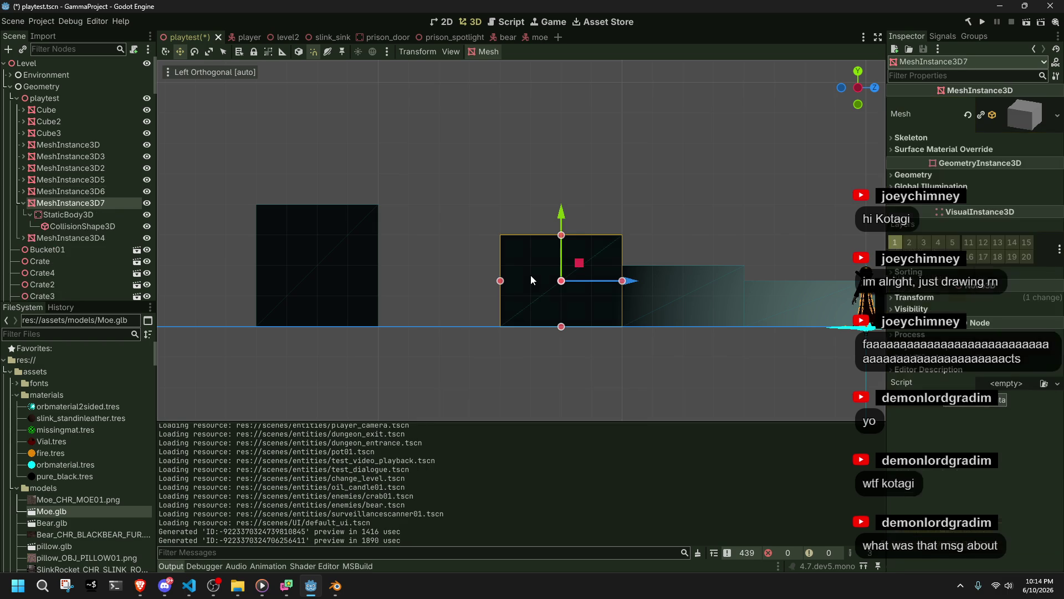
{"action": "left_click_drag", "start_coordinate": [620, 281], "coordinate": [498, 282]}
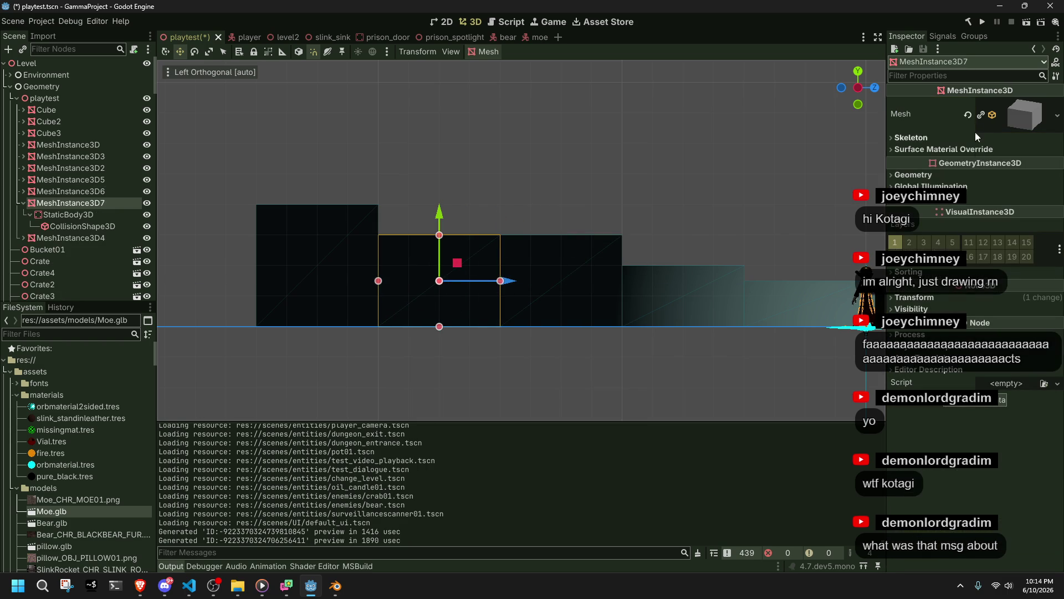
{"action": "left_click", "coordinate": [983, 116]}
{"action": "left_click", "coordinate": [88, 216]}
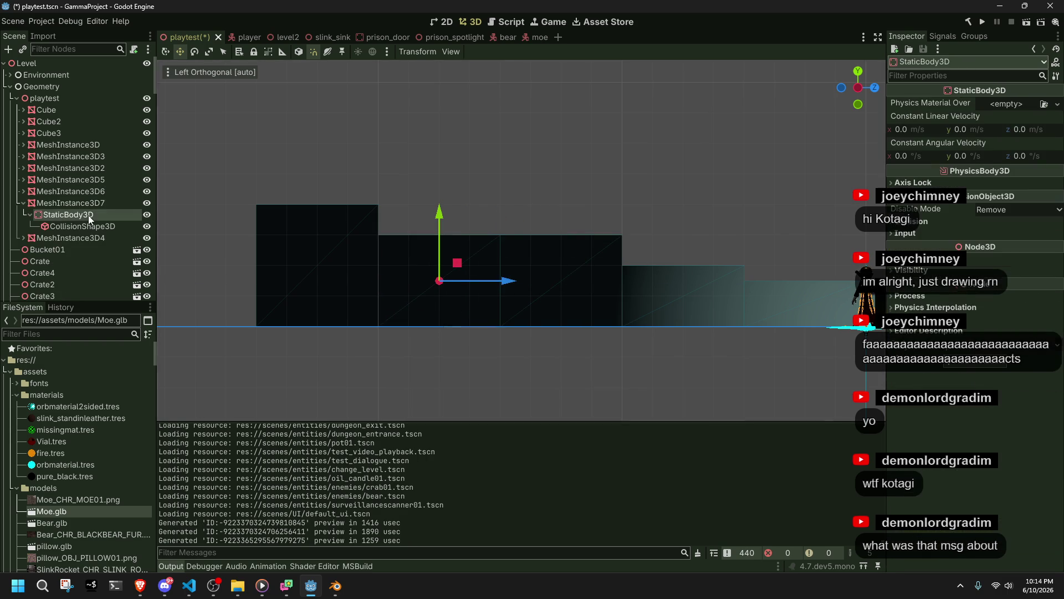
{"action": "key", "text": "Delete"}
{"action": "left_click", "coordinate": [493, 309]}
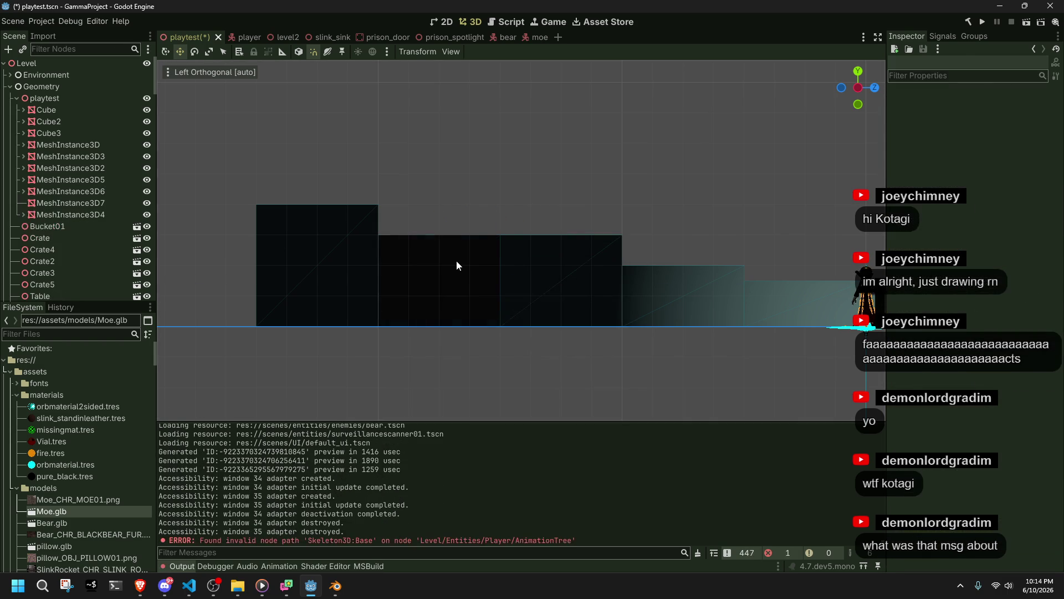
Make the new block 3.5 m tall and add a Static Body Child bounding-box collision
{"action": "mouse_move", "coordinate": [436, 229]}
{"action": "left_mouse_down"}
{"action": "mouse_move", "coordinate": [436, 195]}
{"action": "mouse_move", "coordinate": [442, 223]}
{"action": "left_mouse_up"}
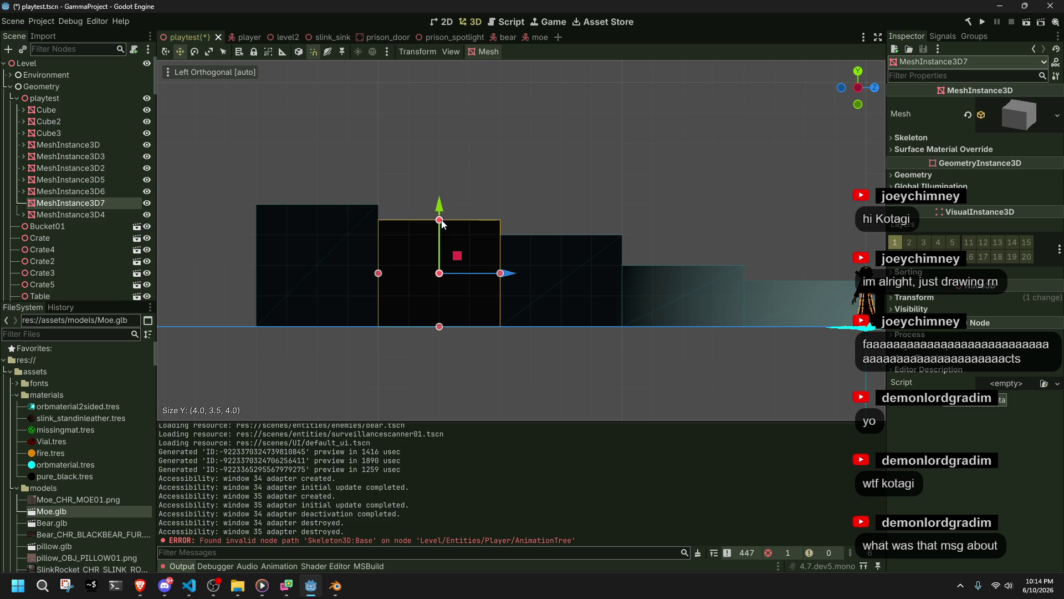
{"action": "left_click", "coordinate": [1016, 128]}
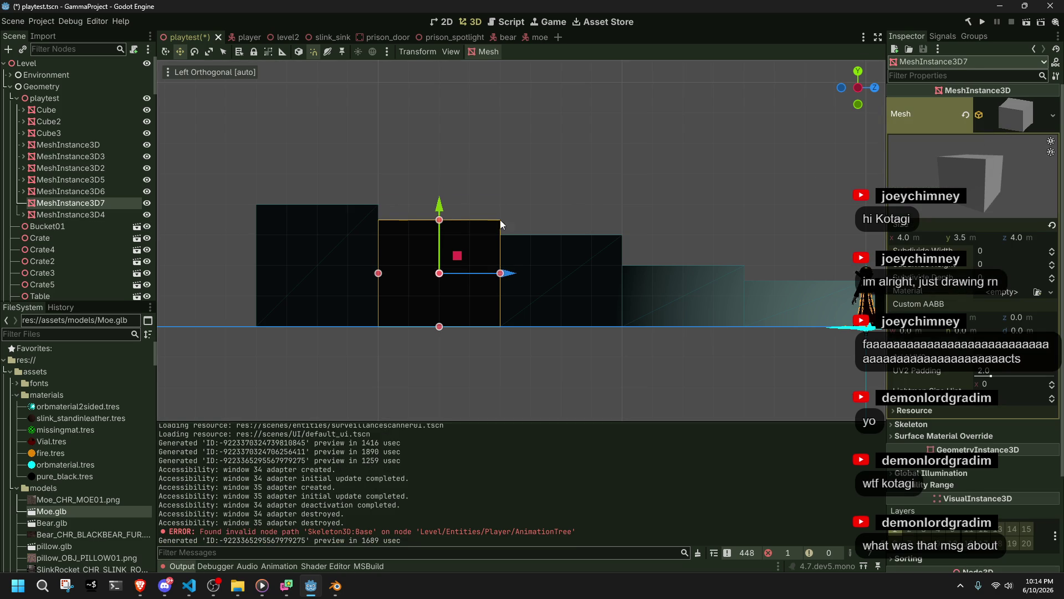
{"action": "left_click", "coordinate": [487, 52]}
{"action": "left_click", "coordinate": [495, 66]}
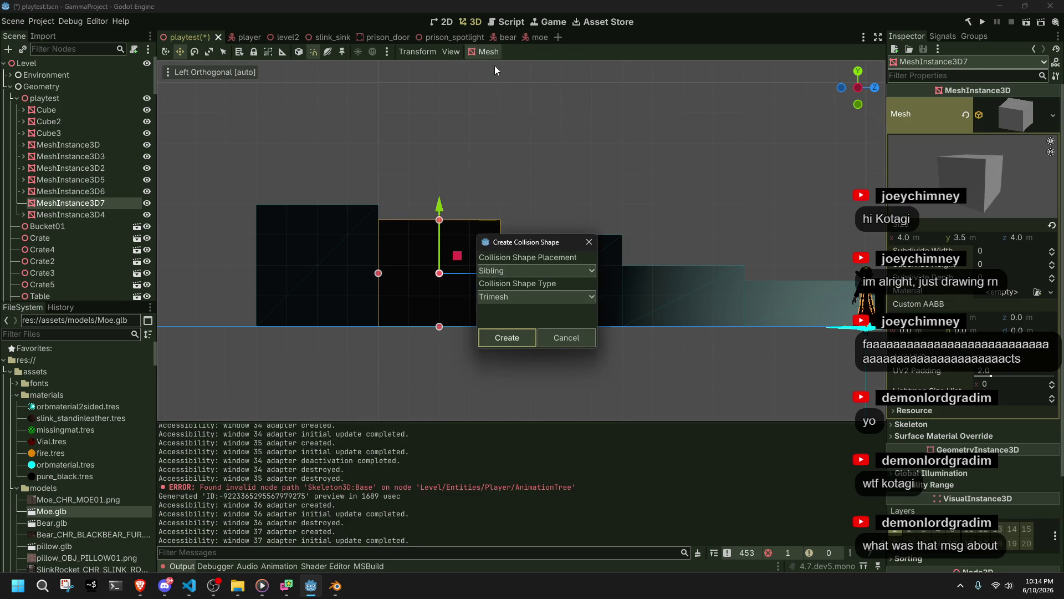
{"action": "left_click", "coordinate": [507, 270]}
{"action": "left_click", "coordinate": [505, 293]}
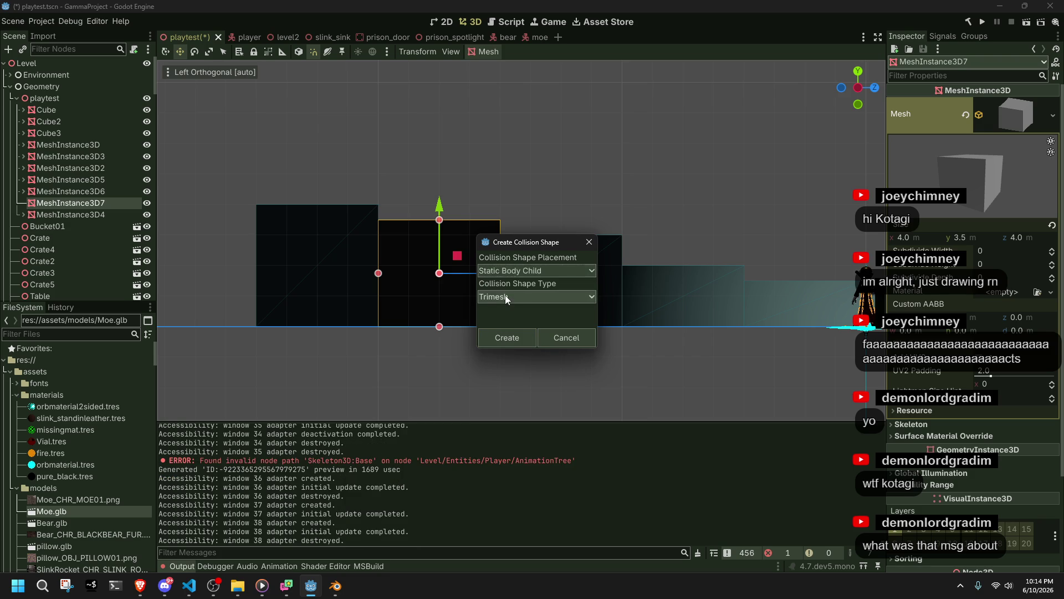
{"action": "left_click", "coordinate": [504, 296]}
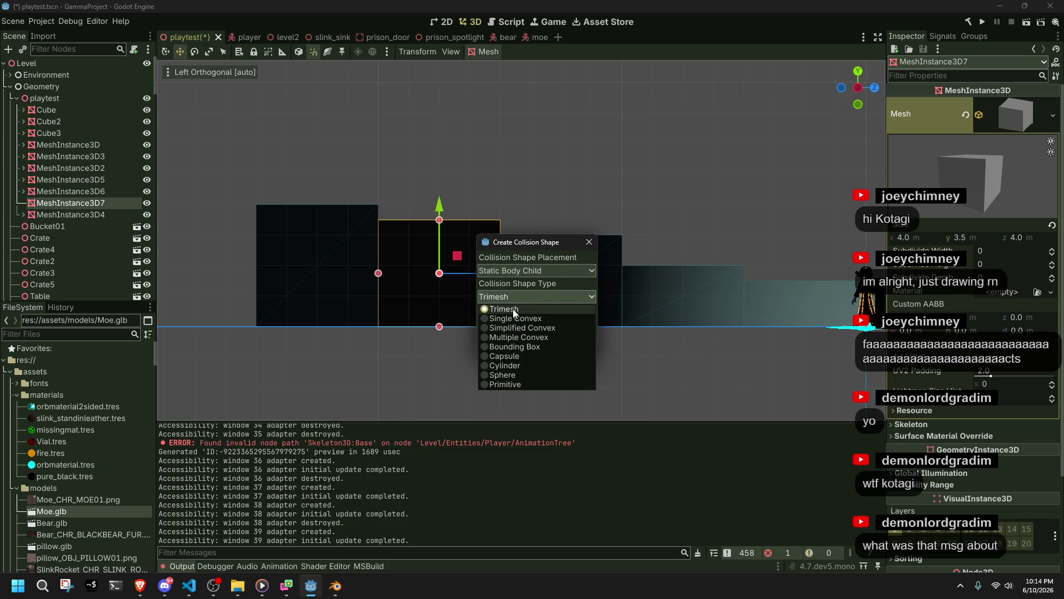
{"action": "left_click", "coordinate": [574, 346]}
{"action": "left_click", "coordinate": [504, 342]}
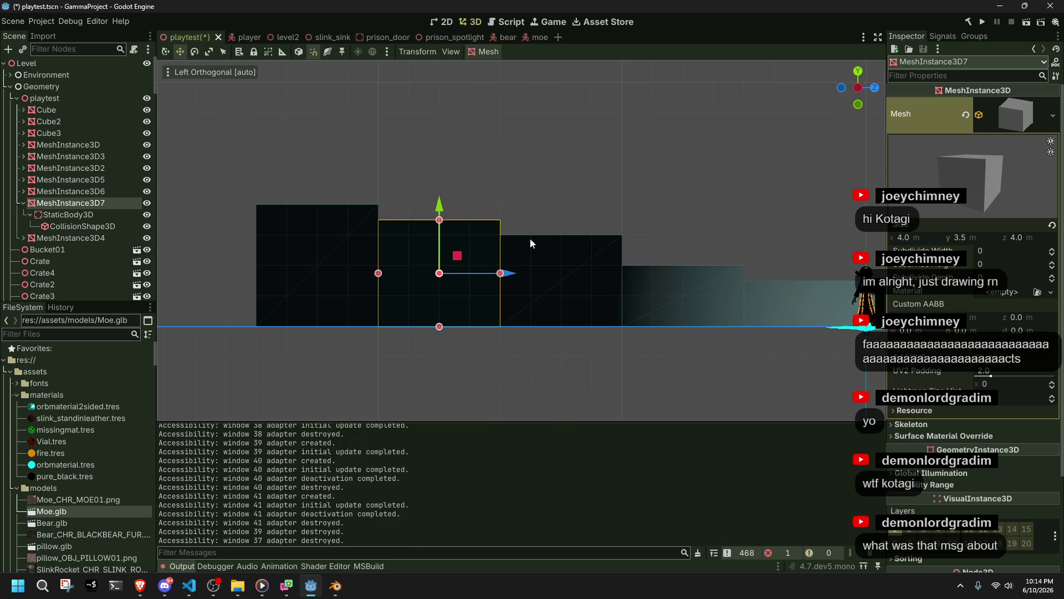
{"action": "mouse_move", "coordinate": [534, 200]}
{"action": "middle_mouse_down", "text": "shift"}
{"action": "mouse_move", "coordinate": [464, 188]}
{"action": "mouse_move", "coordinate": [530, 315]}
{"action": "middle_mouse_up", "text": "shift"}
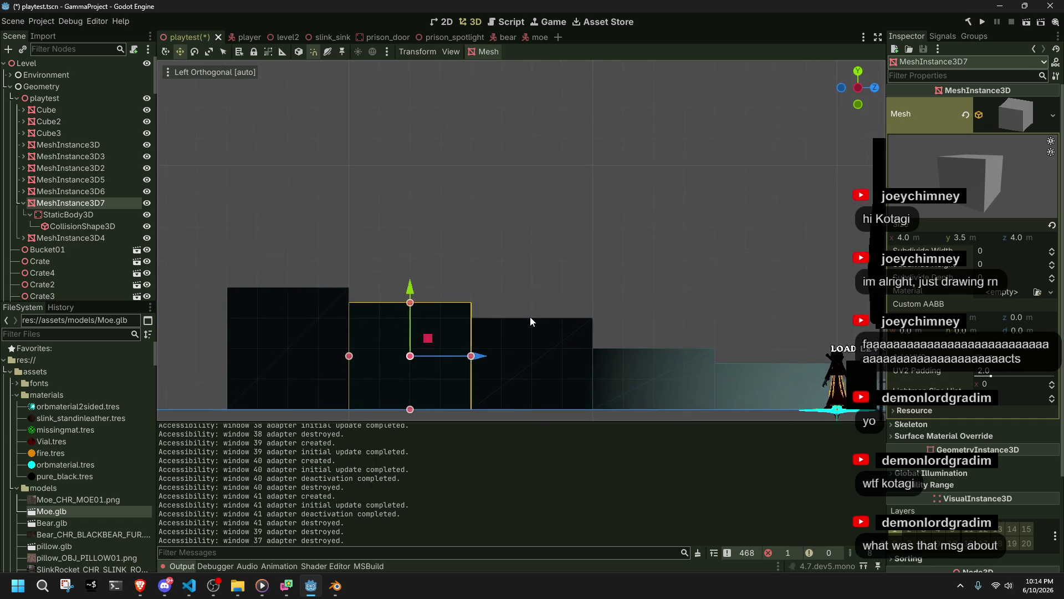
{"action": "left_click", "coordinate": [524, 334]}
Save the playtest scene and try dragging MeshInstance3D2's height handle
{"action": "key", "text": "ctrl+s"}
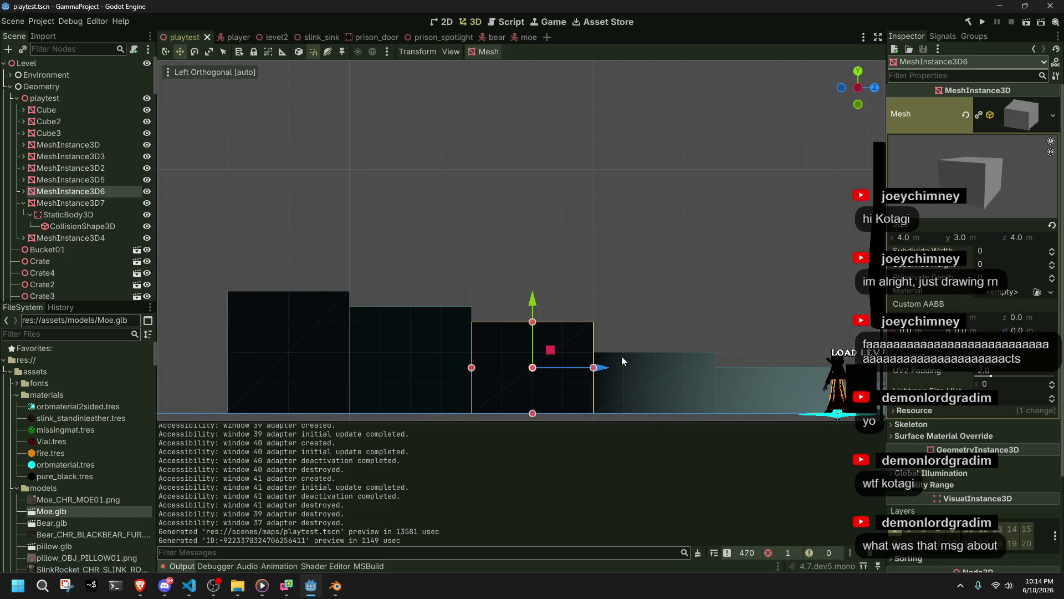
{"action": "left_click", "coordinate": [653, 366]}
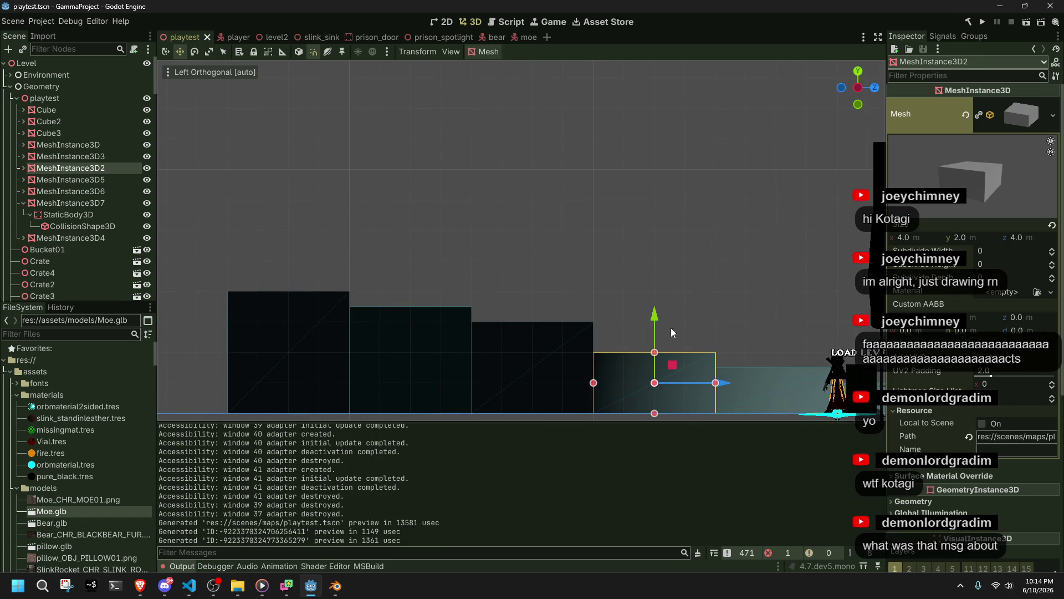
{"action": "mouse_move", "coordinate": [655, 353]}
{"action": "left_mouse_down"}
{"action": "mouse_move", "coordinate": [654, 292]}
{"action": "mouse_move", "coordinate": [664, 385]}
{"action": "mouse_move", "coordinate": [623, 170]}
{"action": "left_mouse_up"}
Delete the StaticBody3D collision under MeshInstance3D7, the new step block
{"action": "left_click", "coordinate": [98, 217]}
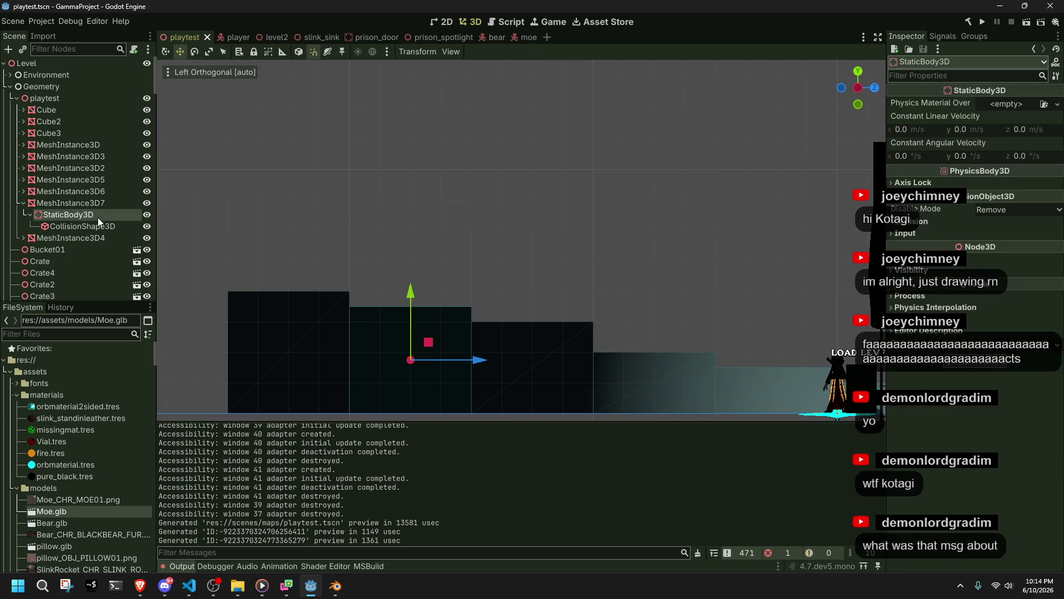
{"action": "key", "text": "Delete"}
{"action": "left_click", "coordinate": [475, 307]}
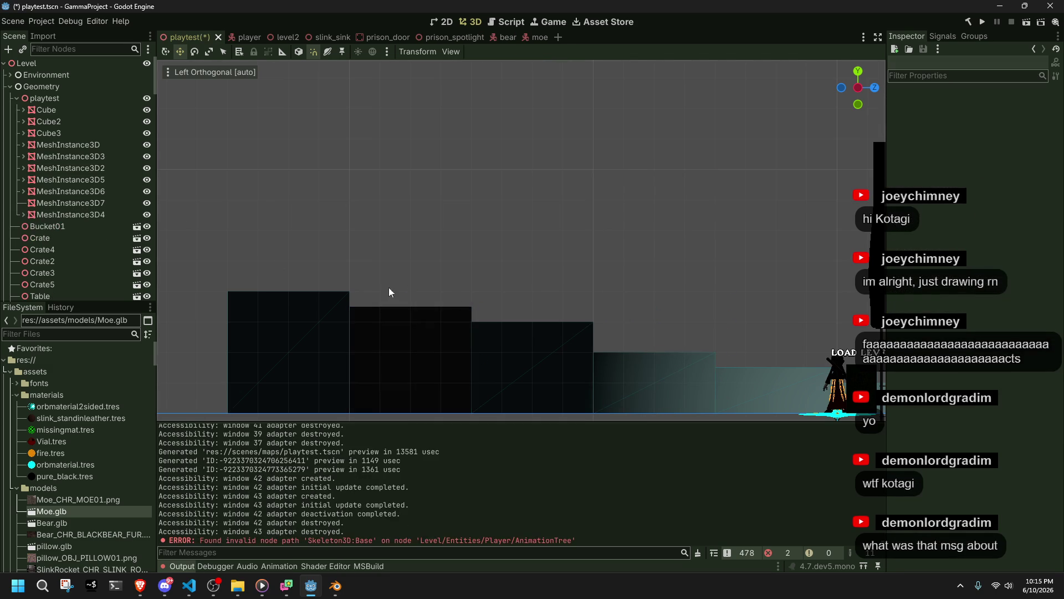
Lower the MeshInstance3D2 block to 1 m tall with its size handle
{"action": "left_click", "coordinate": [726, 386]}
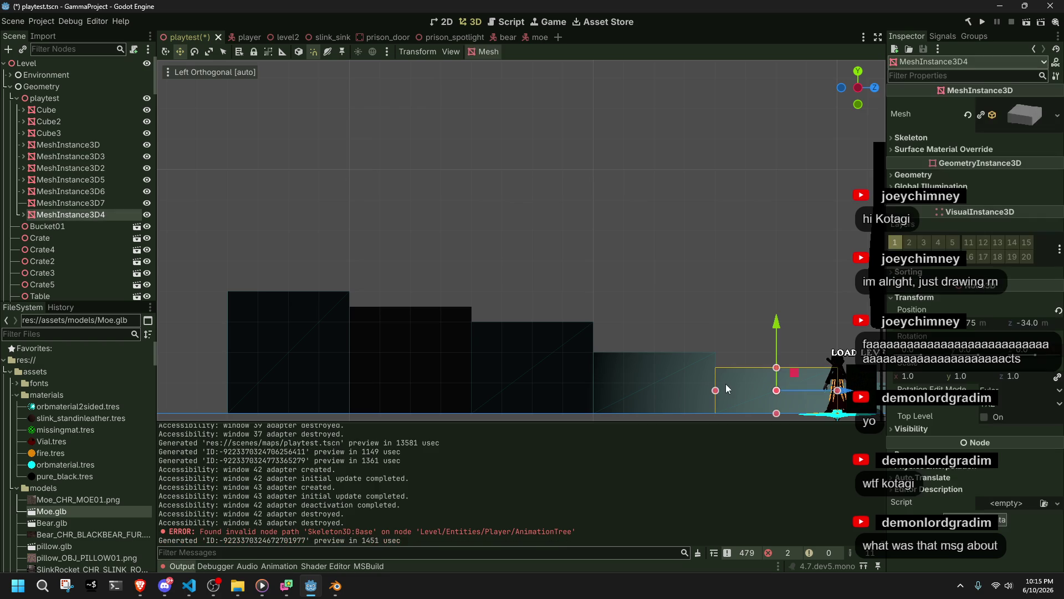
{"action": "left_click", "coordinate": [661, 364]}
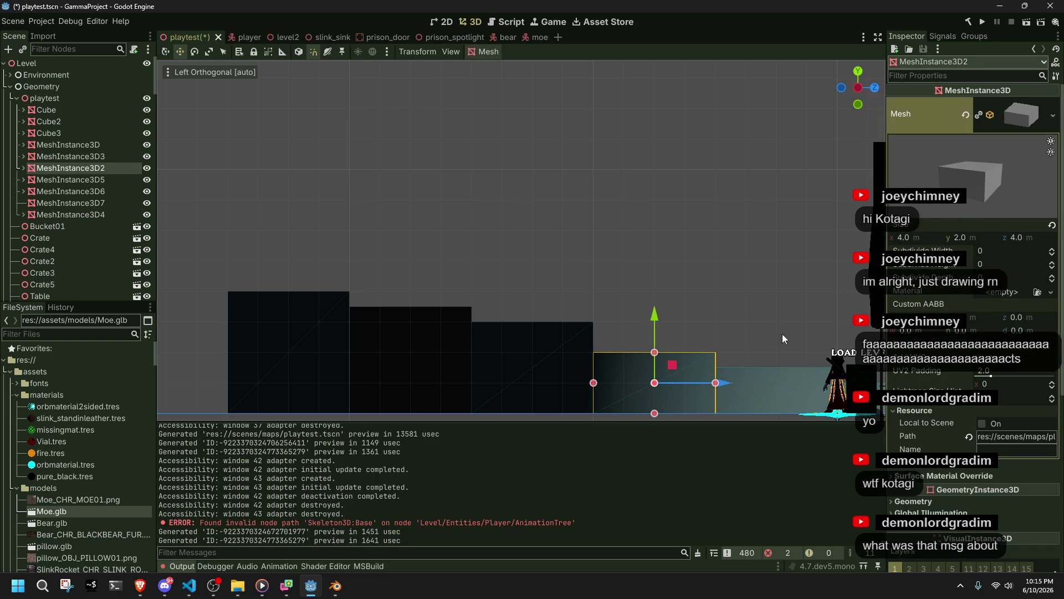
{"action": "mouse_move", "coordinate": [651, 367]}
{"action": "left_mouse_down"}
{"action": "mouse_move", "coordinate": [644, 380]}
{"action": "mouse_move", "coordinate": [654, 372]}
{"action": "left_mouse_up"}
{"action": "left_click", "coordinate": [189, 586]}
Review PlayerClimb's distance cases: Climb01 under 1.5f, Climb02 under 2.5f, Climb03 under 3.5f
{"action": "scroll", "coordinate": [519, 411], "scroll_direction": "up", "scroll_amount": 4}
{"action": "scroll", "coordinate": [519, 411], "scroll_direction": "up", "scroll_amount": 4}
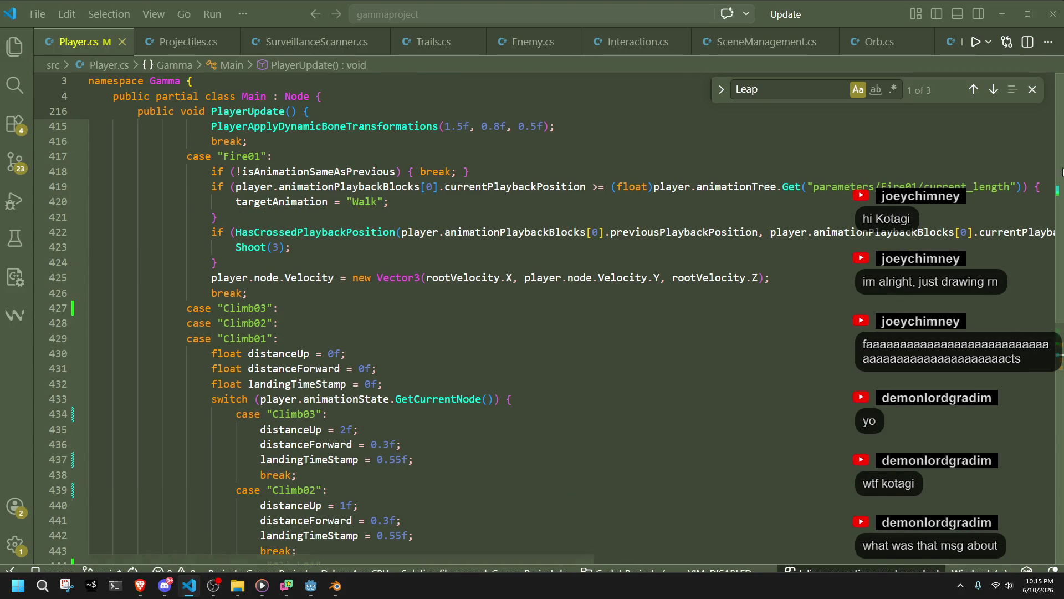
{"action": "left_click", "coordinate": [1059, 195]}
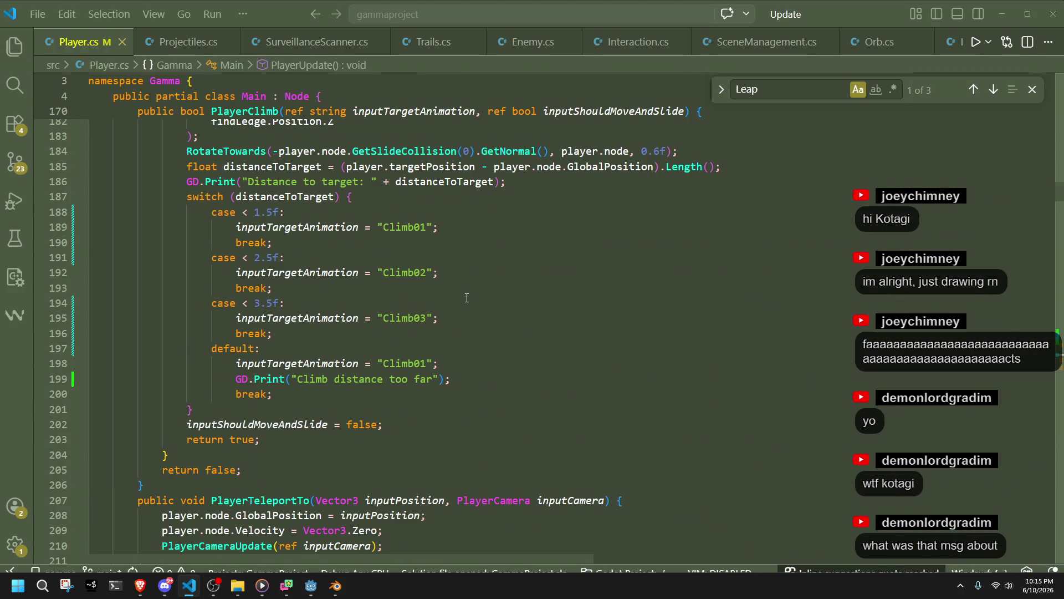
{"action": "key", "text": "alt+Tab"}
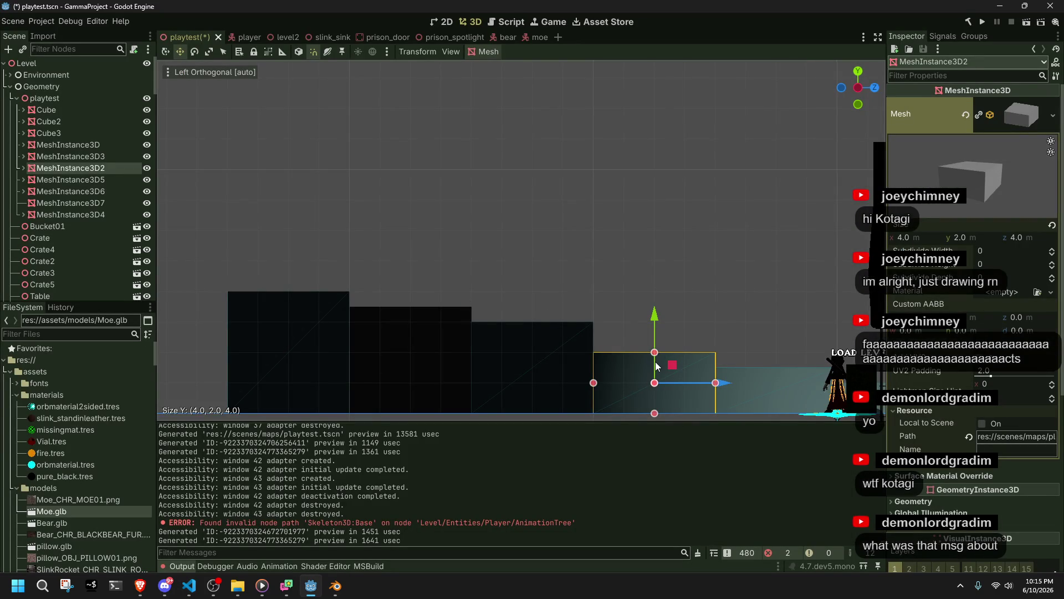
Inspect the playtest boxes and their mesh sizes, returning to the left orthogonal view
{"action": "mouse_move", "coordinate": [695, 330]}
{"action": "middle_mouse_down", "text": "shift"}
{"action": "mouse_move", "coordinate": [746, 325]}
{"action": "mouse_move", "coordinate": [580, 284]}
{"action": "mouse_move", "coordinate": [482, 333]}
{"action": "mouse_move", "coordinate": [597, 334]}
{"action": "middle_mouse_up", "text": "shift"}
{"action": "left_click", "coordinate": [596, 337]}
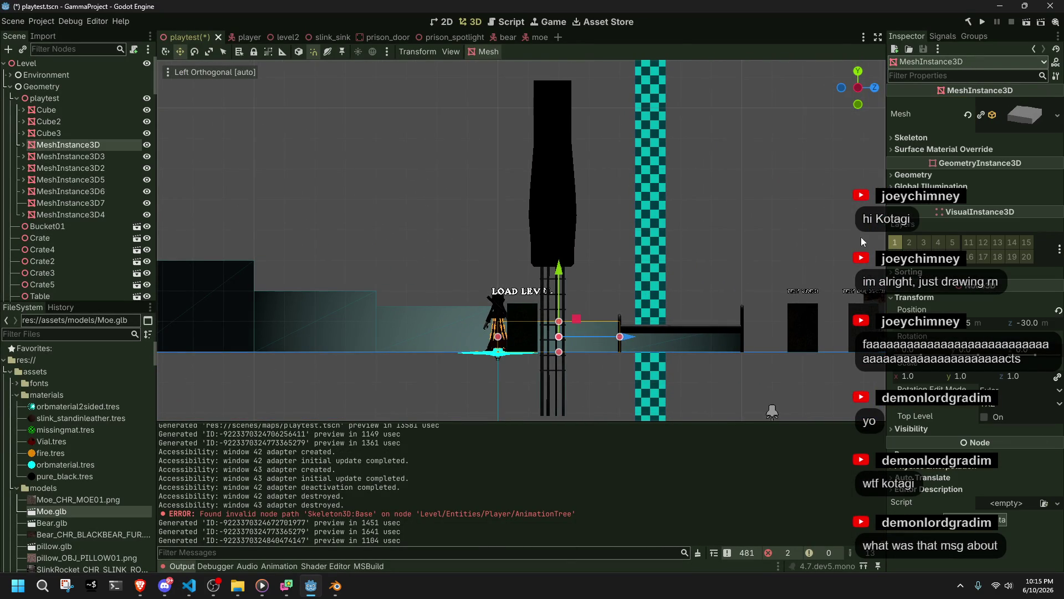
{"action": "left_click", "coordinate": [1037, 113]}
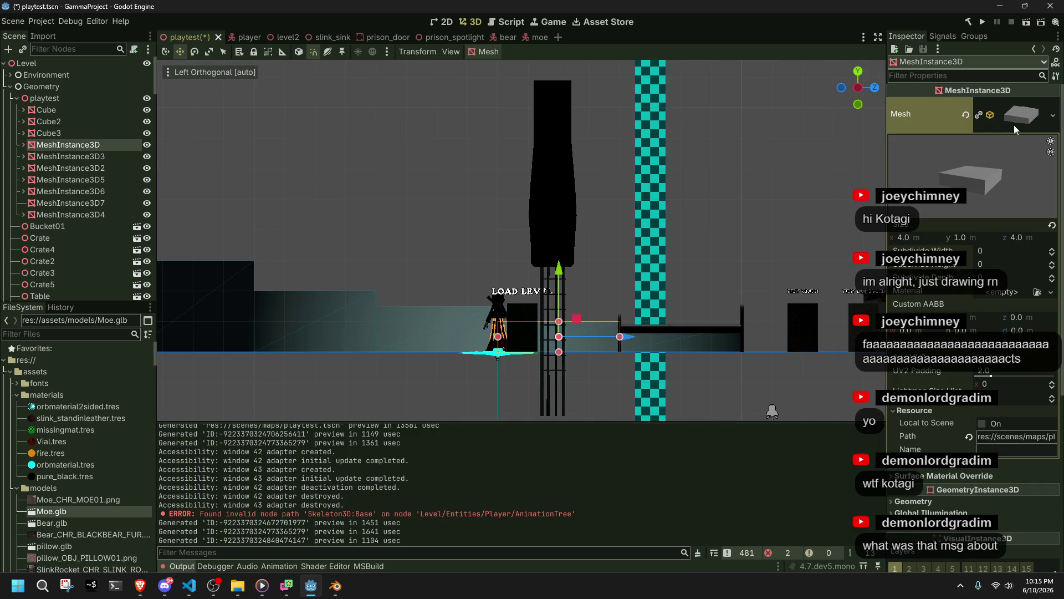
{"action": "left_click", "coordinate": [444, 330]}
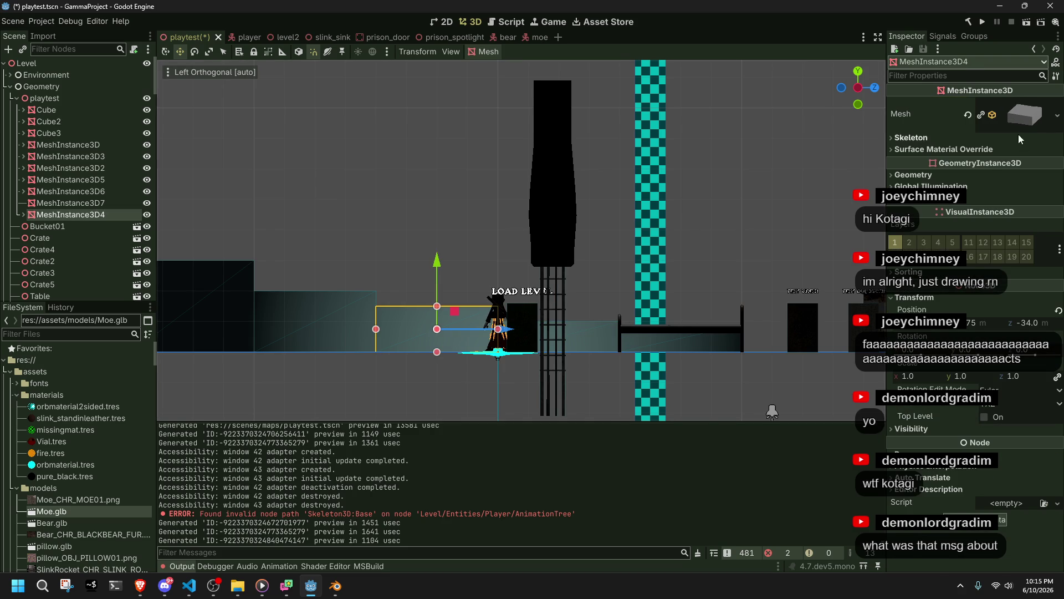
{"action": "left_click", "coordinate": [338, 327]}
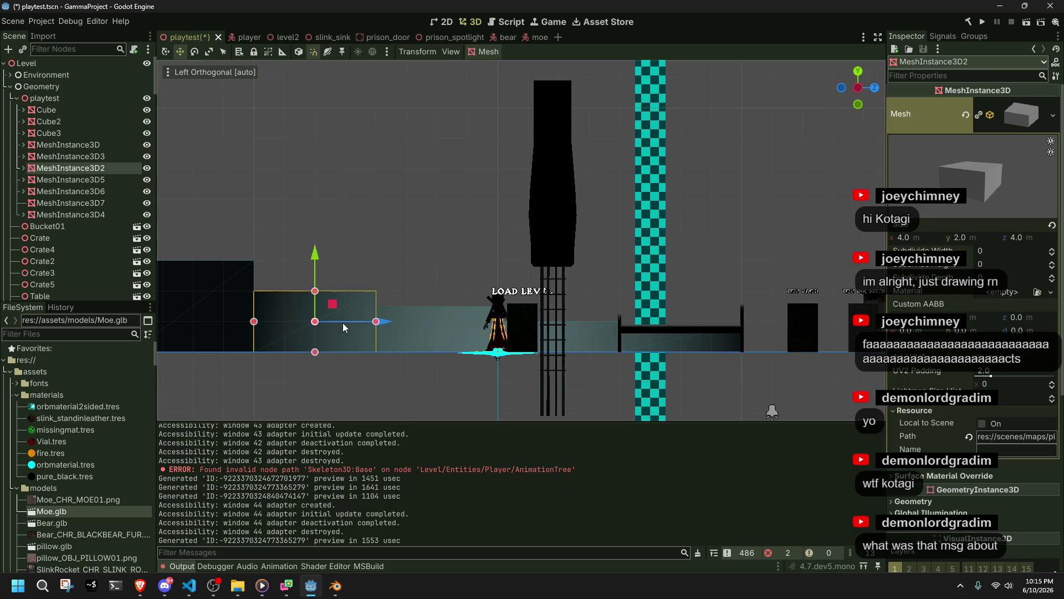
{"action": "left_click", "coordinate": [204, 299]}
{"action": "mouse_move", "coordinate": [327, 360]}
{"action": "middle_mouse_down"}
{"action": "mouse_move", "coordinate": [418, 370]}
{"action": "mouse_move", "coordinate": [498, 355]}
{"action": "middle_mouse_up"}
{"action": "left_click", "coordinate": [865, 89]}
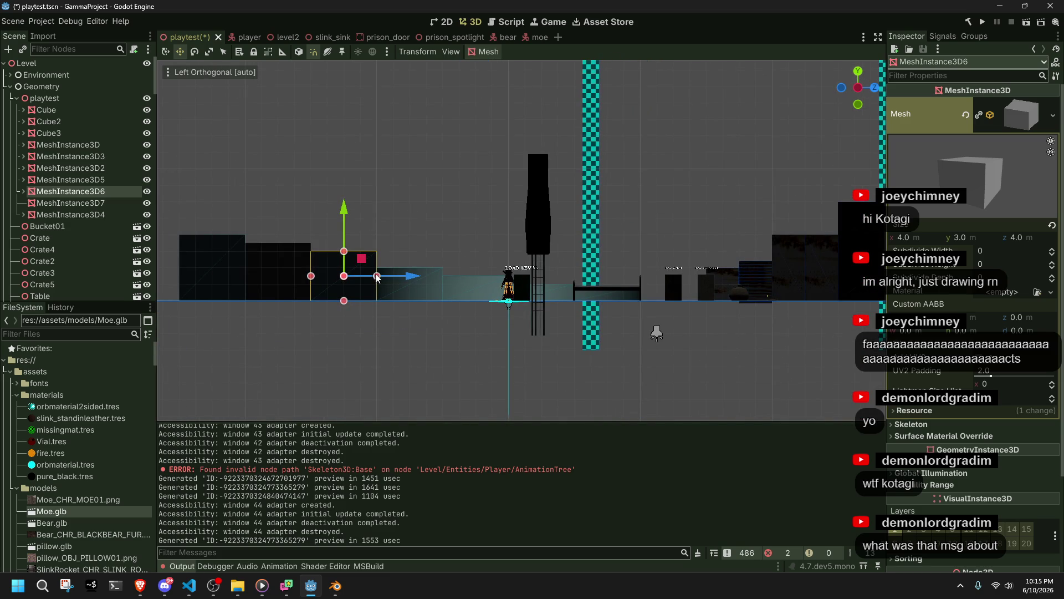
Move three boxes 4 units along Z to form a descending staircase
{"action": "left_click", "coordinate": [225, 274], "text": "shift"}
{"action": "left_click", "coordinate": [287, 282], "text": "shift"}
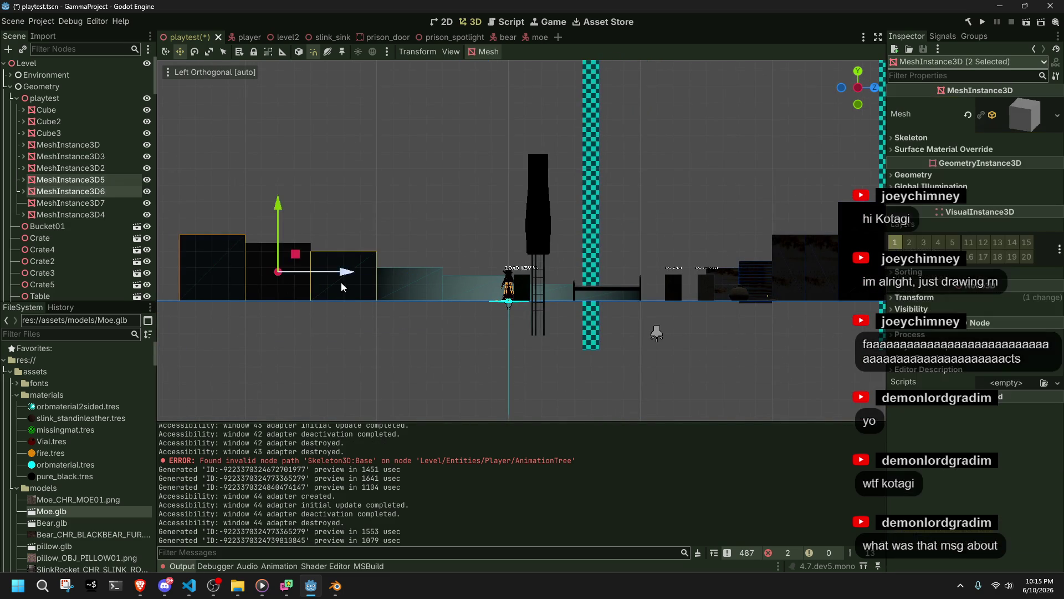
{"action": "mouse_move", "coordinate": [343, 273]}
{"action": "left_mouse_down"}
{"action": "mouse_move", "coordinate": [216, 277]}
{"action": "mouse_move", "coordinate": [289, 287]}
{"action": "left_mouse_up"}
{"action": "middle_click_drag", "start_coordinate": [318, 250], "coordinate": [462, 261], "text": "shift"}
Duplicate MeshInstance3D7 and reparent the copy under playtest as MeshInstance3D8
{"action": "left_click", "coordinate": [426, 262]}
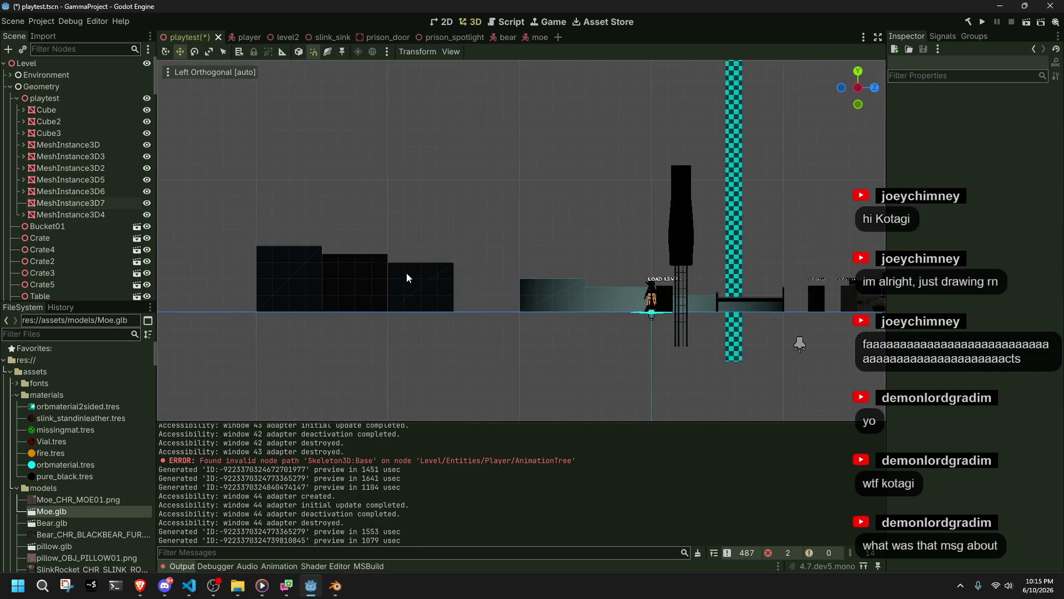
{"action": "scroll", "coordinate": [374, 313], "scroll_direction": "up", "scroll_amount": 5}
{"action": "scroll", "coordinate": [321, 291], "scroll_direction": "down", "scroll_amount": 2}
{"action": "left_click", "coordinate": [321, 291]}
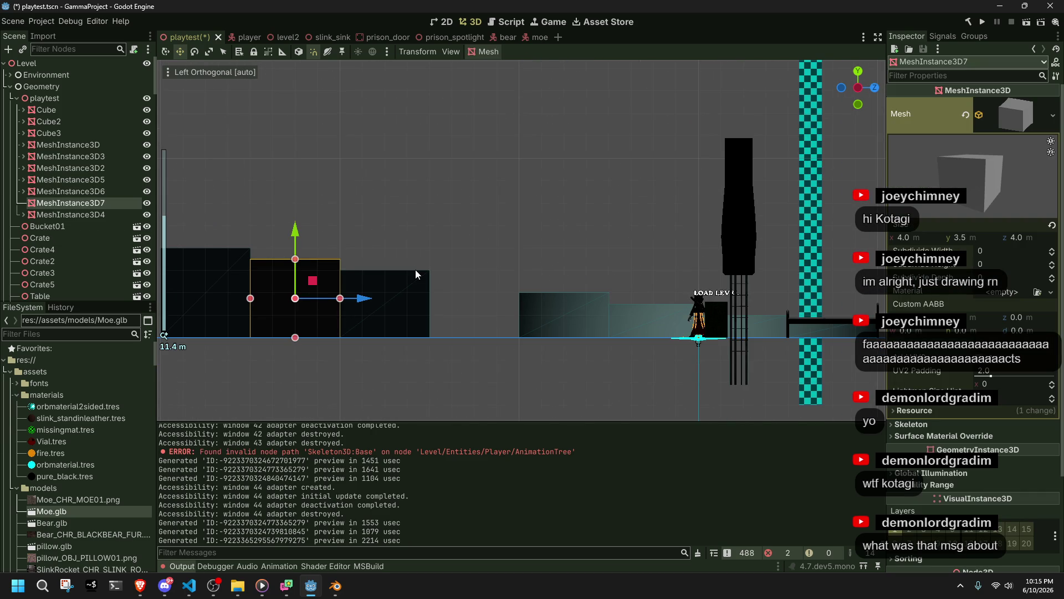
{"action": "key", "text": "ctrl+v"}
{"action": "left_click_drag", "start_coordinate": [112, 217], "coordinate": [105, 209]}
Place MeshInstance3D8 as the next step, make its mesh unique, and shorten it to 3 m
{"action": "left_click_drag", "start_coordinate": [352, 302], "coordinate": [538, 304]}
{"action": "mouse_move", "coordinate": [475, 259]}
{"action": "left_mouse_down"}
{"action": "mouse_move", "coordinate": [475, 303]}
{"action": "mouse_move", "coordinate": [477, 286]}
{"action": "left_mouse_up"}
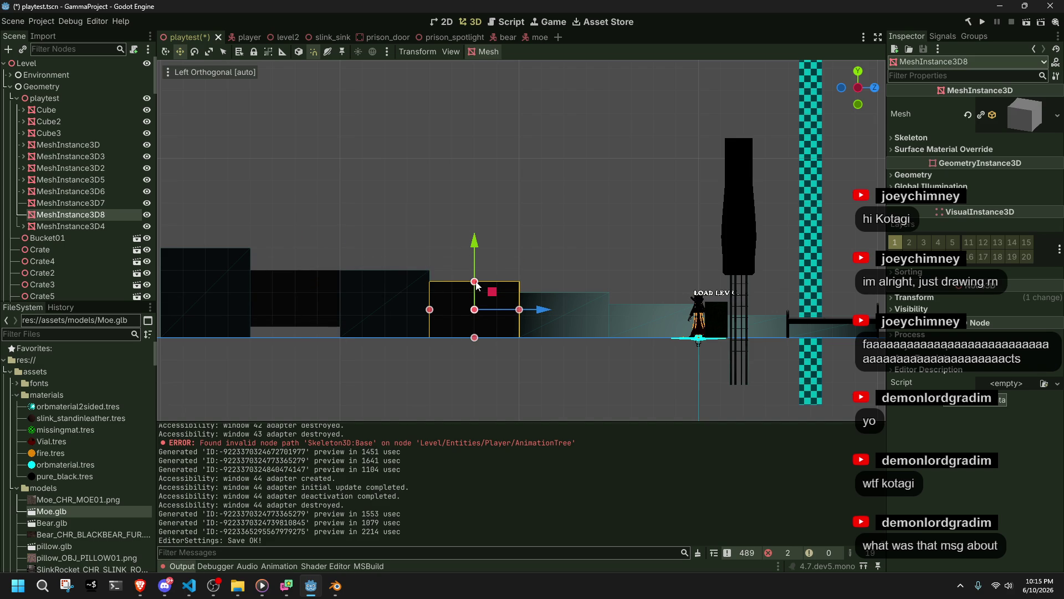
{"action": "key", "text": "ctrl+z"}
{"action": "left_click", "coordinate": [981, 115]}
{"action": "mouse_move", "coordinate": [474, 258]}
{"action": "left_mouse_down"}
{"action": "mouse_move", "coordinate": [476, 299]}
{"action": "mouse_move", "coordinate": [475, 282]}
{"action": "left_mouse_up"}
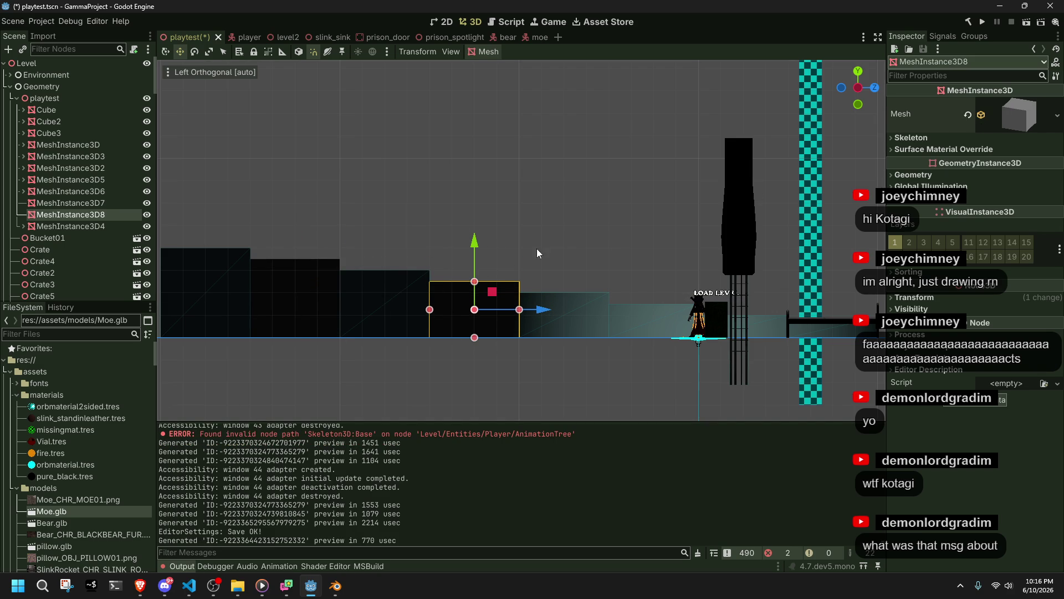
{"action": "left_click", "coordinate": [1014, 120]}
{"action": "left_click", "coordinate": [318, 282]}
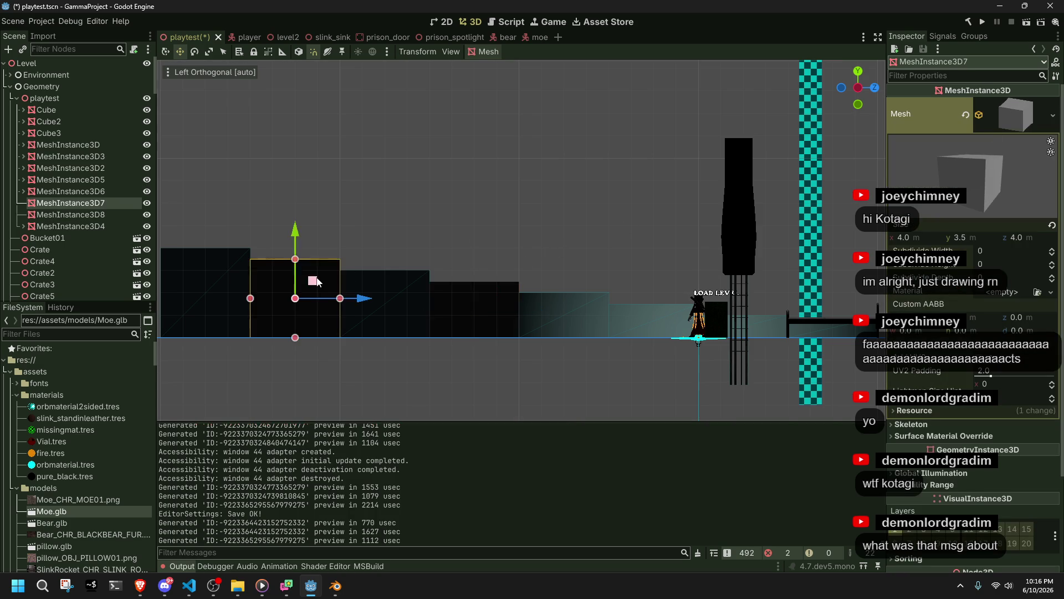
{"action": "left_click", "coordinate": [72, 218], "text": "ctrl"}
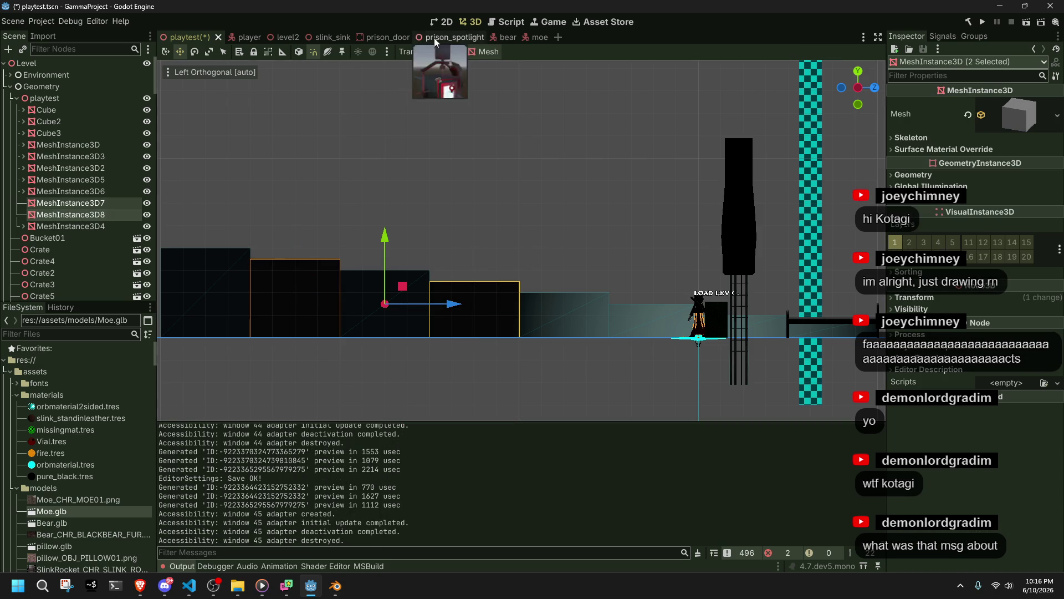
Give MeshInstance3D7 and MeshInstance3D8 Static Body bounding-box collisions, save, and run the game
{"action": "left_click", "coordinate": [487, 51]}
{"action": "left_click", "coordinate": [490, 68]}
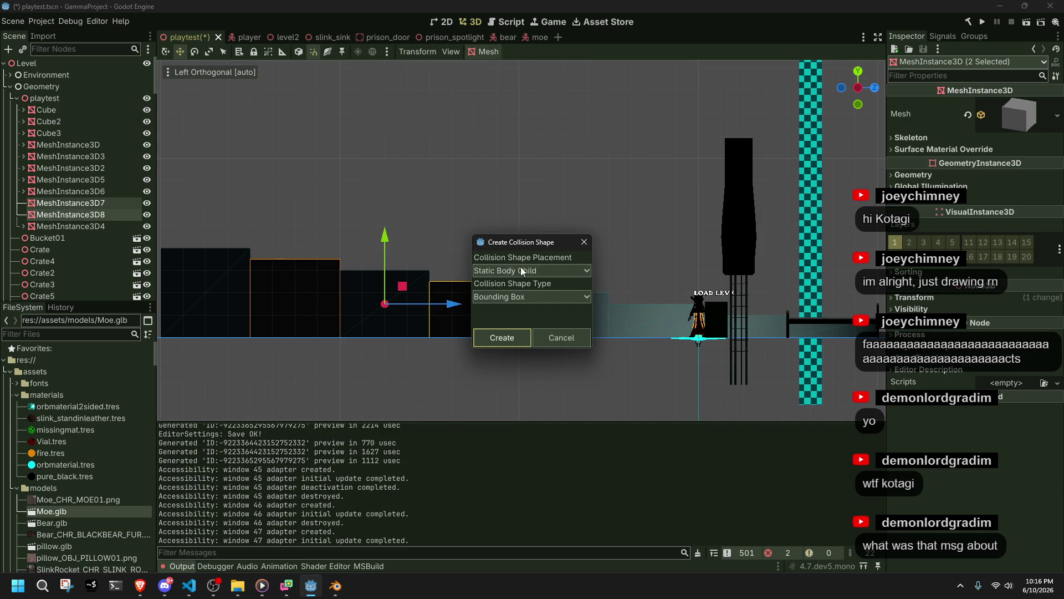
{"action": "left_click", "coordinate": [512, 339]}
{"action": "key", "text": "ctrl+s"}
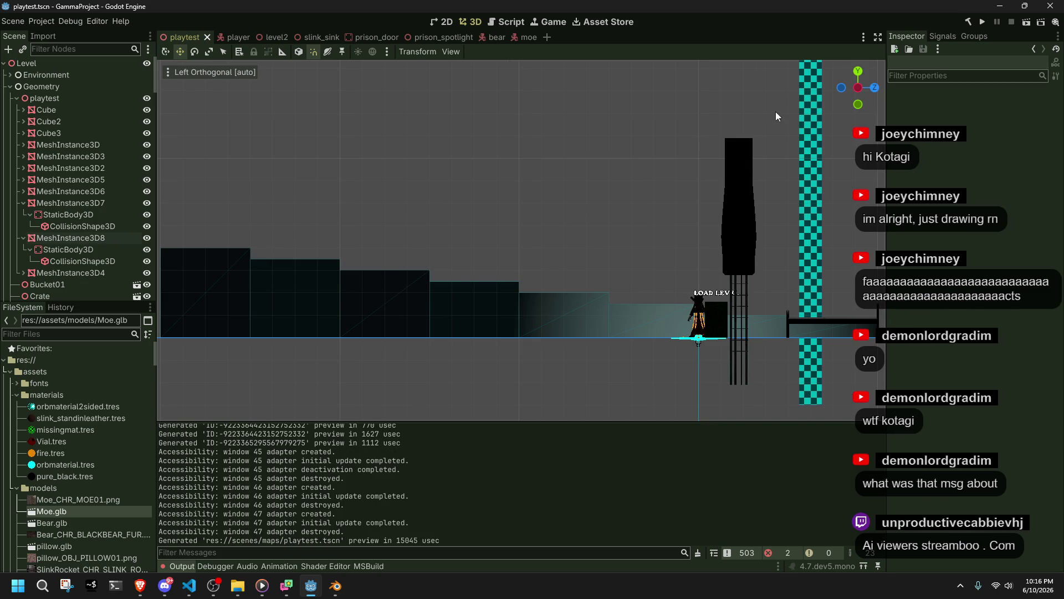
{"action": "left_click", "coordinate": [988, 22]}
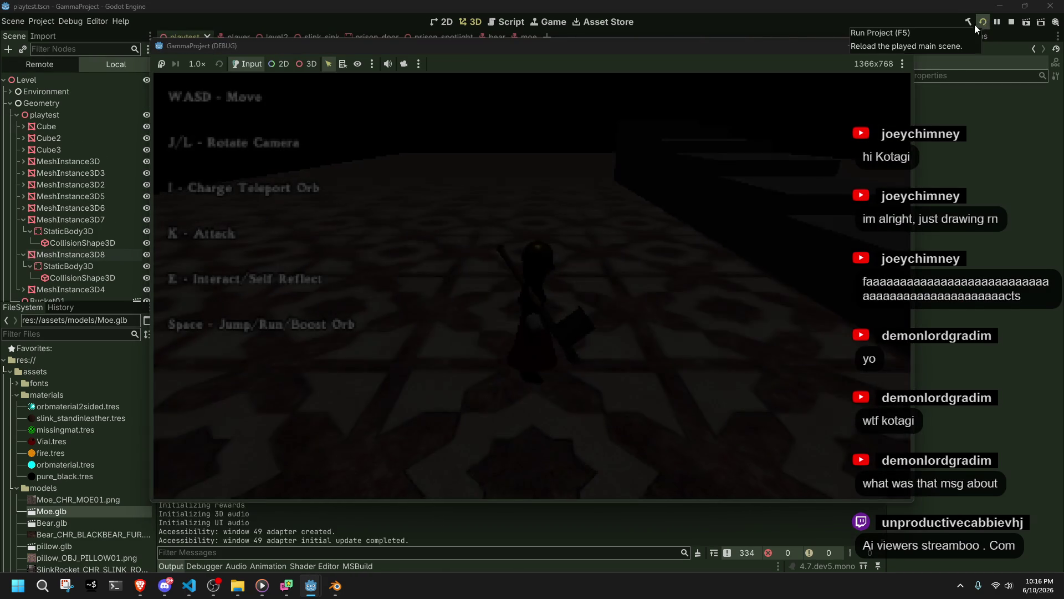
Playtest running, jumping and climbing onto the new stair blocks, then stop the game
{"action": "key", "text": "w"}
{"action": "key", "text": "space"}
{"action": "key", "text": "w"}
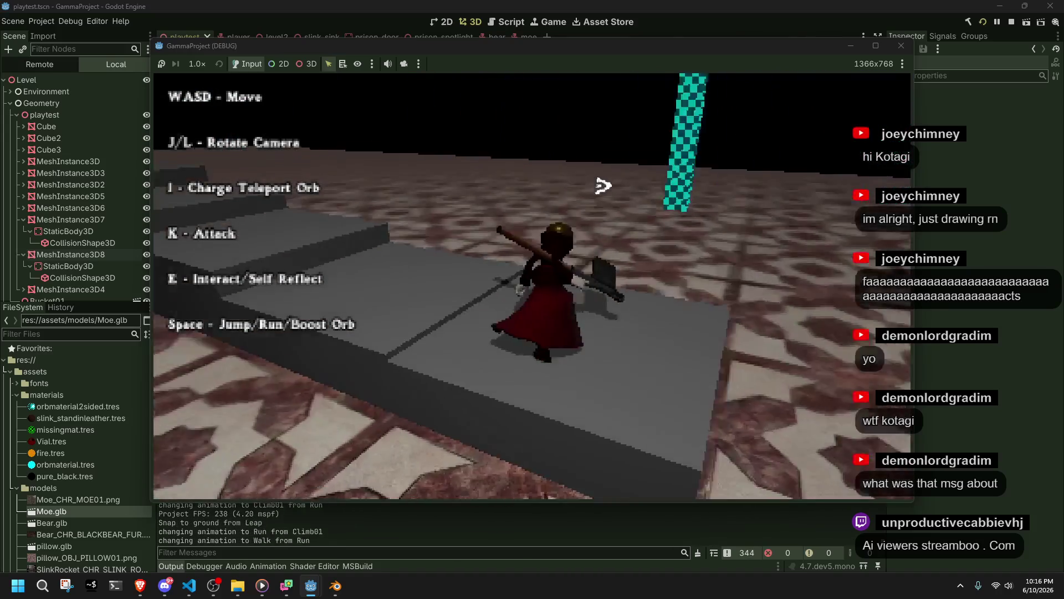
{"action": "key", "text": "space"}
{"action": "key", "text": "w"}
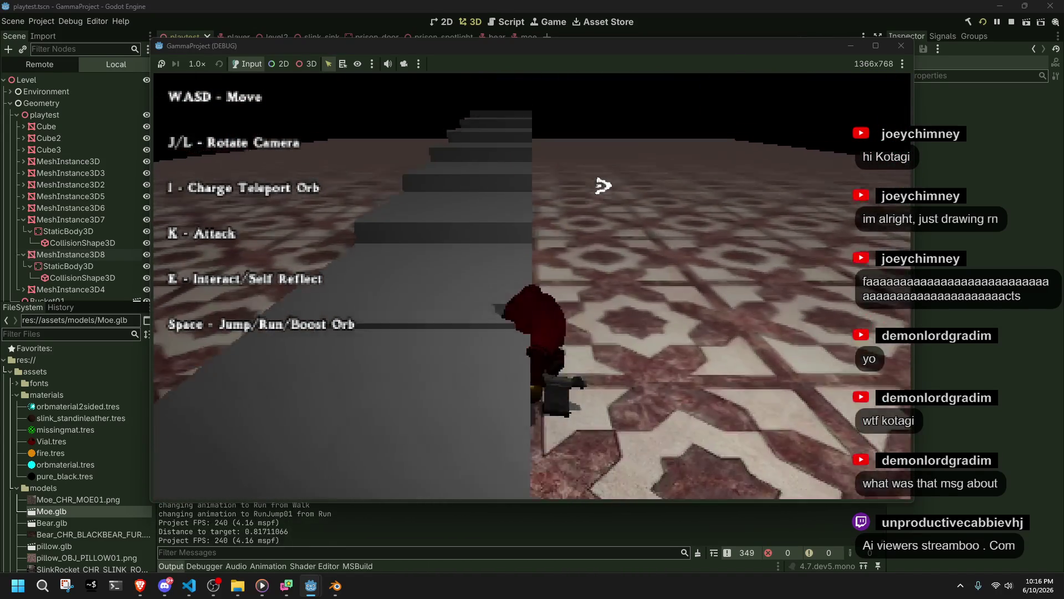
{"action": "key", "text": "space"}
{"action": "key", "text": "w"}
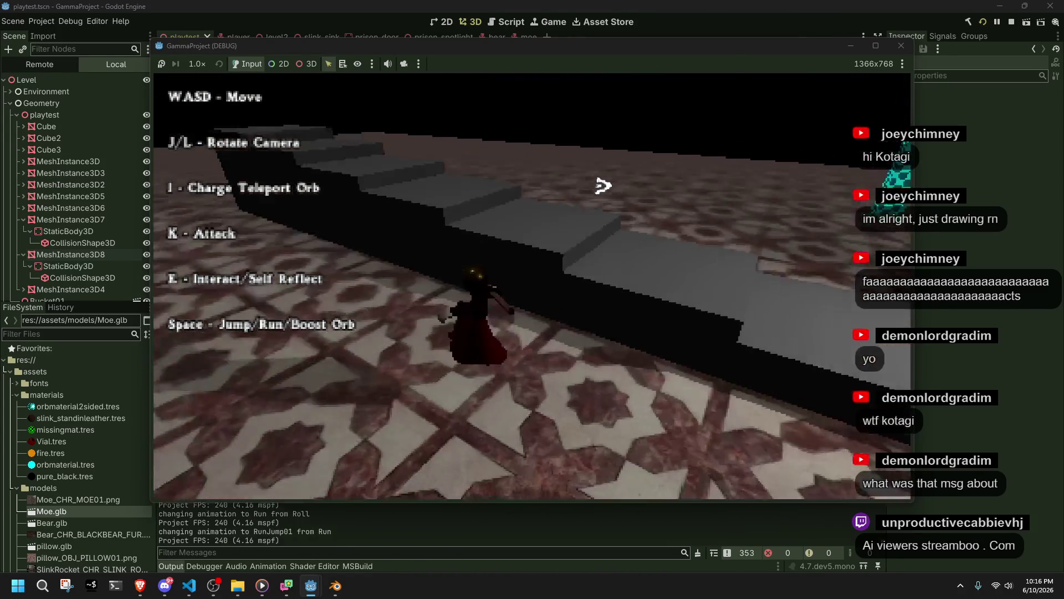
{"action": "key", "text": "w"}
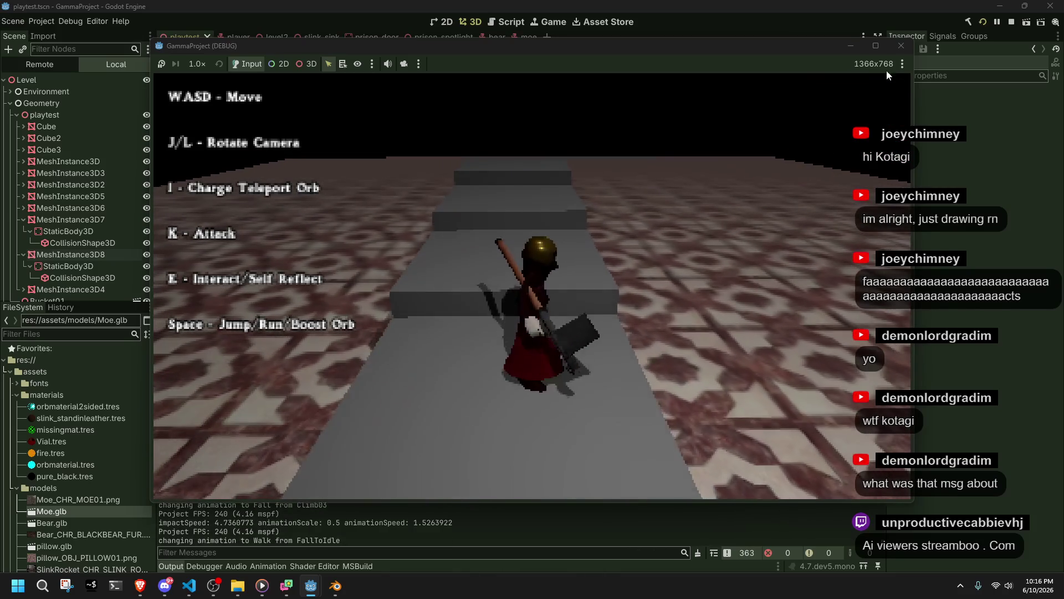
{"action": "left_click", "coordinate": [902, 45]}
Set the climb-correction Lerp rate on line 466 of Player.cs to 4f
{"action": "left_click", "coordinate": [189, 585]}
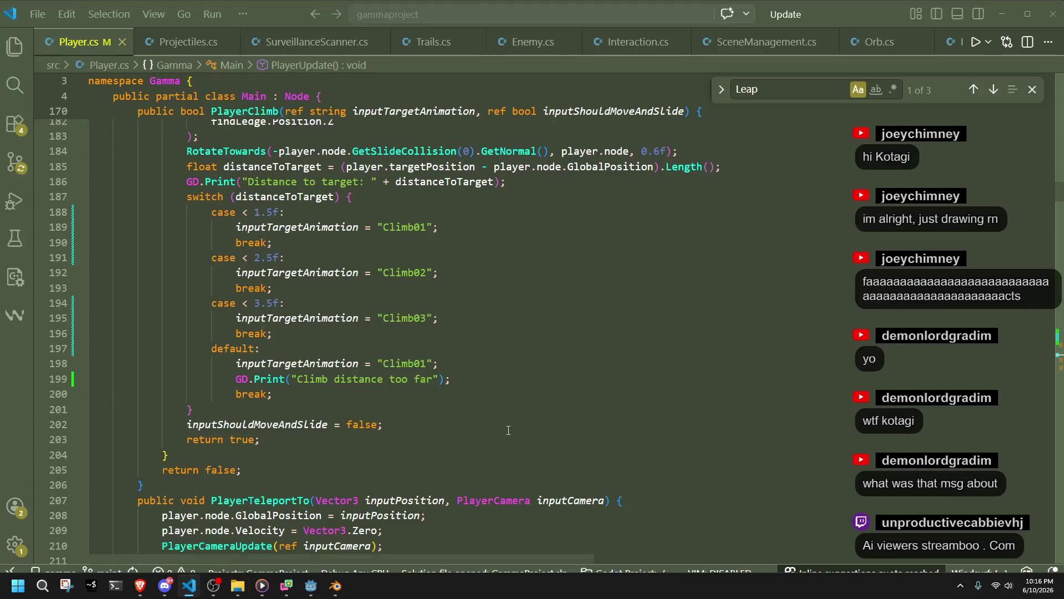
{"action": "scroll", "coordinate": [596, 335], "scroll_direction": "down", "scroll_amount": 10}
{"action": "type", "text": "4f * globalPhysicsDeltaFloat);"}
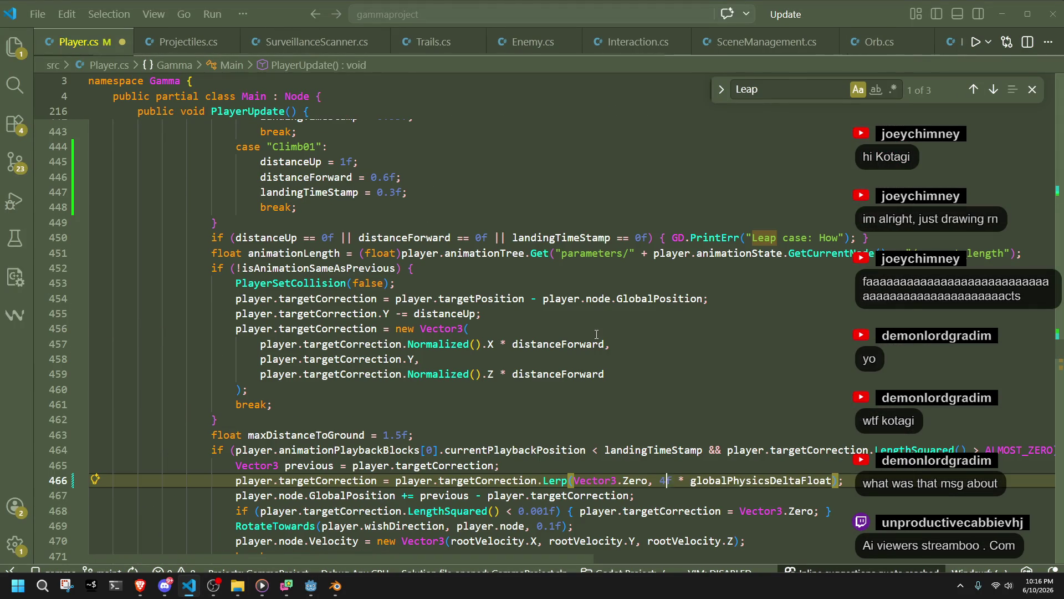
{"action": "key", "text": "alt+Tab"}
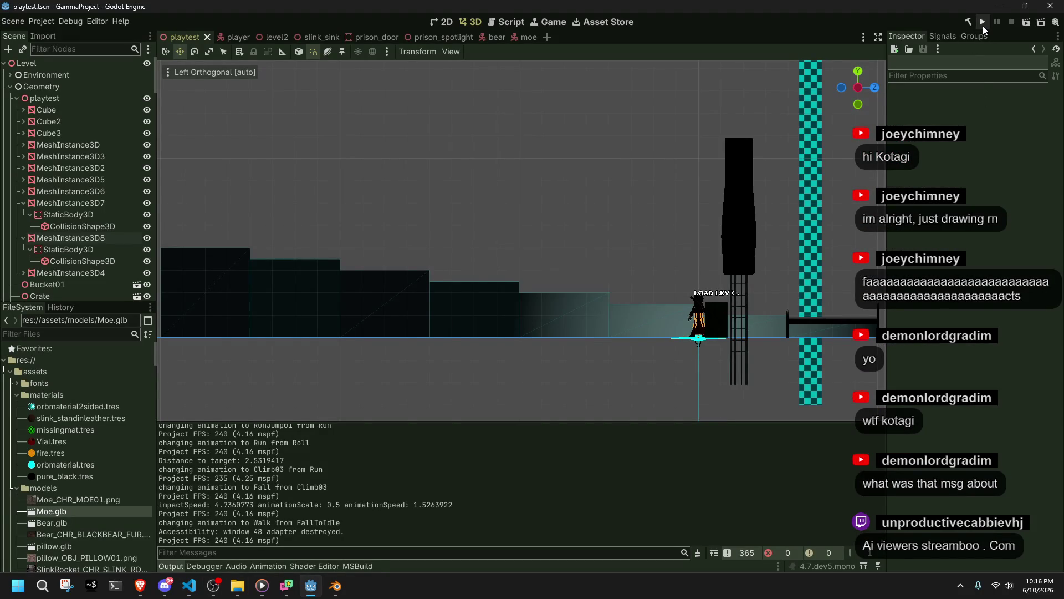
Run the project, stop it, and relaunch so the .NET build picks up the climb changes
{"action": "left_click", "coordinate": [983, 26]}
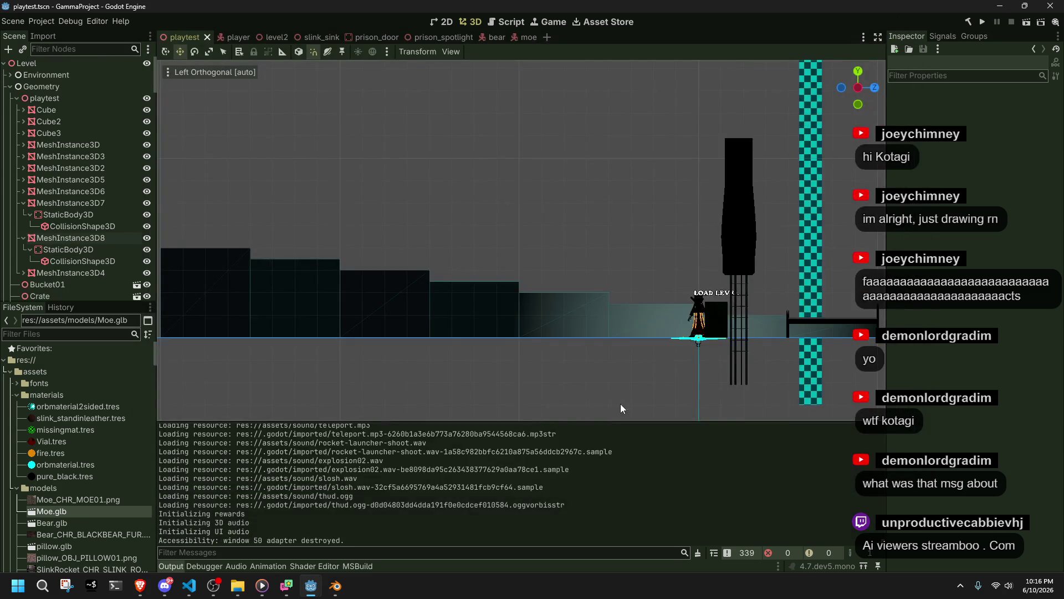
{"action": "key", "text": "alt+Tab"}
{"action": "key", "text": "alt+Tab"}
{"action": "left_click", "coordinate": [985, 21]}
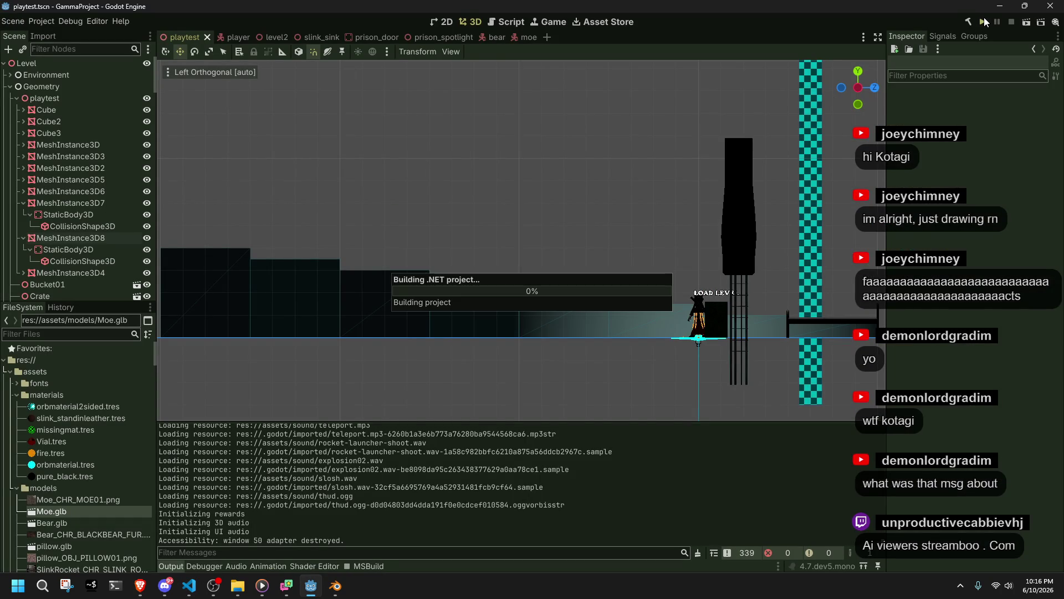
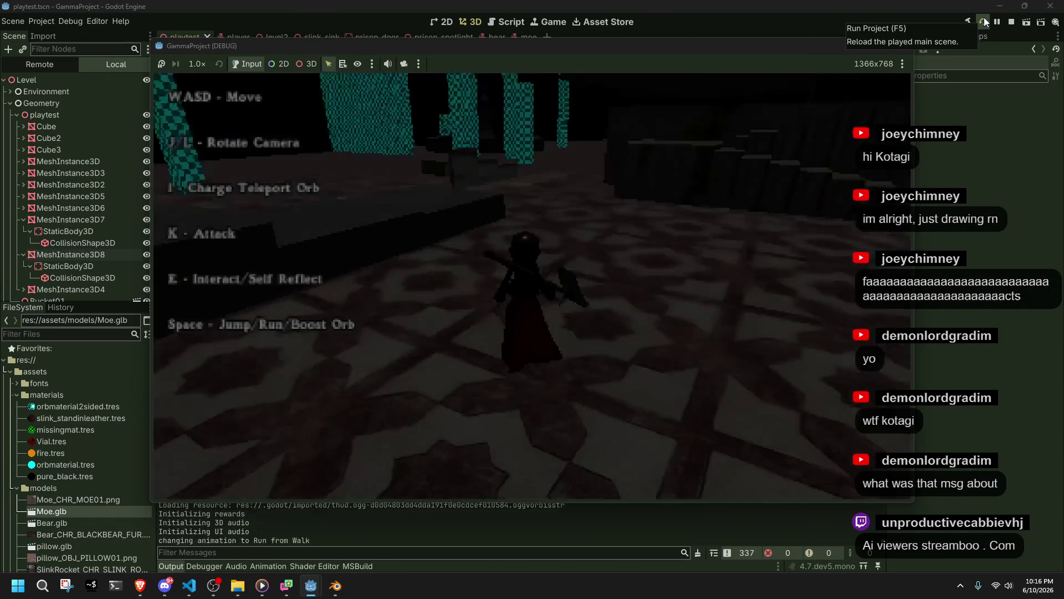
Run forward in the playtest, jumping mid-run and climbing onto the ledge
{"action": "key", "text": "w"}
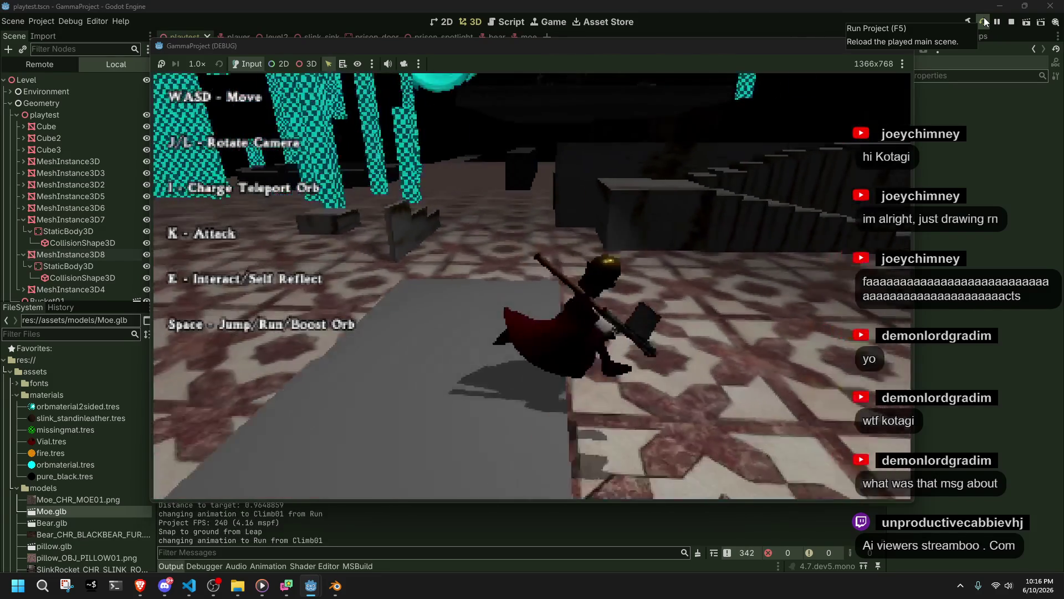
{"action": "key", "text": "space"}
{"action": "key", "text": "w"}
{"action": "key", "text": "w"}
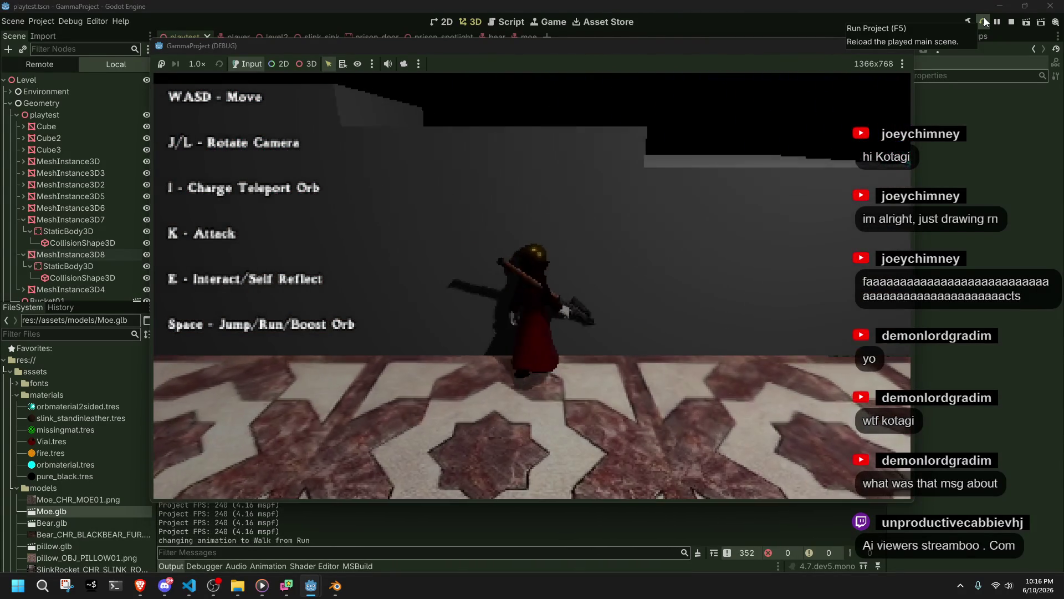
{"action": "key", "text": "w"}
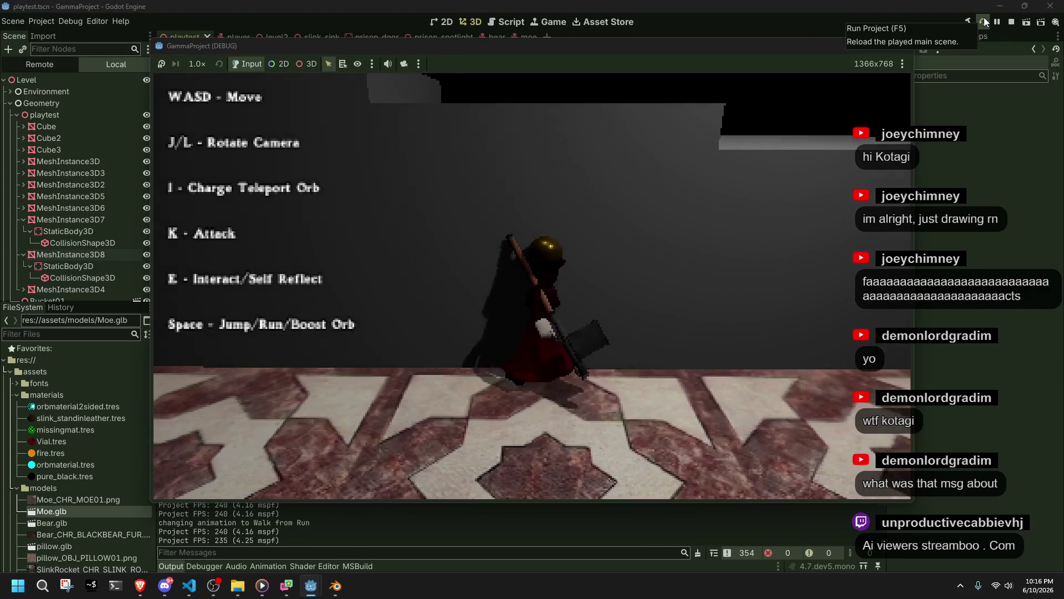
{"action": "key", "text": "w"}
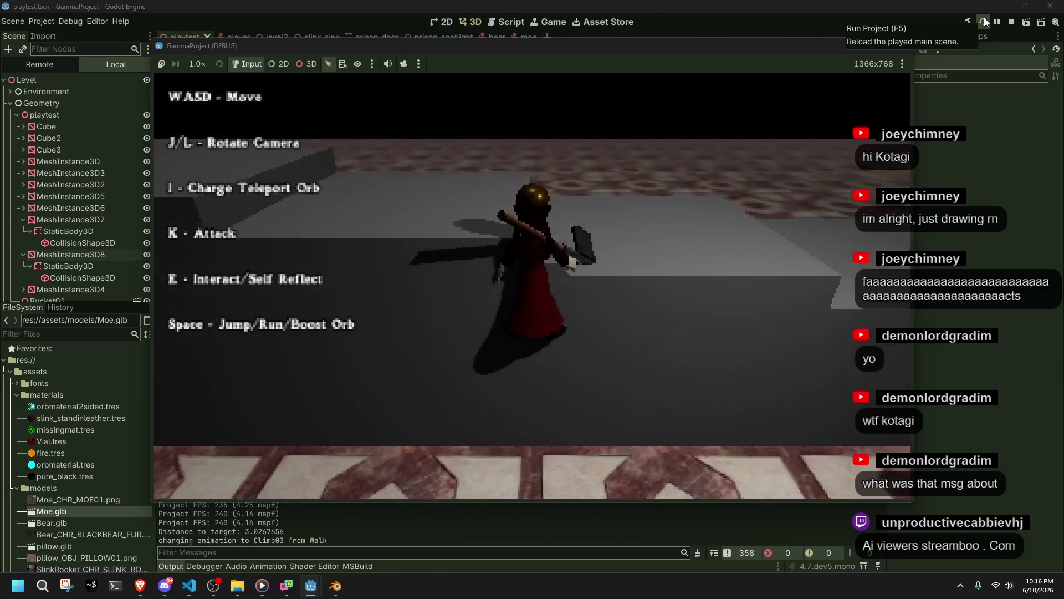
{"action": "key", "text": "w"}
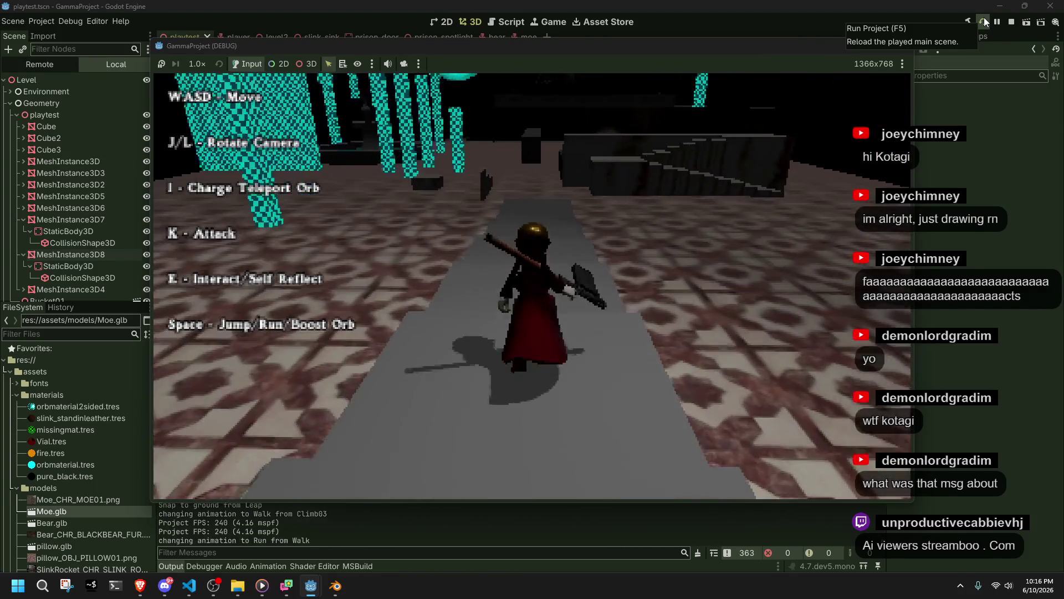
{"action": "key", "text": "space"}
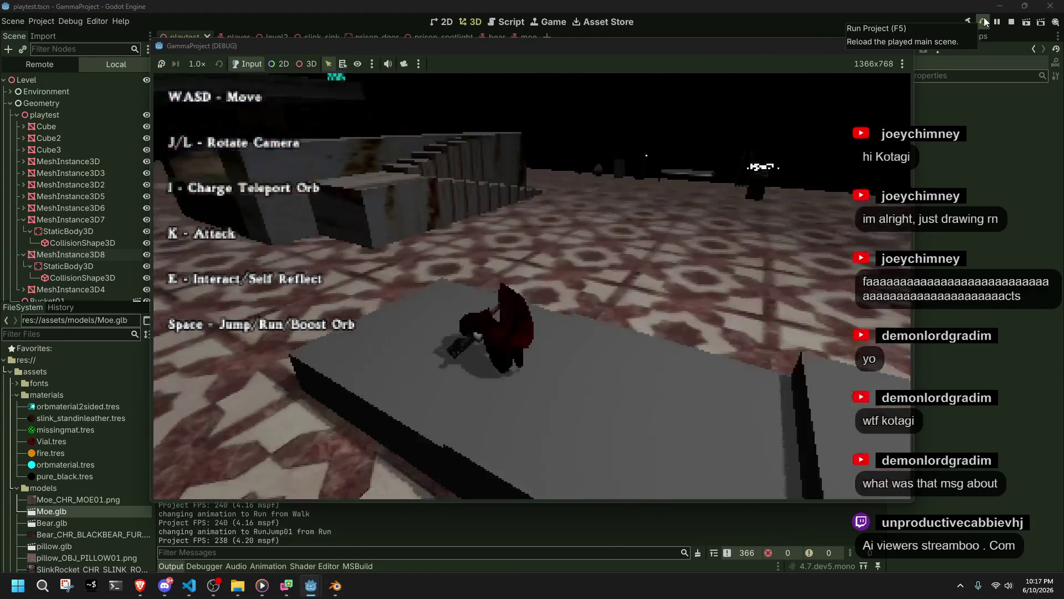
{"action": "key", "text": "space"}
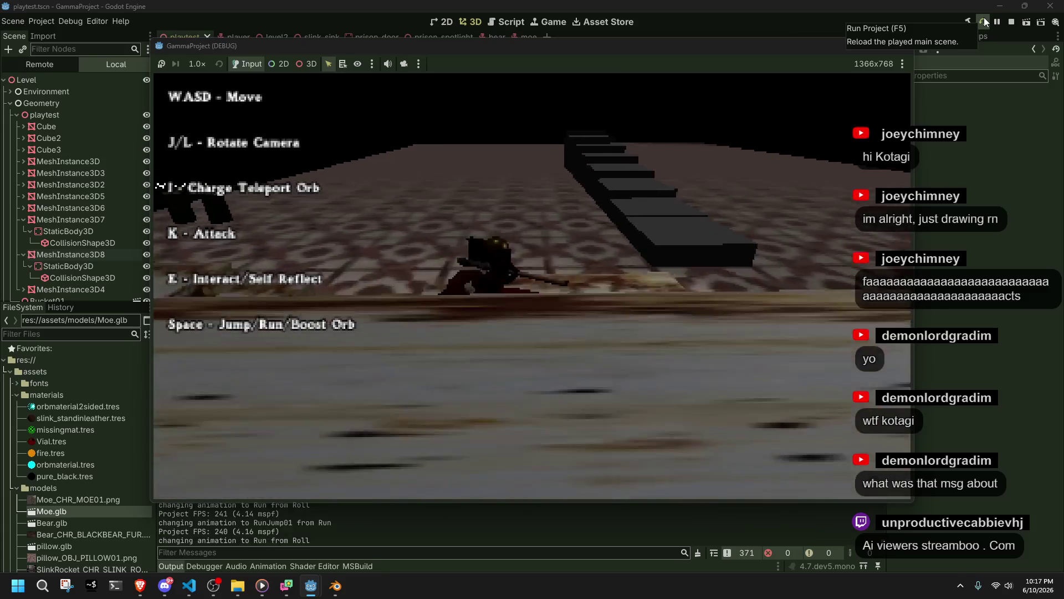
{"action": "key", "text": "space"}
Turn toward the stairs, climb them and run along the walkway
{"action": "key", "text": "l"}
{"action": "key", "text": "w"}
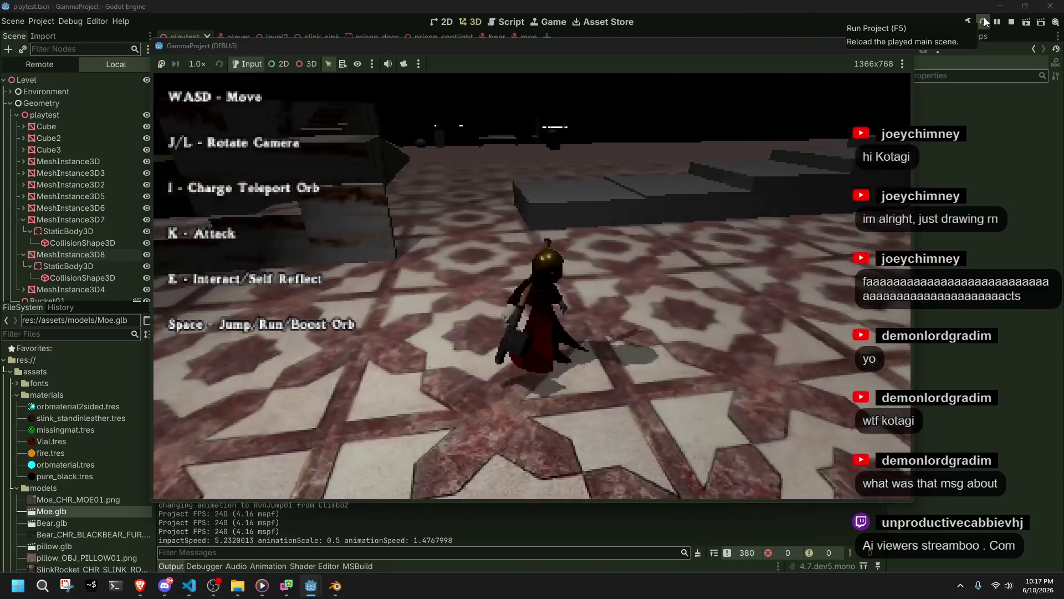
{"action": "key", "text": "w"}
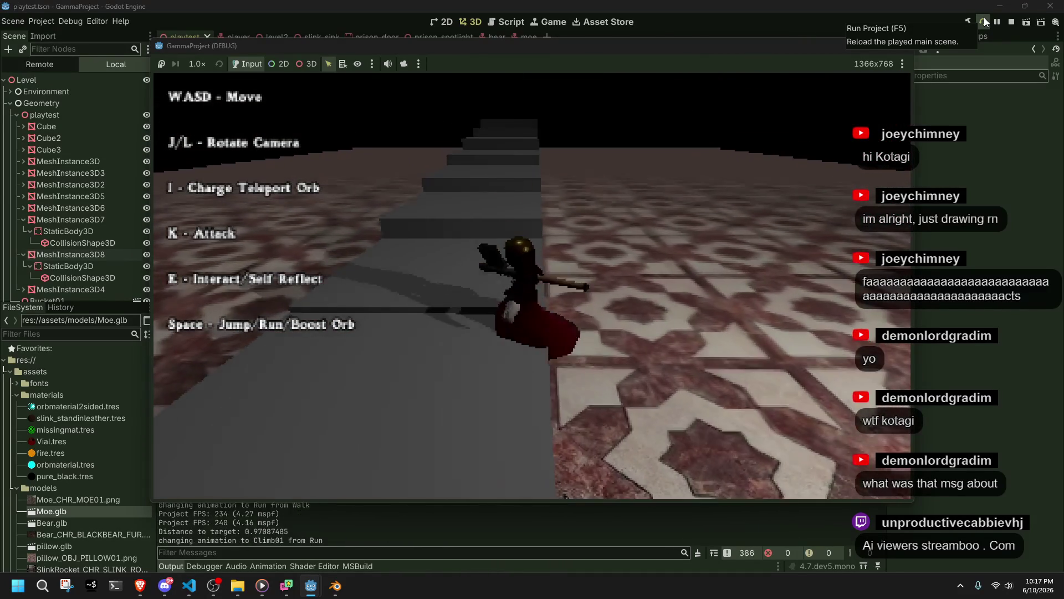
{"action": "key", "text": "w"}
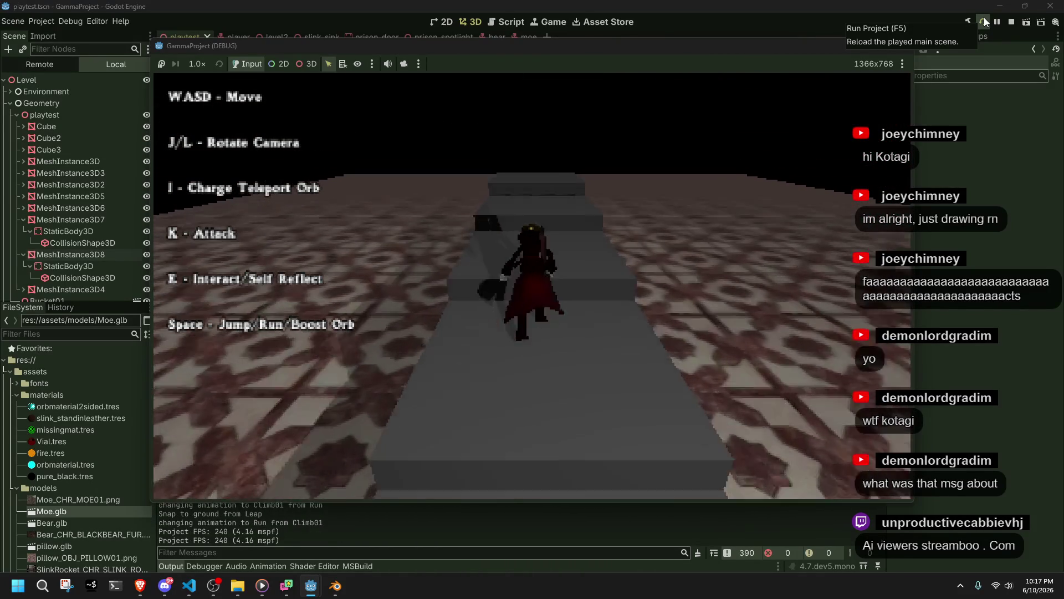
{"action": "key", "text": "w"}
{"action": "key", "text": "w"}
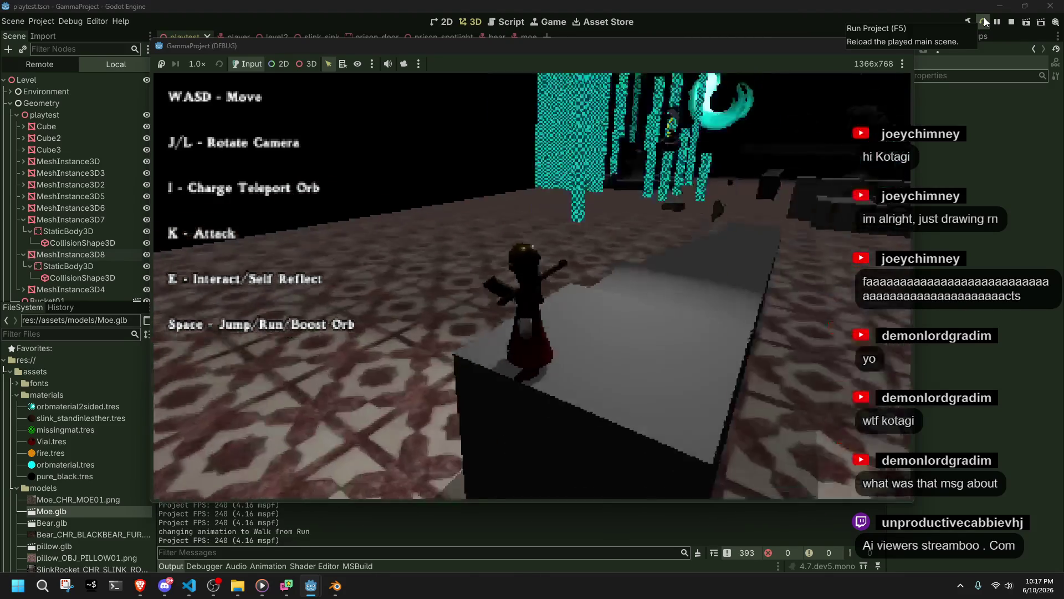
{"action": "key", "text": "w"}
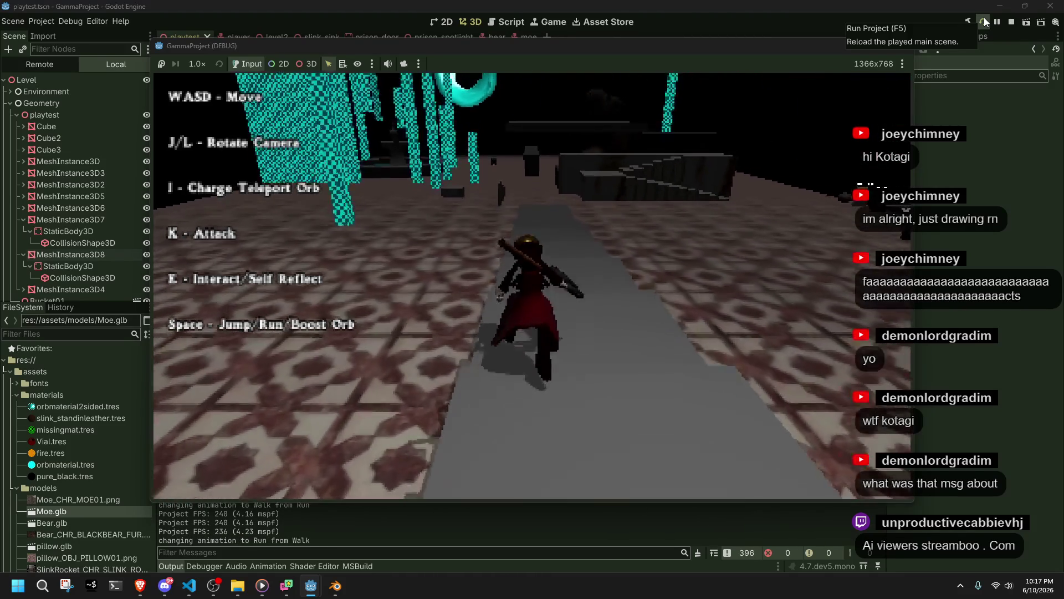
{"action": "key", "text": "space"}
{"action": "key", "text": "w"}
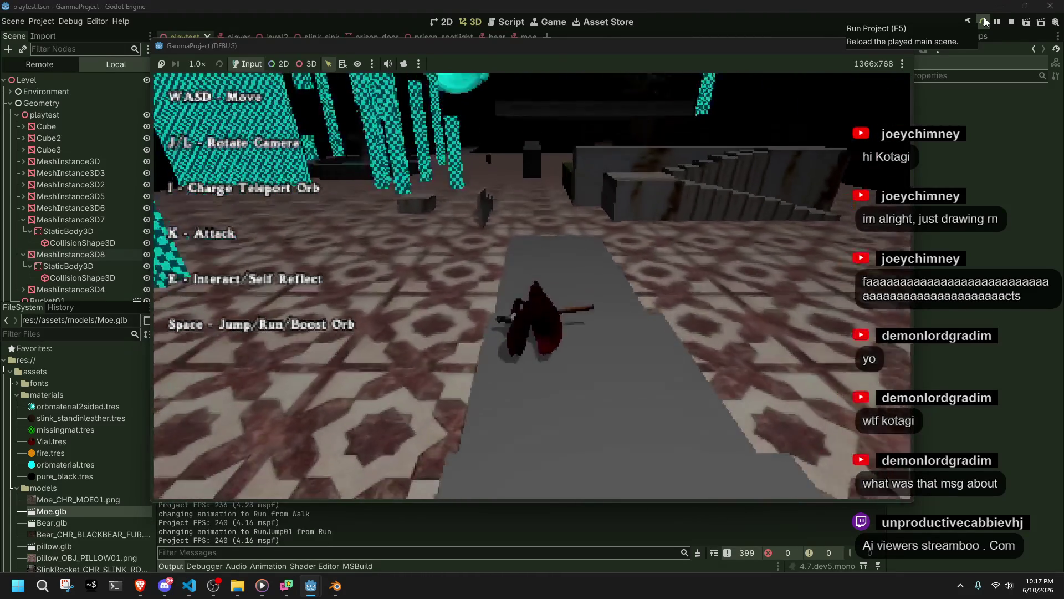
{"action": "key", "text": "w"}
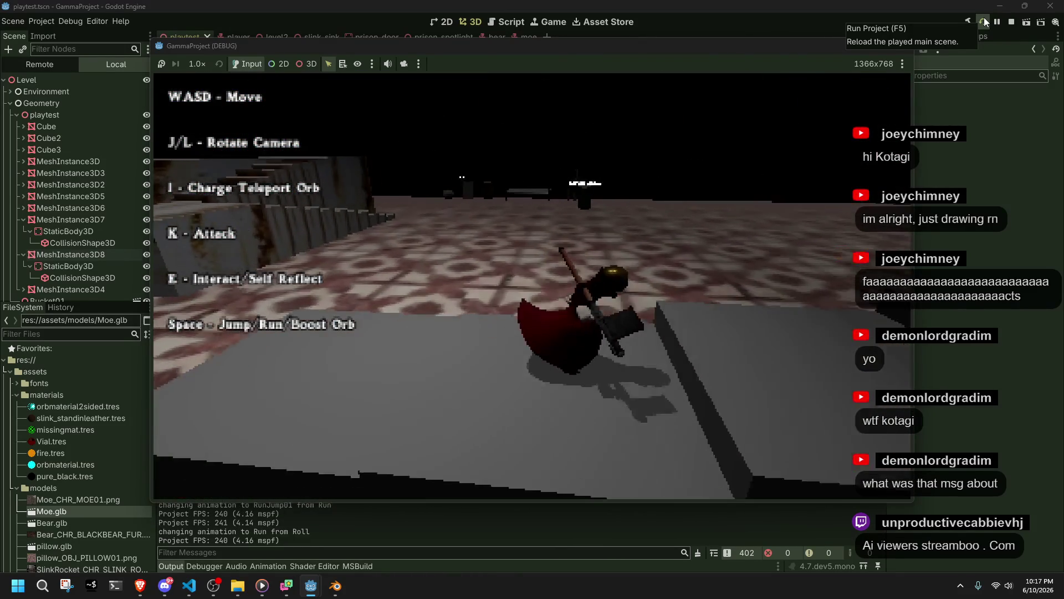
Test running jumps and rolls, then head back to the stairs
{"action": "key", "text": "w"}
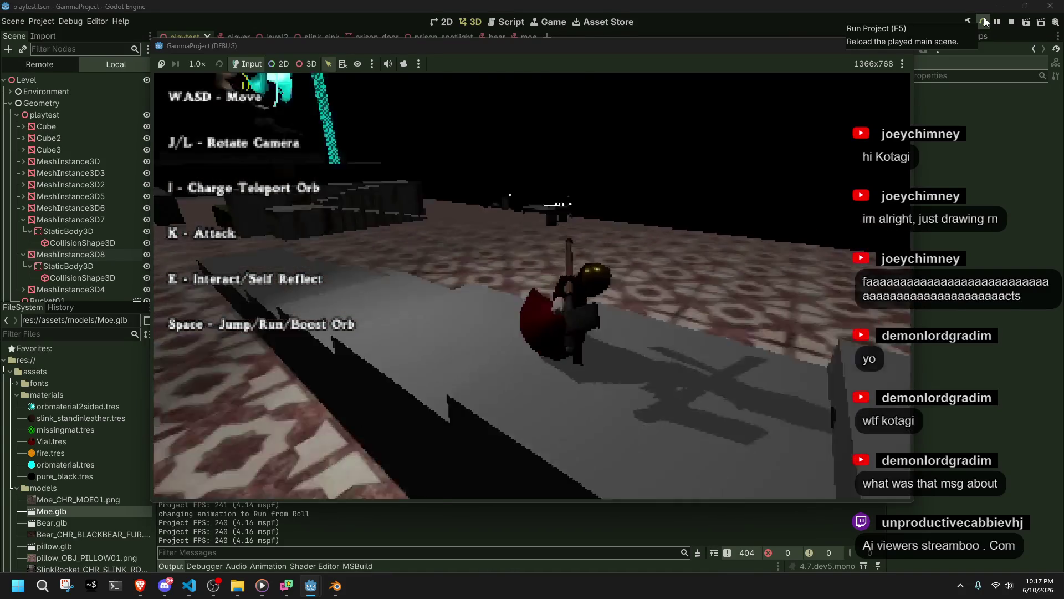
{"action": "key", "text": "space"}
{"action": "key", "text": "w"}
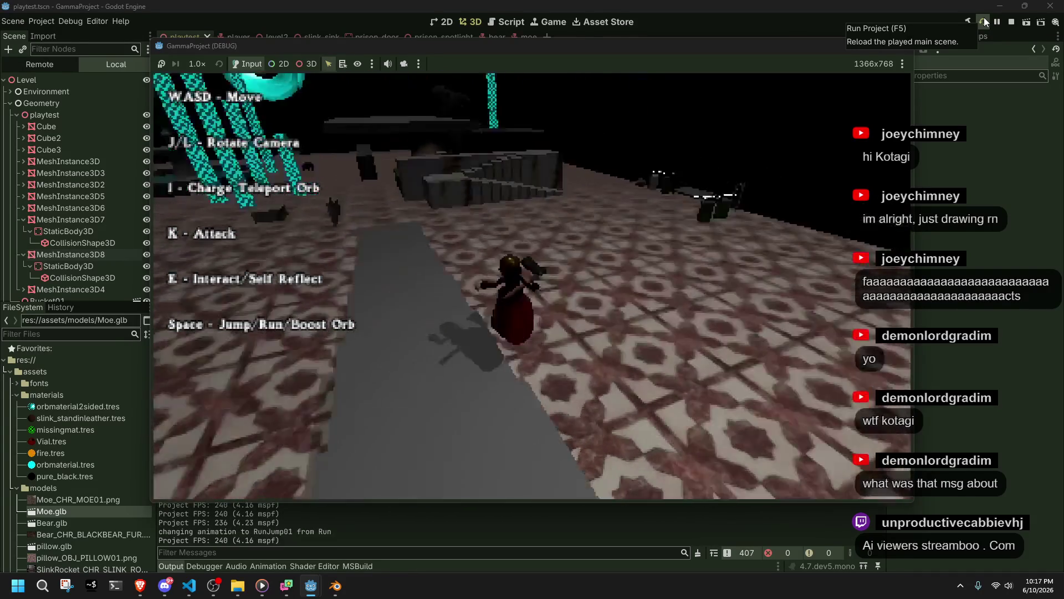
{"action": "key", "text": "space"}
{"action": "key", "text": "w"}
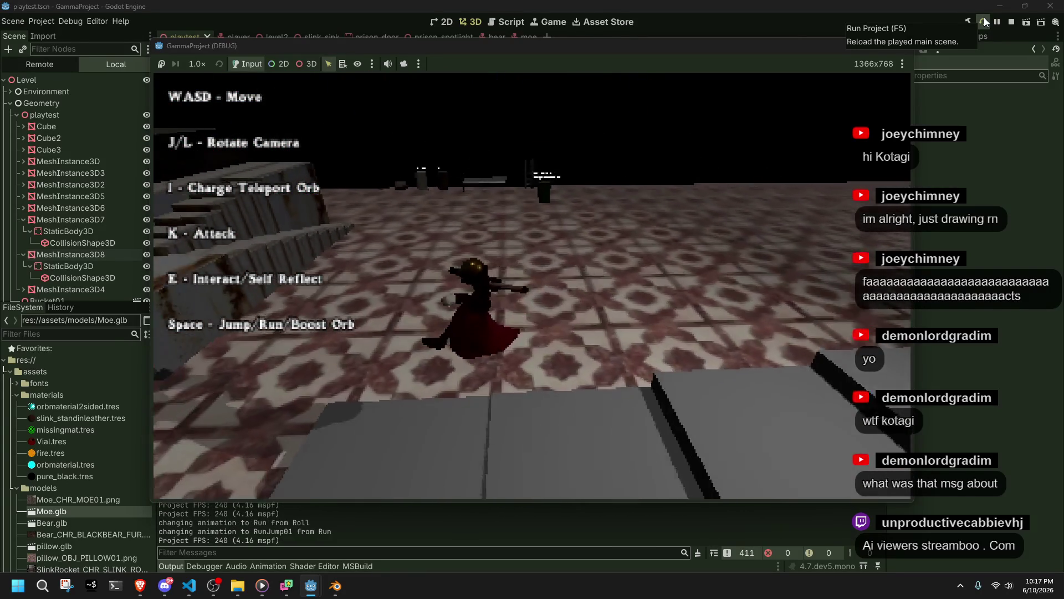
{"action": "key", "text": "w"}
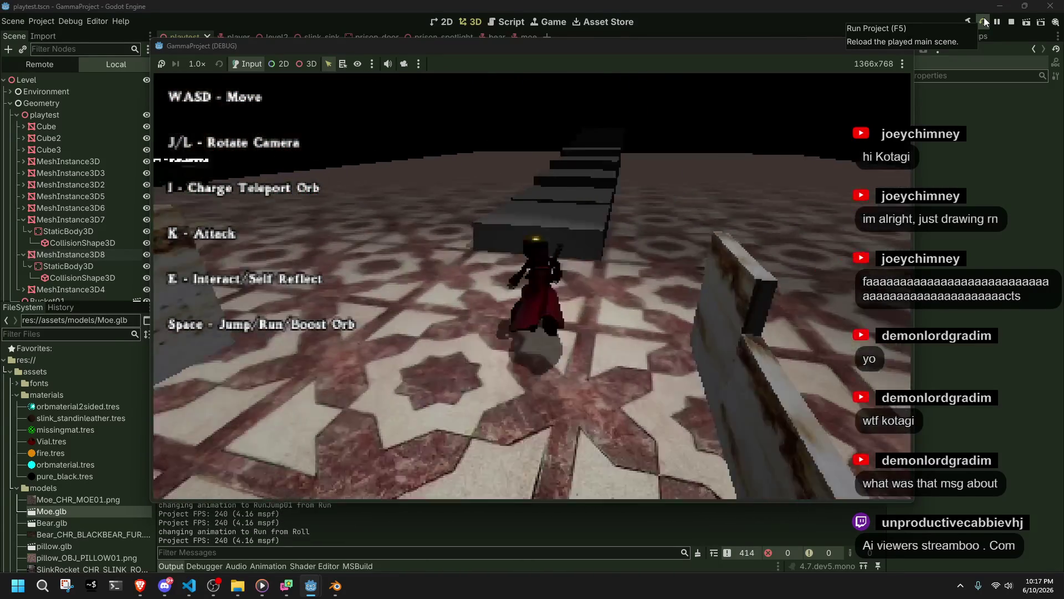
{"action": "key", "text": "w"}
{"action": "key", "text": "space"}
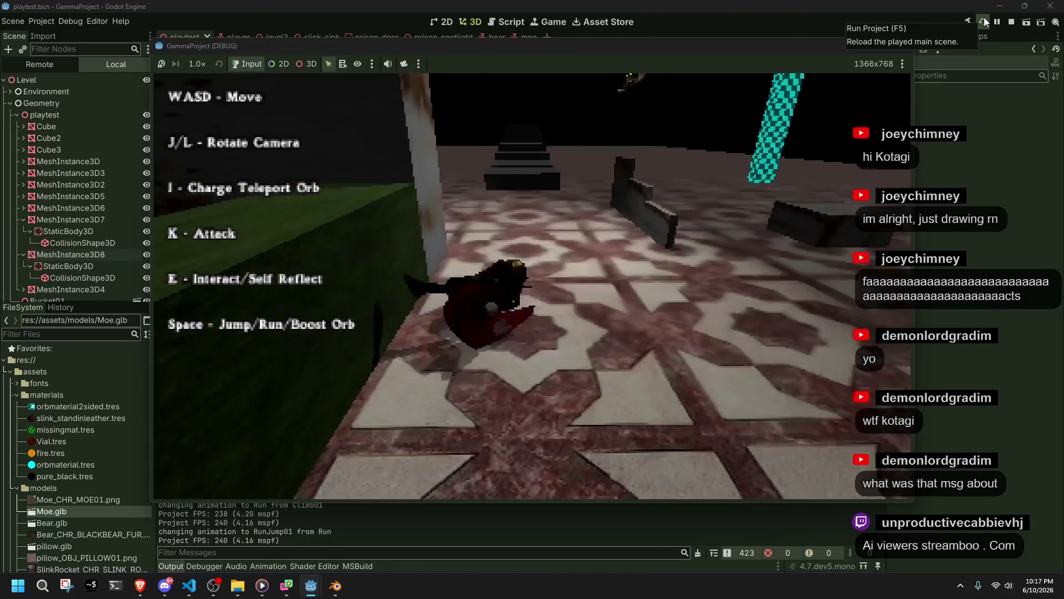
{"action": "key", "text": "w"}
{"action": "key", "text": "w"}
{"action": "key", "text": "space"}
Back away from the stairs and leap up them with running jumps
{"action": "key", "text": "s"}
{"action": "key", "text": "l"}
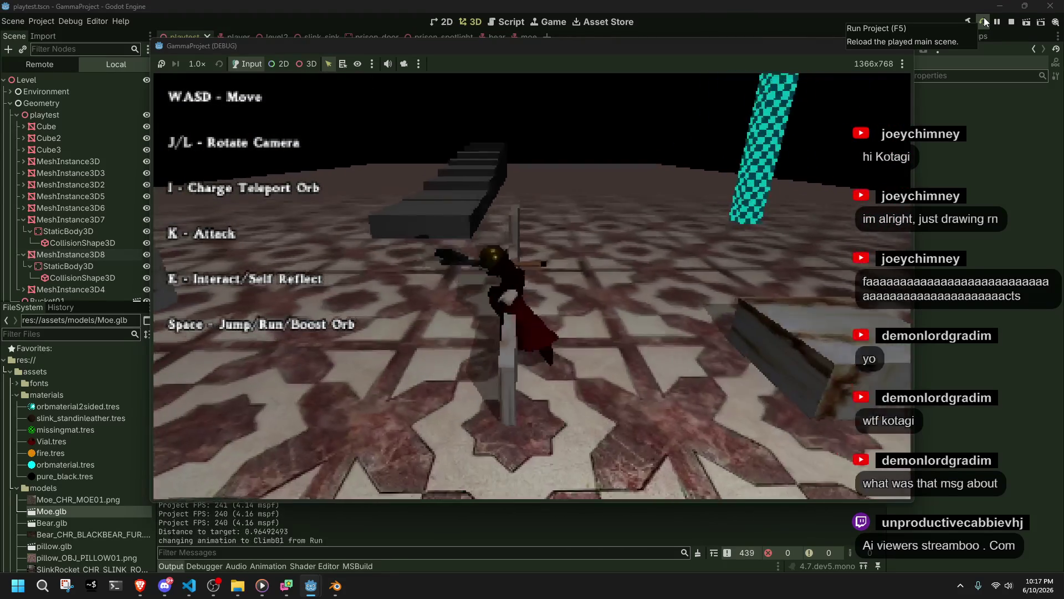
{"action": "key", "text": "j"}
{"action": "key", "text": "space"}
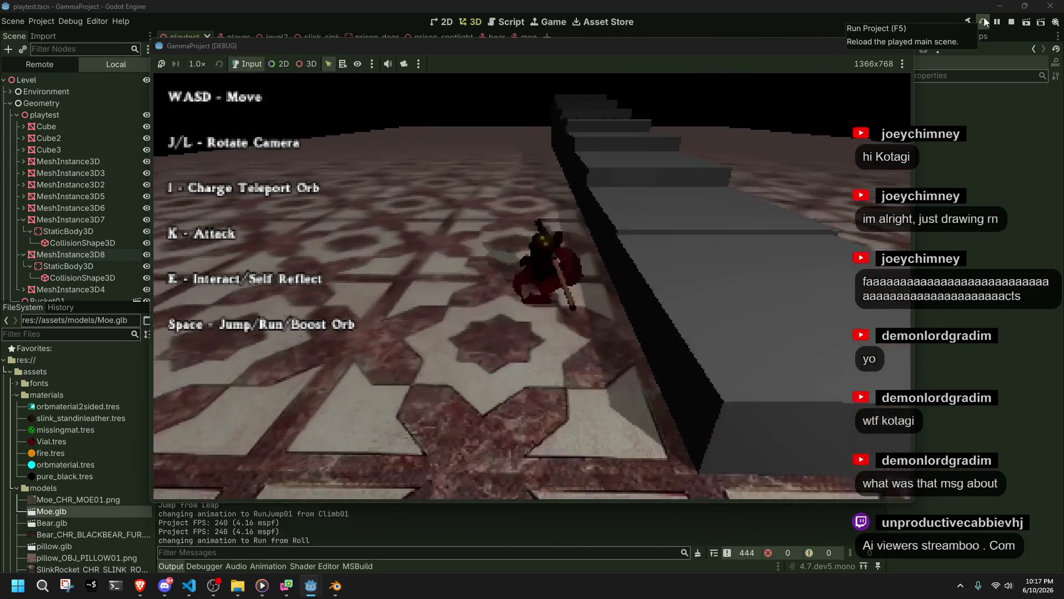
{"action": "key", "text": "l"}
{"action": "key", "text": "w"}
{"action": "key", "text": "space"}
Climb the step near the checkered pillar, jump off and roll onto the floor
{"action": "key", "text": "l"}
{"action": "key", "text": "w"}
{"action": "key", "text": "j"}
{"action": "key", "text": "w"}
{"action": "key", "text": "space"}
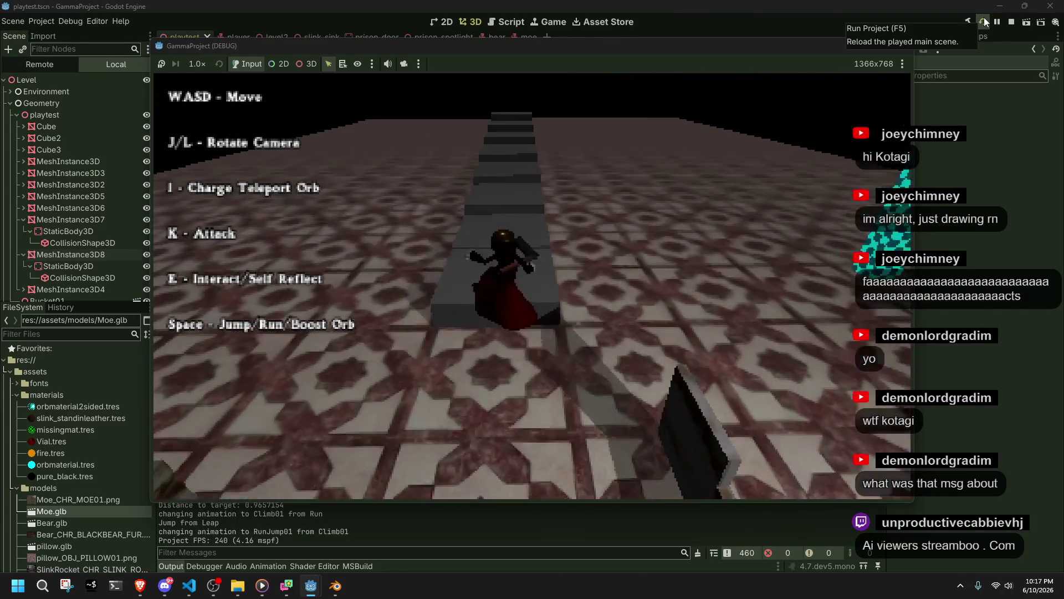
{"action": "key", "text": "w"}
{"action": "key", "text": "j"}
Run up the stair block, then jump forward along the walkway and roll off
{"action": "key", "text": "d"}
{"action": "key", "text": "l"}
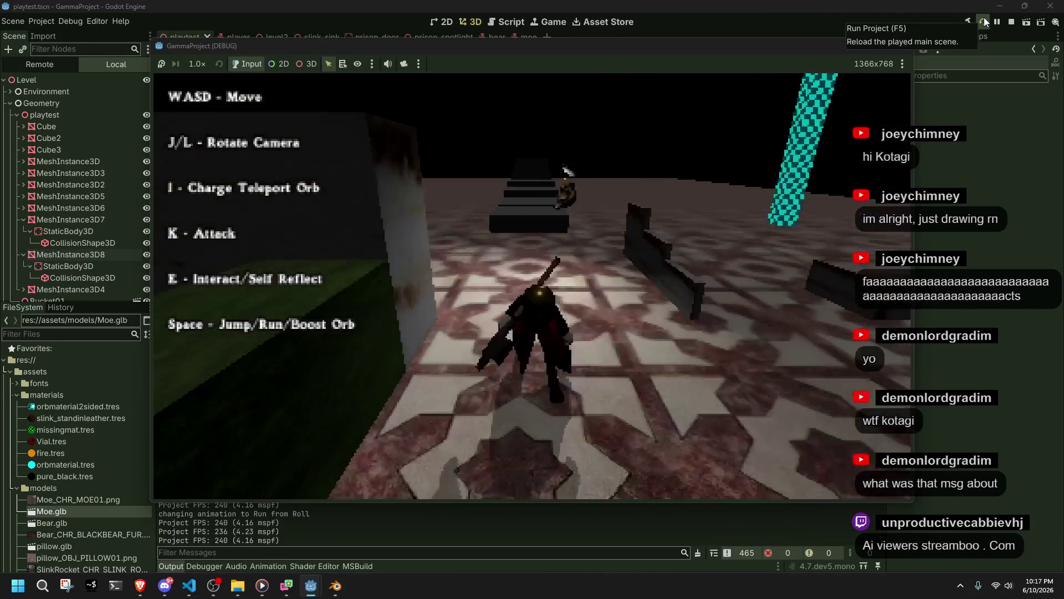
{"action": "key", "text": "j"}
{"action": "key", "text": "w"}
{"action": "key", "text": "space"}
{"action": "key", "text": "w"}
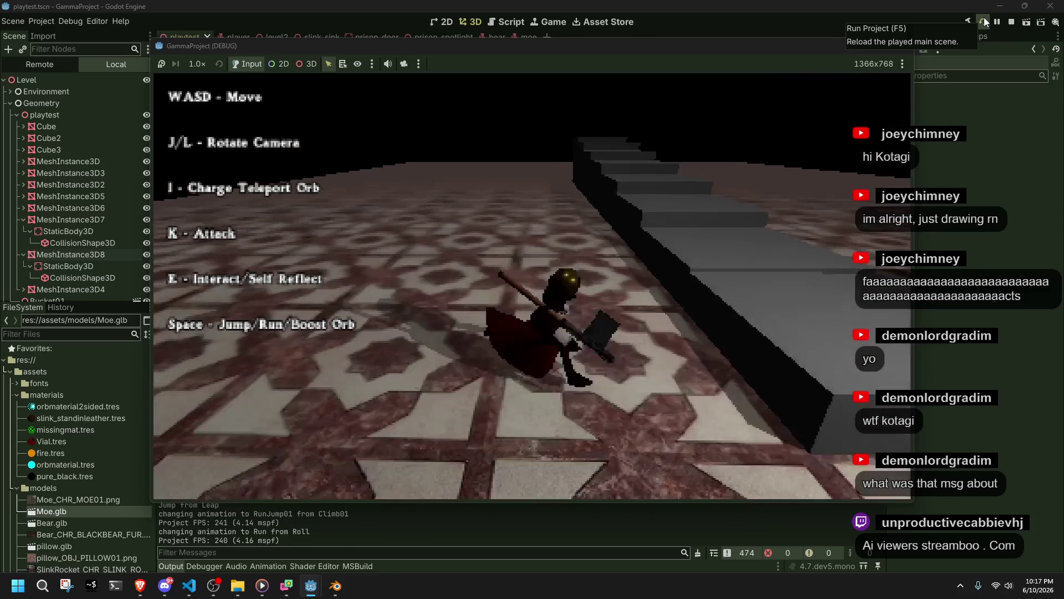
{"action": "key", "text": "w"}
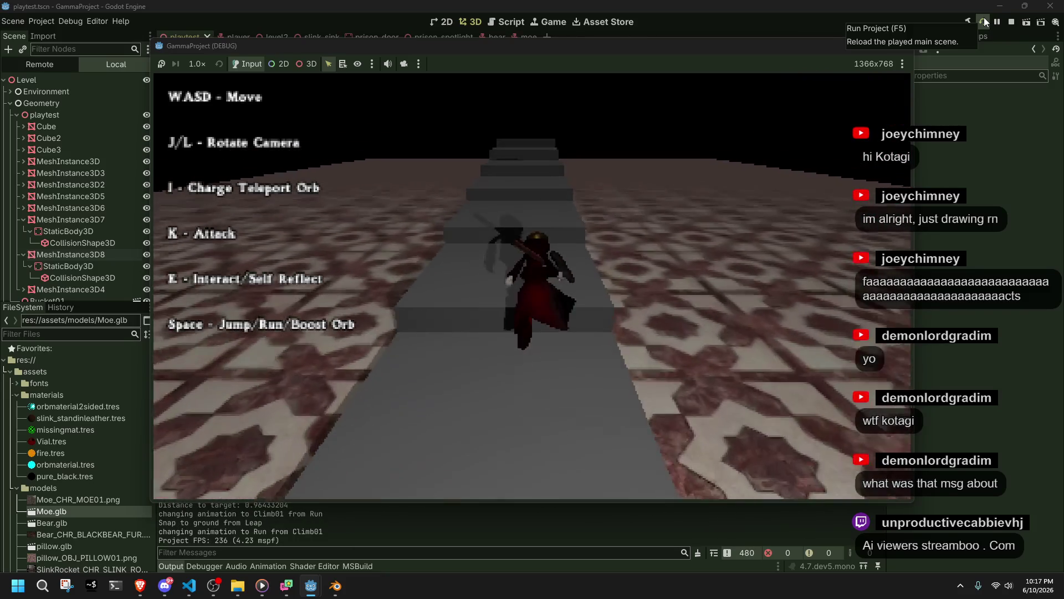
{"action": "key", "text": "w"}
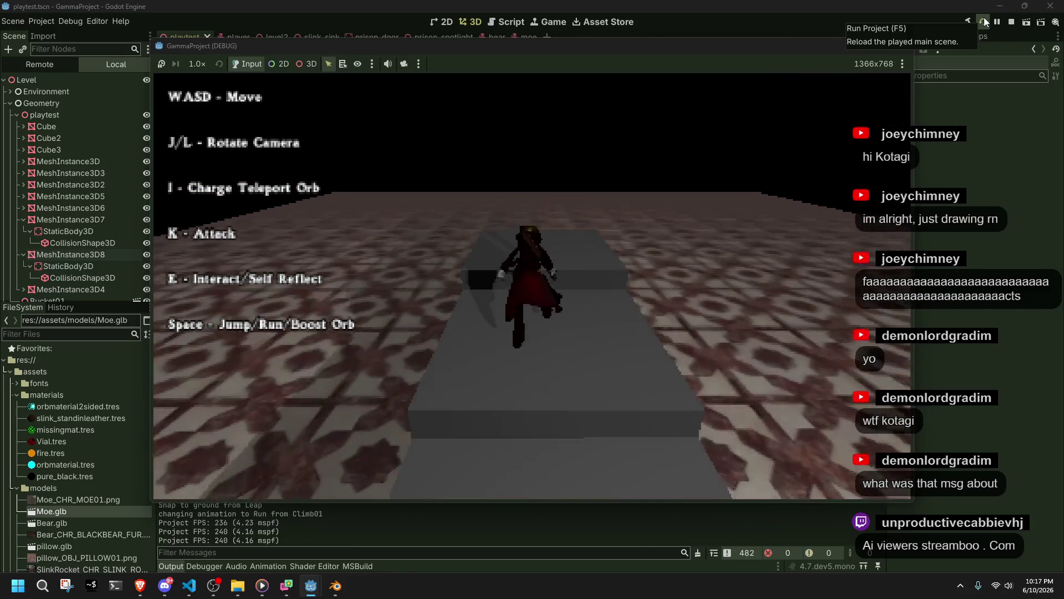
{"action": "key", "text": "space"}
{"action": "key", "text": "a"}
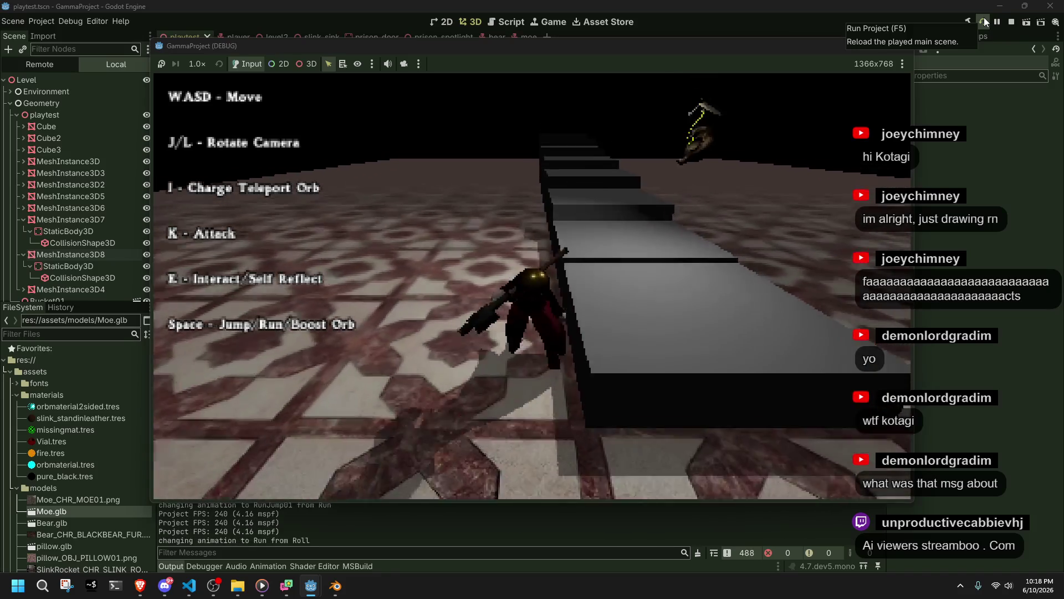
Climb back onto the walkway, drop to the floor with a roll, and leap onto the dark block
{"action": "key", "text": "l"}
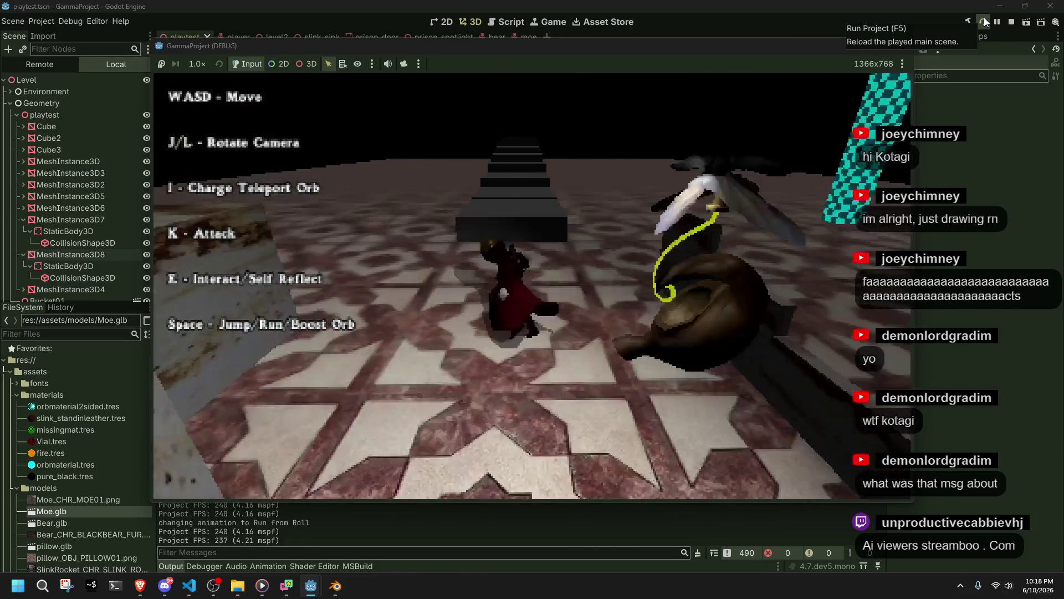
{"action": "key", "text": "w"}
{"action": "key", "text": "w"}
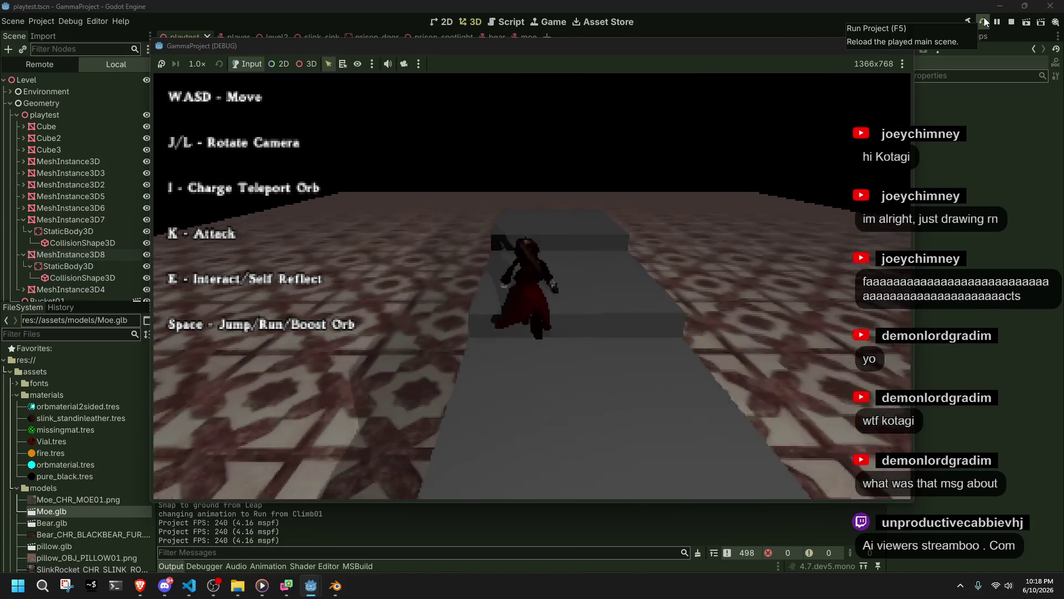
{"action": "key", "text": "space"}
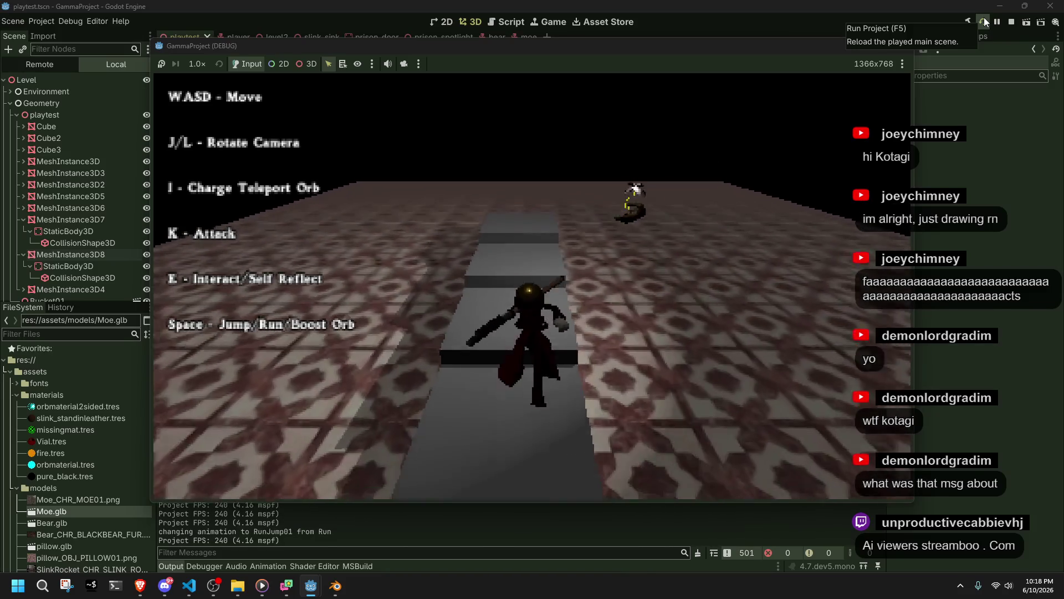
{"action": "key", "text": "w"}
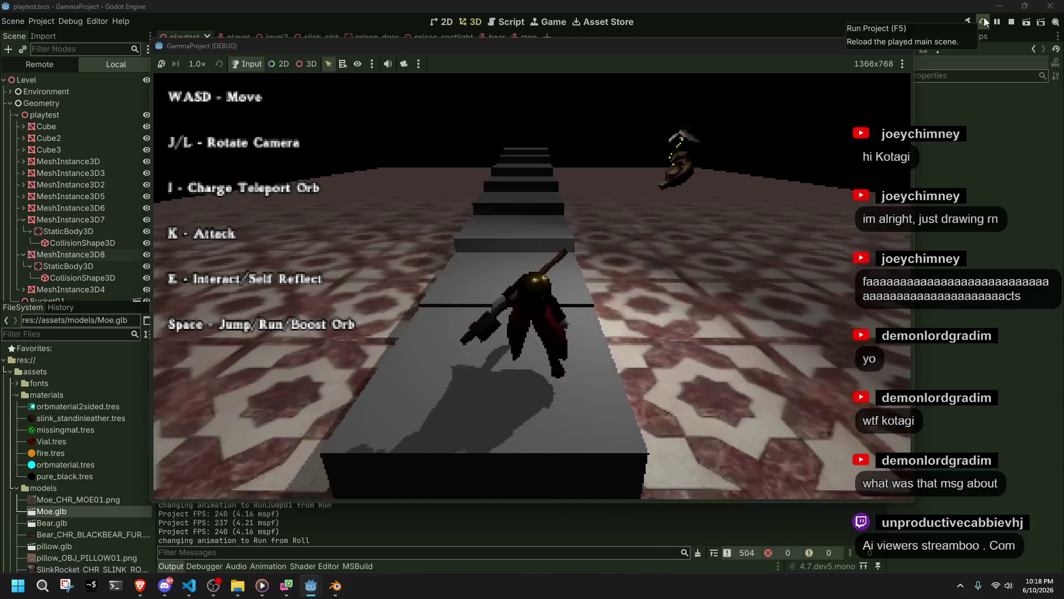
{"action": "key", "text": "space"}
{"action": "key", "text": "j"}
{"action": "key", "text": "w"}
{"action": "key", "text": "space"}
Run along the lit walkway, then return to Player.cs and save it
{"action": "key", "text": "l"}
{"action": "key", "text": "w"}
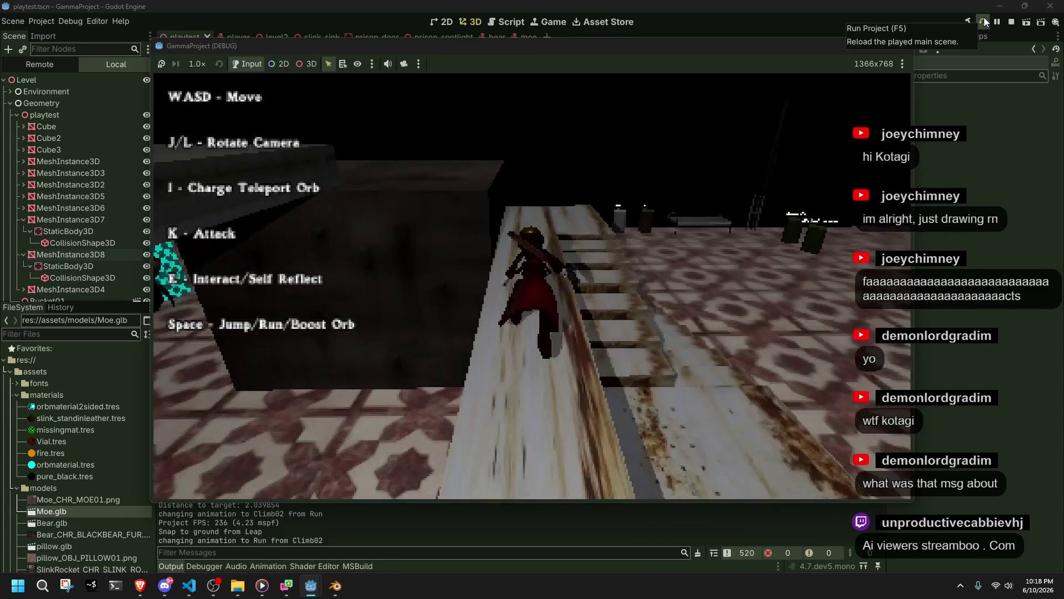
{"action": "key", "text": "w"}
{"action": "key", "text": "j"}
{"action": "key", "text": "j"}
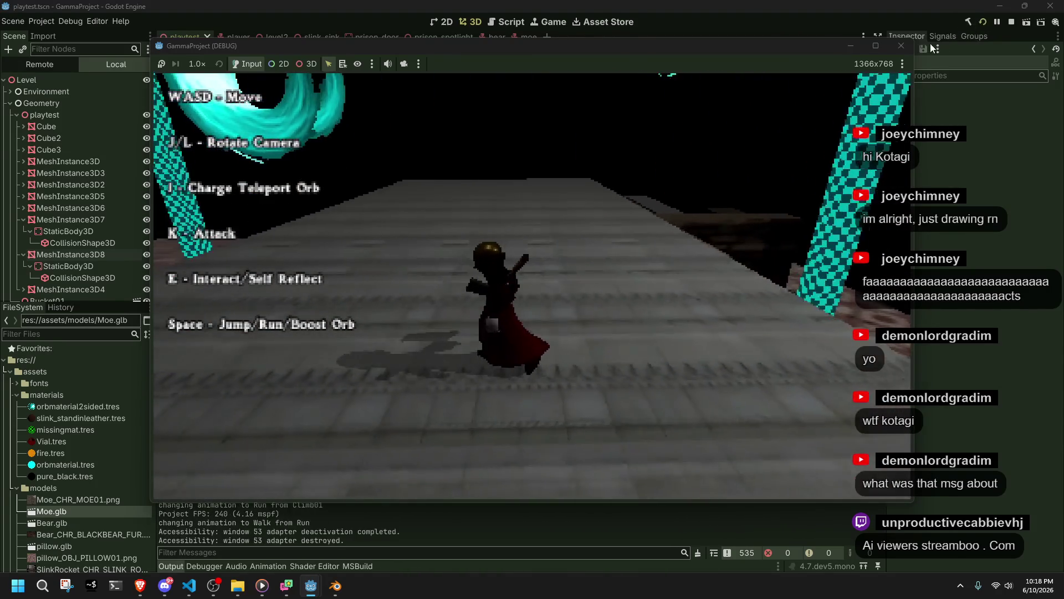
{"action": "key", "text": "alt+Tab"}
{"action": "key", "text": "ctrl+s"}
Inspect the targetCorrection references on lines 466–470 and add a blank line after 465
{"action": "left_click", "coordinate": [679, 493]}
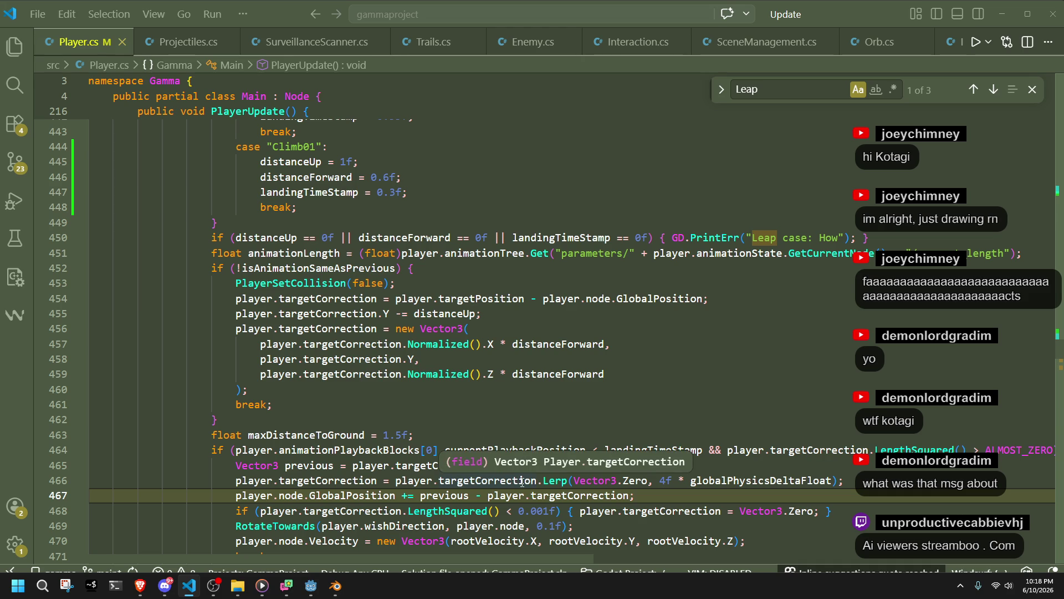
{"action": "left_click", "coordinate": [375, 482]}
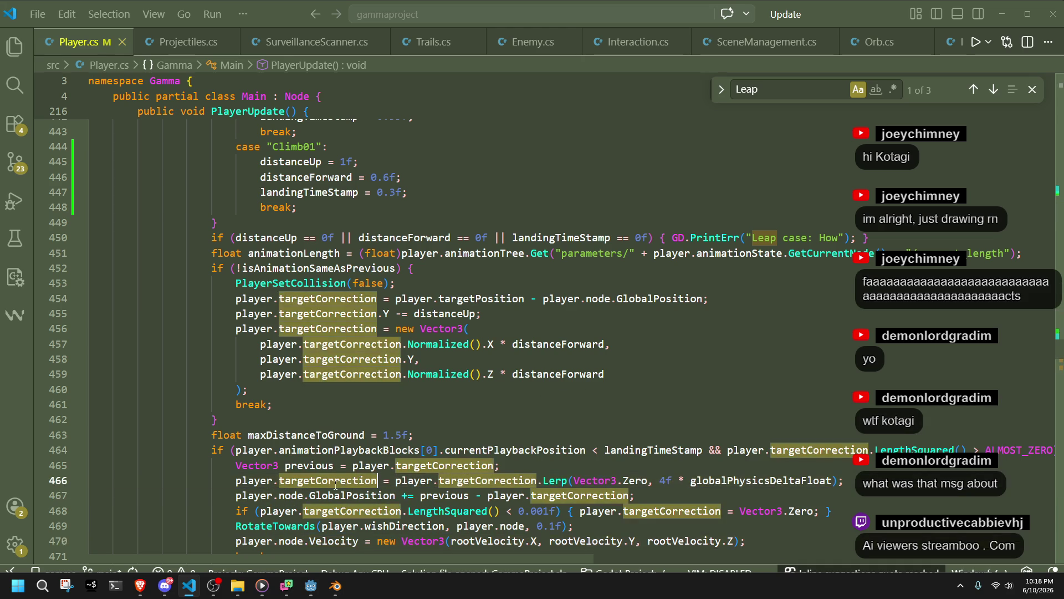
{"action": "left_click", "coordinate": [784, 537]}
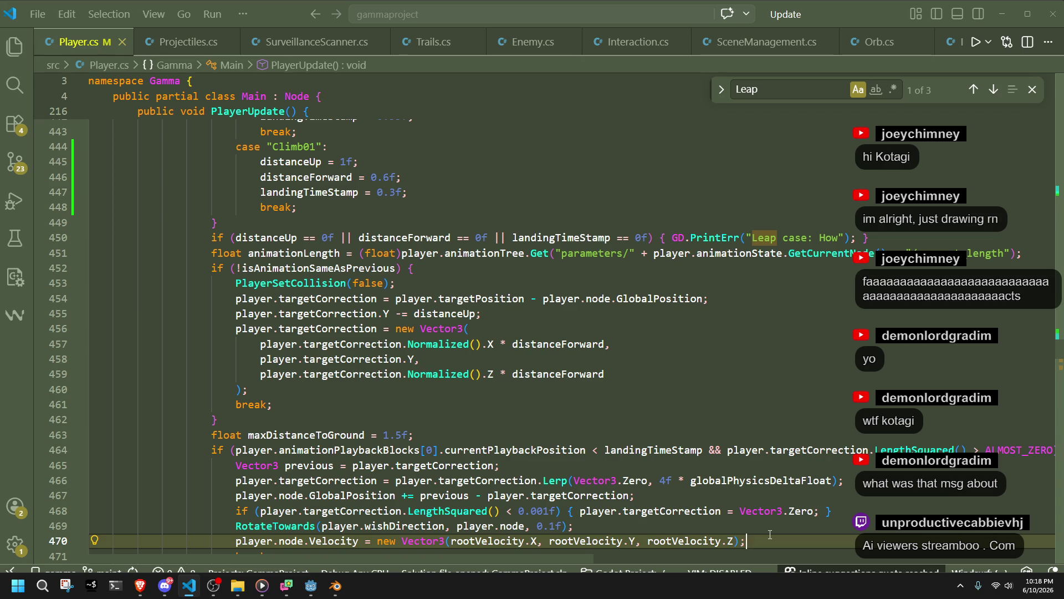
{"action": "left_click", "coordinate": [551, 465]}
{"action": "key", "text": "Return"}
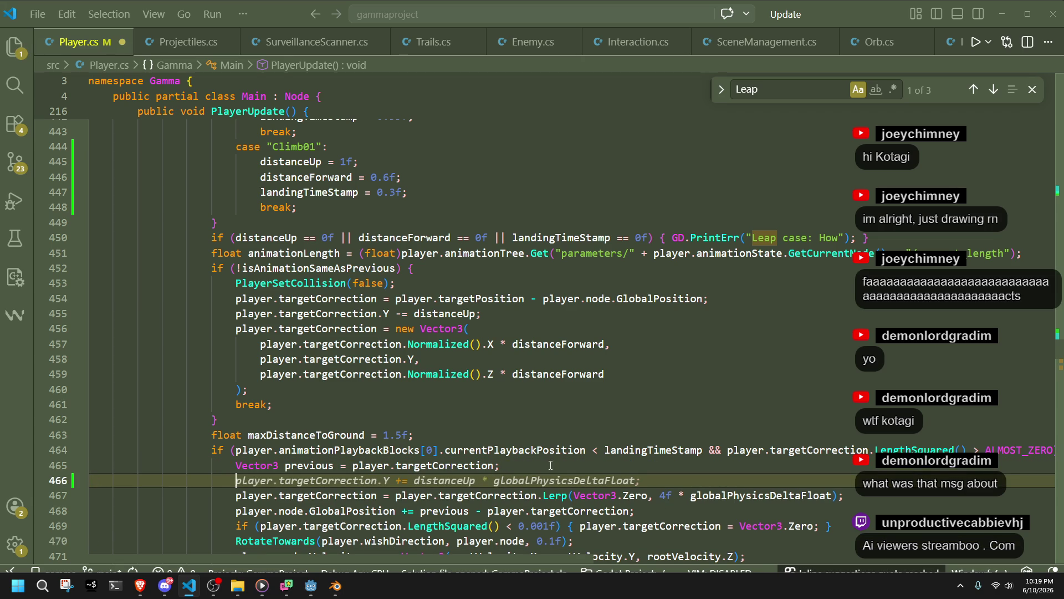
Remove the half-typed float declaration, save Player.cs and scroll up to the Climb cases
{"action": "type", "text": "float"}
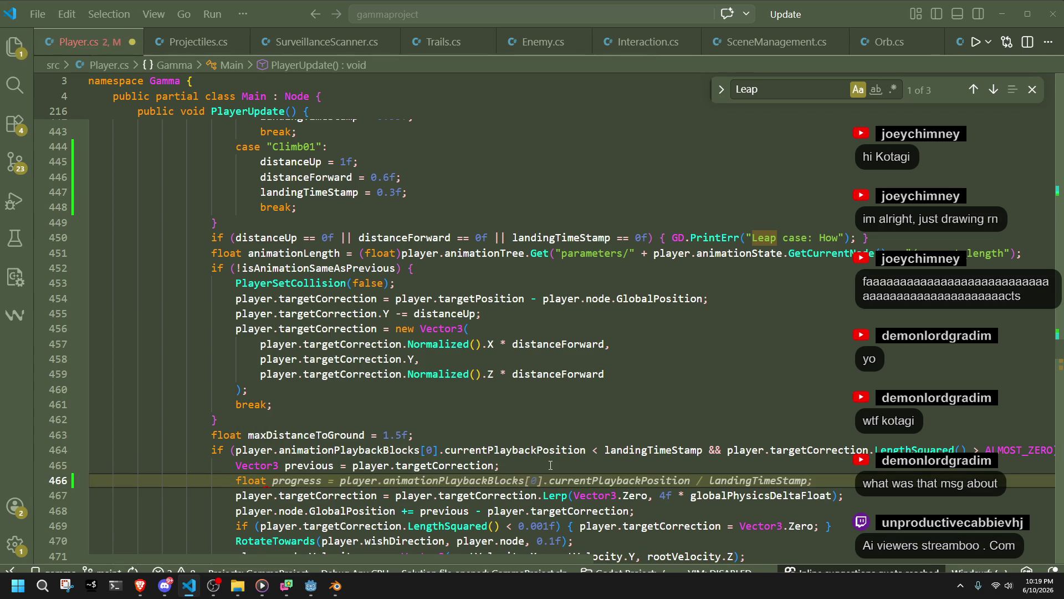
{"action": "key", "text": "BackSpace"}
{"action": "key", "text": "BackSpace"}
{"action": "key", "text": "BackSpace"}
{"action": "key", "text": "BackSpace"}
{"action": "key", "text": "ctrl+s"}
{"action": "scroll", "coordinate": [418, 458], "scroll_direction": "up", "scroll_amount": 7}
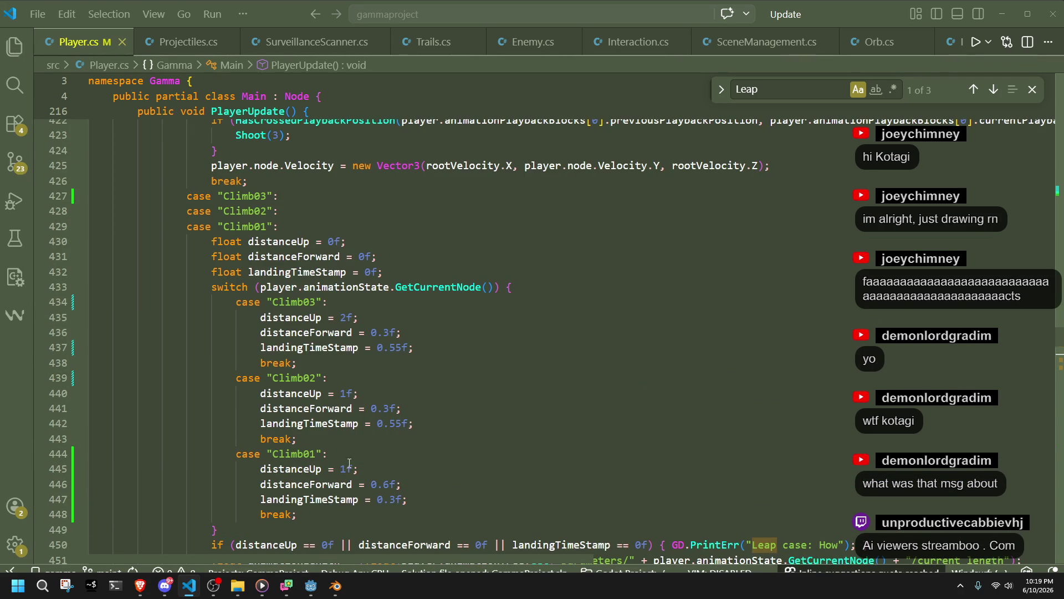
{"action": "mouse_move", "coordinate": [318, 455]}
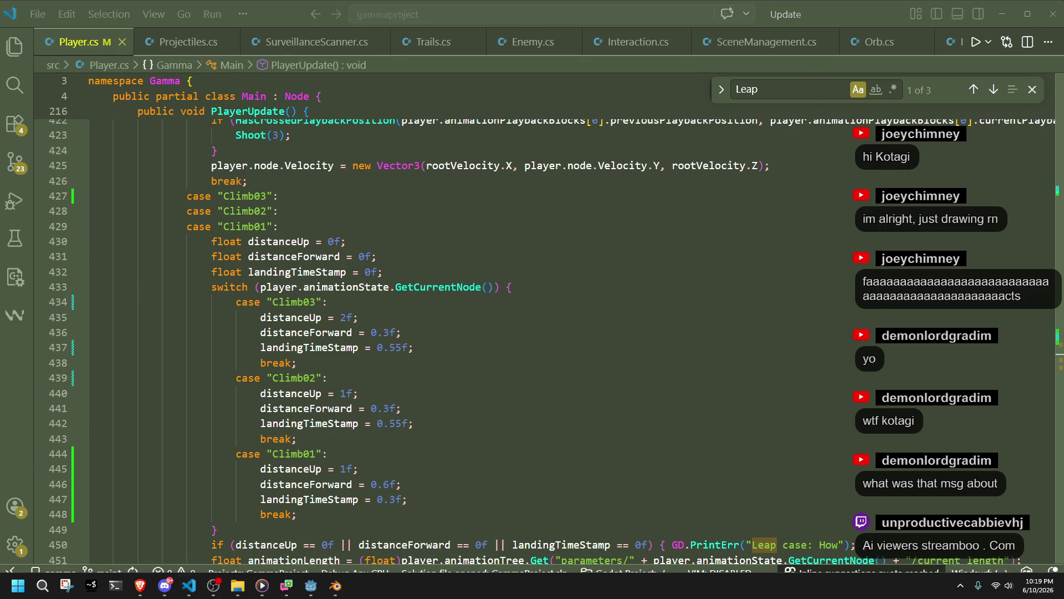
Switch between the Godot editor, the code editor and Blender
{"action": "key", "text": "alt+Tab"}
{"action": "key", "text": "alt+Tab"}
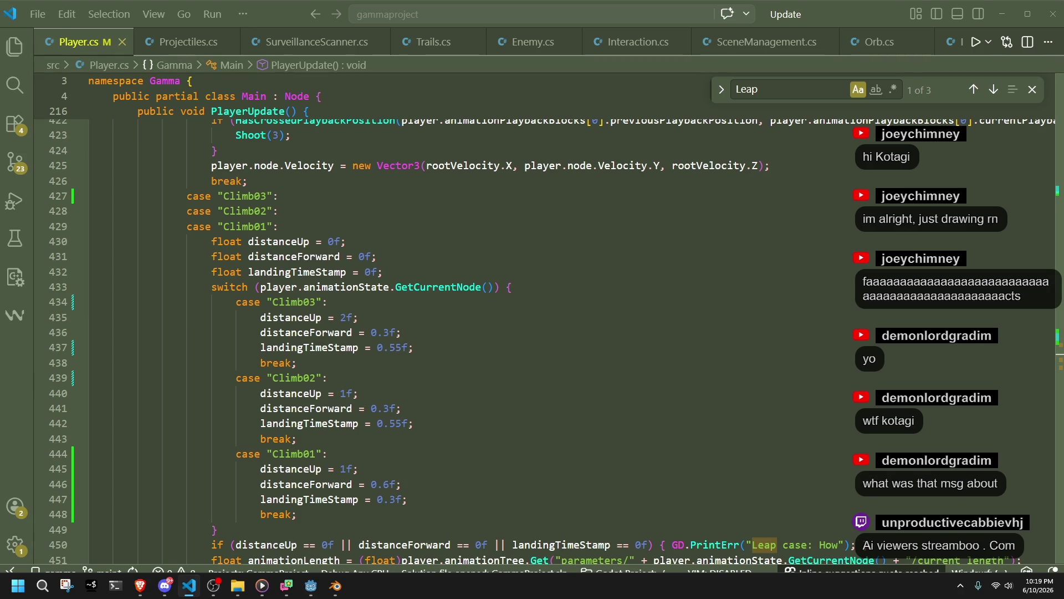
{"action": "key", "text": "alt+Tab"}
{"action": "left_click", "coordinate": [189, 586]}
{"action": "left_click", "coordinate": [189, 585]}
{"action": "left_click", "coordinate": [336, 585]}
{"action": "key", "text": "alt+Tab"}
Check the Climb02 and Climb03 landing values, then bring the Blender character file forward
{"action": "left_click", "coordinate": [529, 371]}
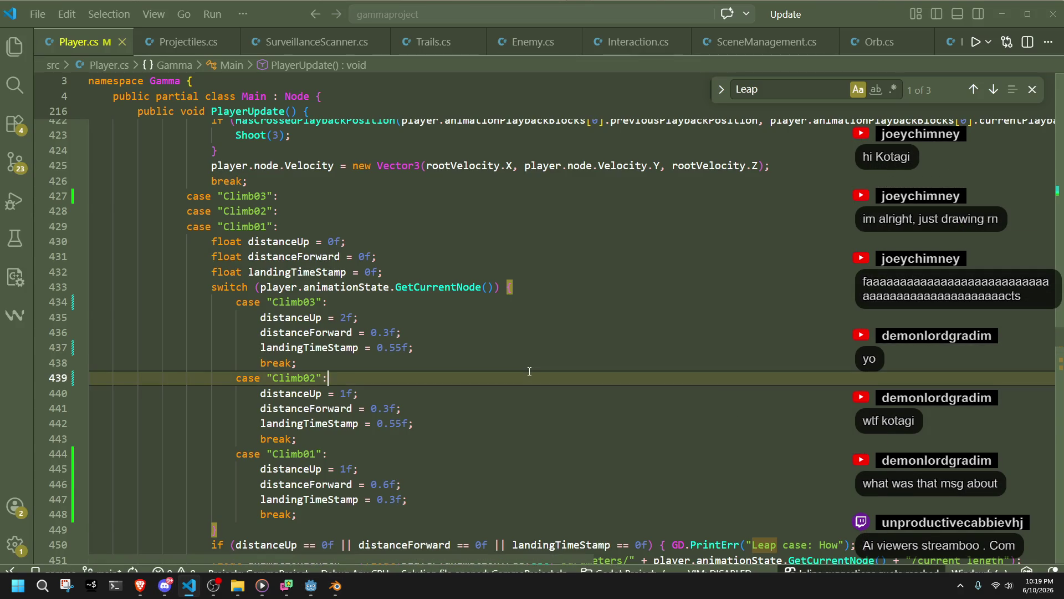
{"action": "left_click", "coordinate": [445, 342]}
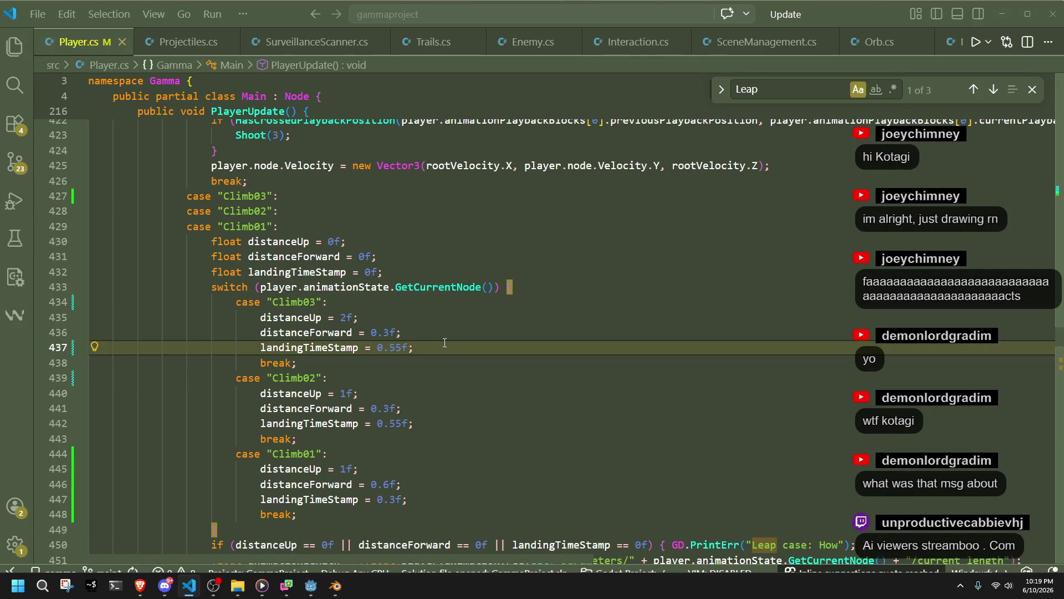
{"action": "left_click", "coordinate": [393, 445]}
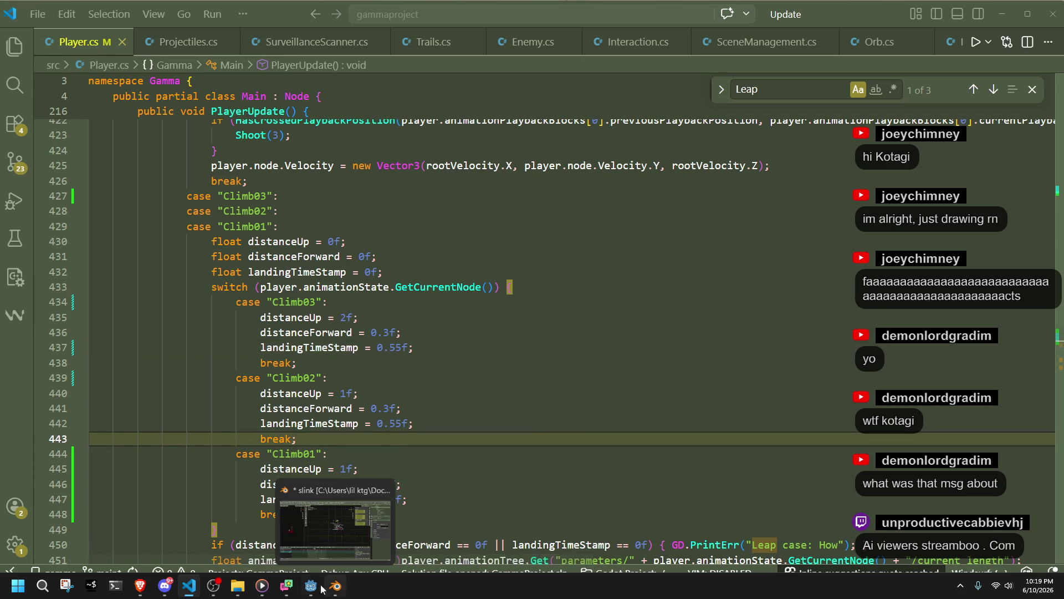
{"action": "left_click", "coordinate": [311, 586]}
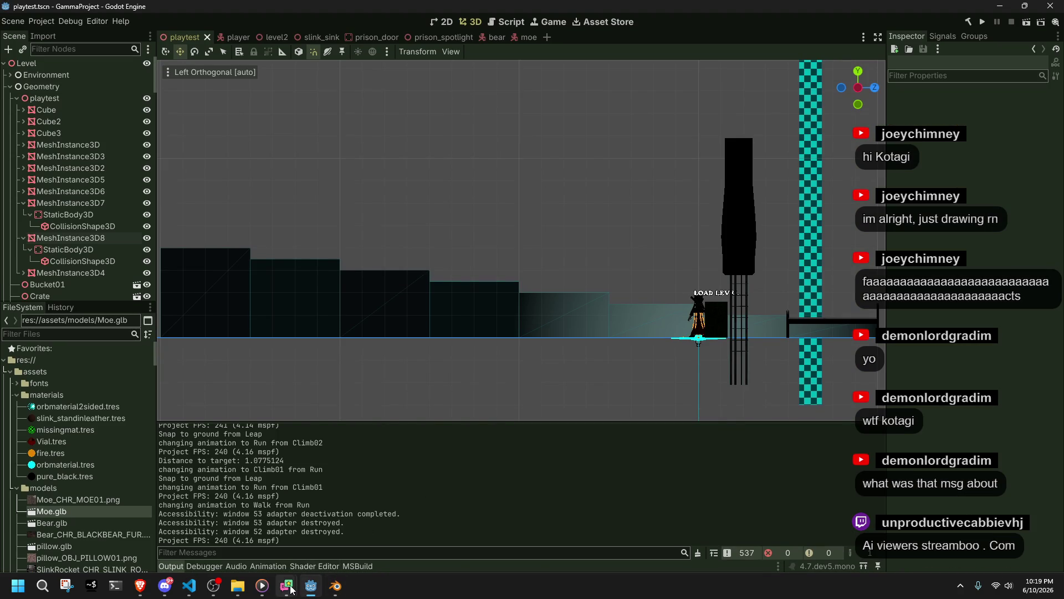
{"action": "mouse_move", "coordinate": [290, 587]}
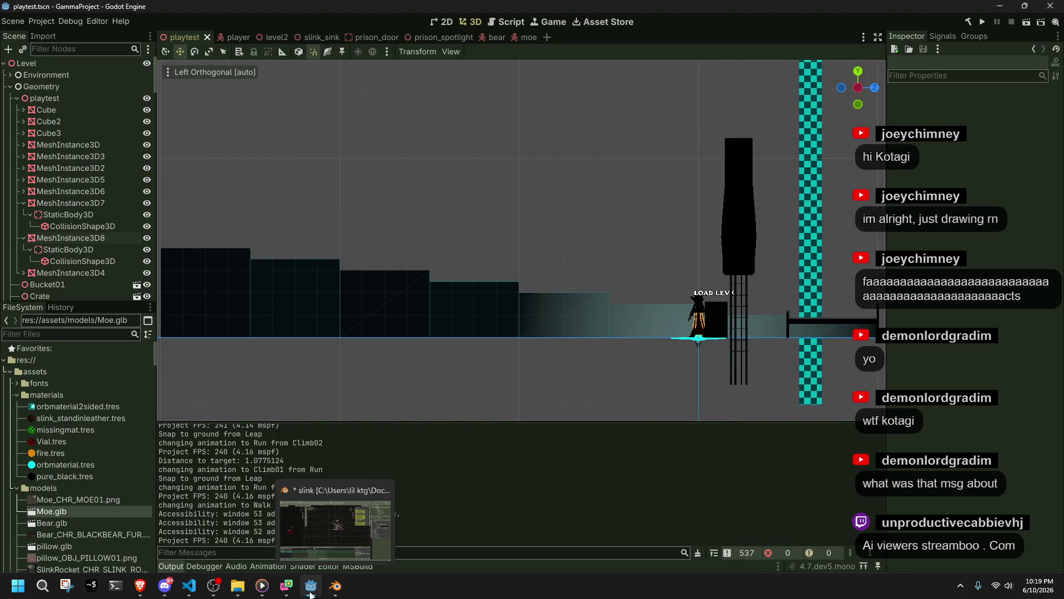
{"action": "left_click", "coordinate": [328, 592]}
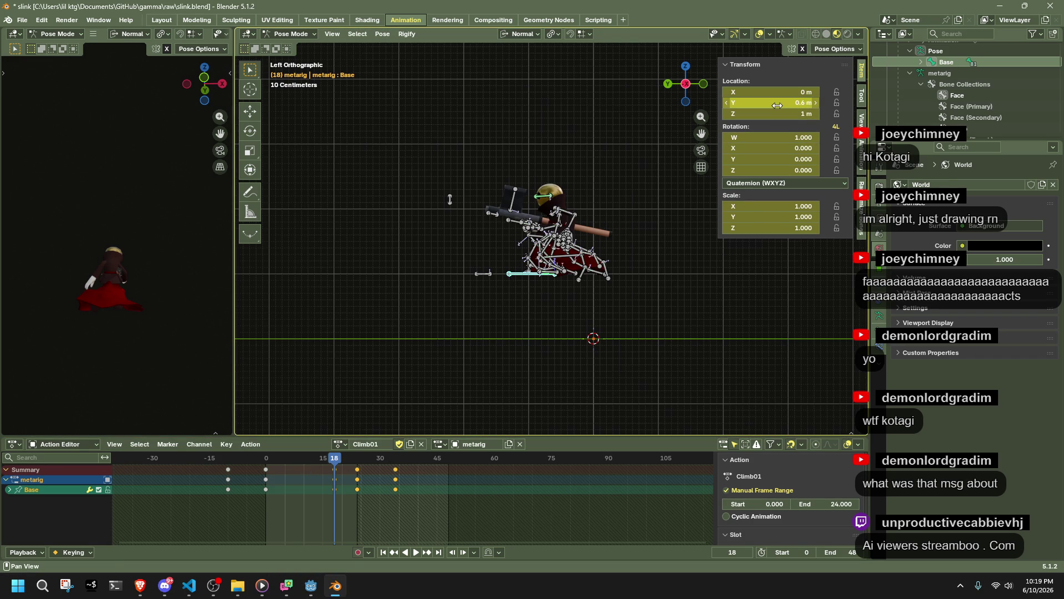
Set the Base bone's Y location to 1.5, and to 1 at frame 24
{"action": "left_click", "coordinate": [778, 106]}
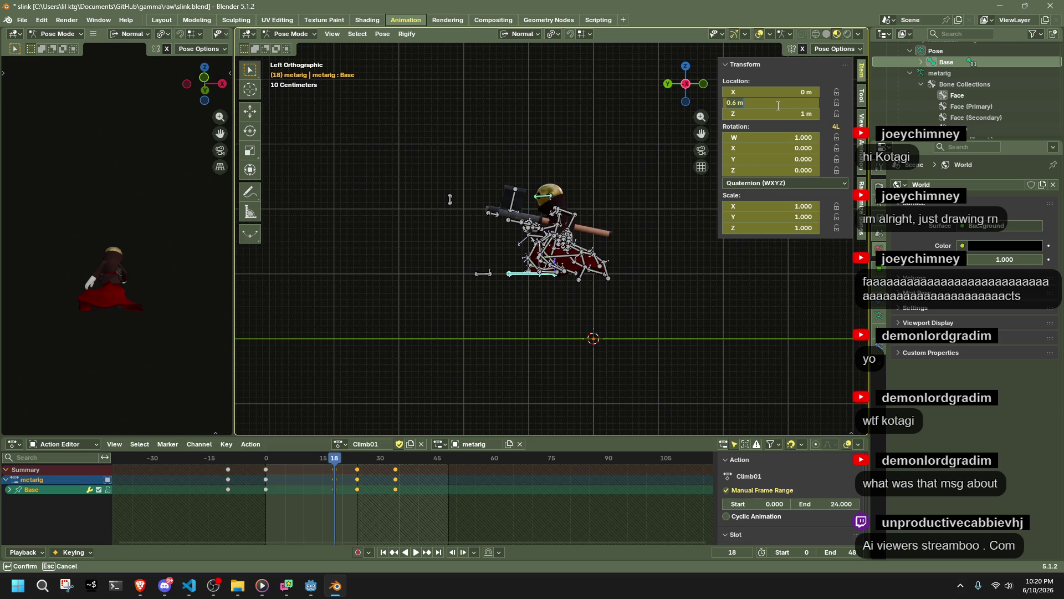
{"action": "type", "text": "1.5"}
{"action": "key", "text": "Return"}
{"action": "mouse_move", "coordinate": [263, 456]}
{"action": "left_mouse_down"}
{"action": "mouse_move", "coordinate": [358, 477]}
{"action": "mouse_move", "coordinate": [333, 482]}
{"action": "left_mouse_up"}
{"action": "key", "text": "Up"}
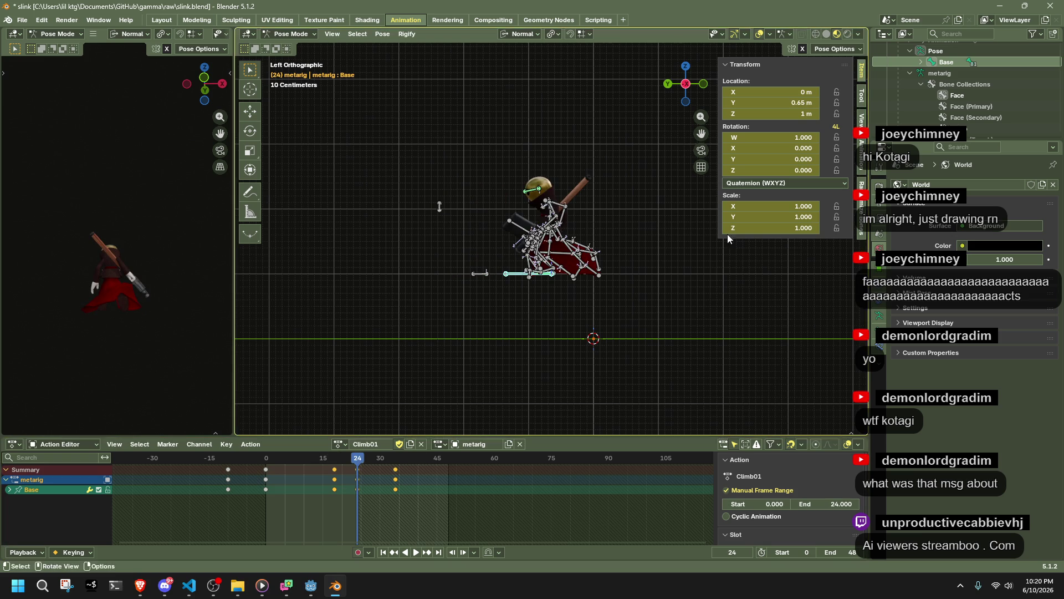
{"action": "left_click", "coordinate": [796, 101]}
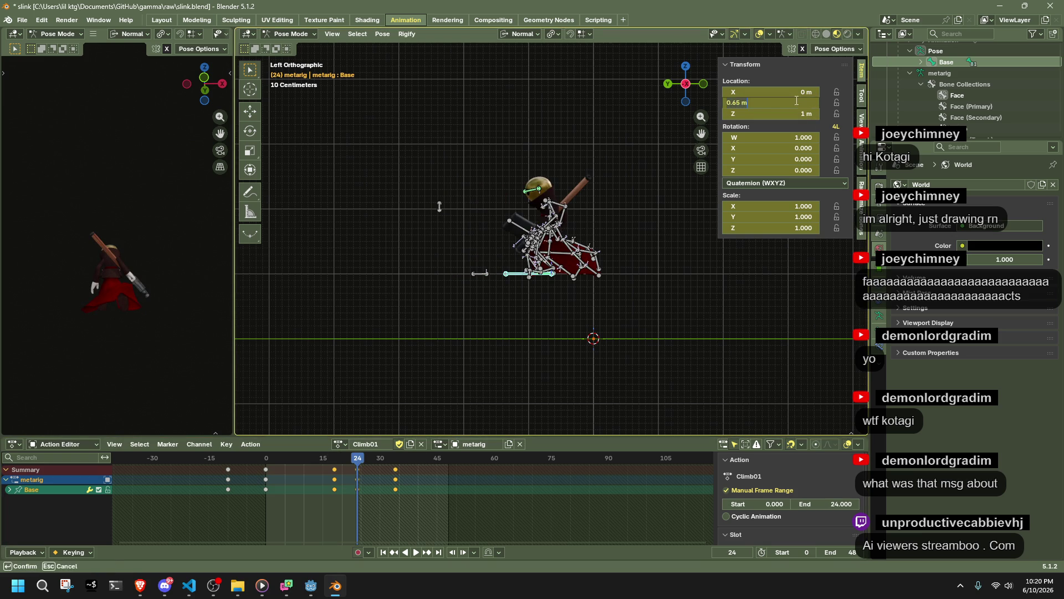
{"action": "type", "text": "1.6"}
{"action": "key", "text": "Return"}
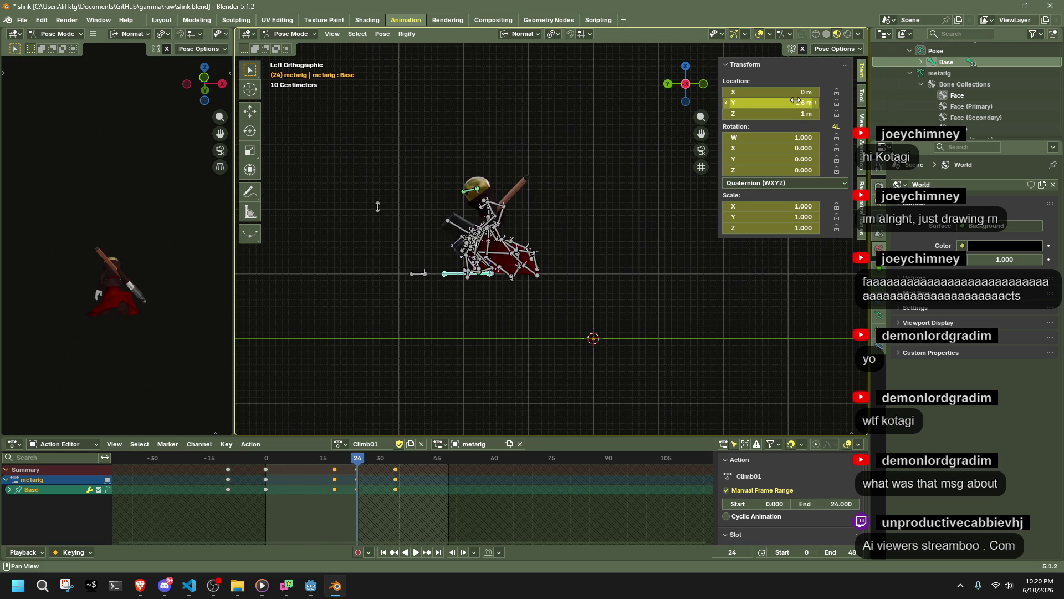
Play back Climb01, save slink.blend and start the glTF export
{"action": "key", "text": "space"}
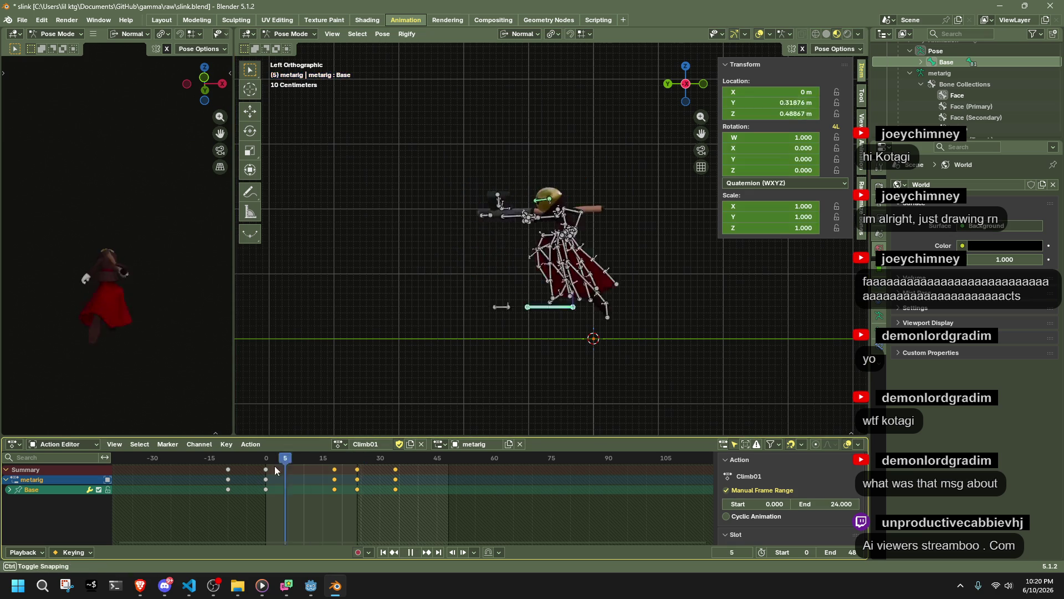
{"action": "key", "text": "space"}
{"action": "key", "text": "ctrl+s"}
{"action": "key", "text": "q"}
{"action": "left_click", "coordinate": [445, 329]}
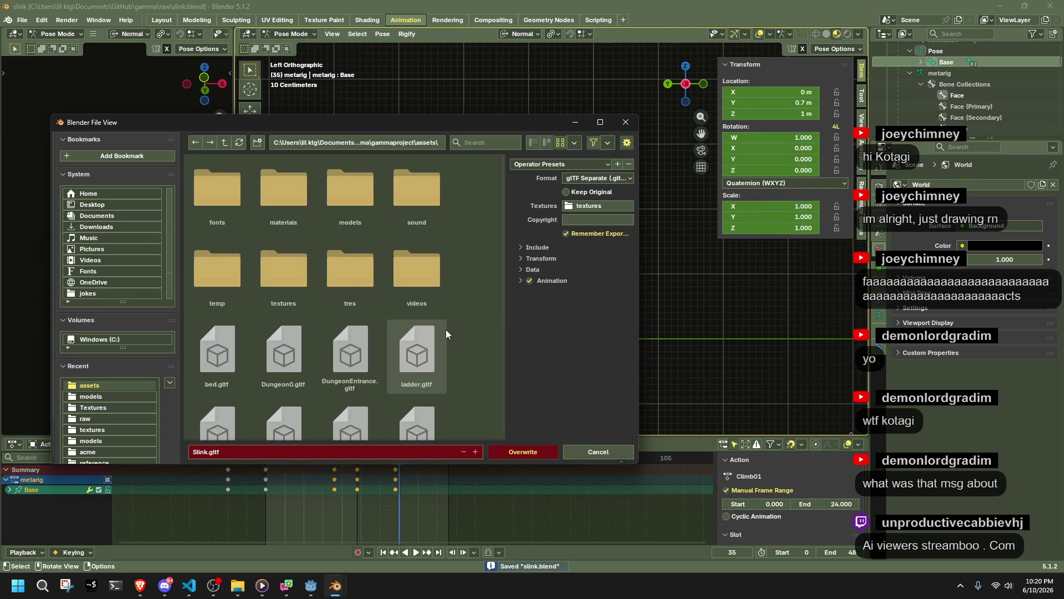
Overwrite Slink.gltf with the export and refocus Blender once it finishes
{"action": "left_click", "coordinate": [525, 448]}
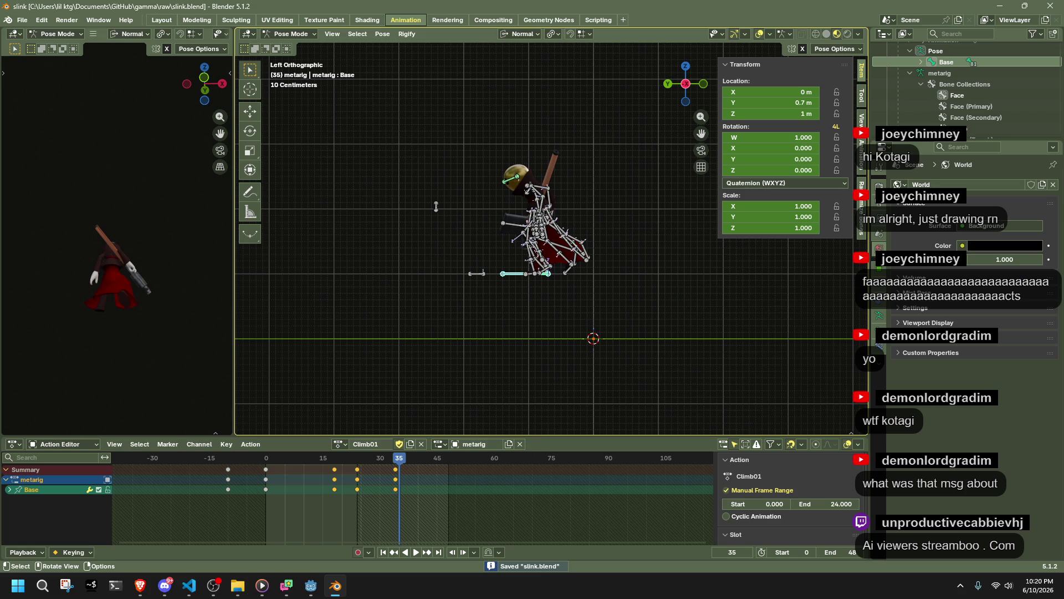
{"action": "key", "text": "alt+Tab"}
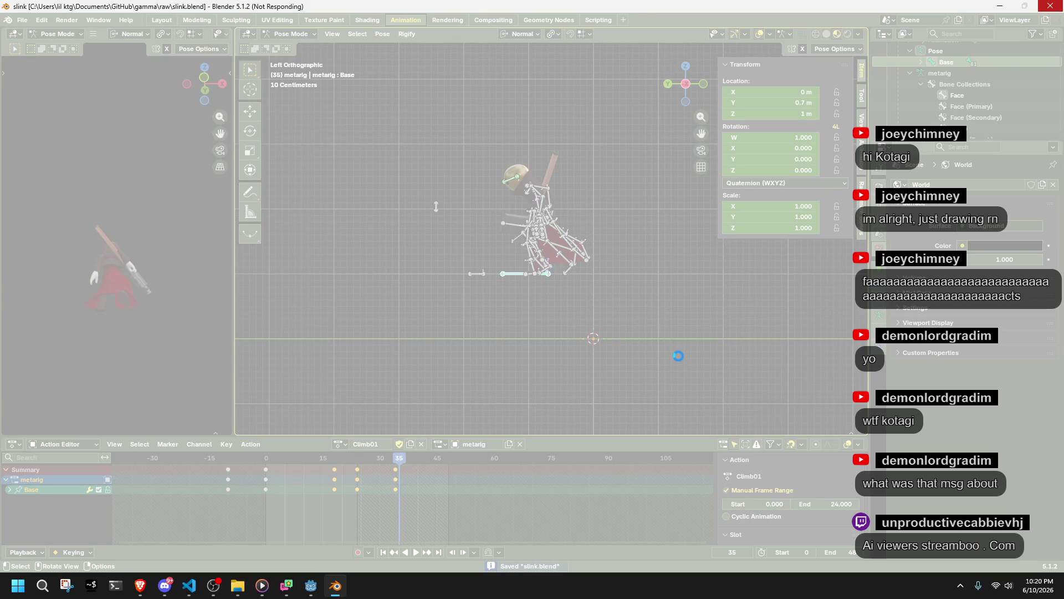
{"action": "key", "text": "alt+Tab"}
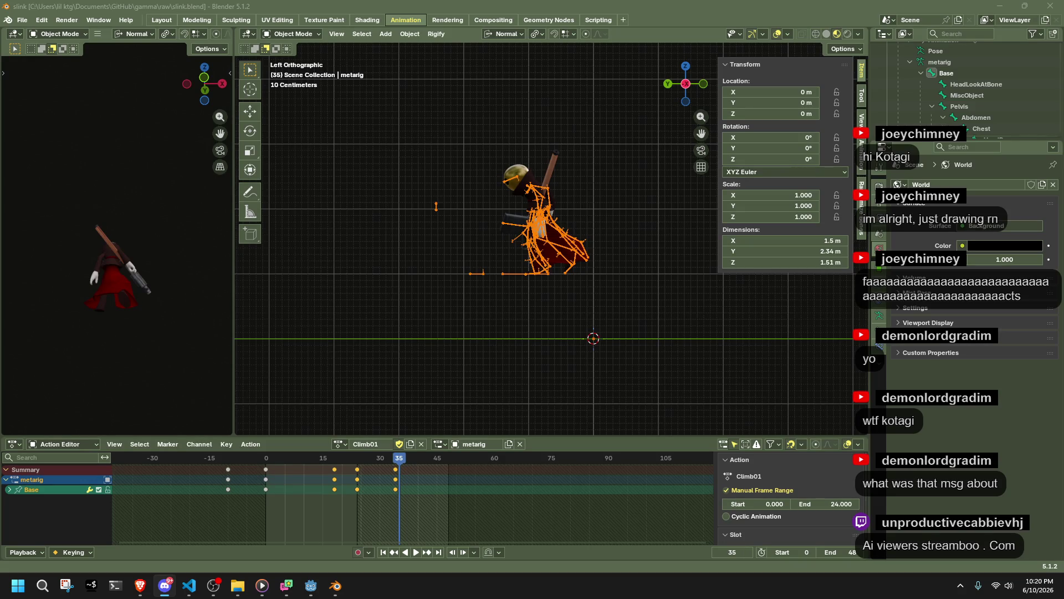
{"action": "left_click", "coordinate": [656, 355]}
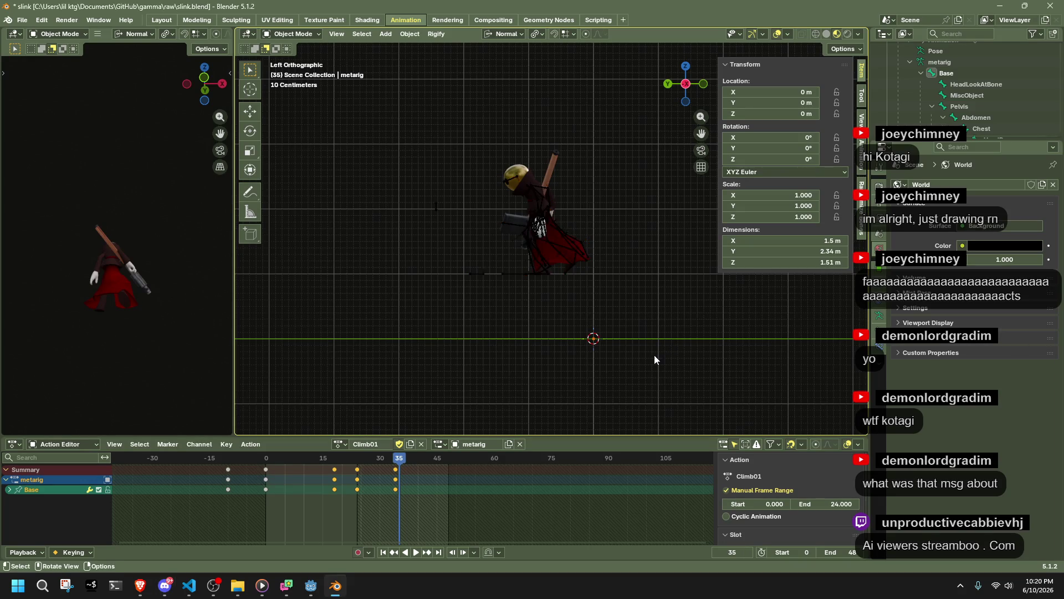
Launch the game from Godot and run, leap and roll across the grey block
{"action": "left_click", "coordinate": [311, 586]}
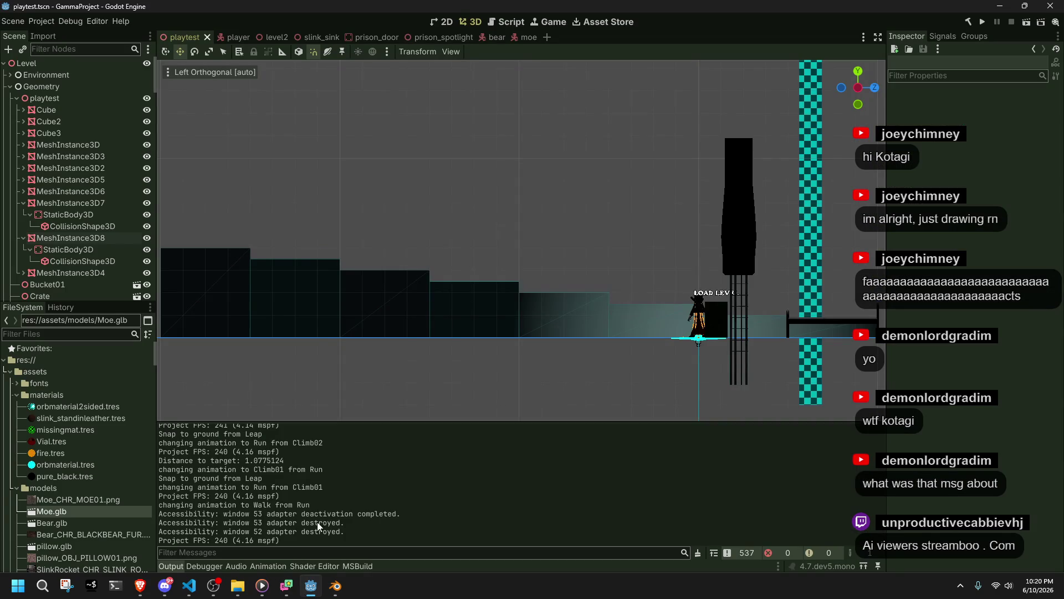
{"action": "left_click", "coordinate": [983, 22]}
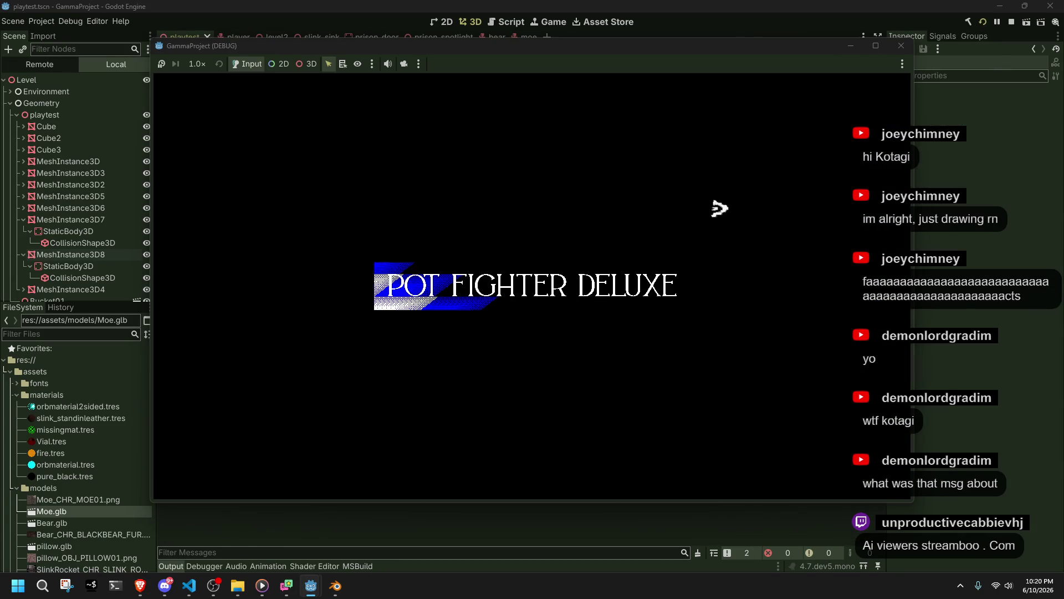
{"action": "key", "text": "w"}
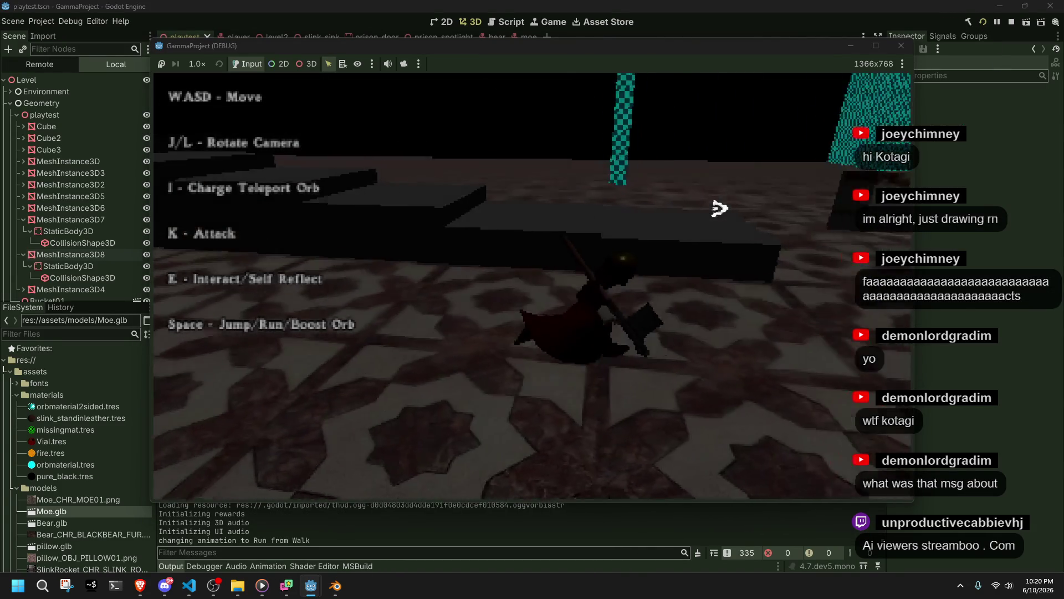
{"action": "key", "text": "j"}
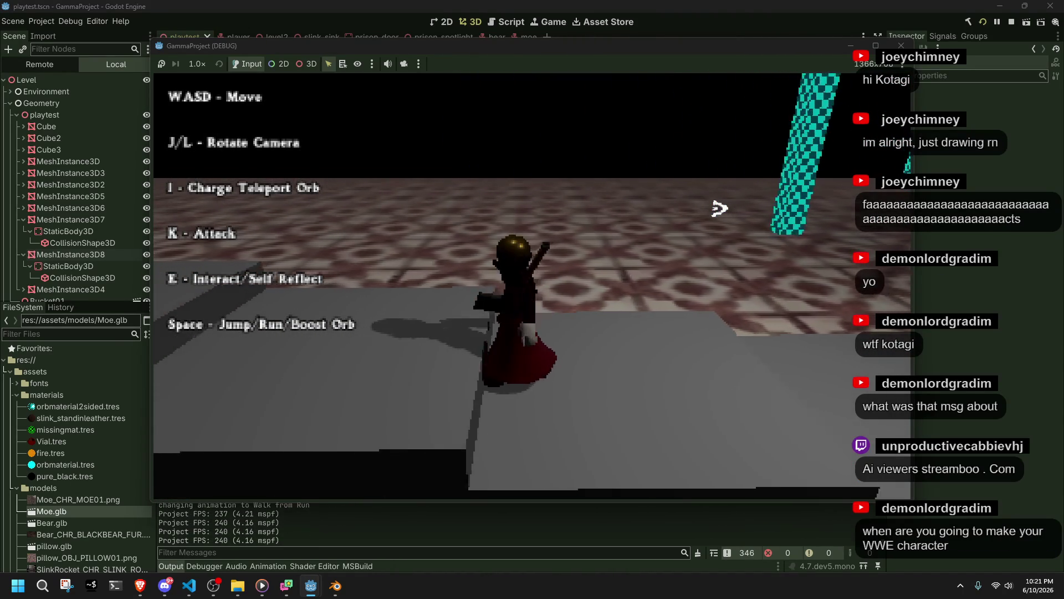
{"action": "key", "text": "w"}
{"action": "key", "text": "space"}
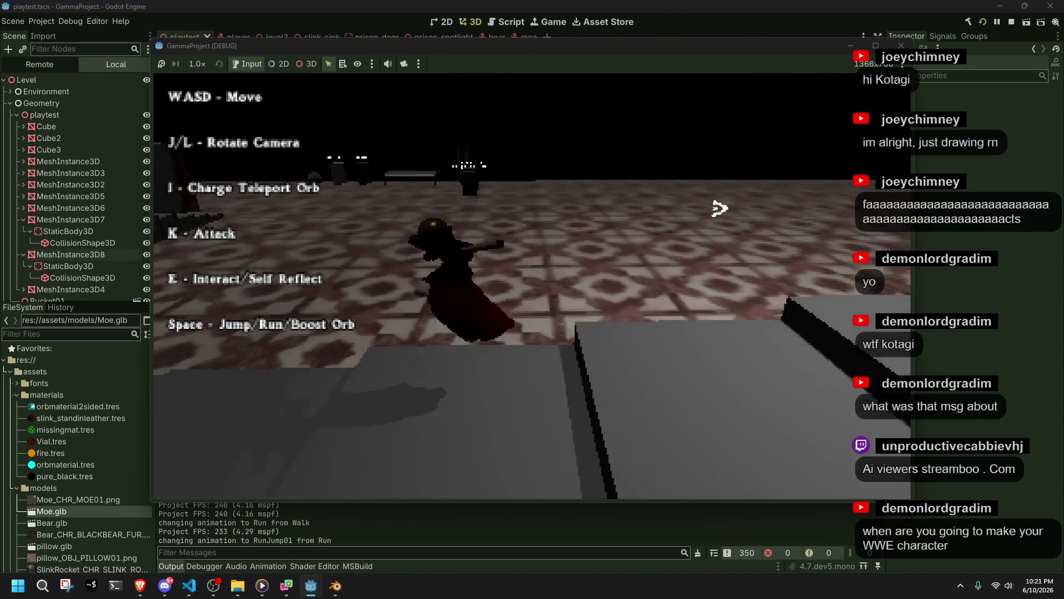
{"action": "key", "text": "j"}
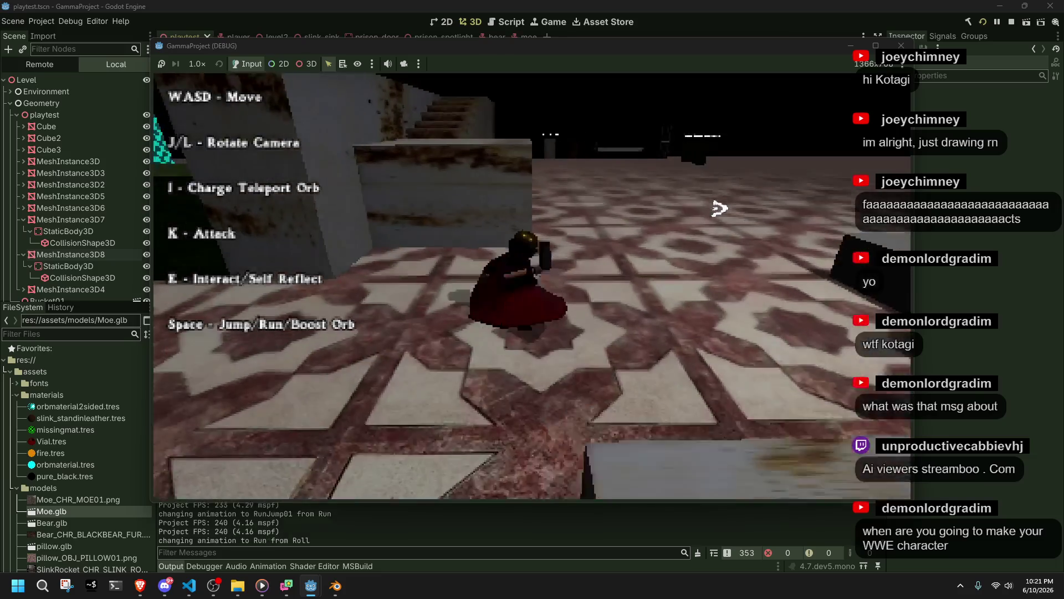
Climb the stairs, walk off ledges to test falling, and roll on landing
{"action": "key", "text": "space"}
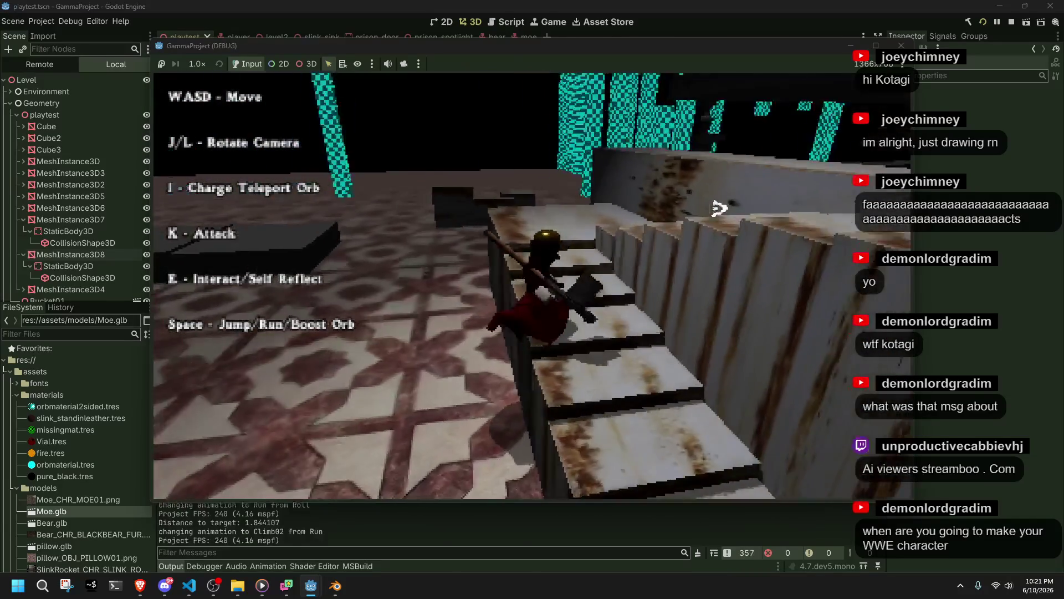
{"action": "key", "text": "w"}
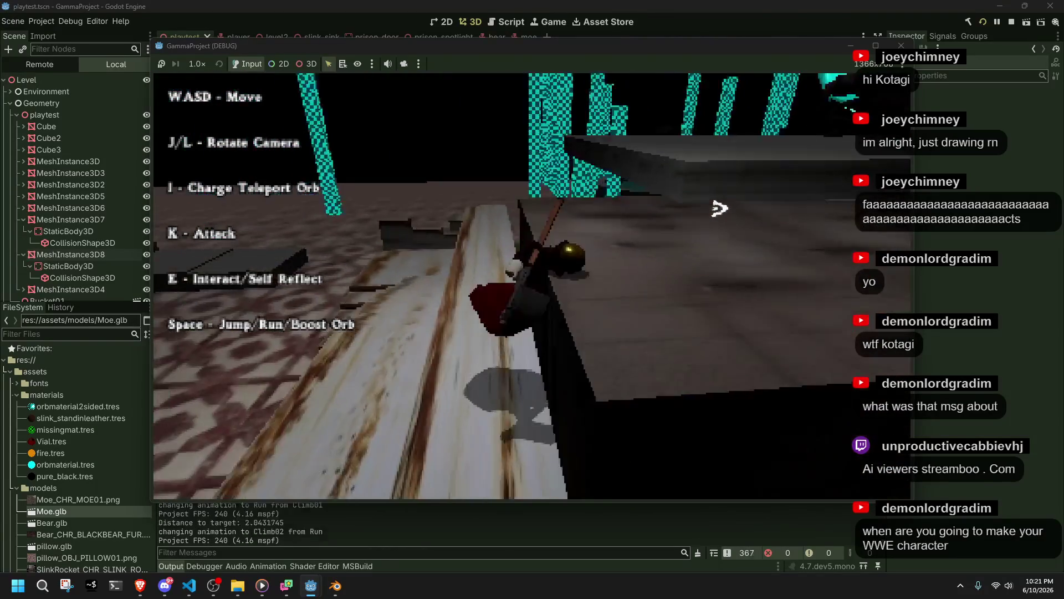
{"action": "key", "text": "w"}
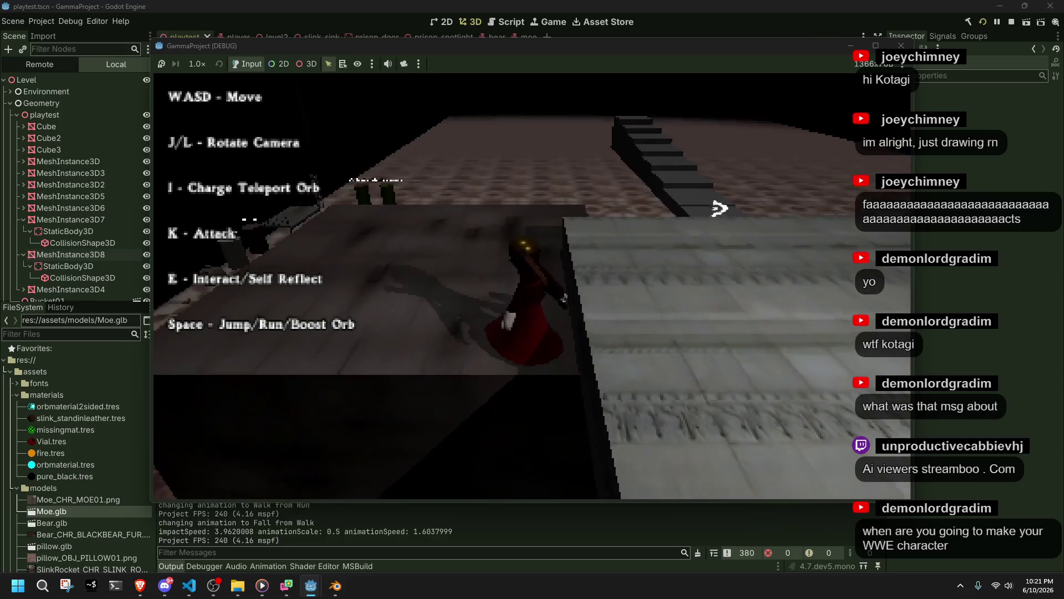
{"action": "key", "text": "w"}
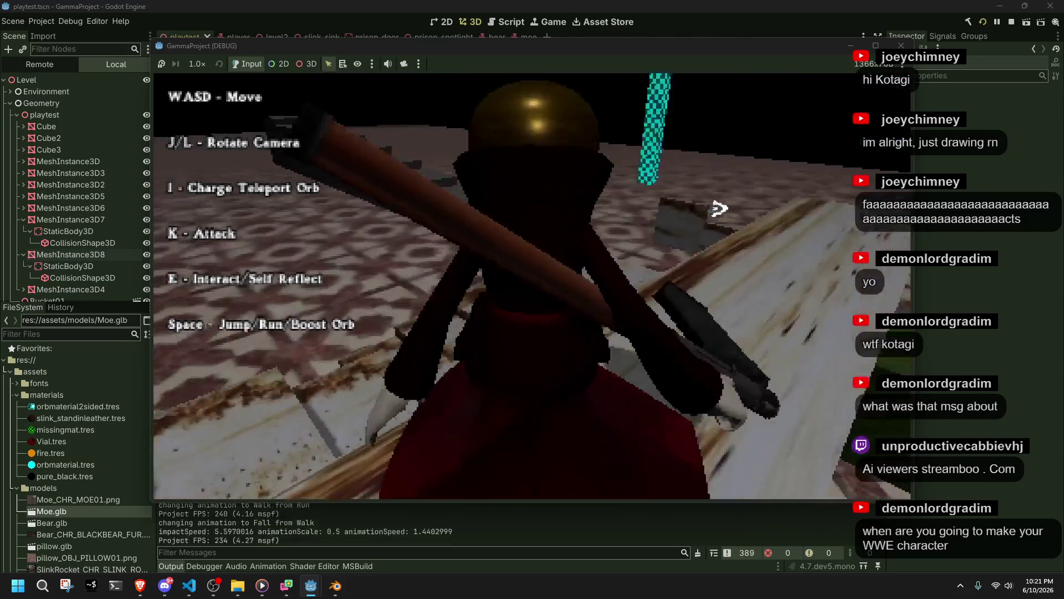
{"action": "key", "text": "space"}
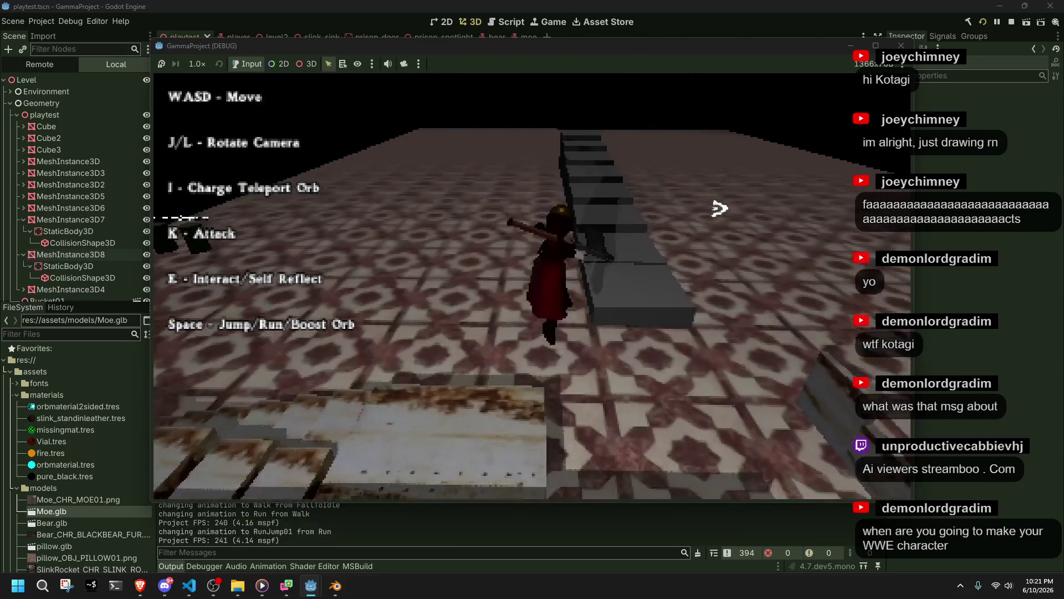
{"action": "key", "text": "w"}
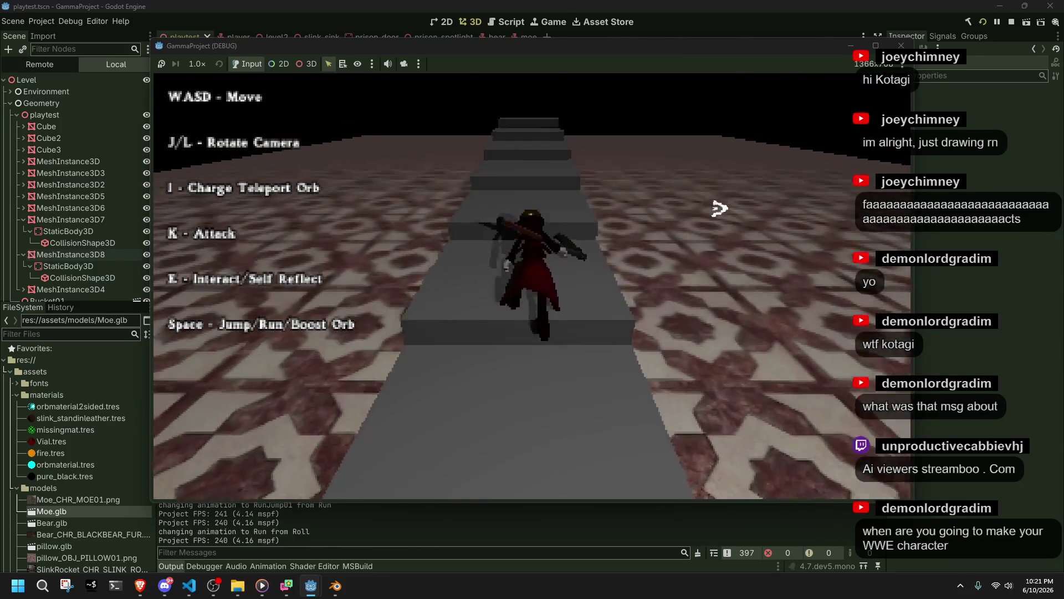
{"action": "key", "text": "w"}
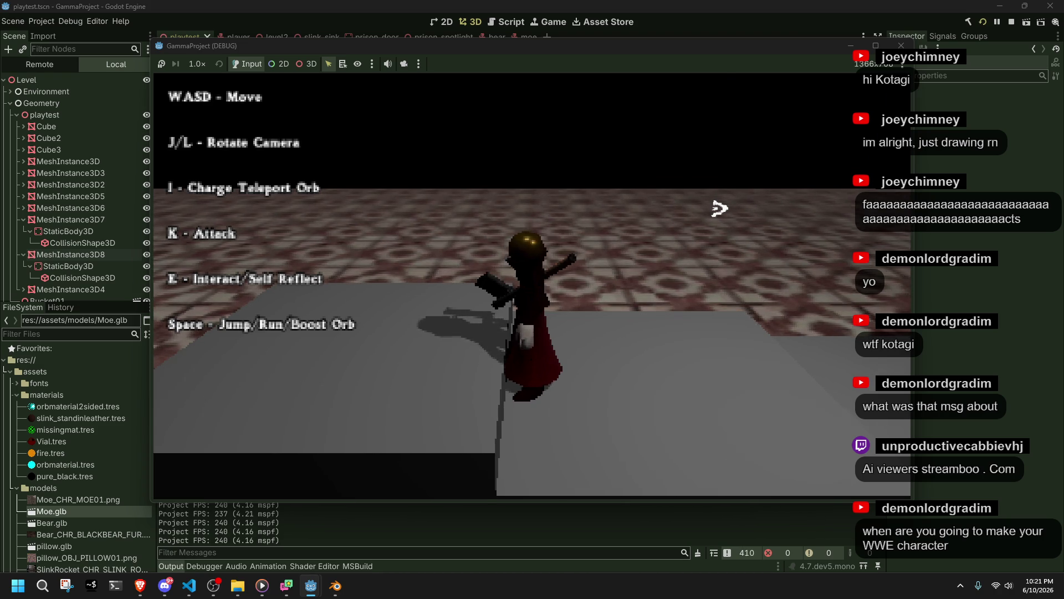
Run along the walkway, jump off it, and leap up onto the stairs
{"action": "key", "text": "w"}
{"action": "key", "text": "space"}
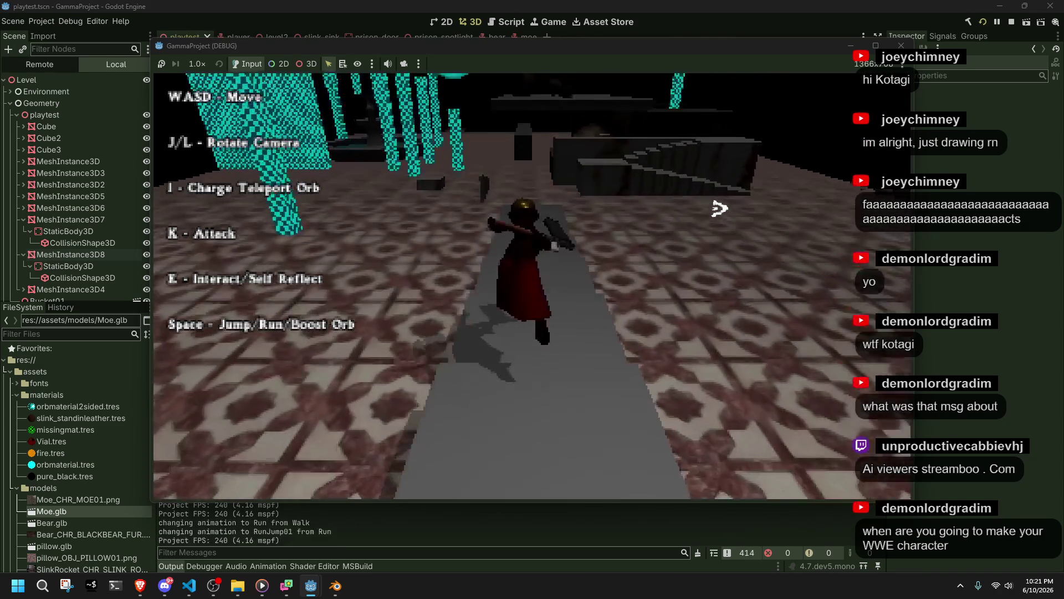
{"action": "key", "text": "l"}
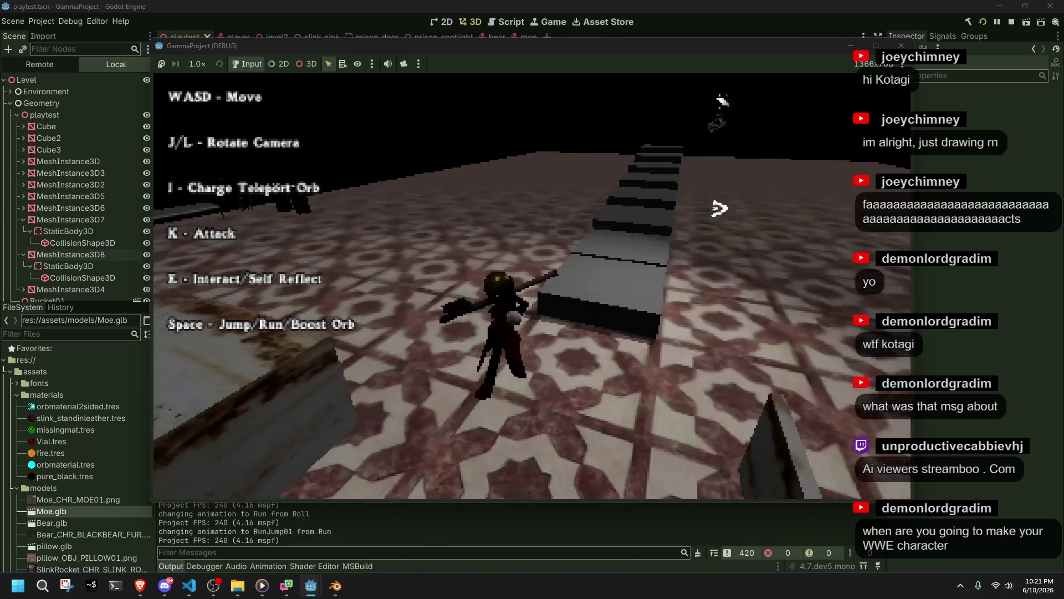
{"action": "key", "text": "w"}
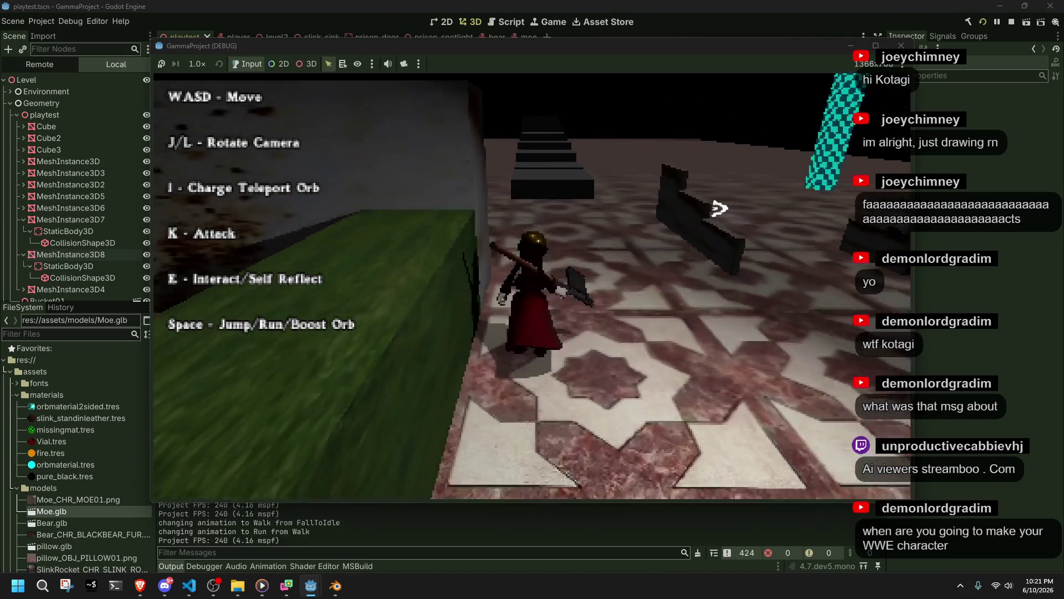
{"action": "key", "text": "j"}
{"action": "key", "text": "space"}
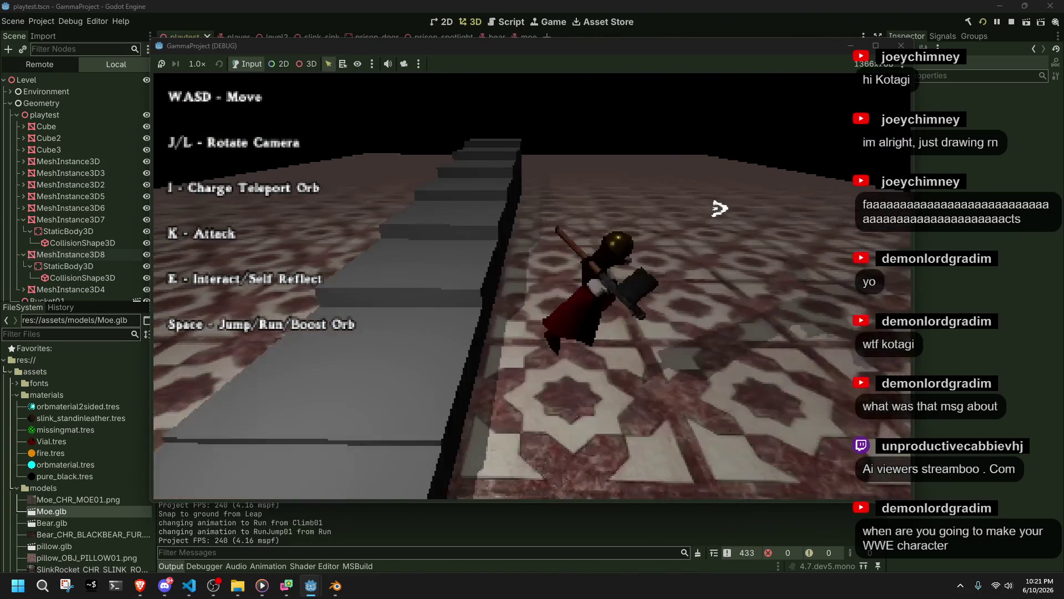
{"action": "key", "text": "l"}
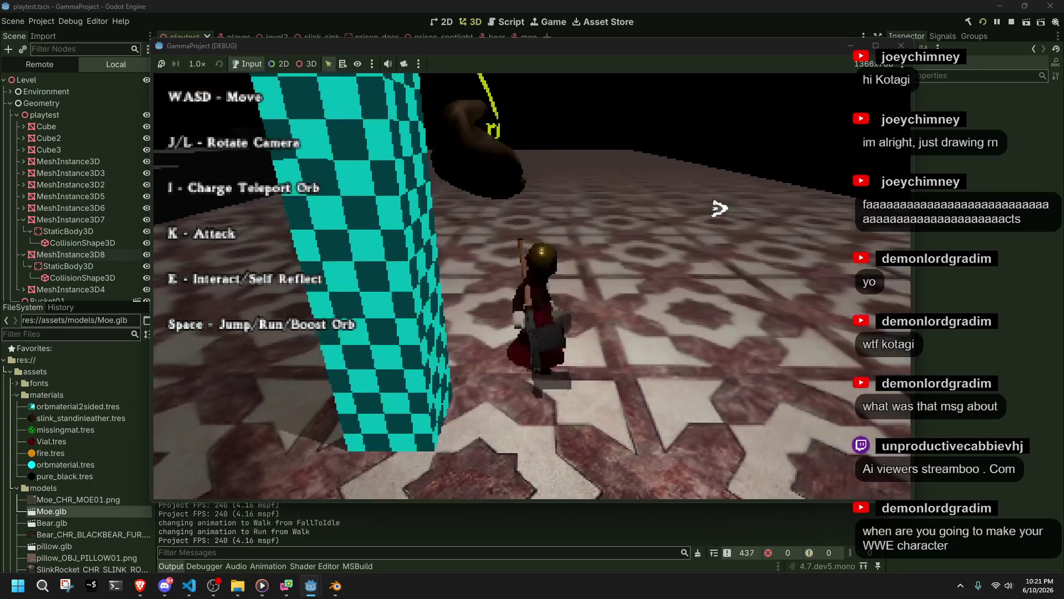
{"action": "key", "text": "j"}
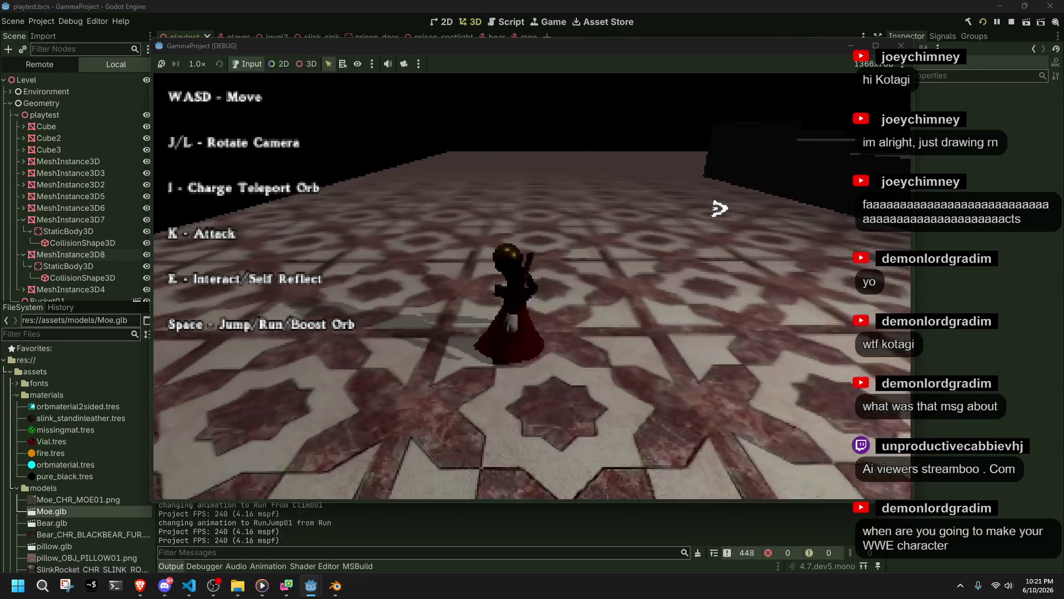
Climb the grey ledge, leap off with a running jump, and climb back onto it
{"action": "key", "text": "l"}
{"action": "key", "text": "w"}
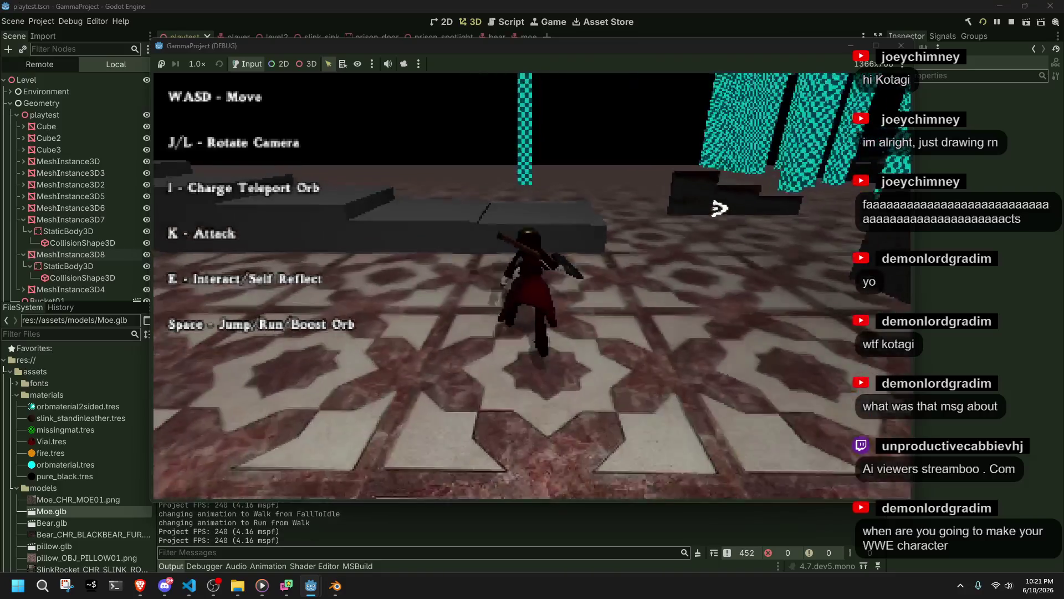
{"action": "key", "text": "j"}
{"action": "key", "text": "w"}
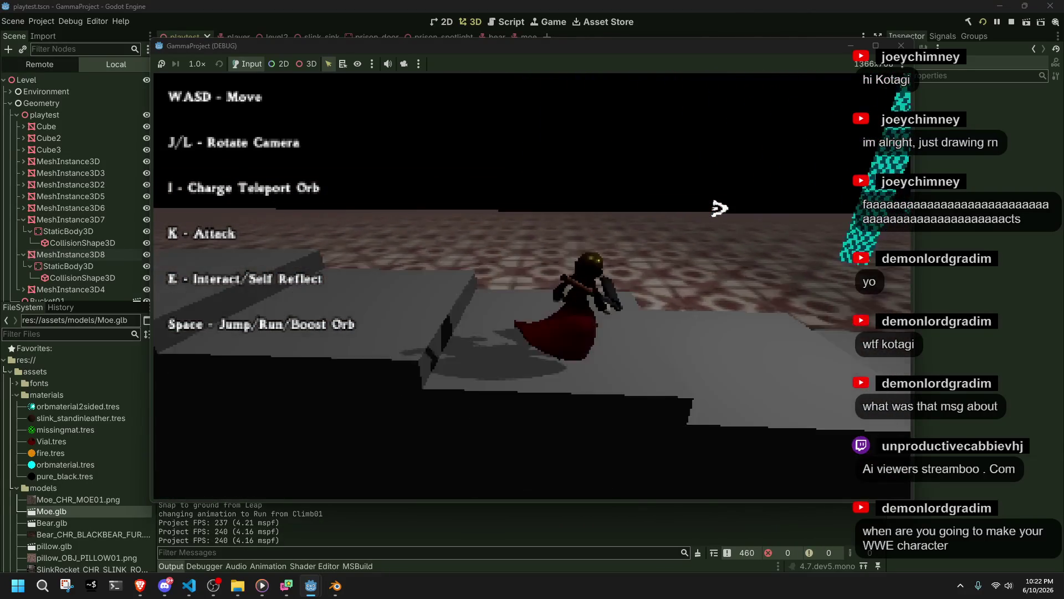
{"action": "key", "text": "l"}
{"action": "key", "text": "w"}
{"action": "key", "text": "space"}
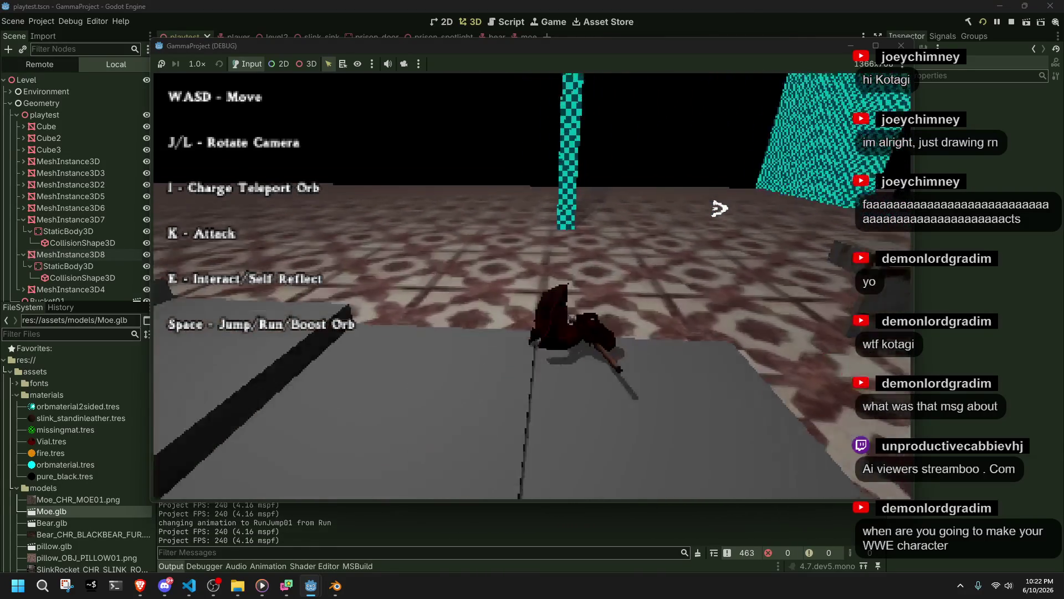
{"action": "key", "text": "j"}
{"action": "key", "text": "w"}
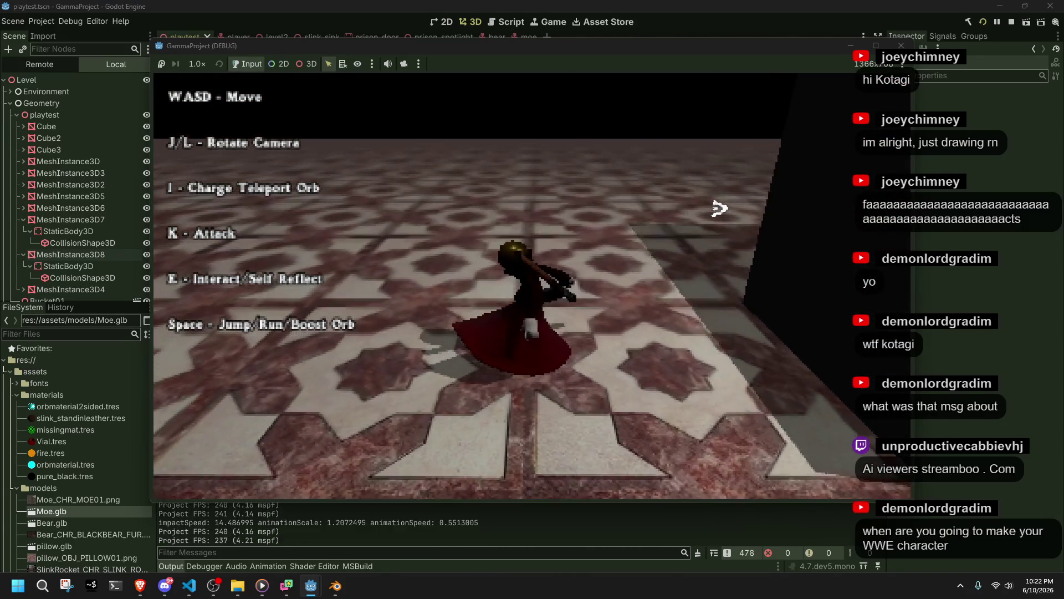
Run to the ledge by the dark wall, climb onto the grey platform, and test the block wall
{"action": "key", "text": "d"}
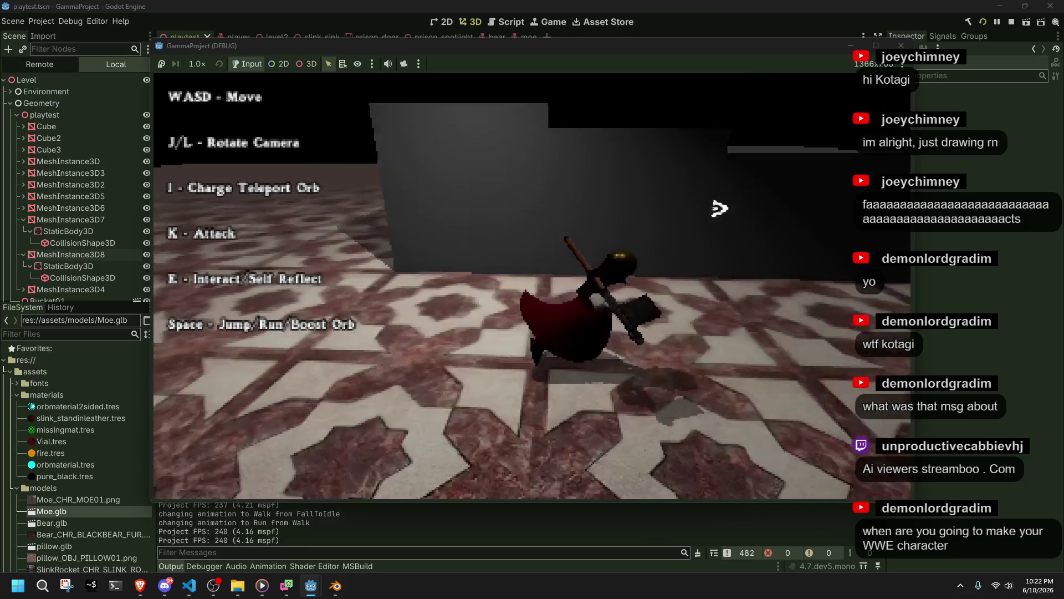
{"action": "key", "text": "w"}
{"action": "key", "text": "a"}
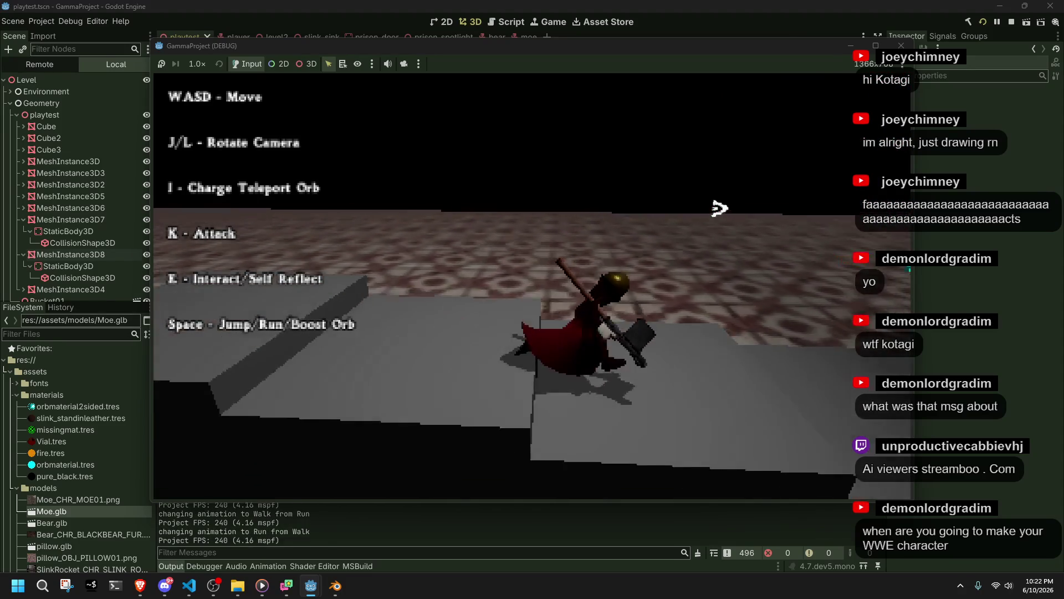
{"action": "key", "text": "l"}
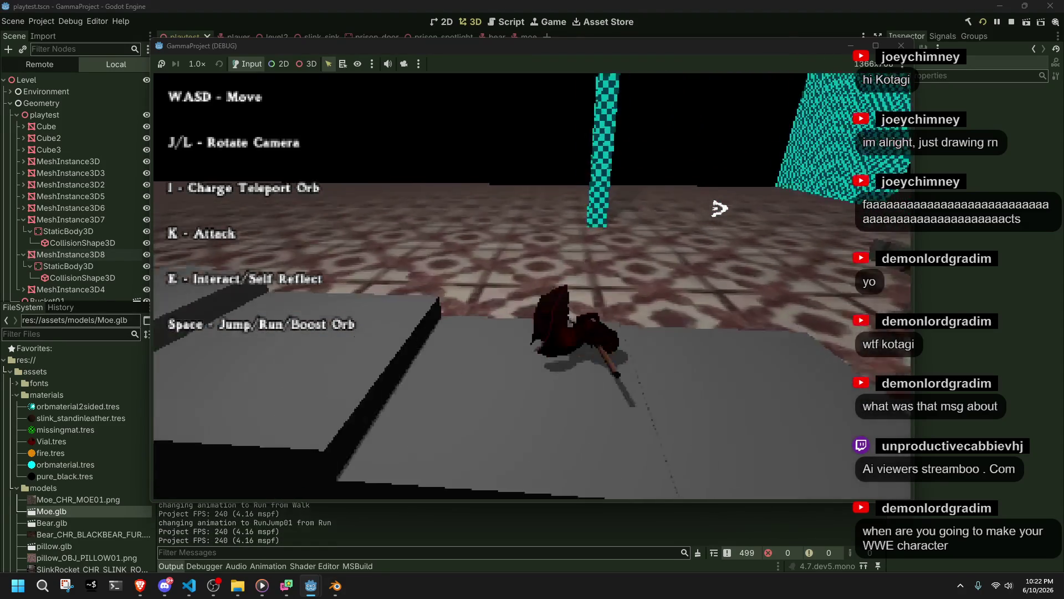
{"action": "key", "text": "a"}
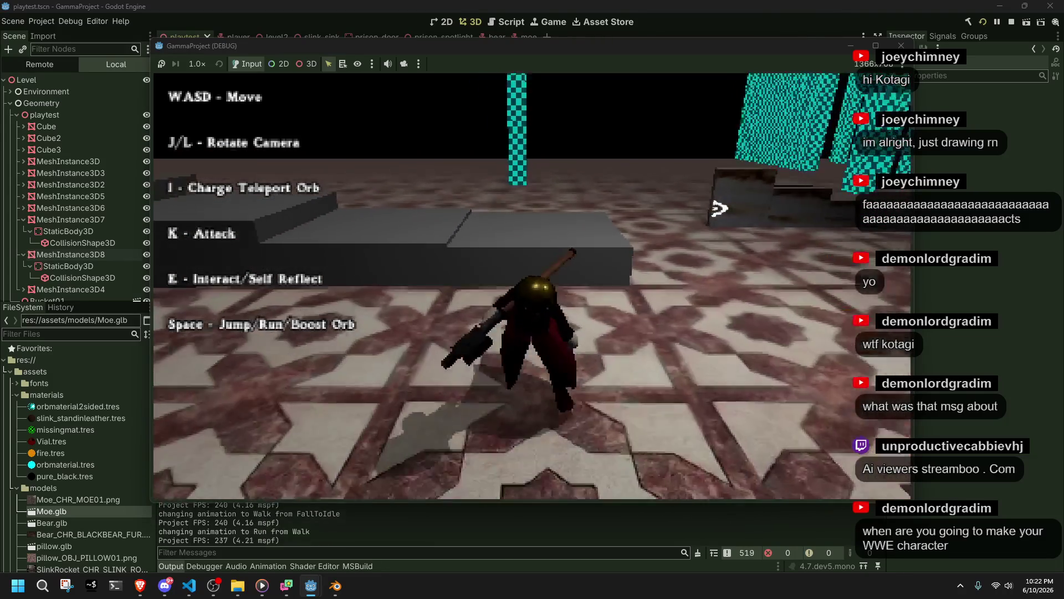
Shoot the teleport orb, recall it, fire it again, then stop the game with F8
{"action": "key", "text": "j"}
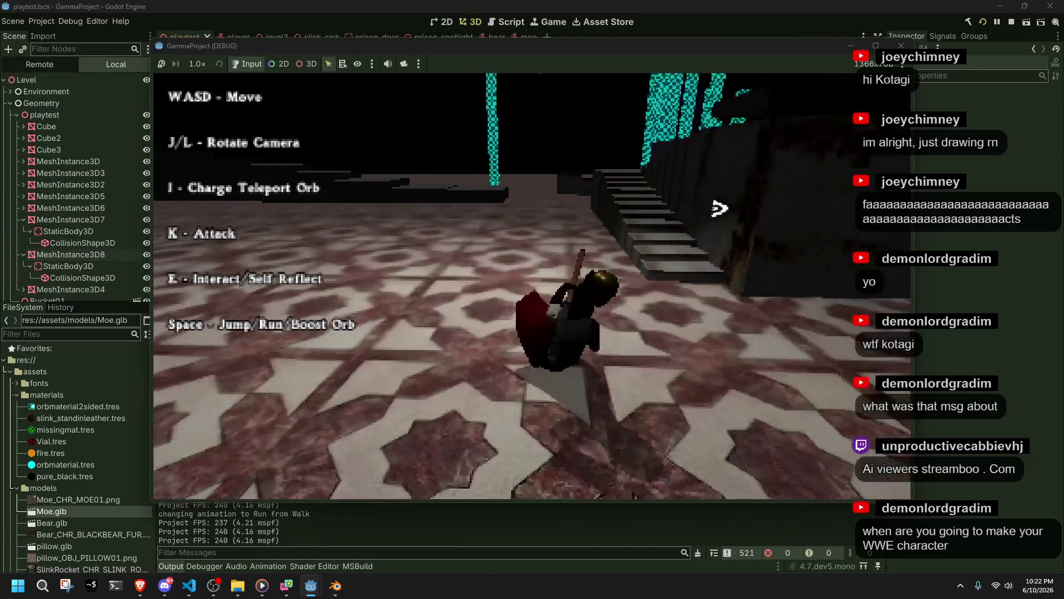
{"action": "key", "text": "i"}
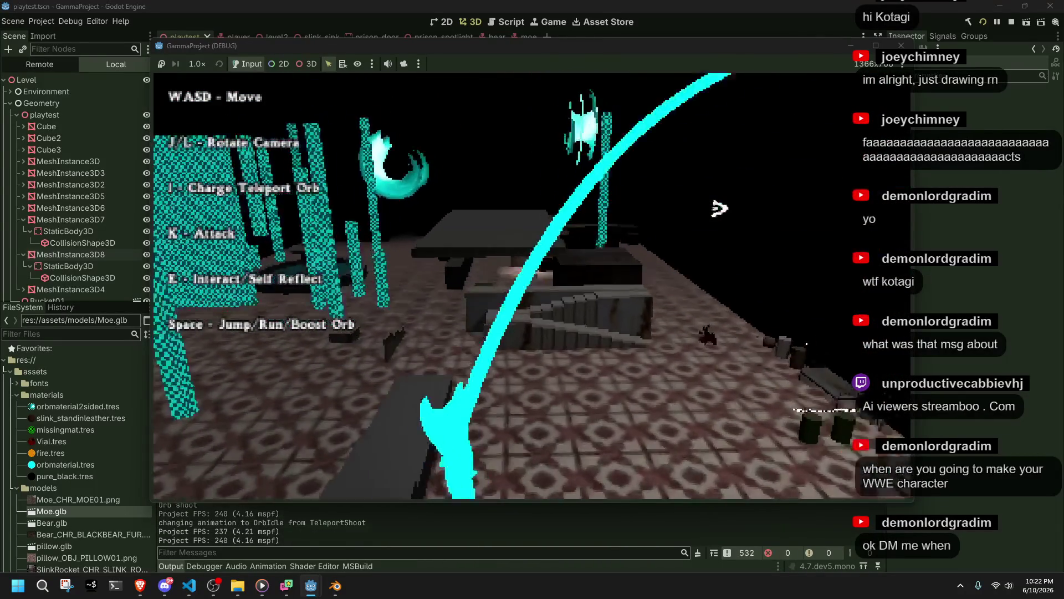
{"action": "key", "text": "w"}
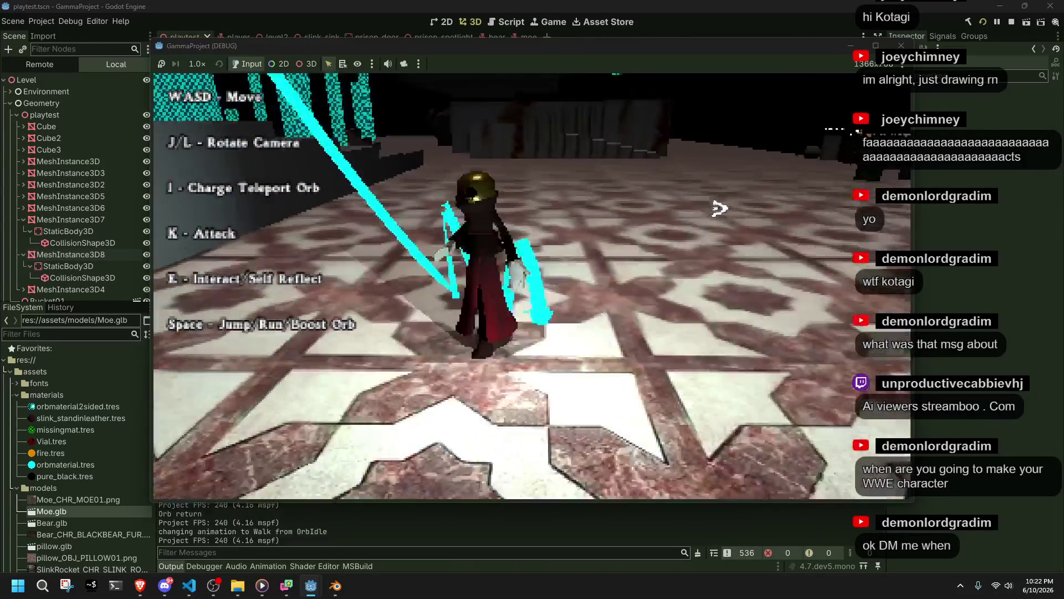
{"action": "key", "text": "i"}
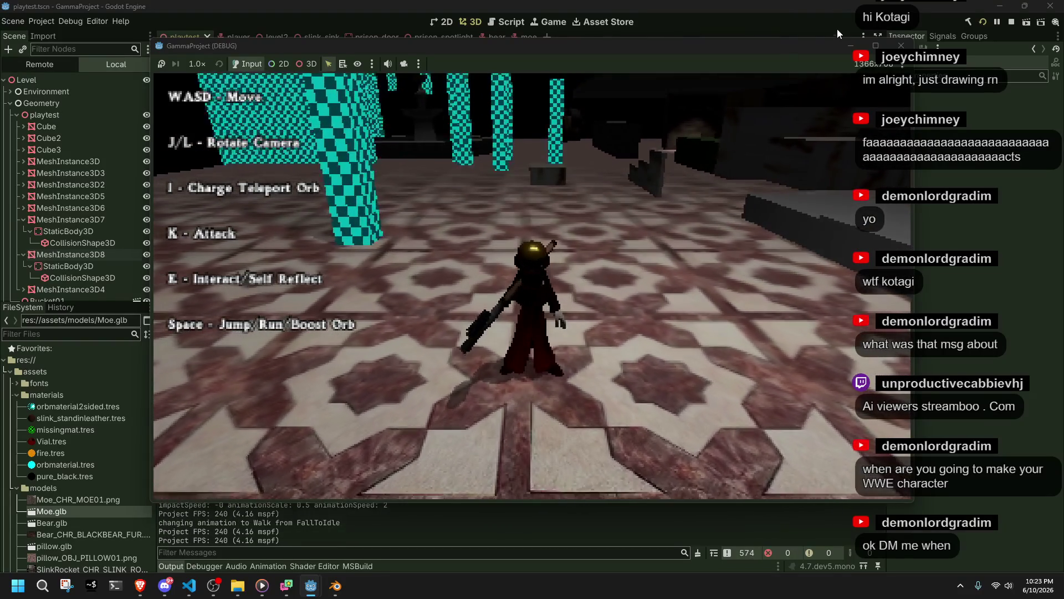
{"action": "key", "text": "F8"}
Back in Player.cs, close the Leap search and locate the Fall landing block
{"action": "left_click", "coordinate": [189, 586]}
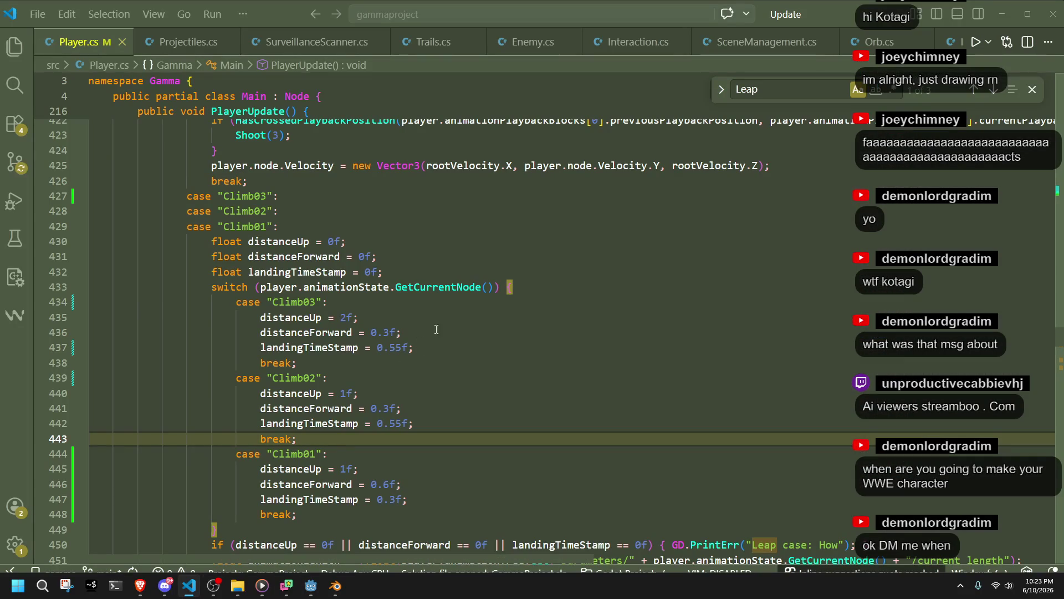
{"action": "left_click", "coordinate": [465, 304]}
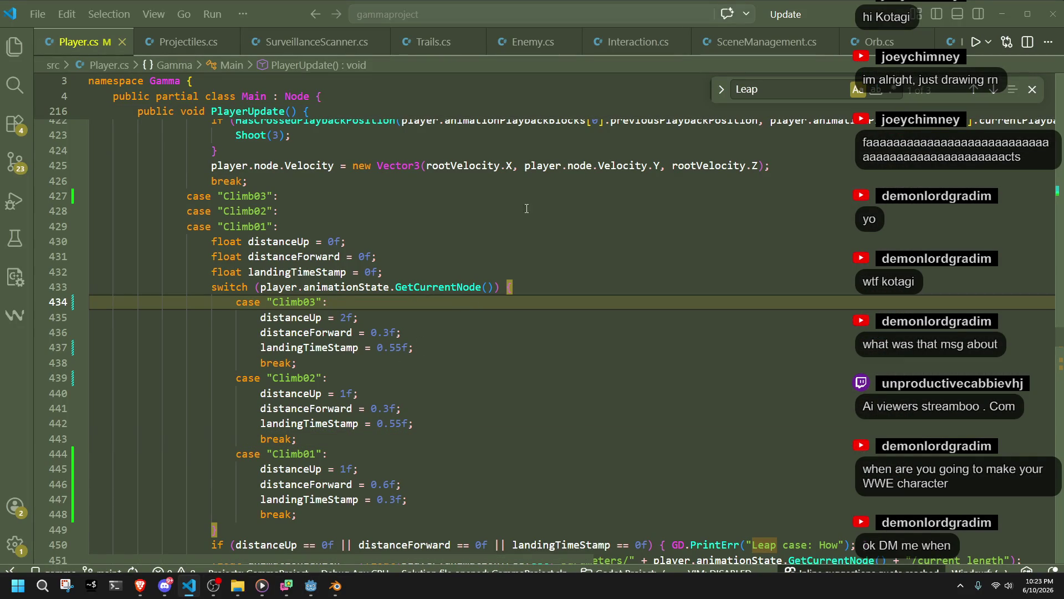
{"action": "scroll", "coordinate": [530, 208], "scroll_direction": "up", "scroll_amount": 20}
{"action": "scroll", "coordinate": [523, 209], "scroll_direction": "up", "scroll_amount": 20}
{"action": "scroll", "coordinate": [523, 209], "scroll_direction": "up", "scroll_amount": 10}
{"action": "scroll", "coordinate": [523, 208], "scroll_direction": "down", "scroll_amount": 5}
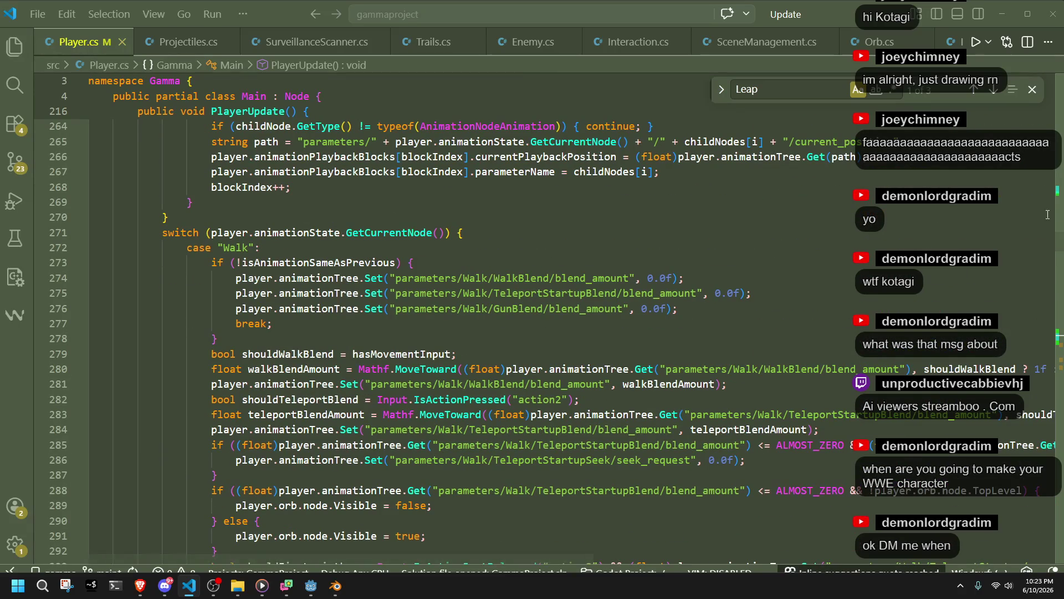
{"action": "left_click", "coordinate": [1032, 89]}
{"action": "scroll", "coordinate": [1039, 470], "scroll_direction": "down", "scroll_amount": 20}
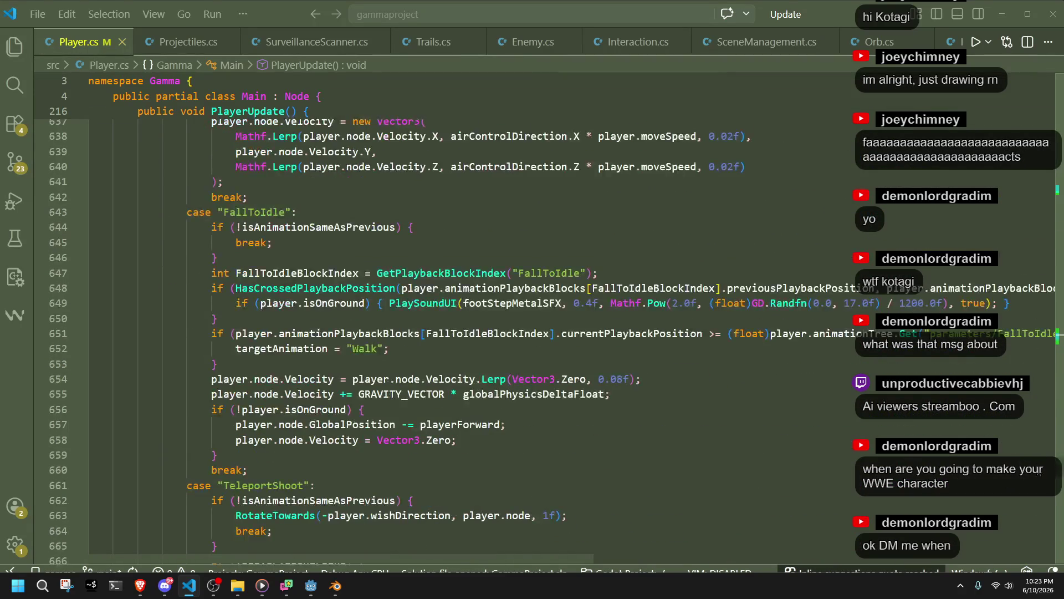
{"action": "scroll", "coordinate": [1040, 470], "scroll_direction": "down", "scroll_amount": 4}
{"action": "scroll", "coordinate": [1036, 455], "scroll_direction": "up", "scroll_amount": 16}
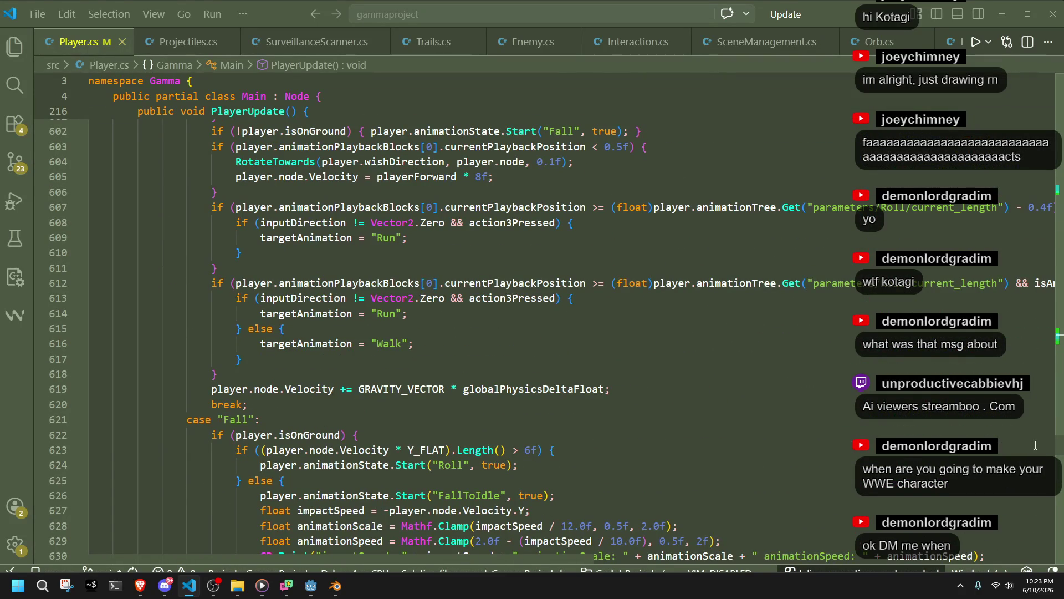
{"action": "scroll", "coordinate": [586, 363], "scroll_direction": "down", "scroll_amount": 4}
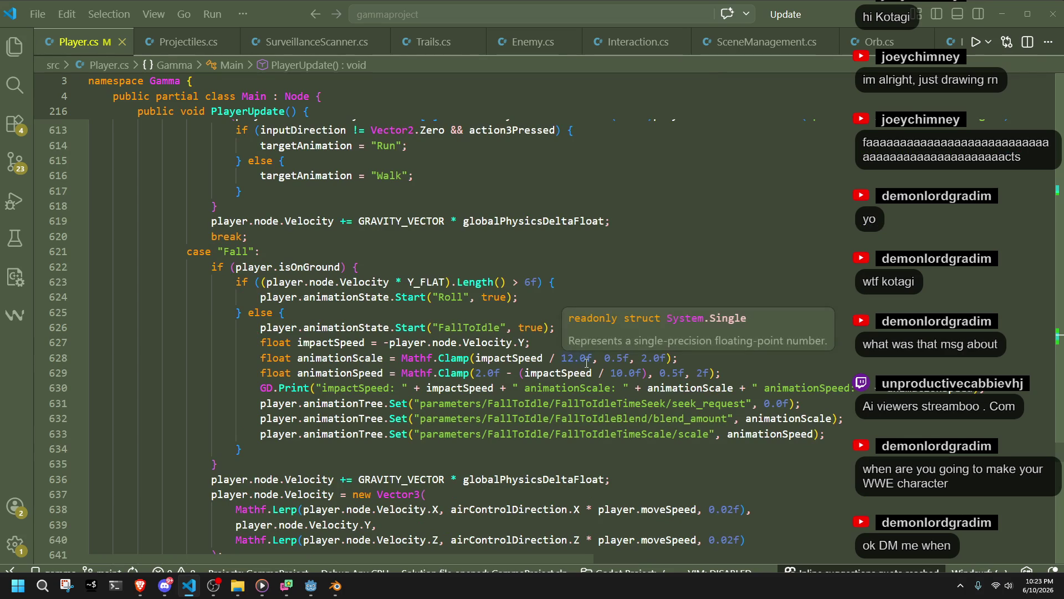
{"action": "left_click", "coordinate": [521, 459]}
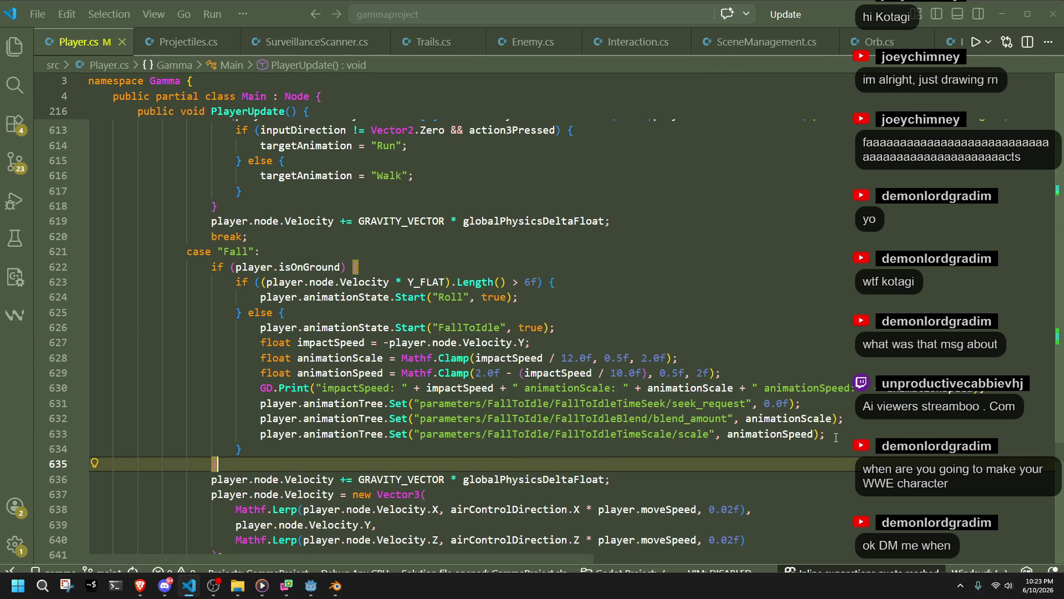
Move the impactSpeed and FallToIdle parameter lines above animationState.Start("FallToIdle"), then return to Godot
{"action": "left_click", "coordinate": [836, 437]}
{"action": "left_click", "coordinate": [556, 328], "text": "shift"}
{"action": "key", "text": "ctrl+x"}
{"action": "left_click", "coordinate": [495, 317]}
{"action": "key", "text": "ctrl+v"}
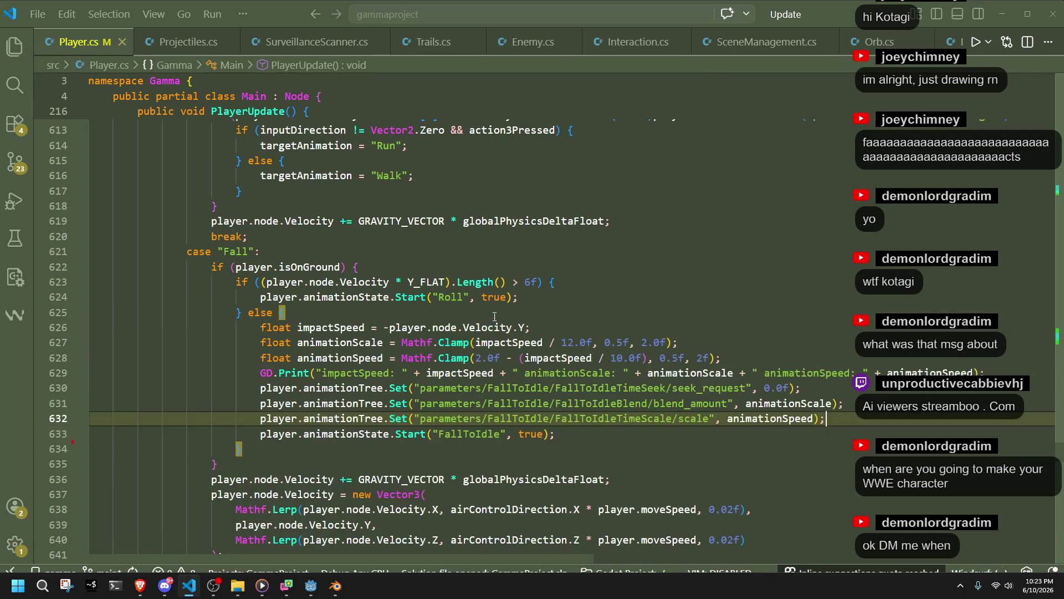
{"action": "left_click", "coordinate": [766, 453]}
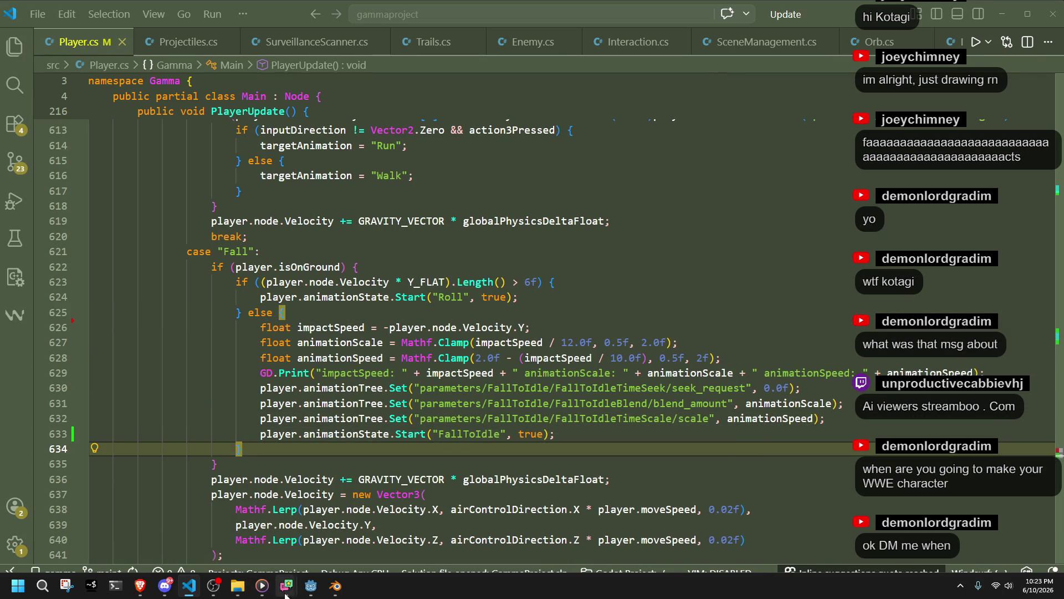
{"action": "left_click", "coordinate": [311, 586]}
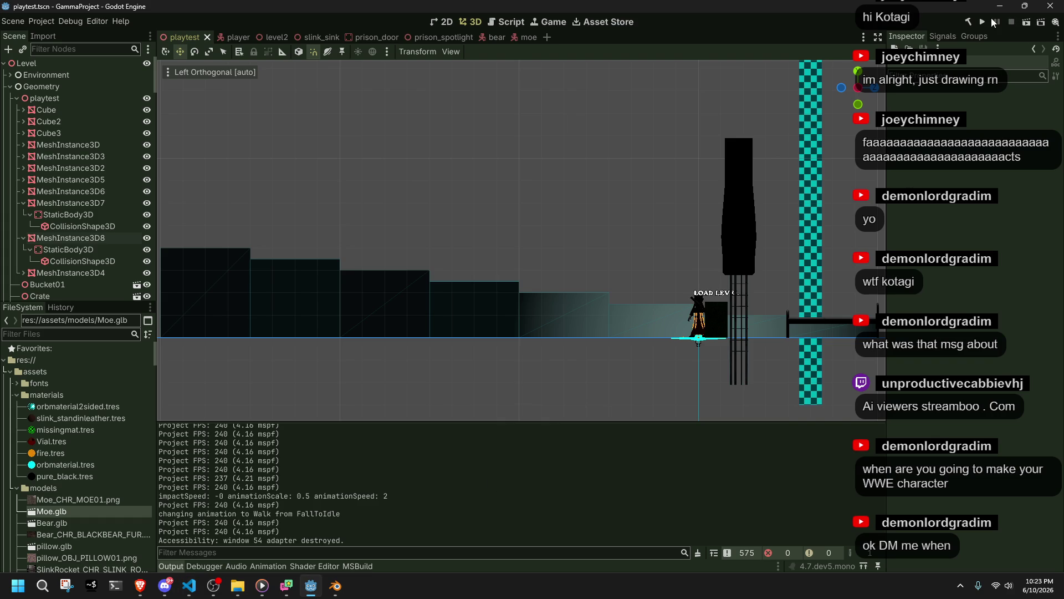
Run the project and test walking, ledge drops, climbing and teleport orb landings
{"action": "left_click", "coordinate": [983, 22]}
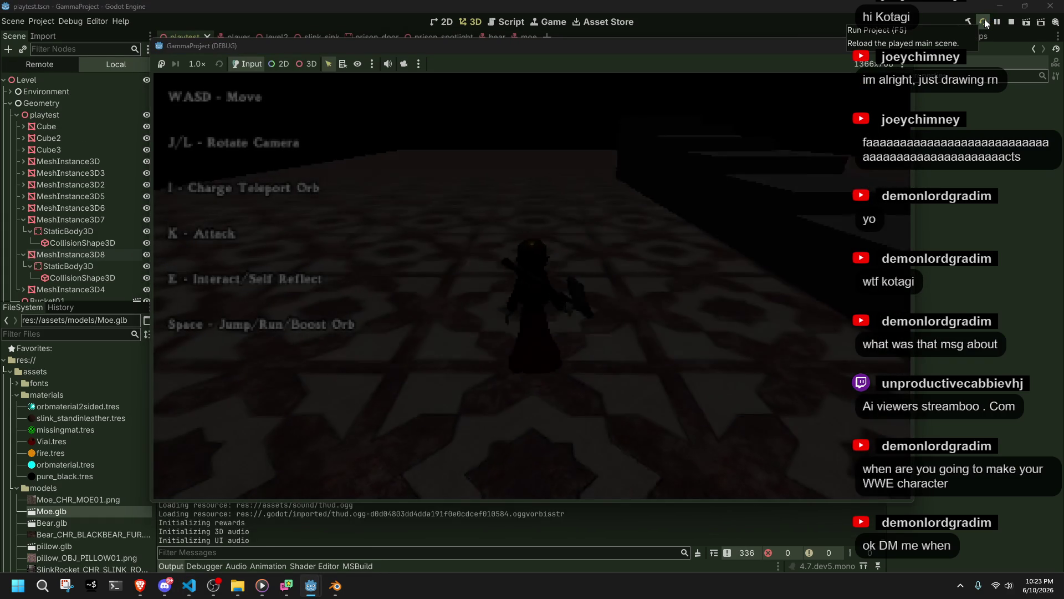
{"action": "key", "text": "w"}
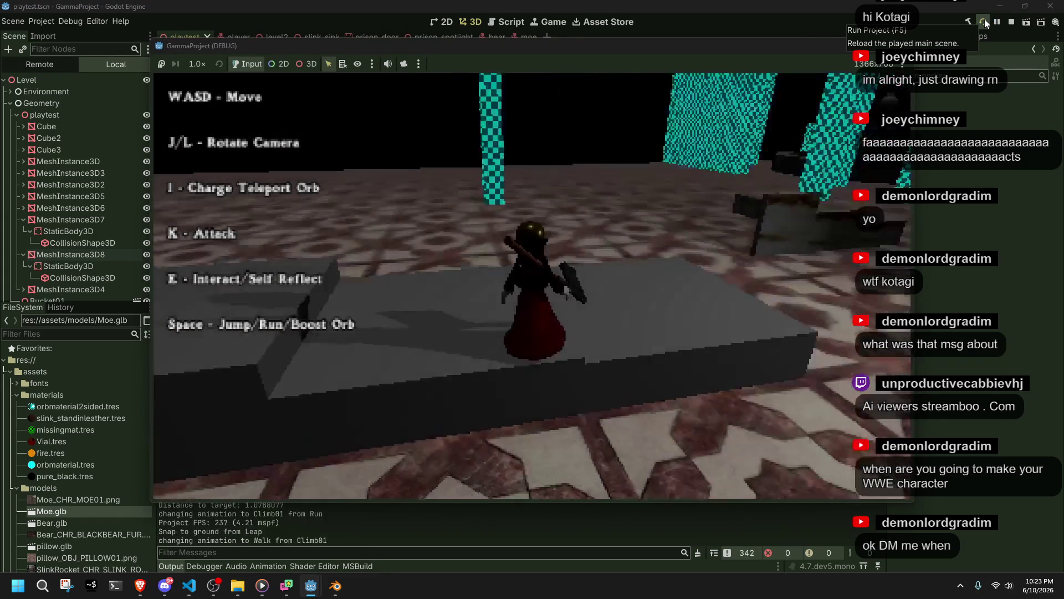
{"action": "key", "text": "w"}
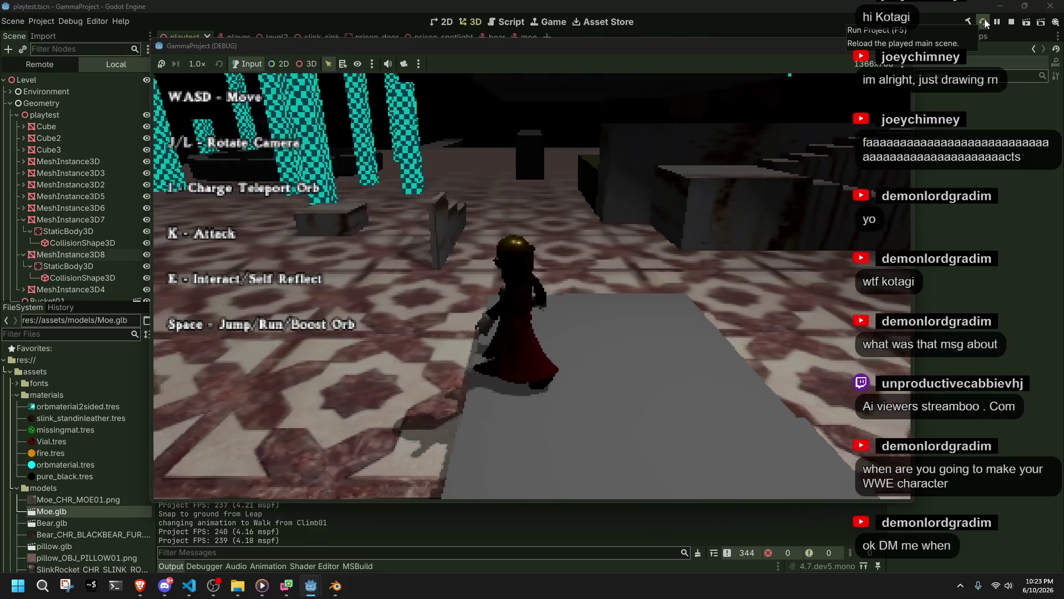
{"action": "key", "text": "w"}
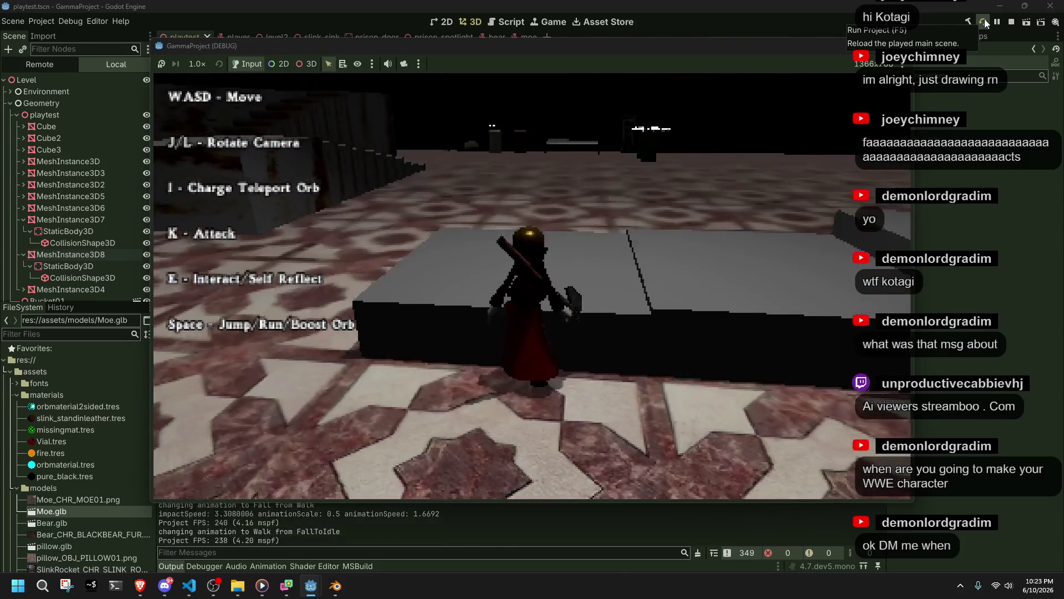
{"action": "key", "text": "w"}
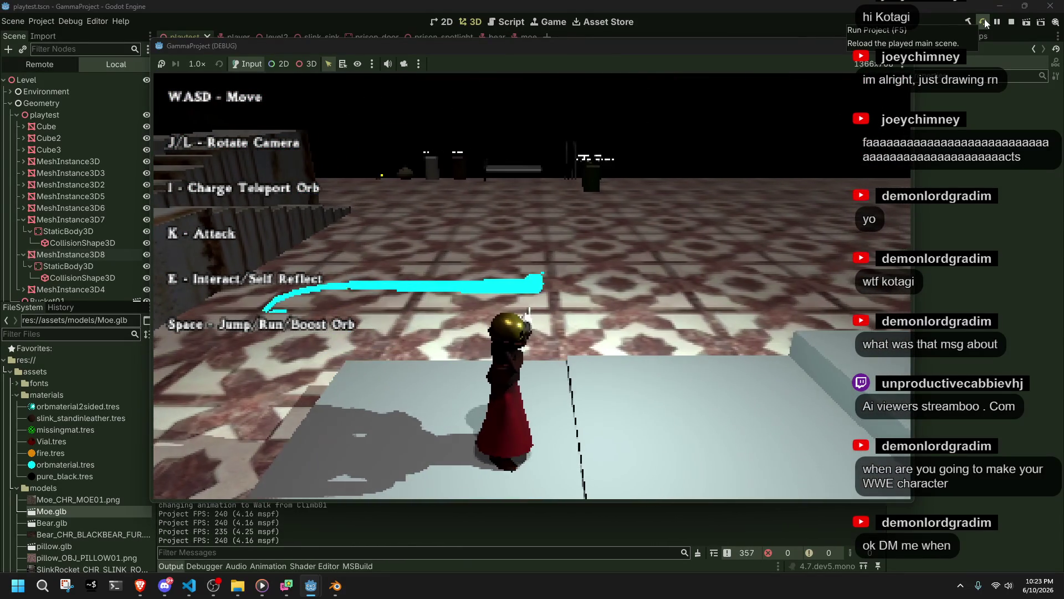
{"action": "key", "text": "i"}
{"action": "key", "text": "w"}
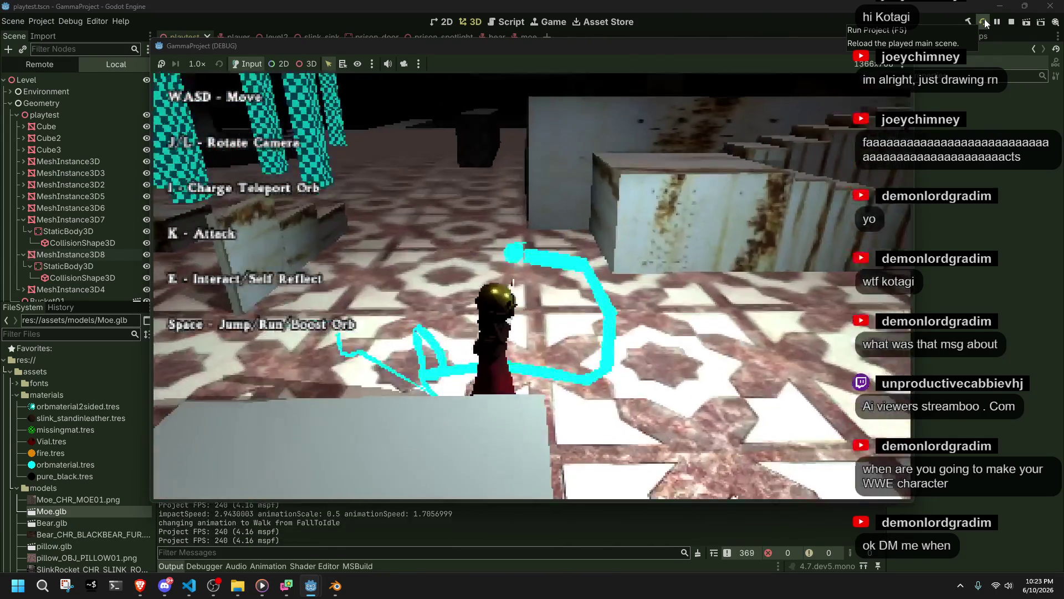
{"action": "key", "text": "i"}
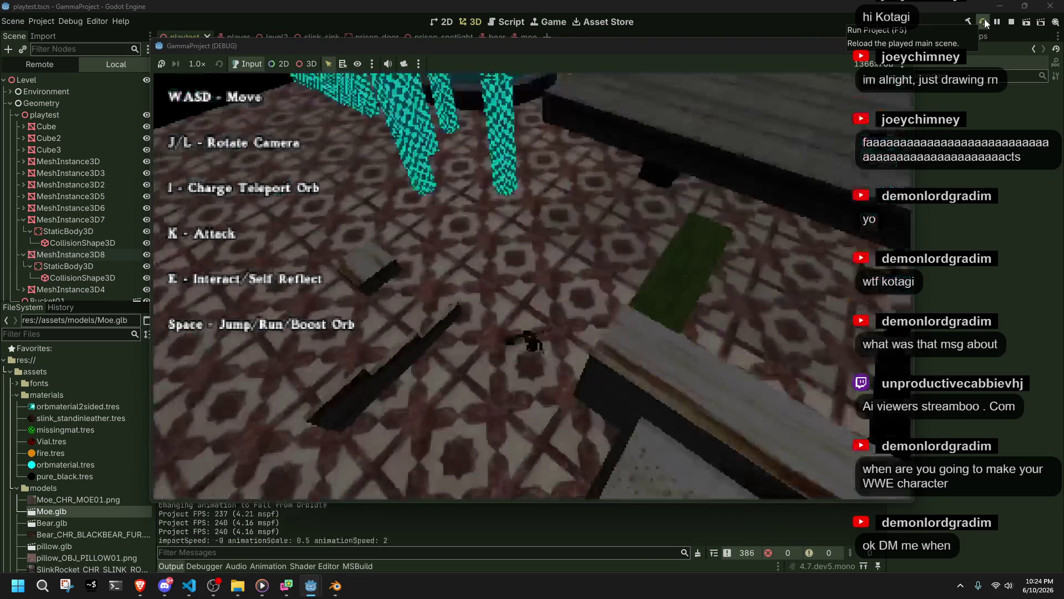
Throw teleport orbs and attack across the tiled floor, reload the scene, then stop the game
{"action": "key", "text": "w"}
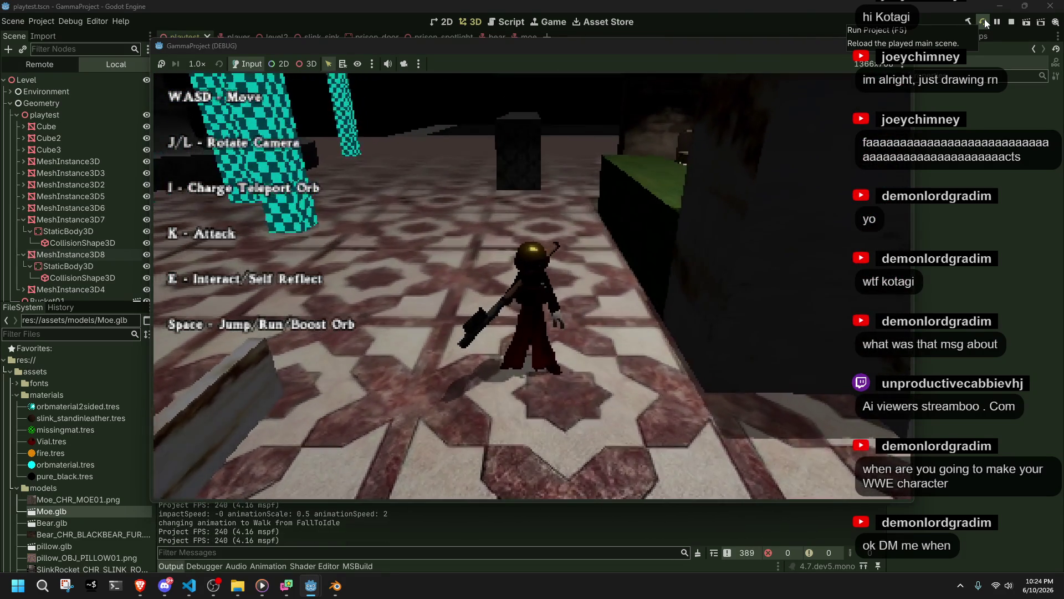
{"action": "key", "text": "i"}
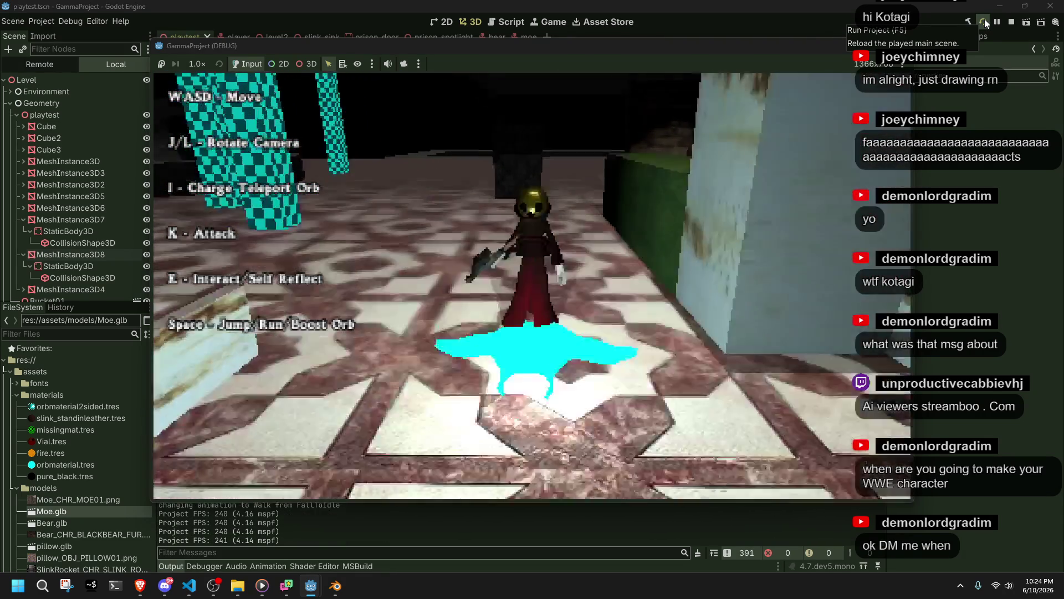
{"action": "key", "text": "j"}
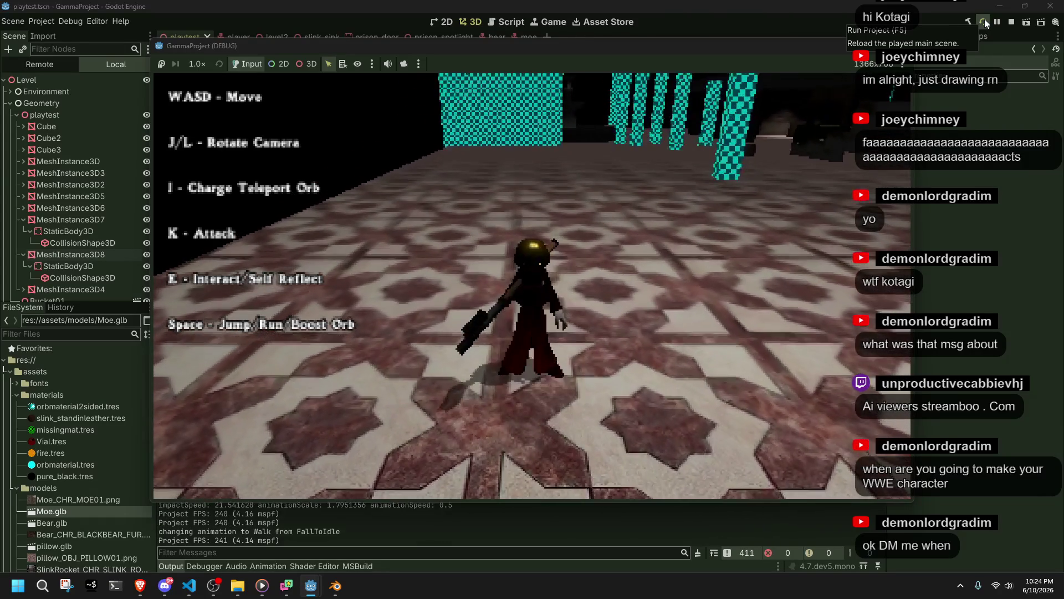
{"action": "key", "text": "w"}
{"action": "key", "text": "k"}
{"action": "key", "text": "i"}
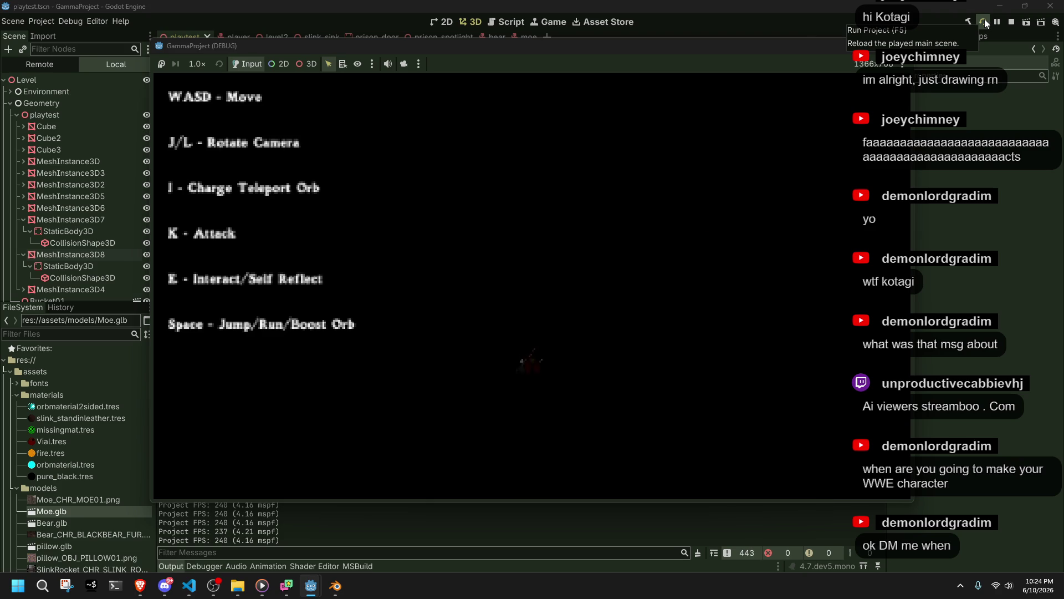
{"action": "left_click", "coordinate": [984, 18]}
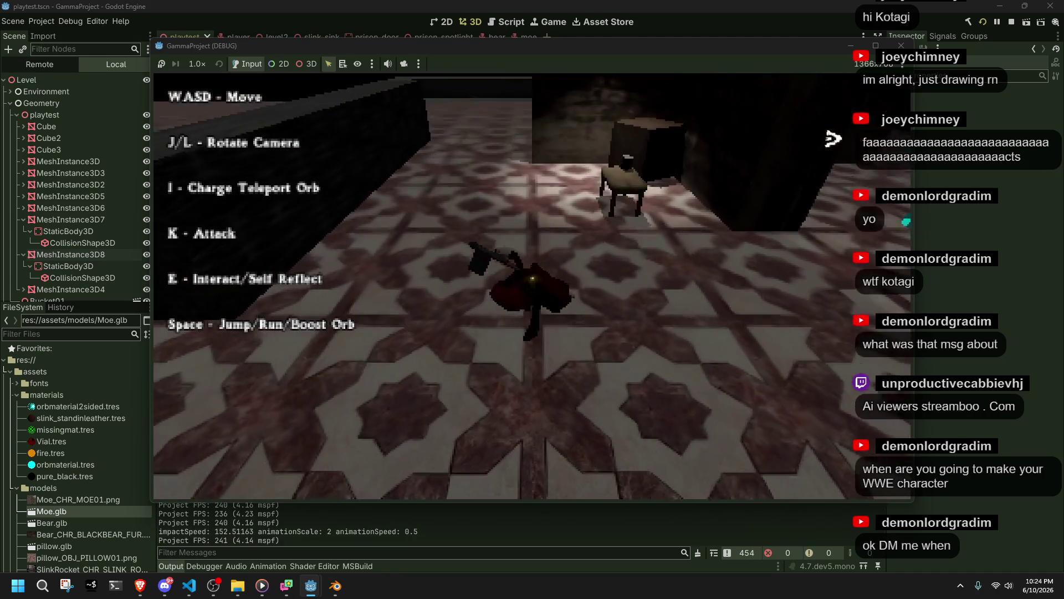
{"action": "key", "text": "w"}
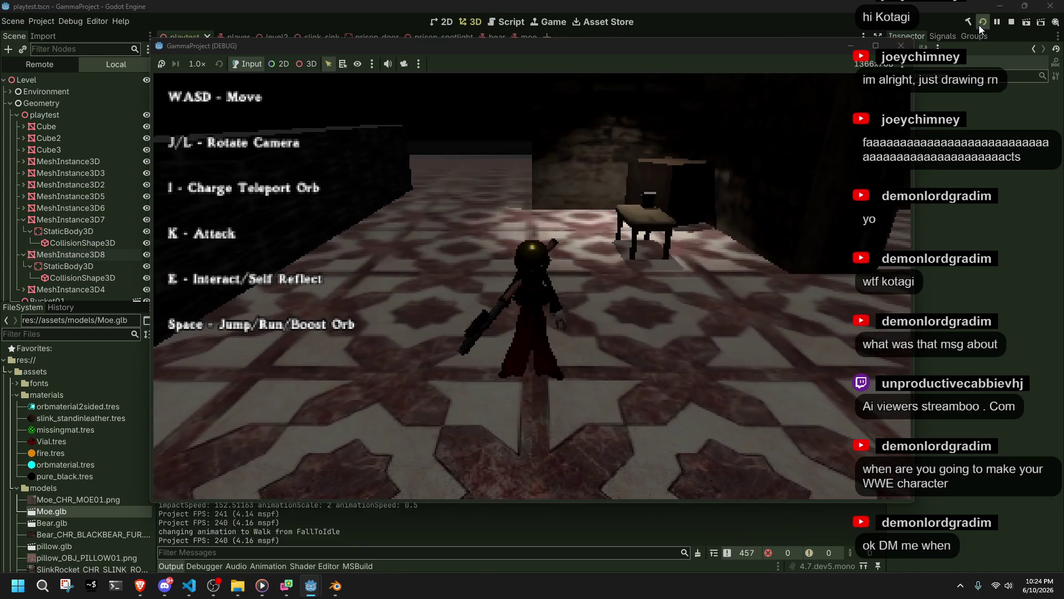
{"action": "key", "text": "F8"}
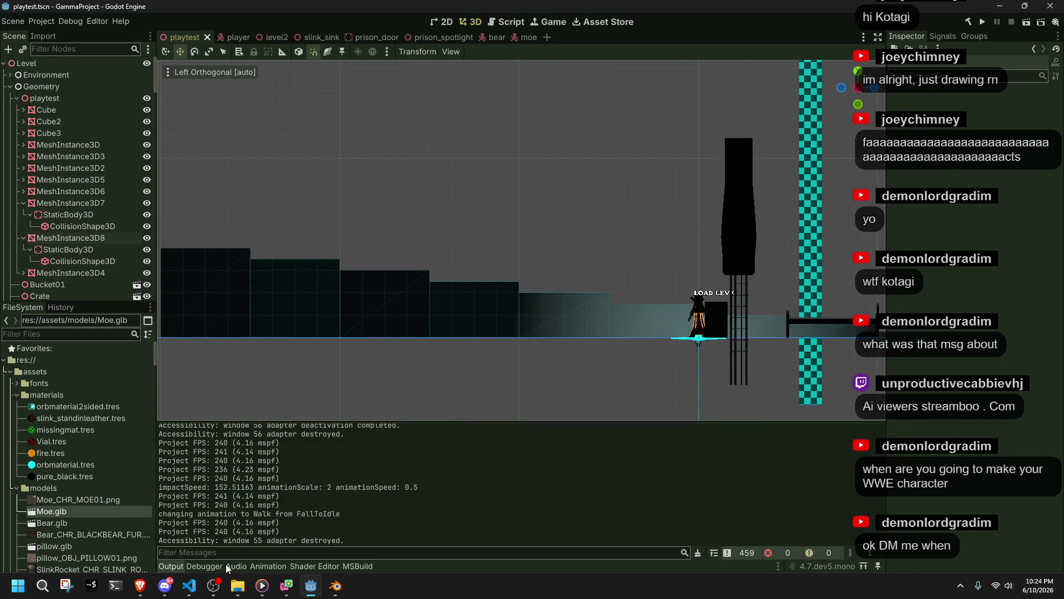
In Player.cs's Fall case, highlight every use of impactSpeed, airControlDirection and moveSpeed
{"action": "left_click", "coordinate": [189, 586]}
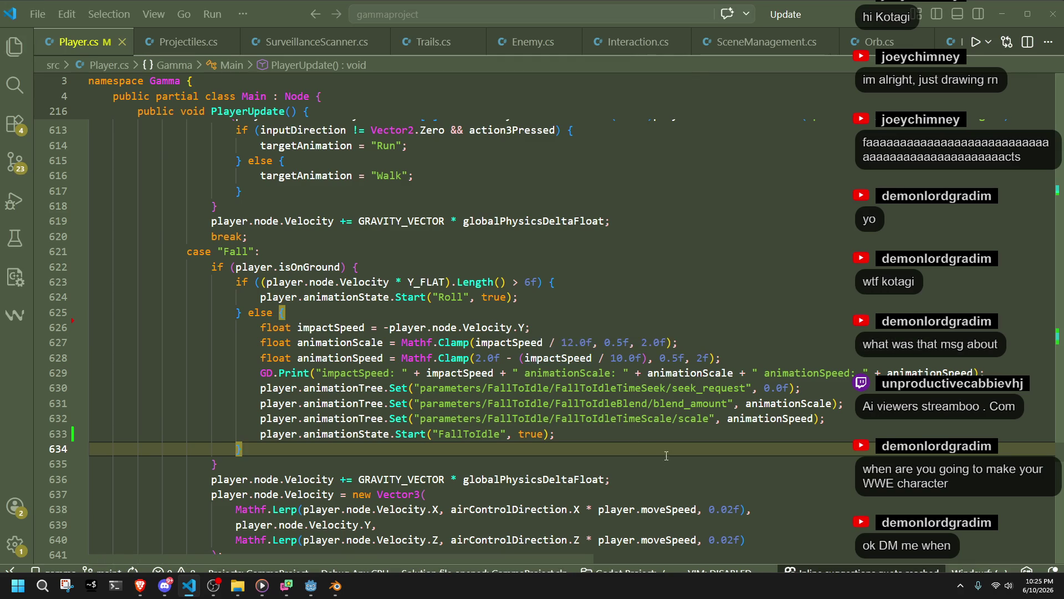
{"action": "double_click", "coordinate": [552, 358]}
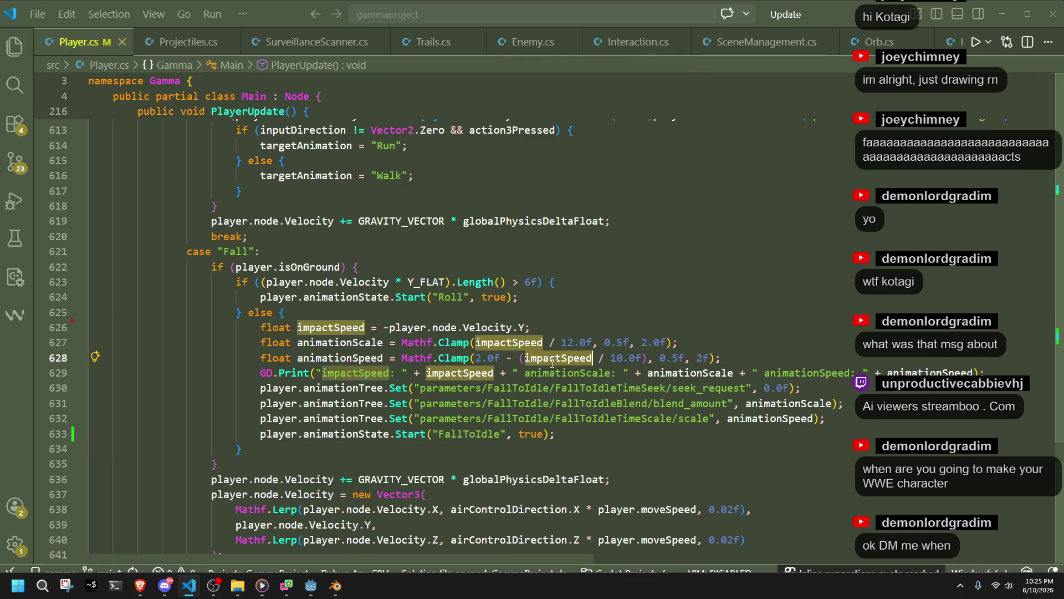
{"action": "left_click", "coordinate": [341, 318]}
{"action": "double_click", "coordinate": [340, 321]}
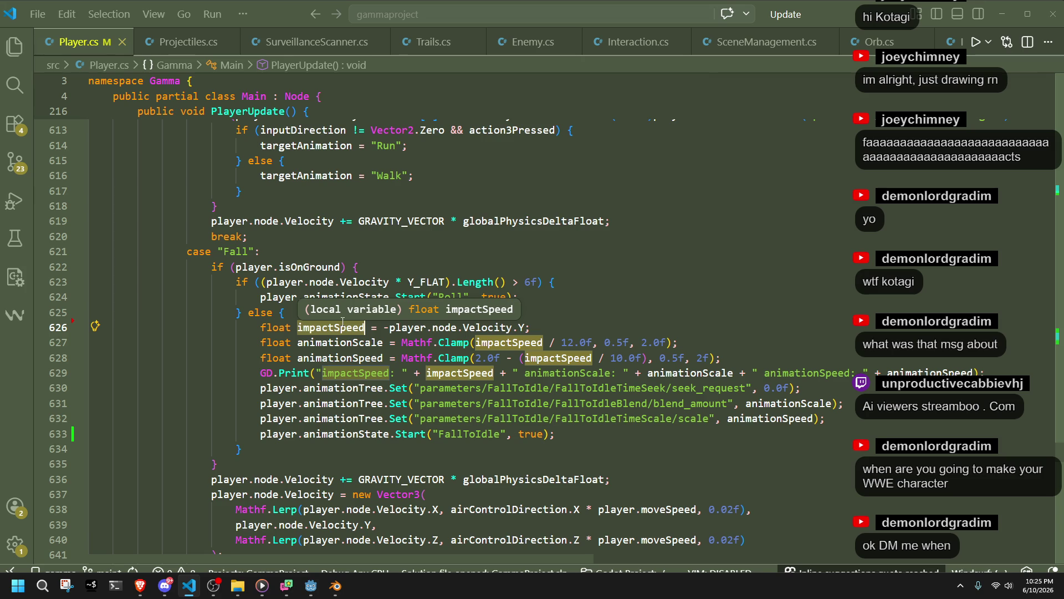
{"action": "scroll", "coordinate": [339, 323], "scroll_direction": "down", "scroll_amount": 2}
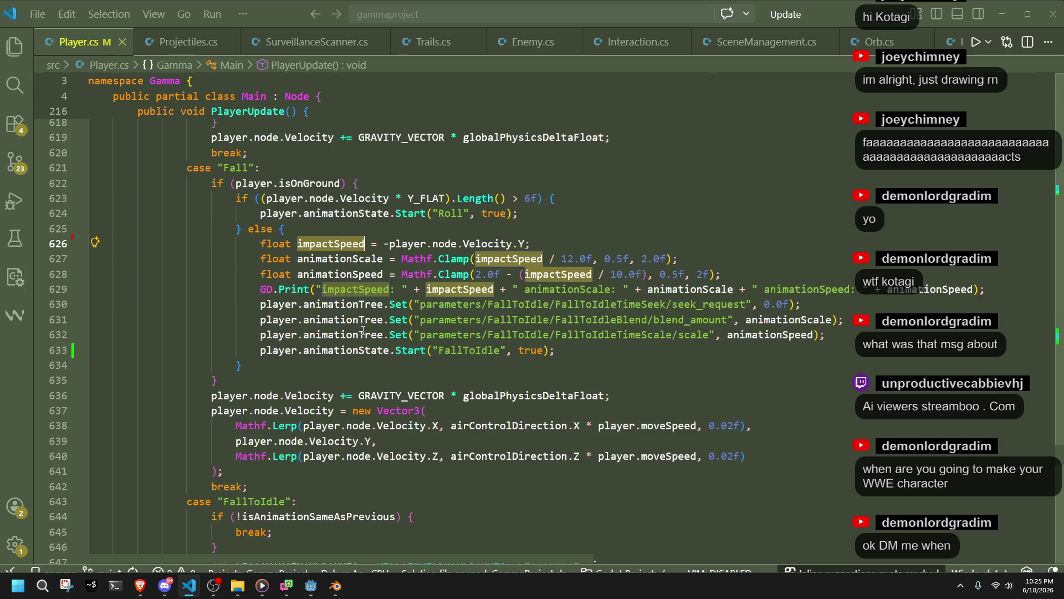
{"action": "double_click", "coordinate": [516, 425]}
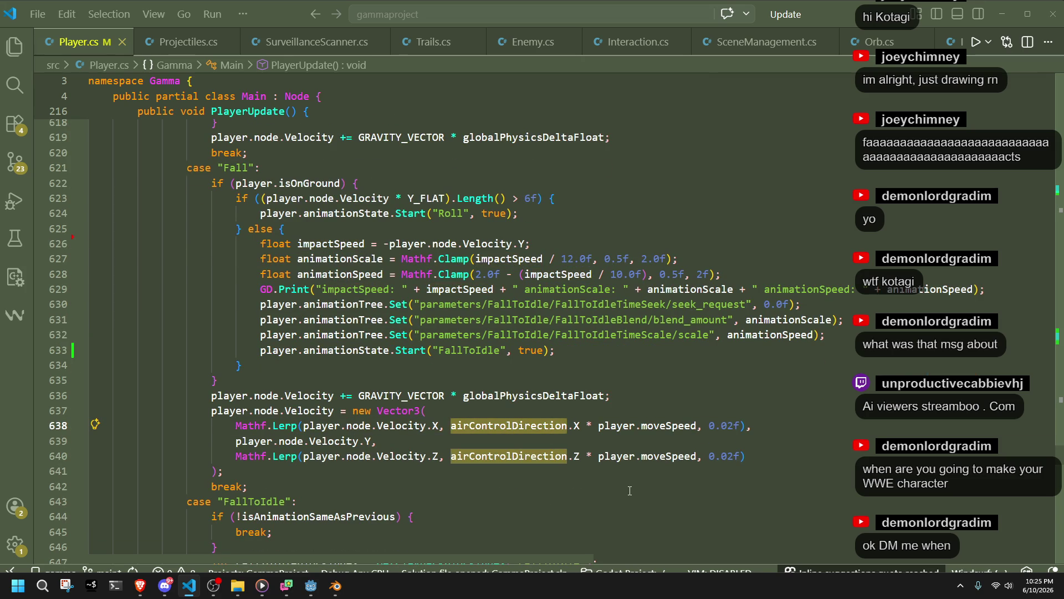
{"action": "double_click", "coordinate": [648, 427]}
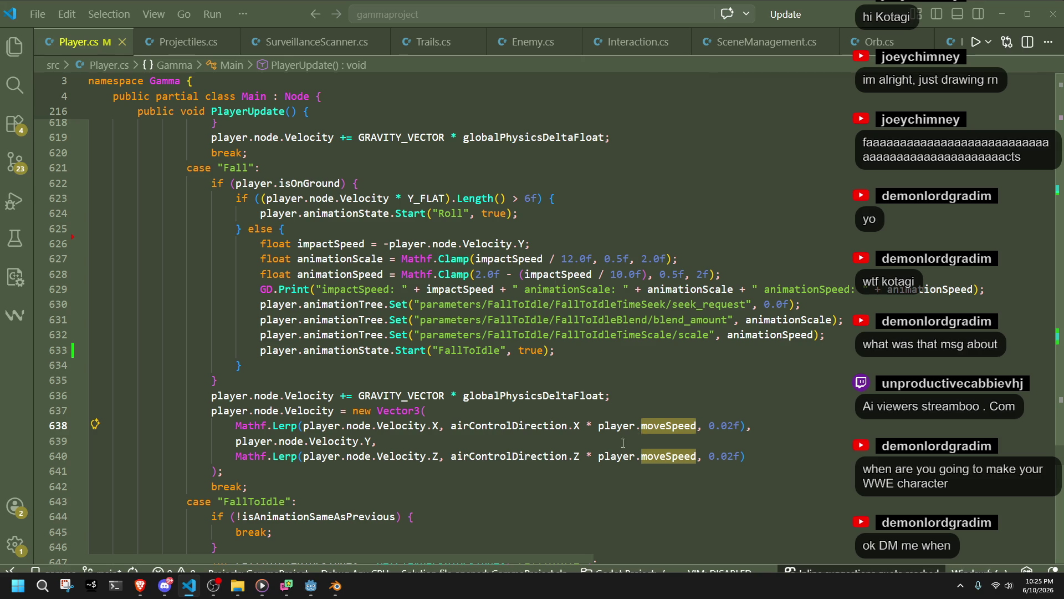
{"action": "left_click", "coordinate": [310, 585]}
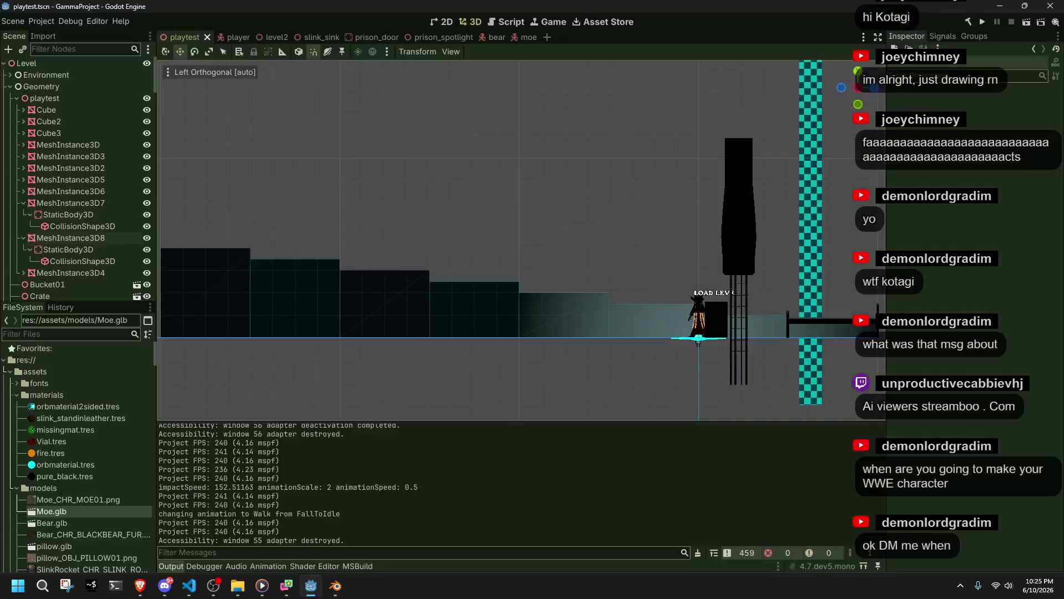
{"action": "left_click", "coordinate": [189, 586]}
{"action": "left_click", "coordinate": [605, 501]}
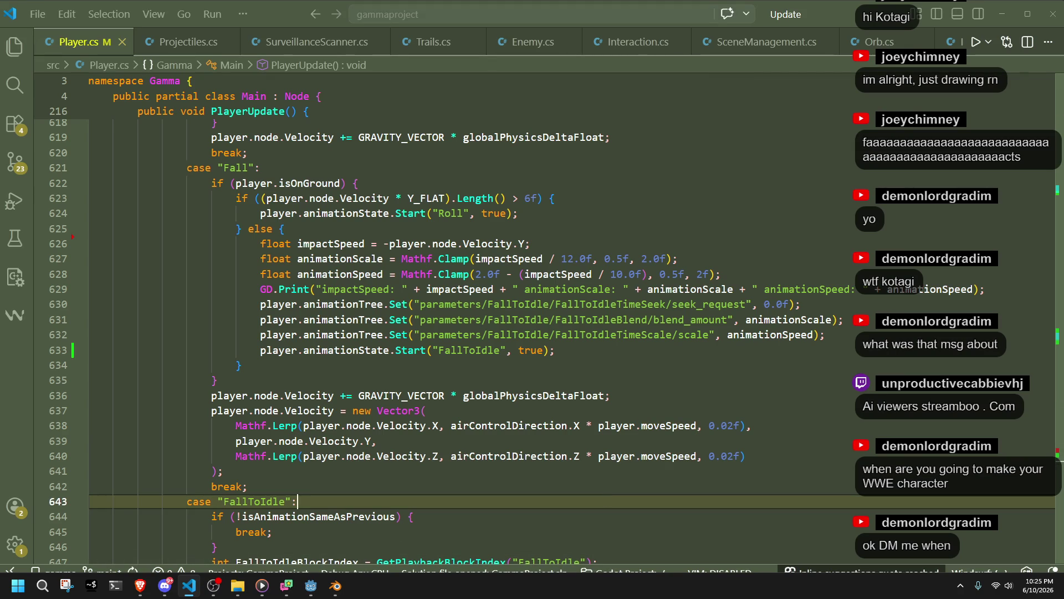
Jump to the moveSpeed definition and its next occurrence
{"action": "right_click", "coordinate": [677, 457]}
{"action": "left_click", "coordinate": [770, 48]}
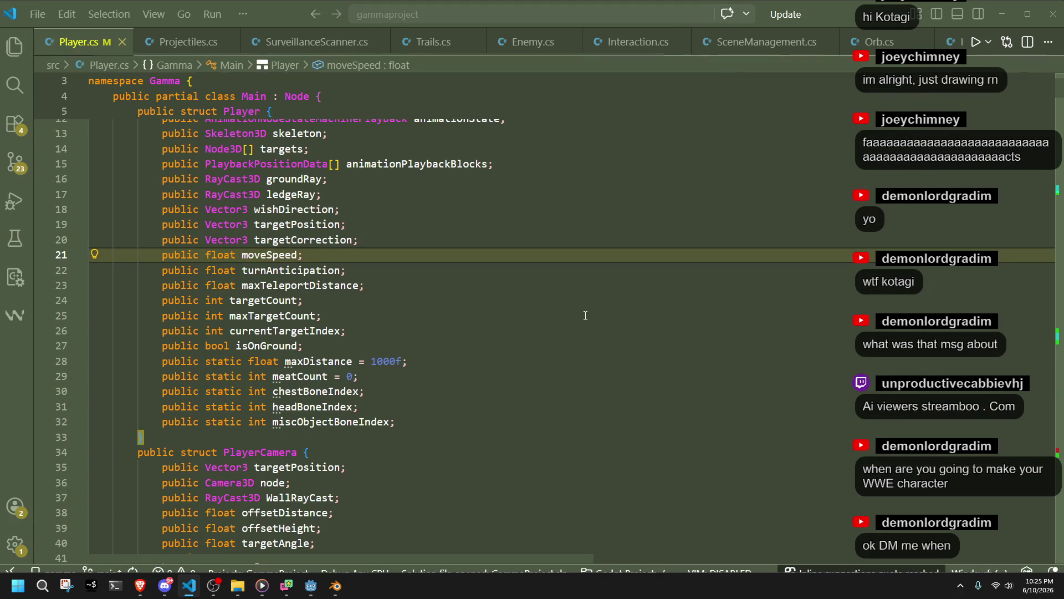
{"action": "key", "text": "ctrl+d"}
{"action": "key", "text": "ctrl+d"}
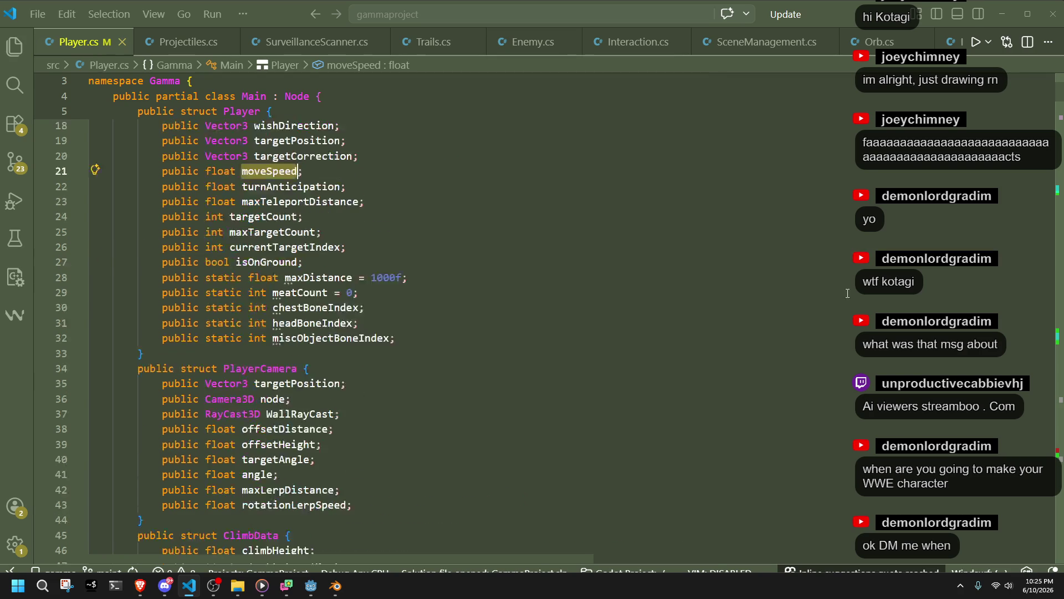
{"action": "scroll", "coordinate": [842, 291], "scroll_direction": "up", "scroll_amount": 2}
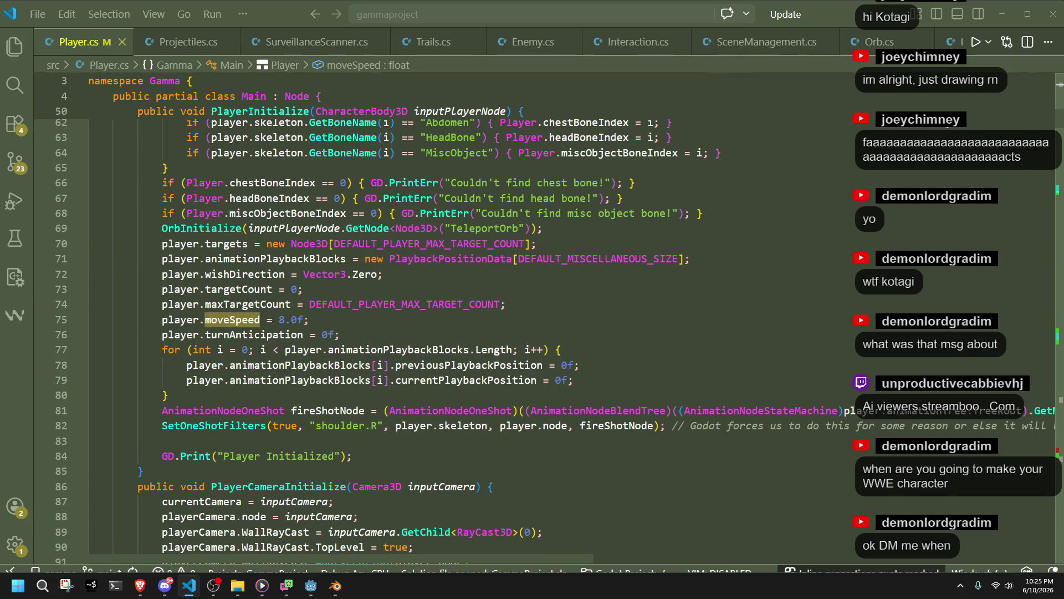
Search Player.cs for moveSpeed and step forward through the matches
{"action": "key", "text": "ctrl+f"}
{"action": "key", "text": "Return"}
{"action": "key", "text": "shift+Return"}
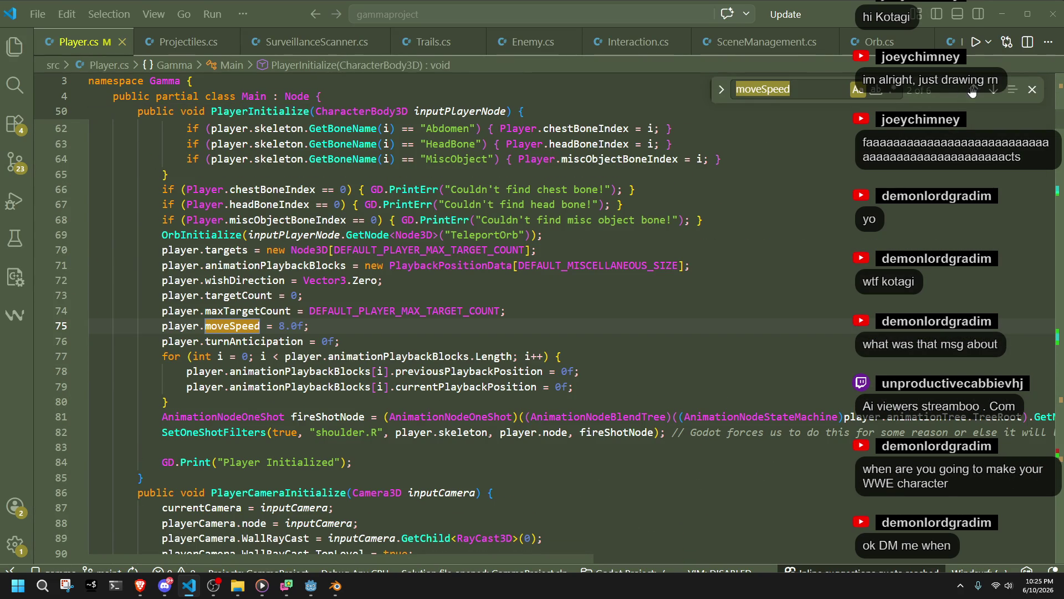
{"action": "left_click", "coordinate": [973, 89]}
{"action": "left_click", "coordinate": [993, 91]}
{"action": "left_click", "coordinate": [993, 92]}
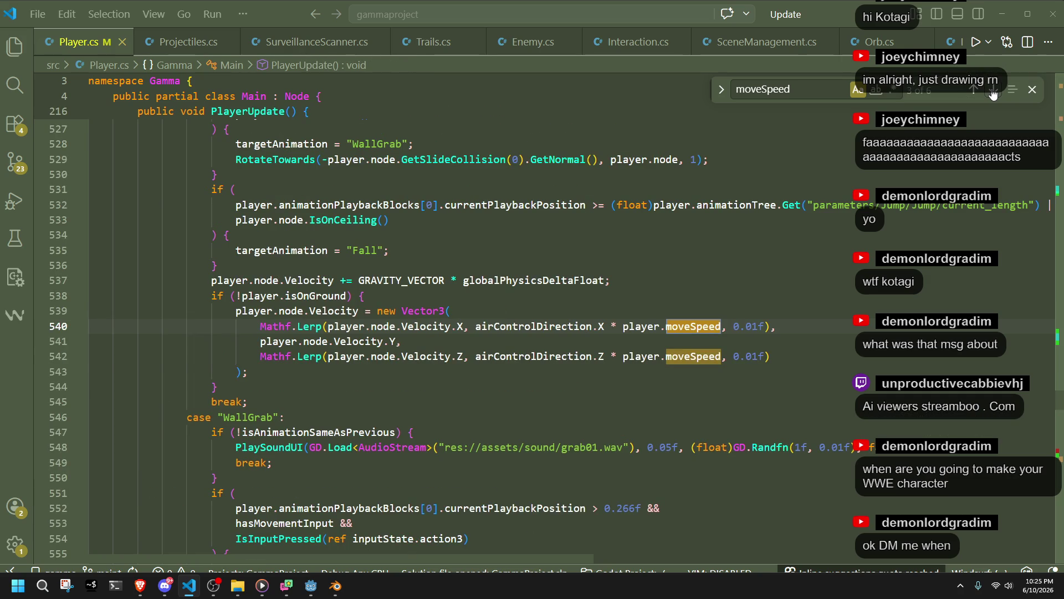
{"action": "left_click", "coordinate": [994, 92]}
{"action": "left_click", "coordinate": [993, 93]}
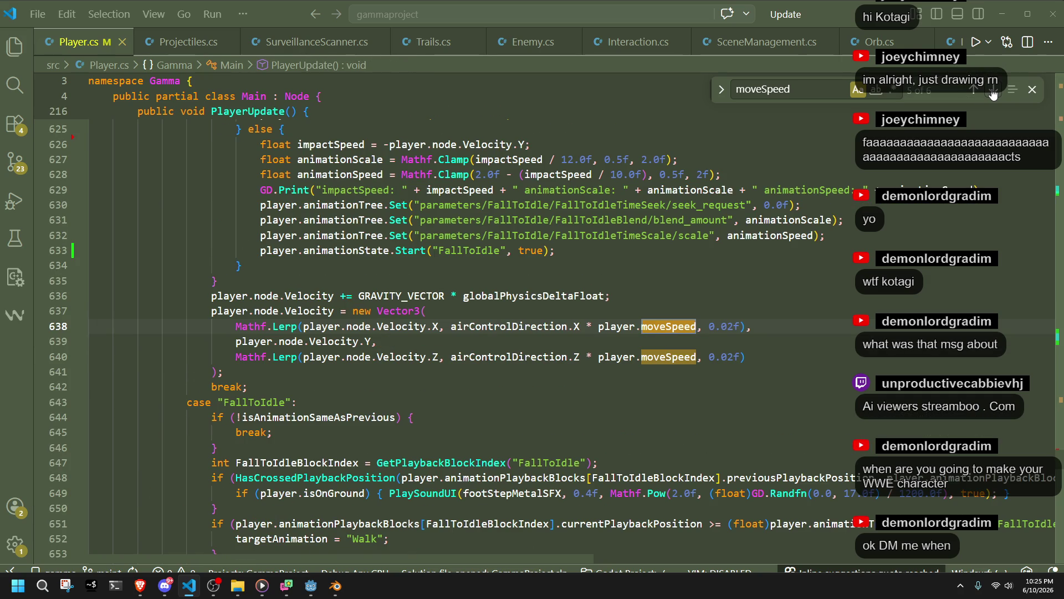
Step back to the Jump case's air-control lerp using moveSpeed at 0.01f
{"action": "left_click", "coordinate": [994, 93]}
{"action": "left_click", "coordinate": [975, 92]}
{"action": "left_click", "coordinate": [975, 92]}
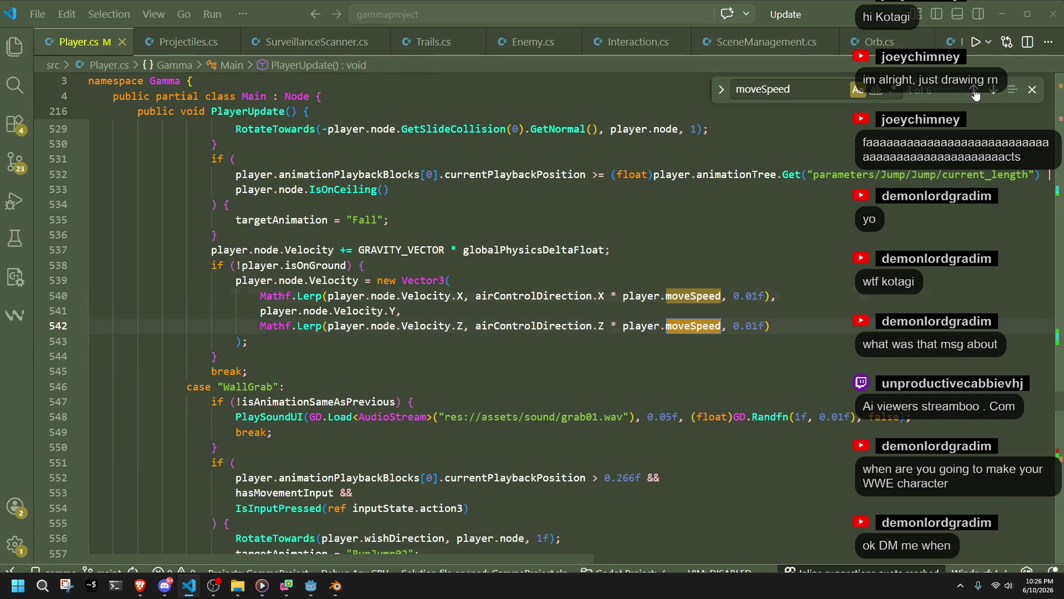
{"action": "left_click", "coordinate": [976, 92]}
{"action": "scroll", "coordinate": [816, 339], "scroll_direction": "up", "scroll_amount": 14}
{"action": "scroll", "coordinate": [816, 338], "scroll_direction": "down", "scroll_amount": 9}
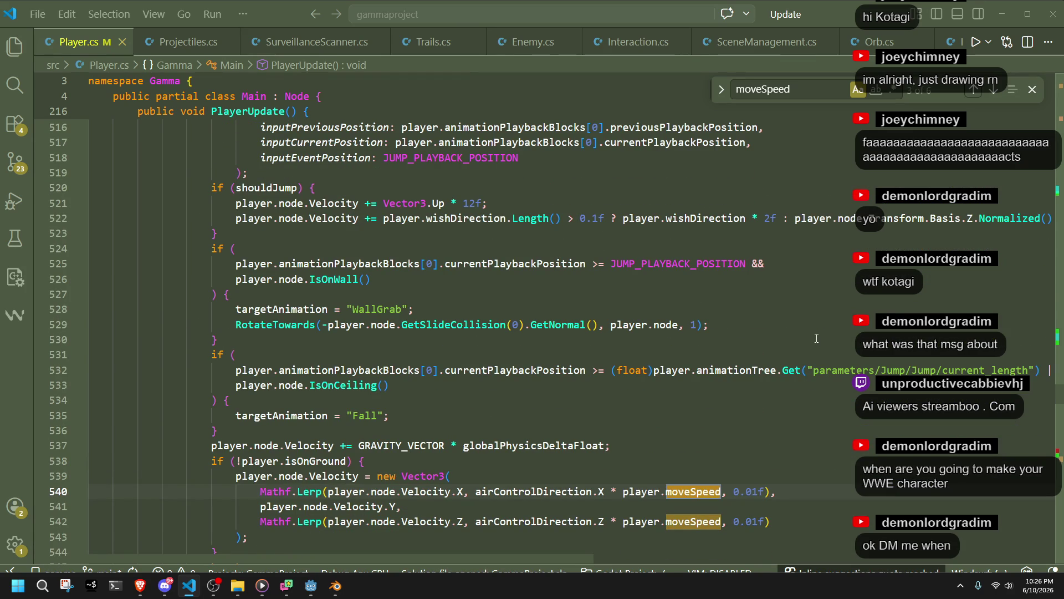
{"action": "scroll", "coordinate": [817, 337], "scroll_direction": "up", "scroll_amount": 20}
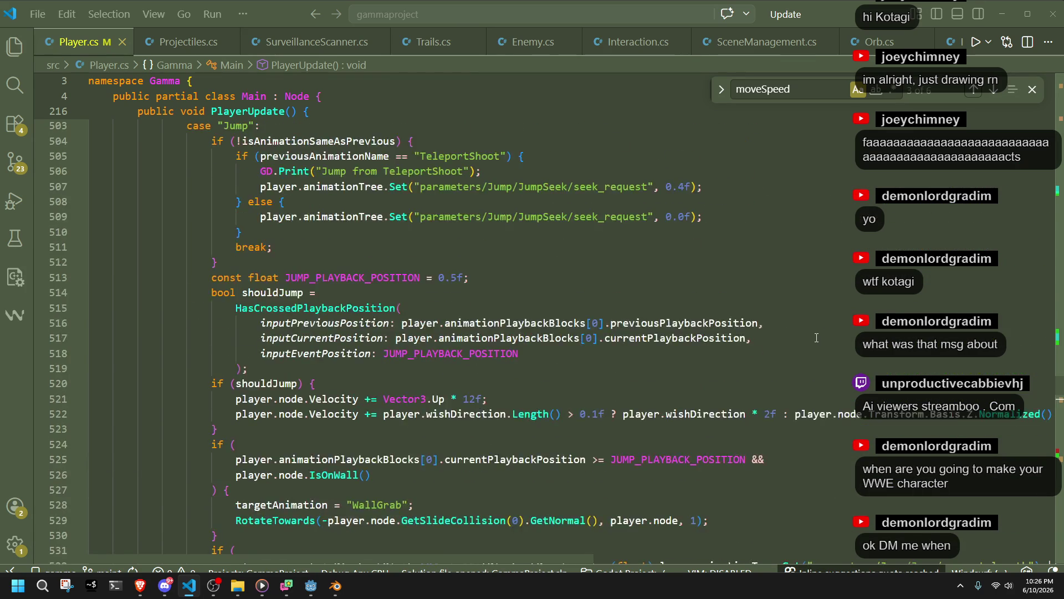
Add 'const float airControlSpeed = 8f;' after the airControlDirection line 228
{"action": "scroll", "coordinate": [817, 337], "scroll_direction": "up", "scroll_amount": 3}
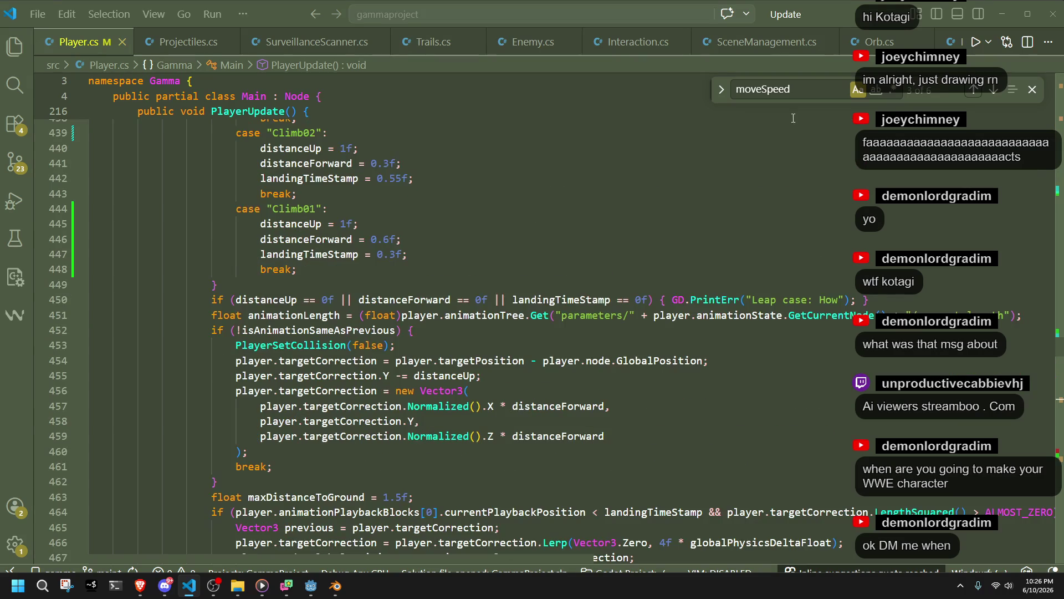
{"action": "double_click", "coordinate": [813, 89]}
{"action": "type", "text": "airControl"}
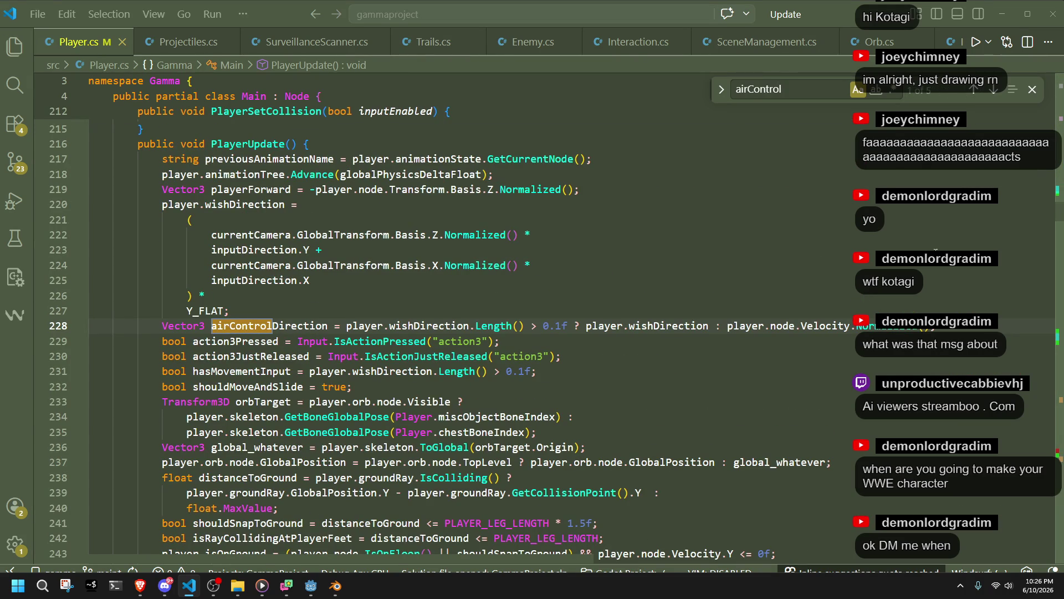
{"action": "left_click", "coordinate": [948, 326]}
{"action": "key", "text": "Return"}
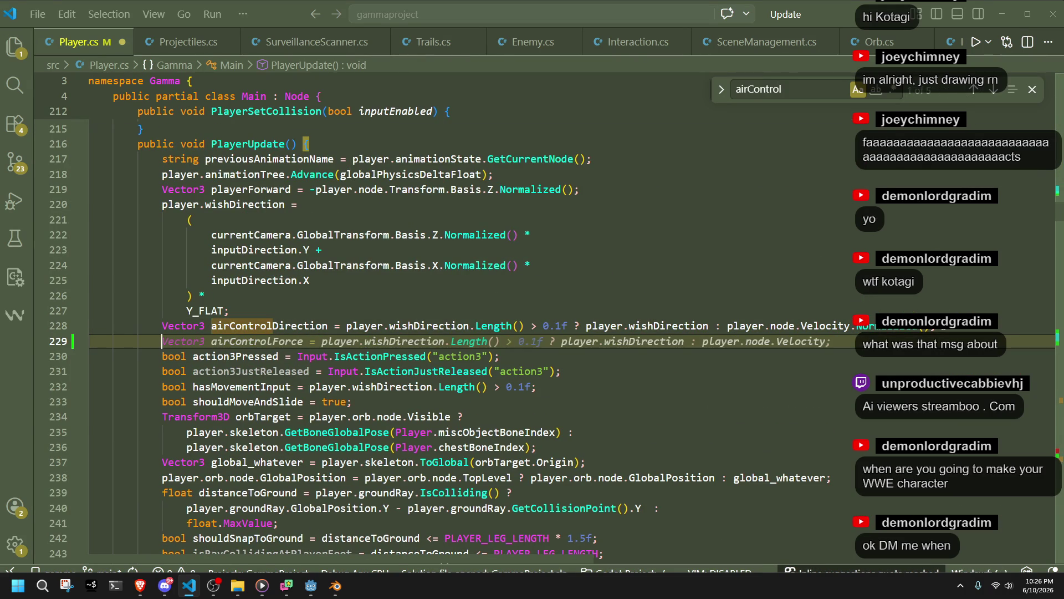
{"action": "type", "text": "const float "}
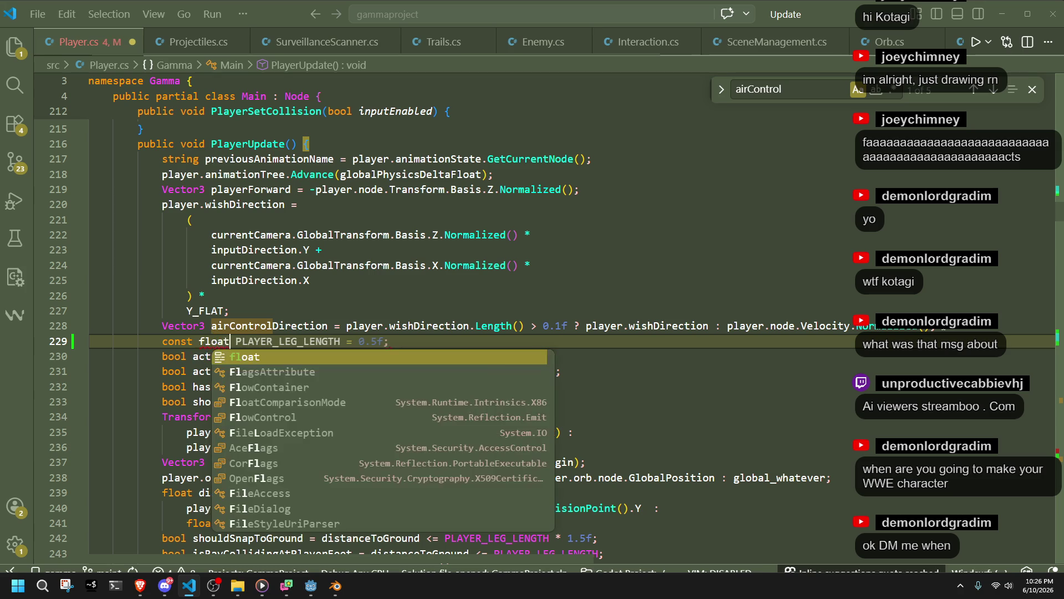
{"action": "type", "text": "air"}
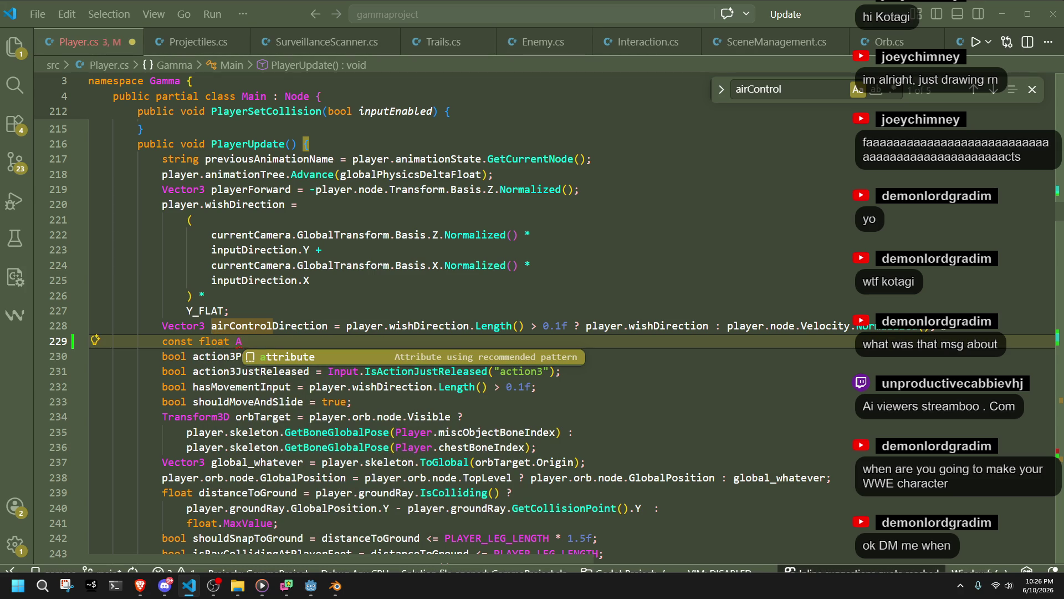
{"action": "type", "text": "Control"}
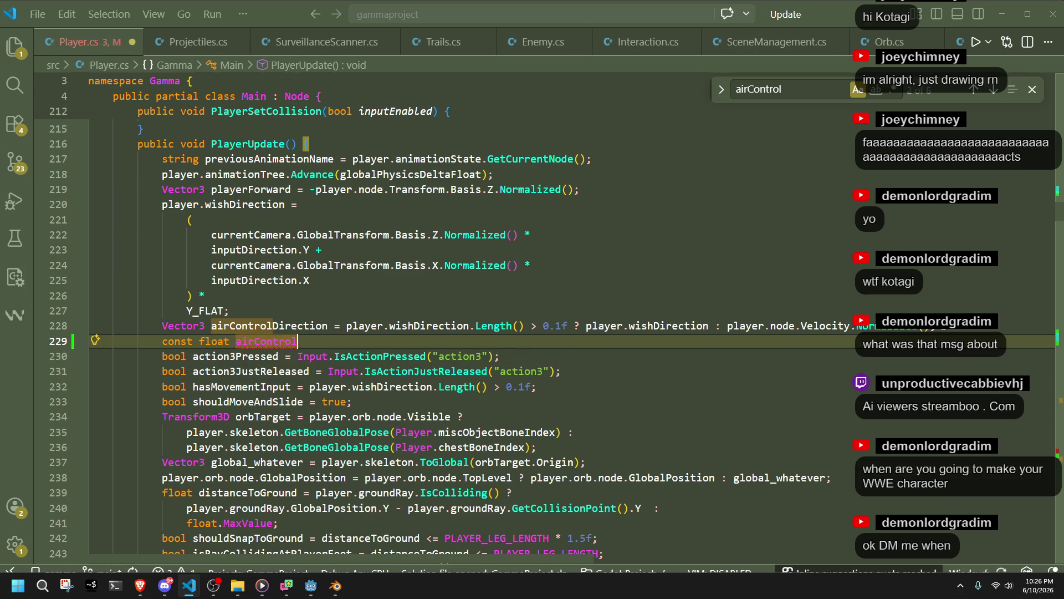
{"action": "type", "text": "Speed"}
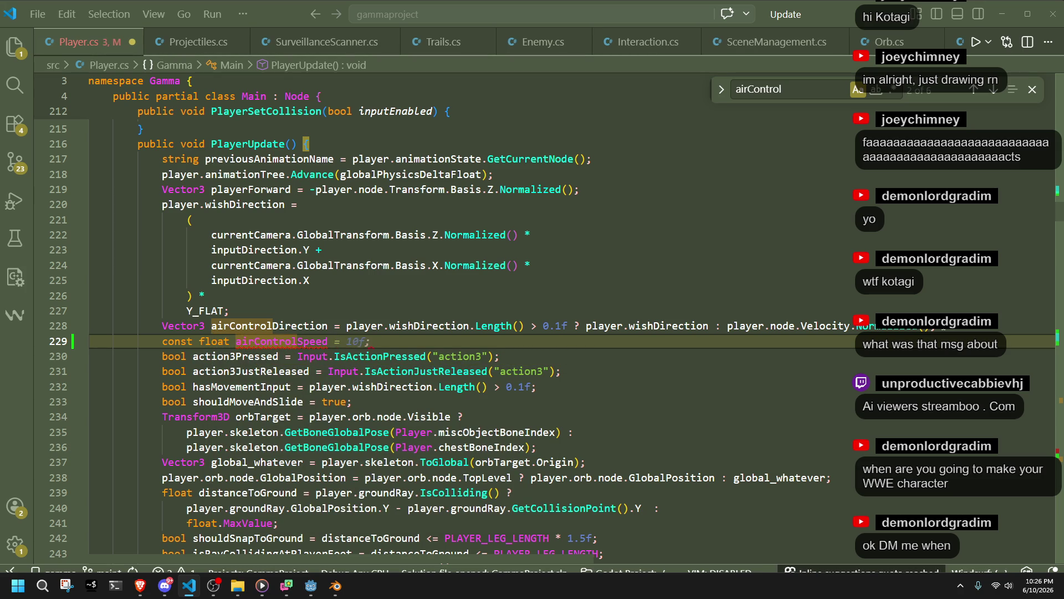
{"action": "type", "text": " = 8f;"}
Review the new airControlSpeed constant, close the airControl search, and save Player.cs
{"action": "left_click", "coordinate": [810, 439]}
{"action": "double_click", "coordinate": [281, 341]}
{"action": "key", "text": "ctrl+c"}
{"action": "left_click", "coordinate": [409, 331]}
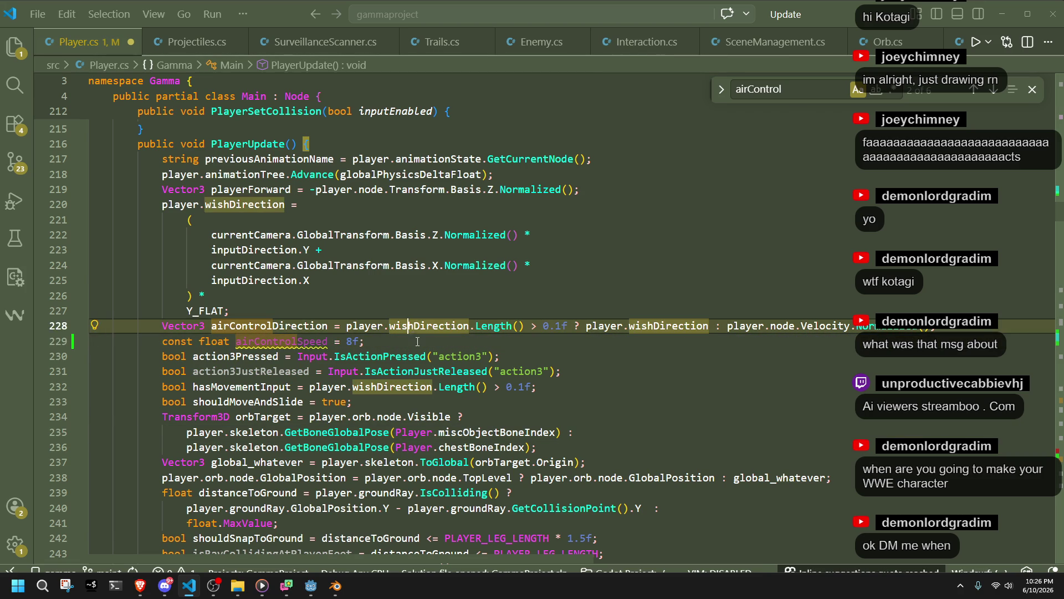
{"action": "left_click", "coordinate": [417, 341]}
{"action": "left_click", "coordinate": [388, 311]}
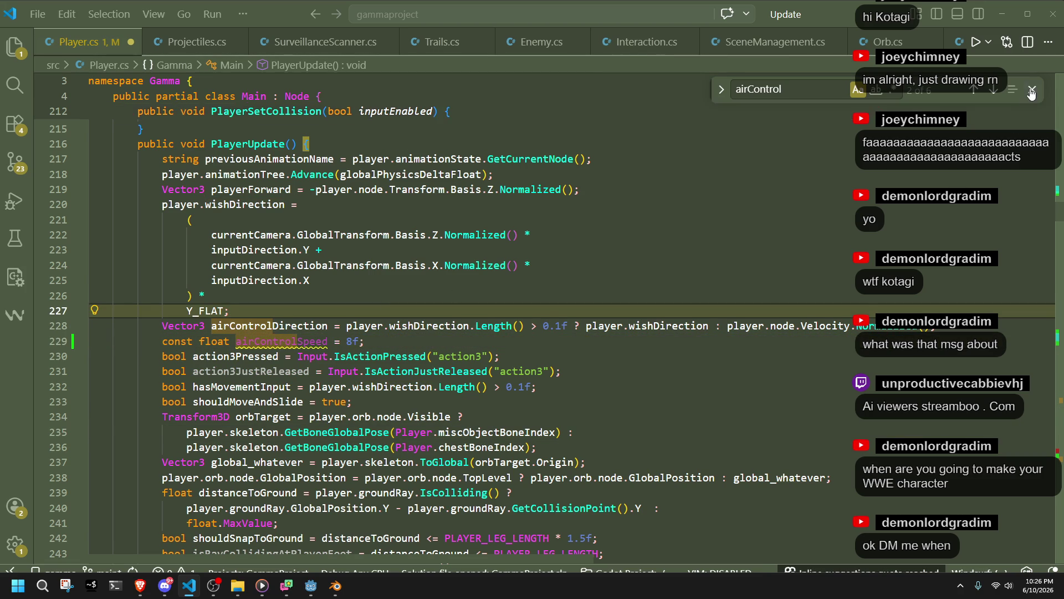
{"action": "key", "text": "Escape"}
{"action": "left_click", "coordinate": [727, 356]}
{"action": "key", "text": "ctrl+s"}
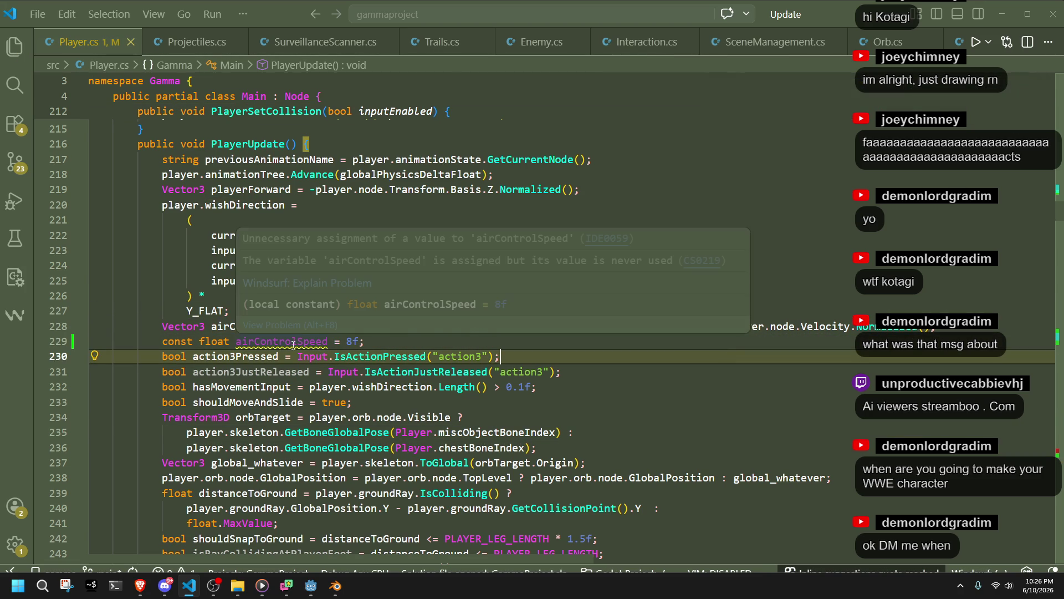
{"action": "left_click", "coordinate": [669, 410]}
{"action": "key", "text": "ctrl+f"}
Search Player.cs for player.moveSpeed
{"action": "type", "text": "move"}
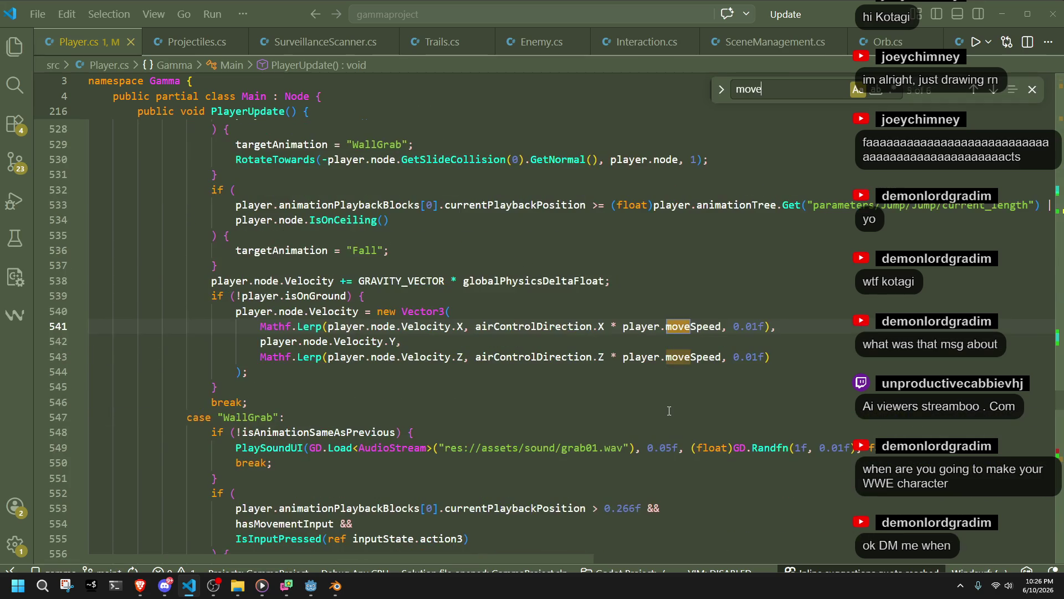
{"action": "type", "text": "Speed"}
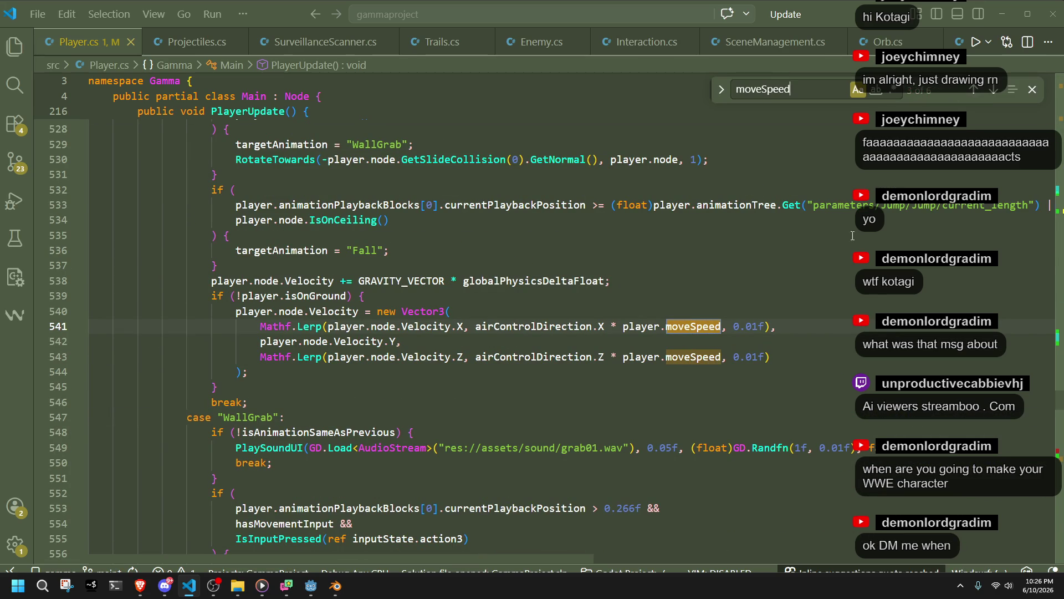
{"action": "double_click", "coordinate": [678, 330]}
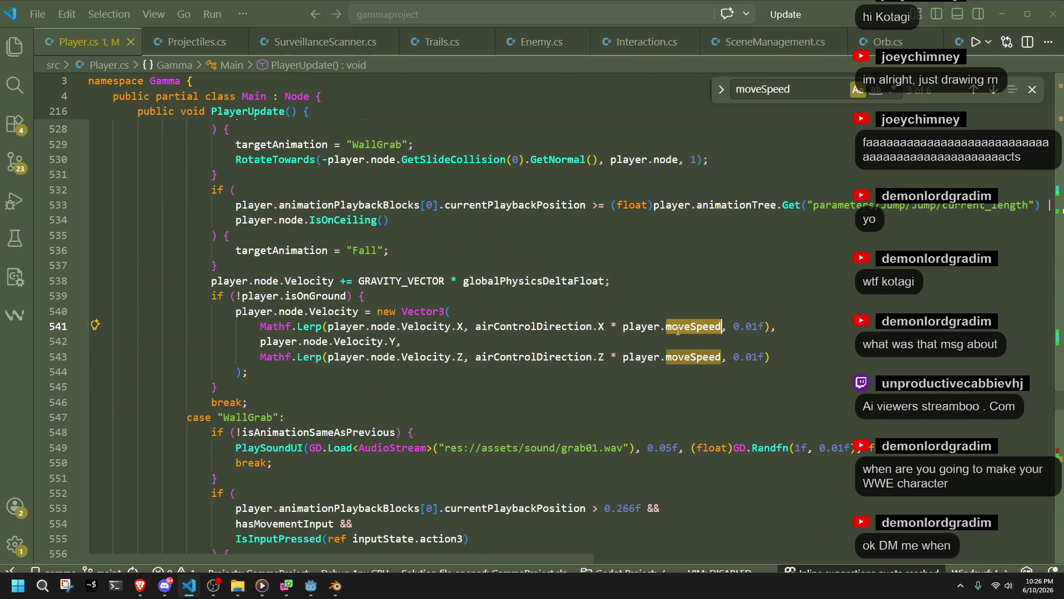
{"action": "left_click", "coordinate": [737, 89]}
{"action": "type", "text": "player."}
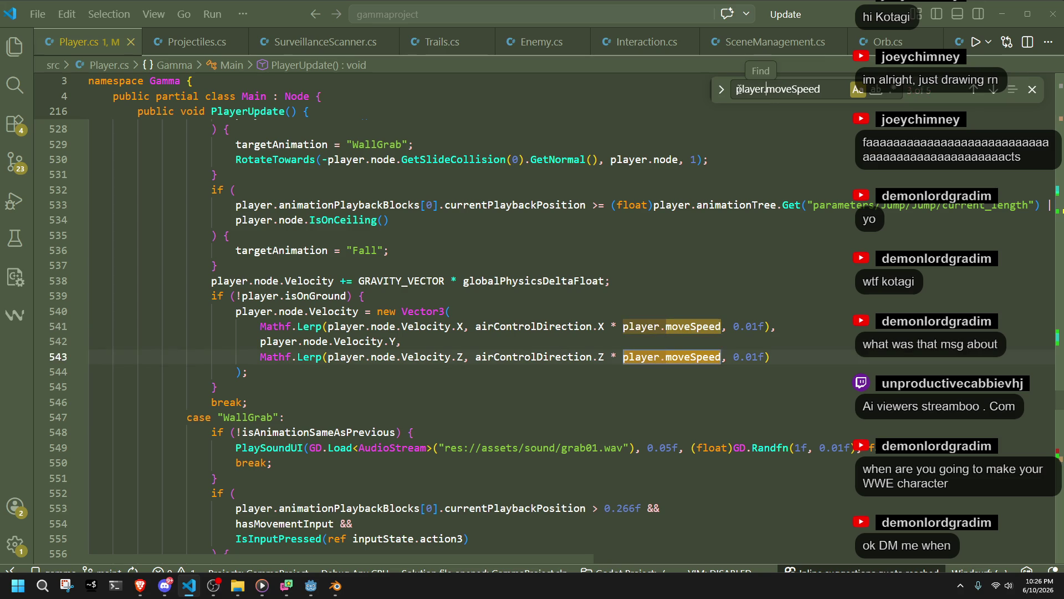
Replace player.moveSpeed with airControlSpeed in the lerps on lines 541, 543, 639 and 641
{"action": "left_click", "coordinate": [623, 326]}
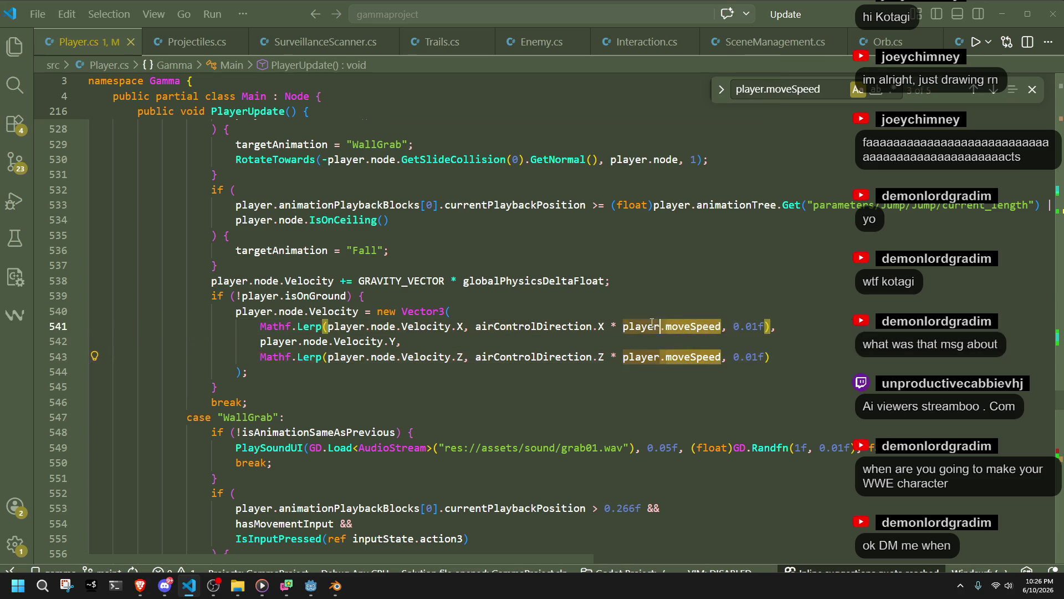
{"action": "key", "text": "ctrl+shift+Right"}
{"action": "key", "text": "ctrl+shift+Right"}
{"action": "key", "text": "ctrl+v"}
{"action": "left_click", "coordinate": [623, 356]}
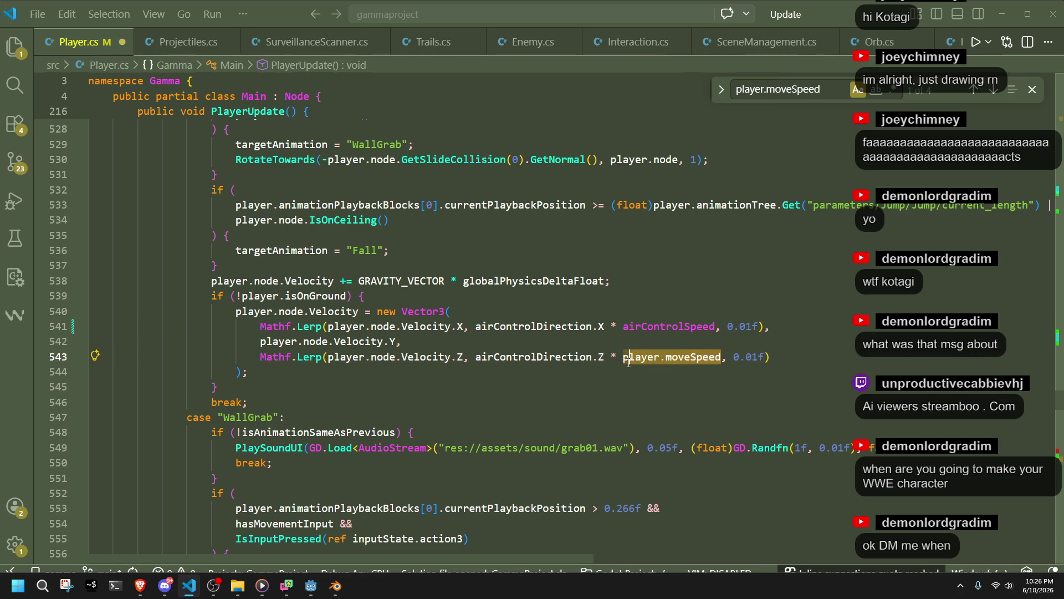
{"action": "key", "text": "ctrl+v"}
{"action": "left_click", "coordinate": [993, 91]}
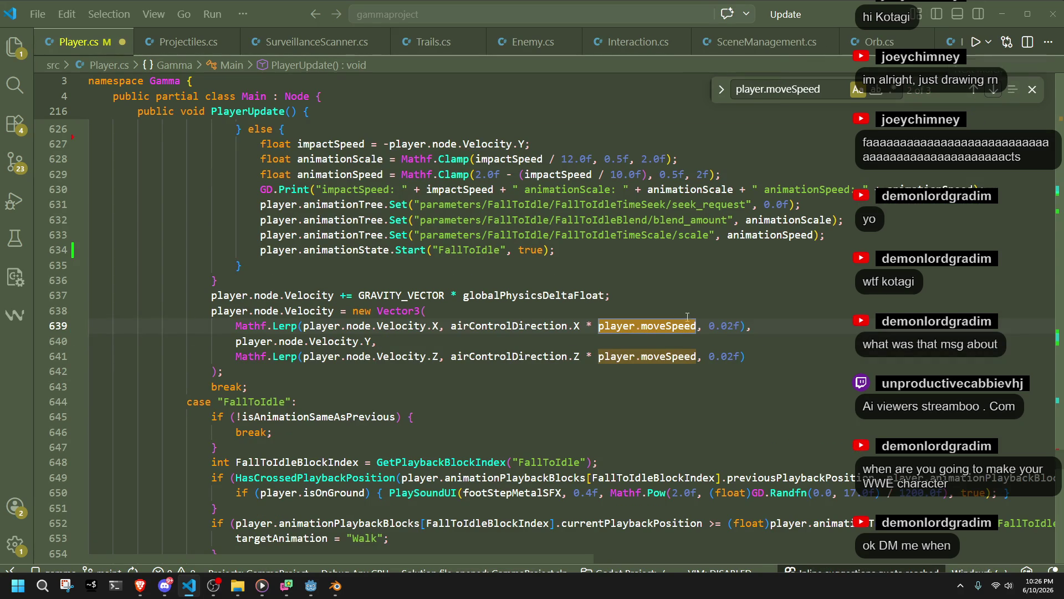
{"action": "left_click", "coordinate": [673, 326]}
{"action": "mouse_move", "coordinate": [696, 325]}
{"action": "left_mouse_down"}
{"action": "mouse_move", "coordinate": [599, 326]}
{"action": "mouse_move", "coordinate": [696, 355]}
{"action": "left_mouse_up"}
{"action": "key", "text": "ctrl+v"}
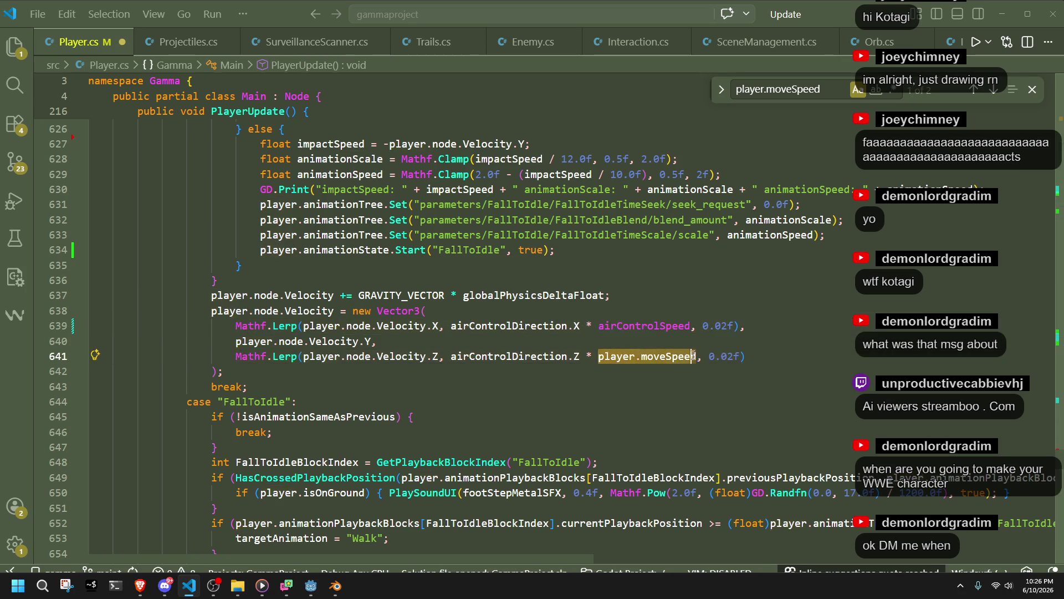
{"action": "key", "text": "ctrl+v"}
Delete the 'player.moveSpeed = 8.0f;' line from PlayerInitialize
{"action": "left_click", "coordinate": [977, 89]}
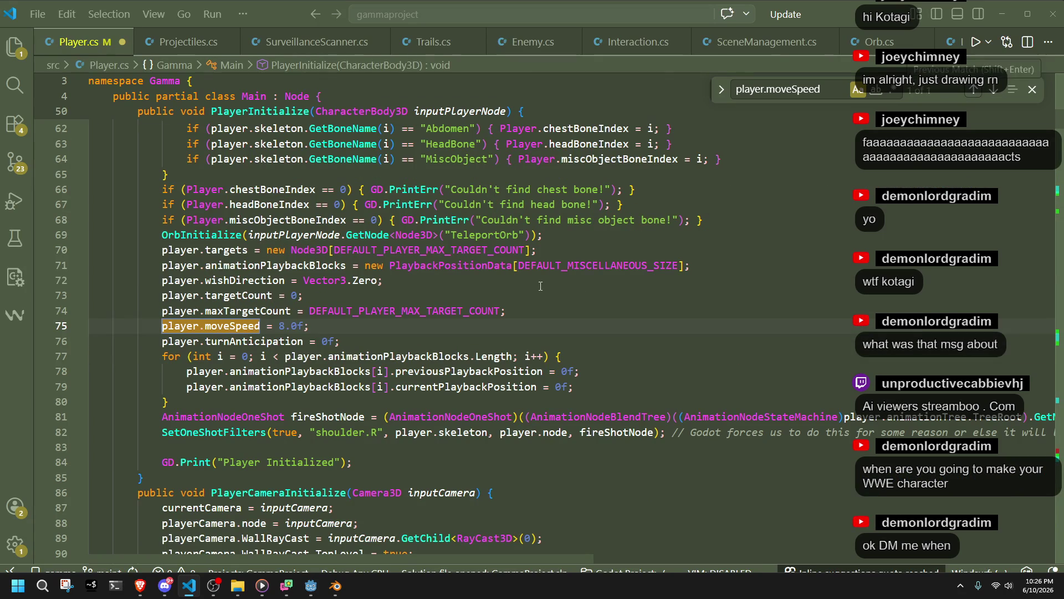
{"action": "left_click", "coordinate": [561, 324]}
{"action": "key", "text": "shift+Up"}
{"action": "key", "text": "BackSpace"}
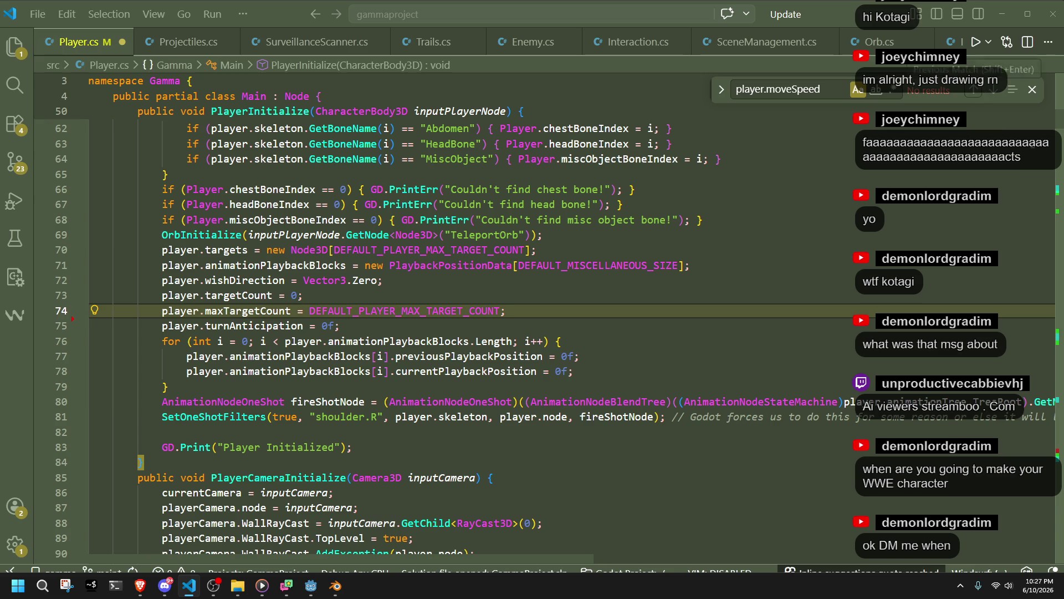
{"action": "left_click_drag", "start_coordinate": [1059, 131], "coordinate": [1059, 94]}
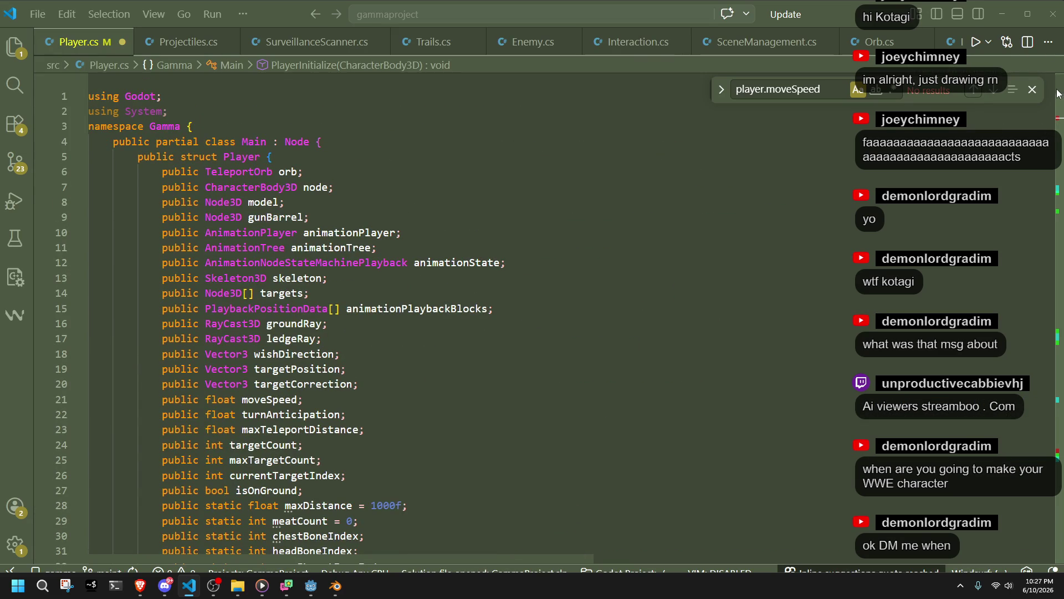
Delete the unused moveSpeed field declaration and save Player.cs
{"action": "left_click_drag", "start_coordinate": [770, 93], "coordinate": [700, 96]}
{"action": "key", "text": "BackSpace"}
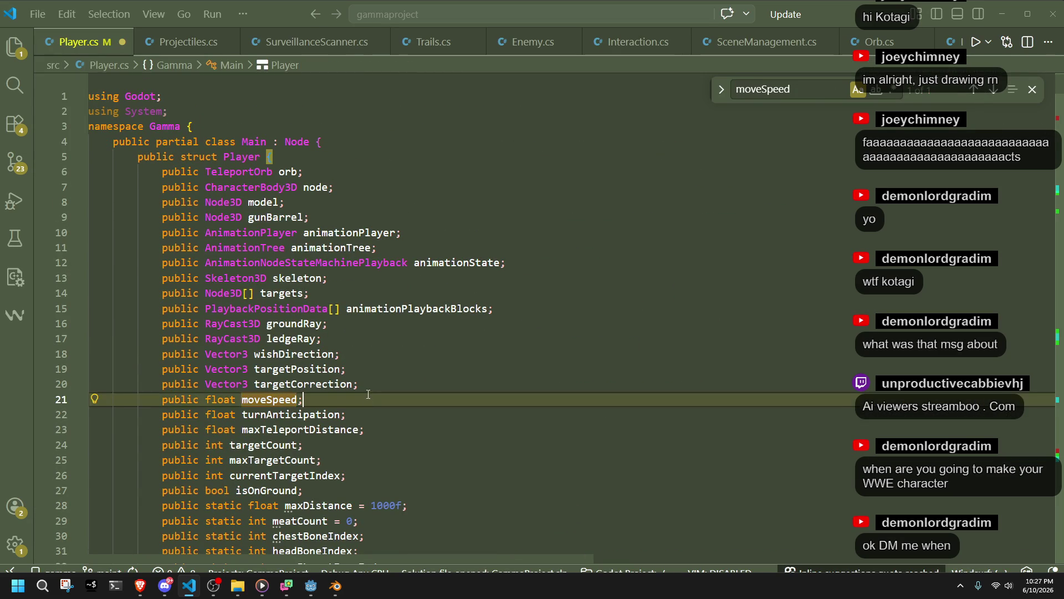
{"action": "left_click_drag", "start_coordinate": [364, 396], "coordinate": [367, 388]}
{"action": "key", "text": "BackSpace"}
{"action": "key", "text": "ctrl+s"}
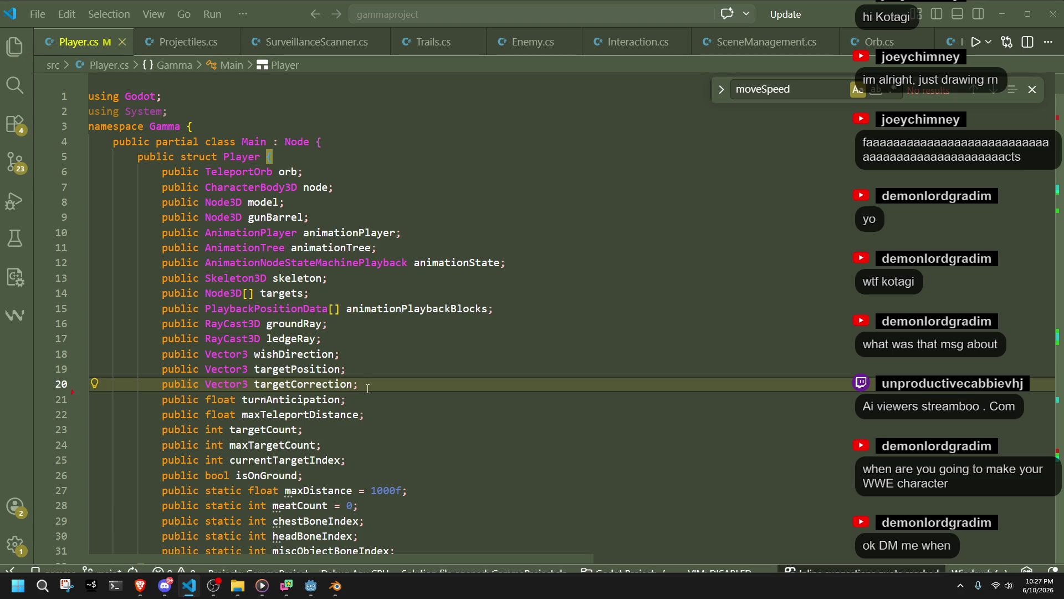
Search for maxTeleportDistance and delete its unused field on line 22
{"action": "left_click", "coordinate": [306, 414]}
{"action": "double_click", "coordinate": [305, 414]}
{"action": "key", "text": "ctrl+c"}
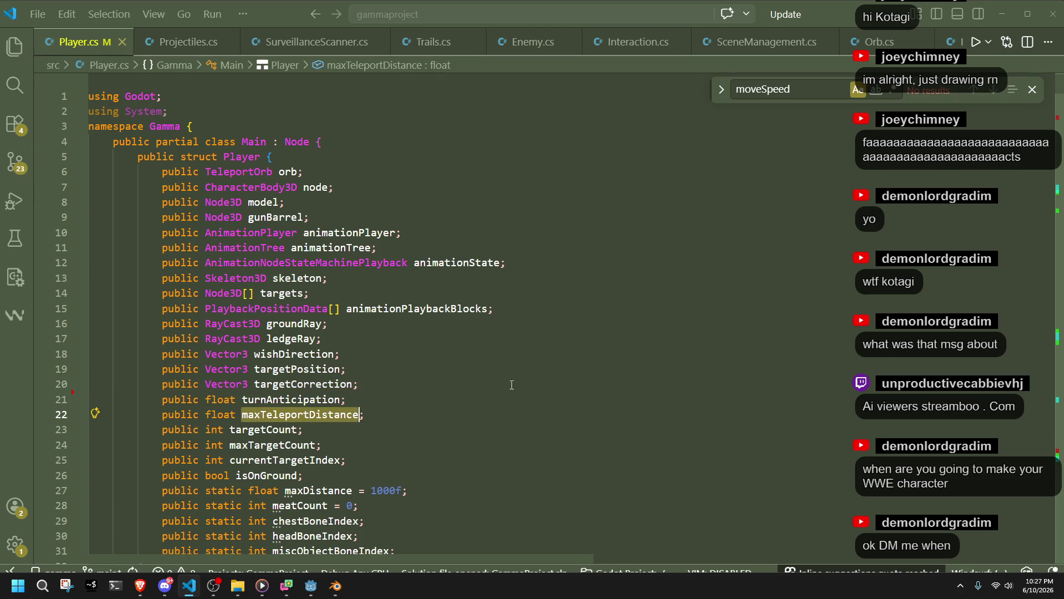
{"action": "scroll", "coordinate": [665, 328], "scroll_direction": "down", "scroll_amount": 4}
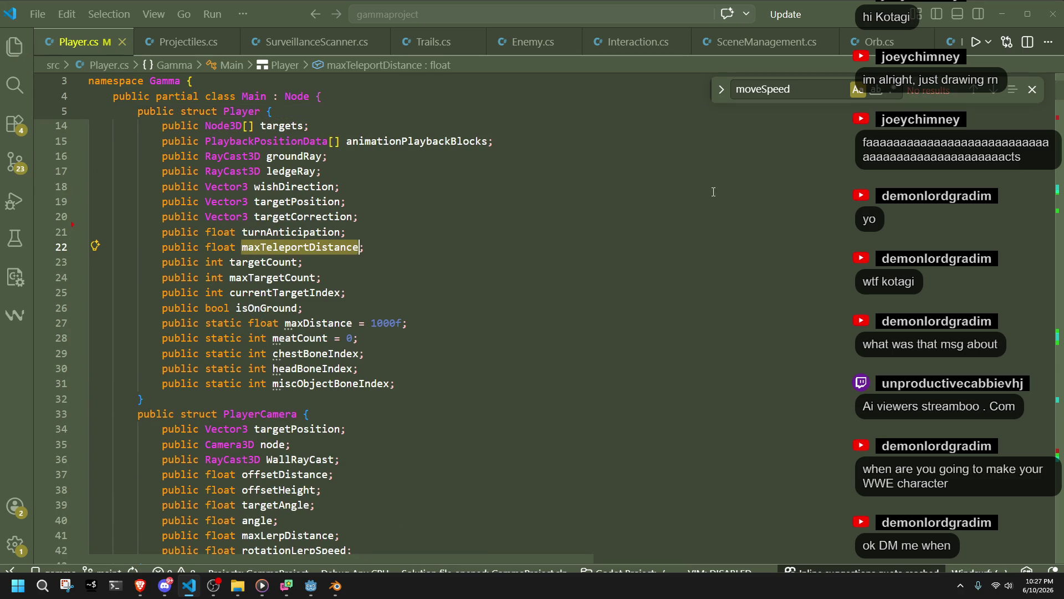
{"action": "double_click", "coordinate": [791, 90]}
{"action": "key", "text": "ctrl+v"}
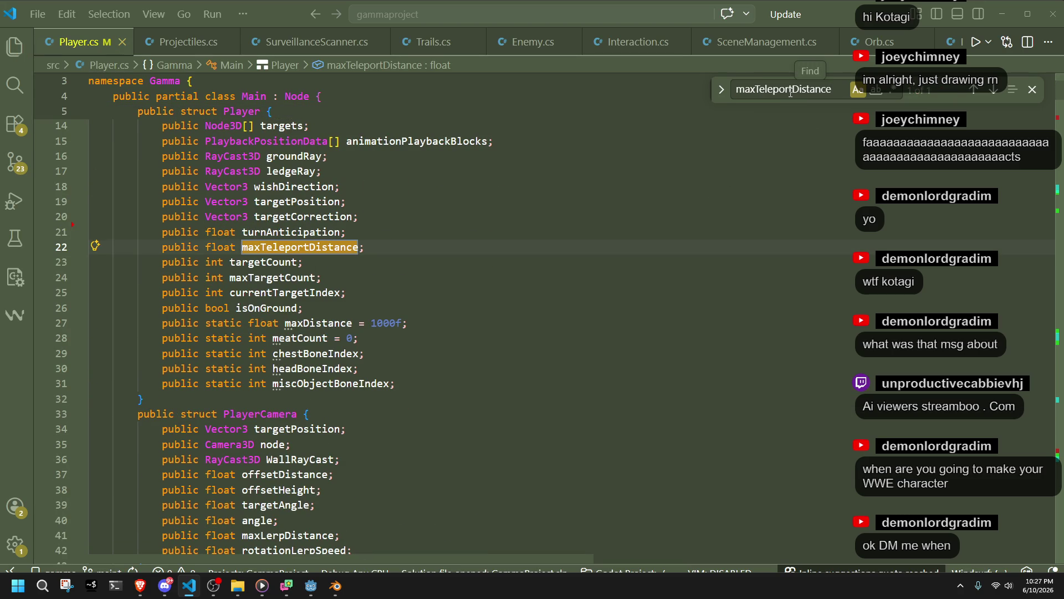
{"action": "left_click", "coordinate": [420, 240]}
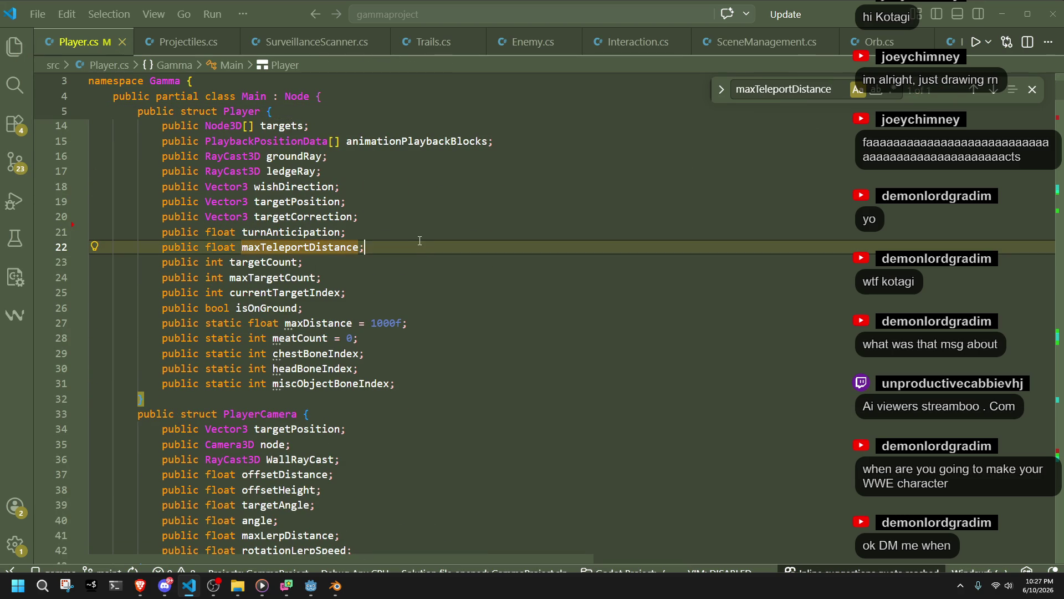
{"action": "key", "text": "shift+Up"}
{"action": "key", "text": "BackSpace"}
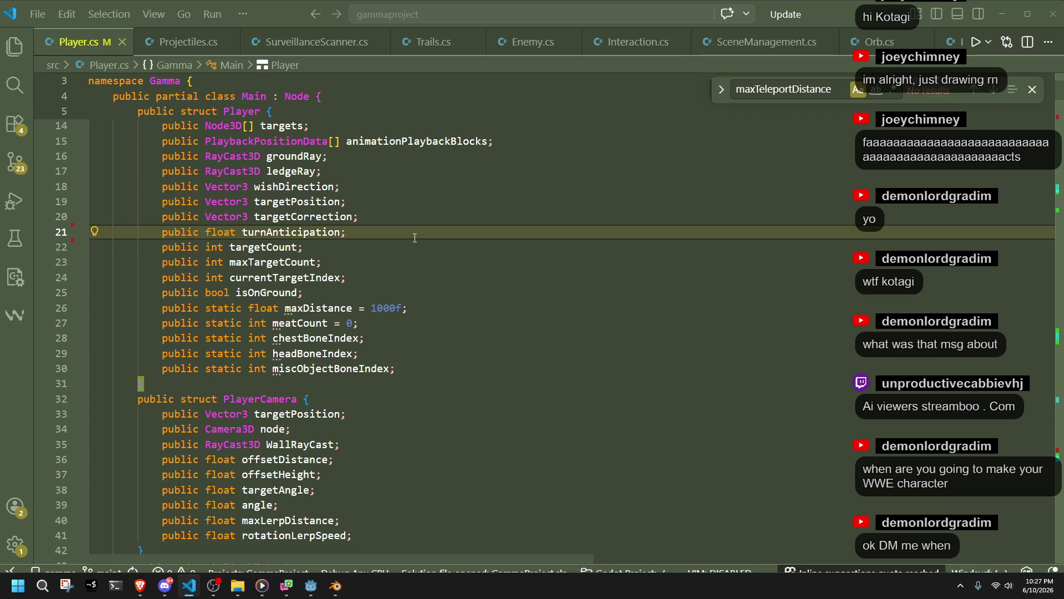
Inspect the remaining Player fields and delete the meatCount field line
{"action": "left_click", "coordinate": [384, 276]}
{"action": "double_click", "coordinate": [272, 261]}
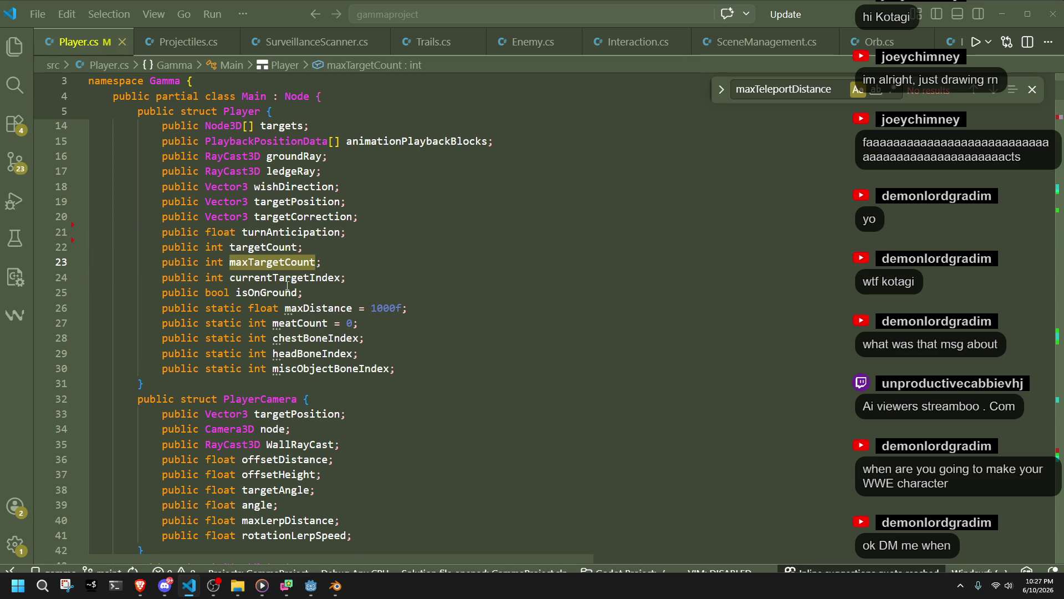
{"action": "double_click", "coordinate": [318, 308]}
{"action": "double_click", "coordinate": [300, 322]}
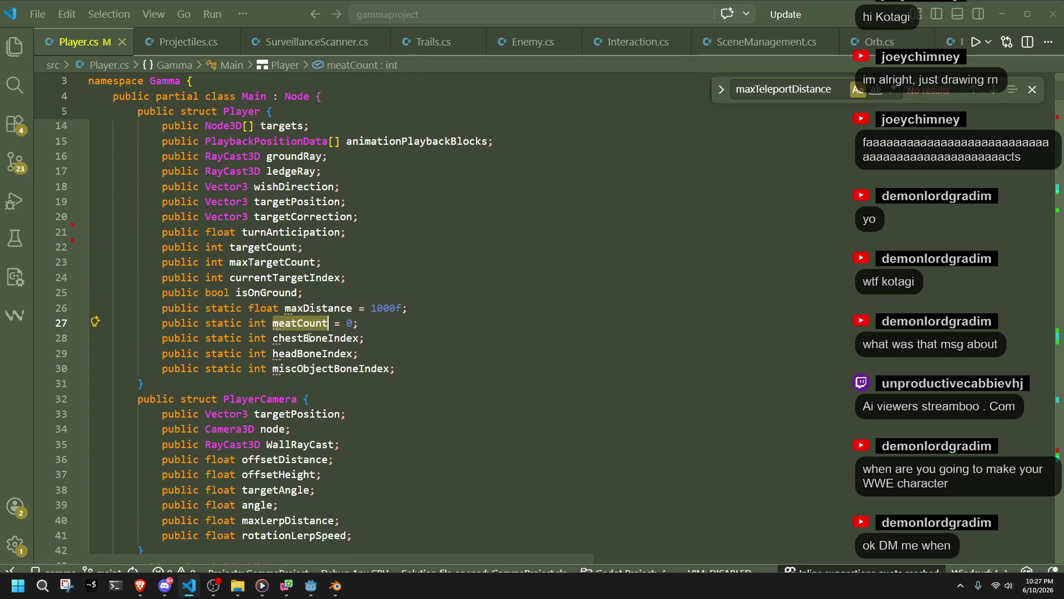
{"action": "double_click", "coordinate": [314, 339]}
{"action": "left_click", "coordinate": [361, 325]}
{"action": "key", "text": "shift+Up"}
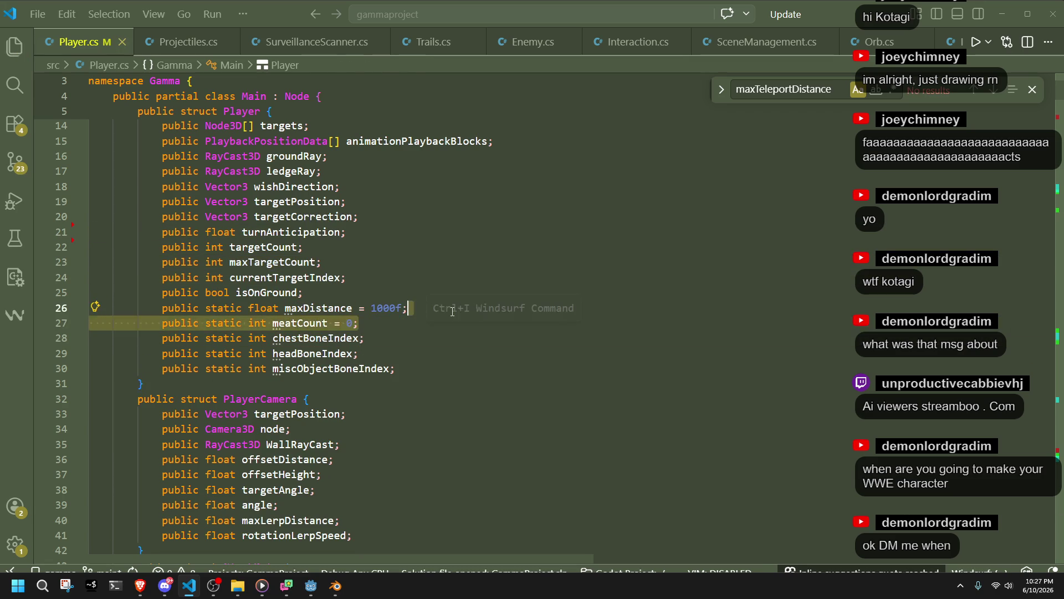
{"action": "key", "text": "BackSpace"}
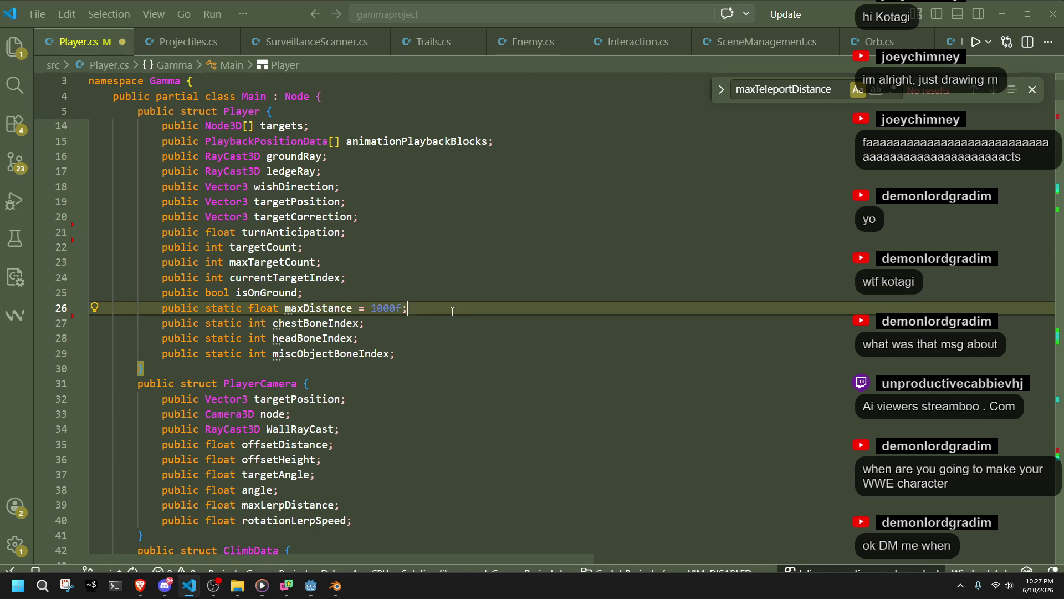
{"action": "scroll", "coordinate": [452, 312], "scroll_direction": "up", "scroll_amount": 2}
{"action": "scroll", "coordinate": [459, 353], "scroll_direction": "up", "scroll_amount": 3}
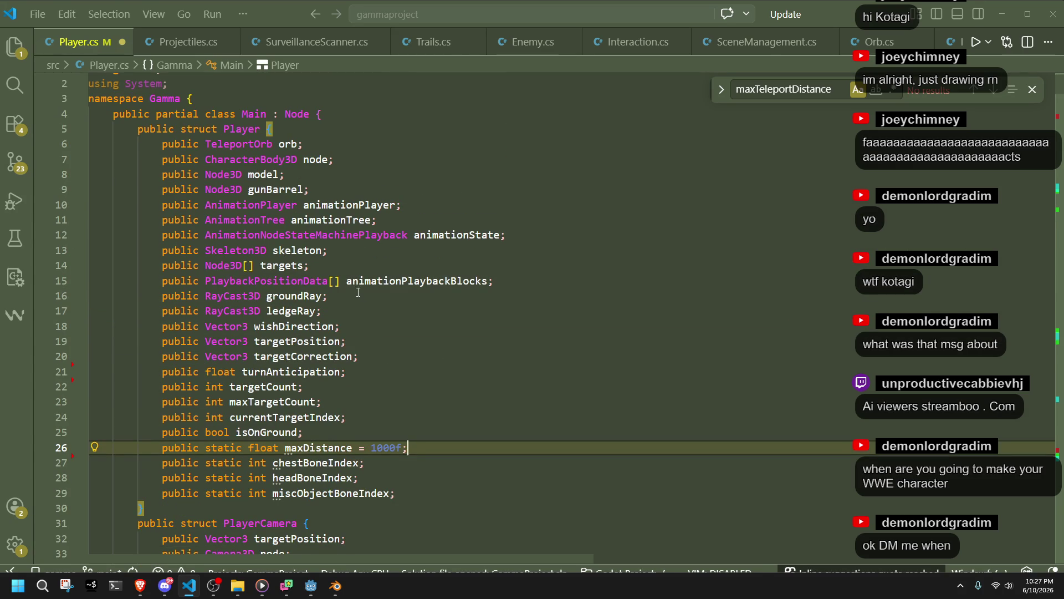
Search Player.cs for every use of the model field
{"action": "left_click", "coordinate": [272, 190]}
{"action": "double_click", "coordinate": [264, 175]}
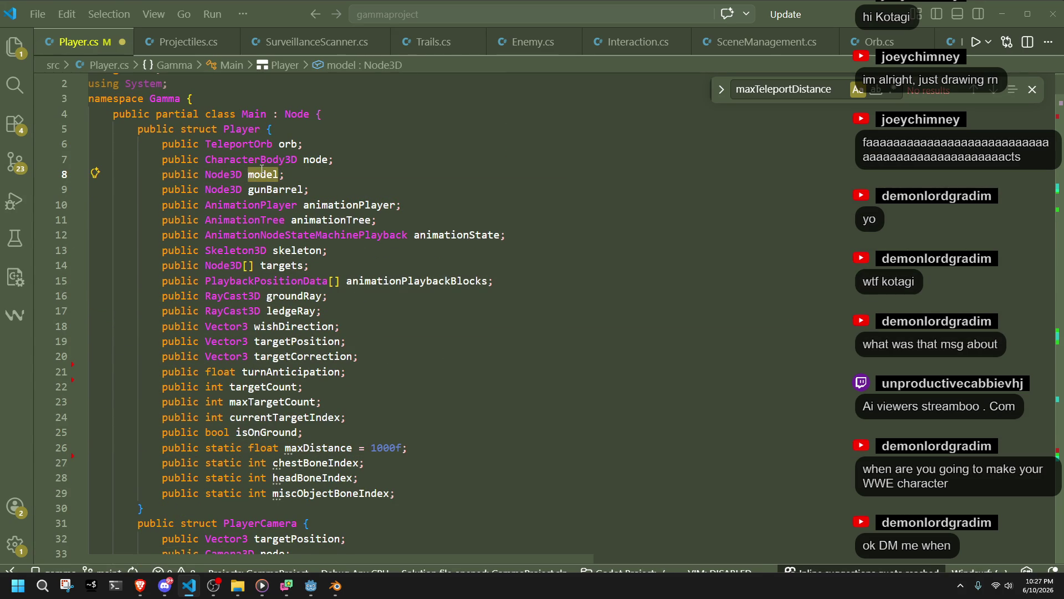
{"action": "key", "text": "ctrl+f"}
{"action": "key", "text": "Return"}
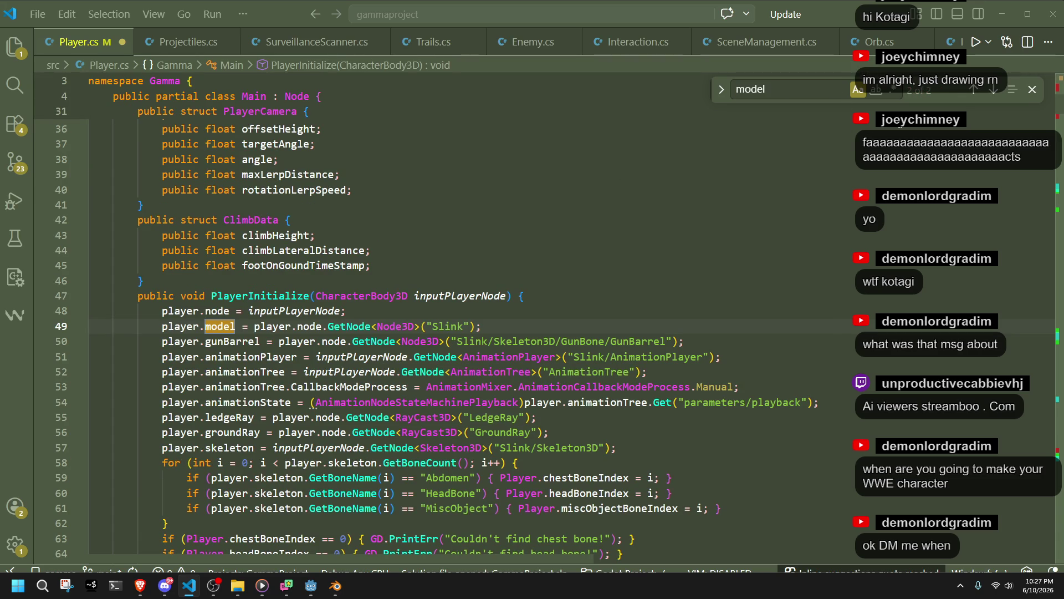
{"action": "left_click", "coordinate": [994, 90]}
{"action": "left_click", "coordinate": [994, 91]}
Save Player.cs, then select and delete the whole ClimbData struct
{"action": "left_click", "coordinate": [660, 253]}
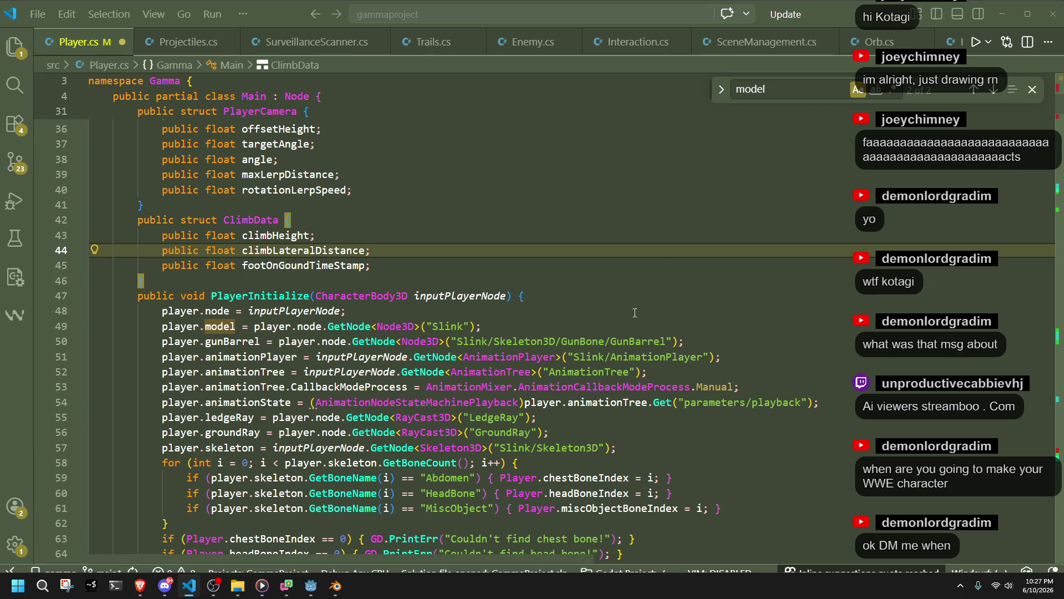
{"action": "left_click", "coordinate": [526, 296]}
{"action": "key", "text": "ctrl+s"}
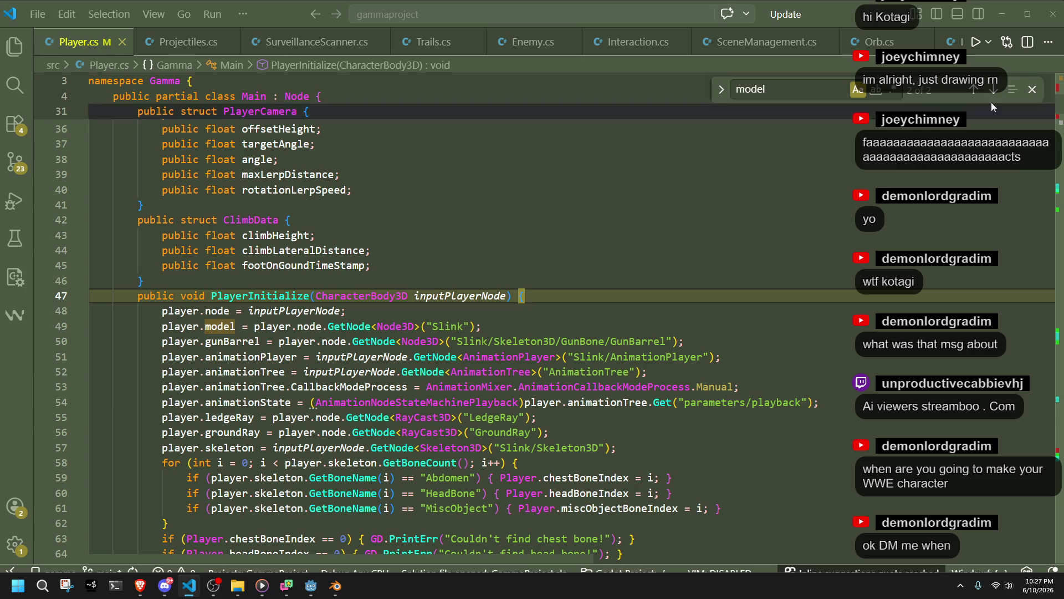
{"action": "left_click", "coordinate": [1033, 88]}
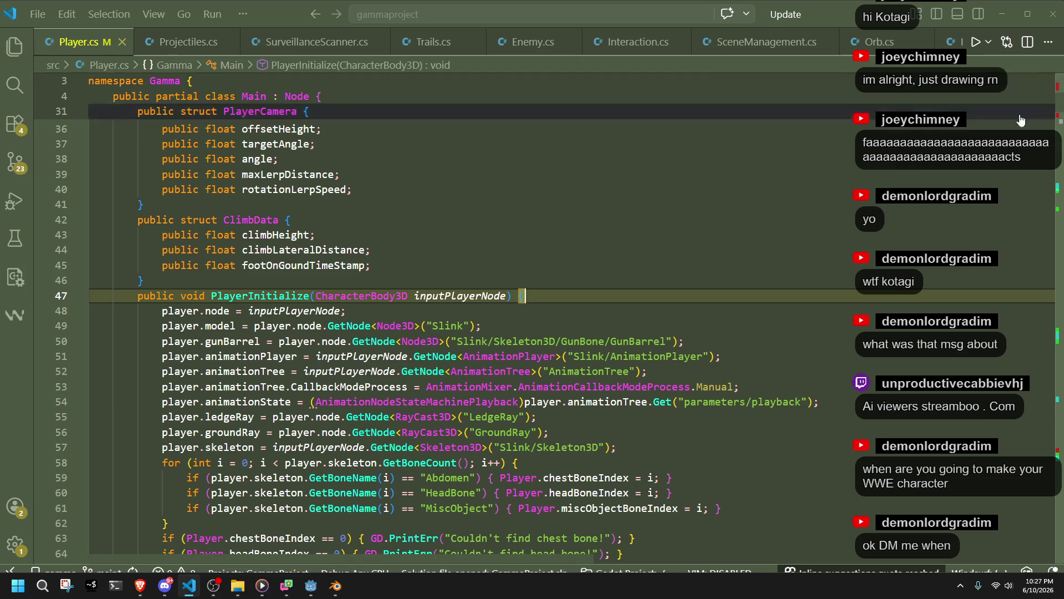
{"action": "left_click", "coordinate": [557, 356]}
{"action": "left_click", "coordinate": [169, 281]}
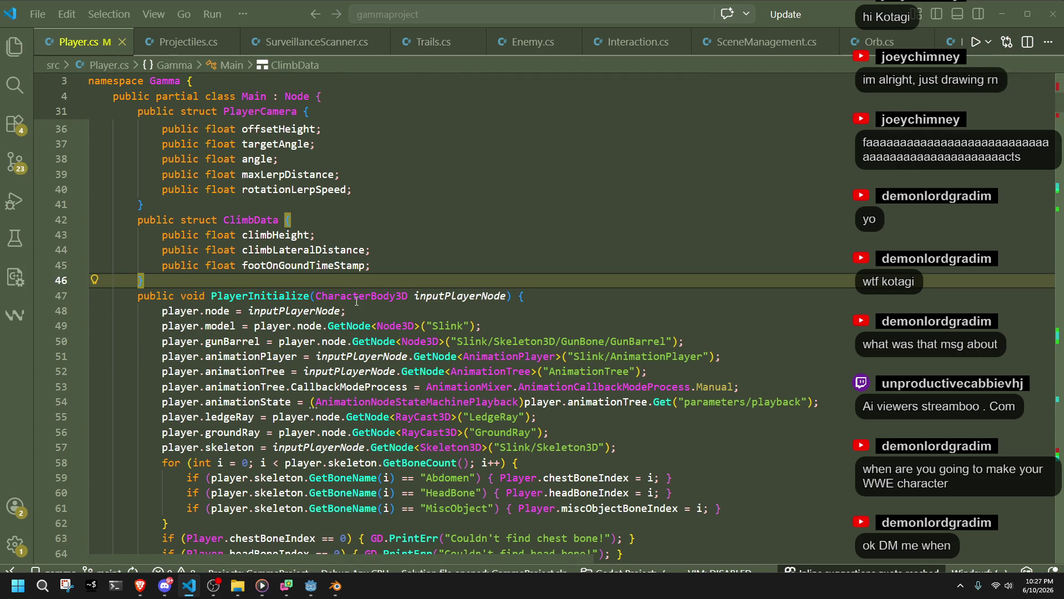
{"action": "left_click_drag", "start_coordinate": [170, 281], "coordinate": [170, 213]}
{"action": "key", "text": "BackSpace"}
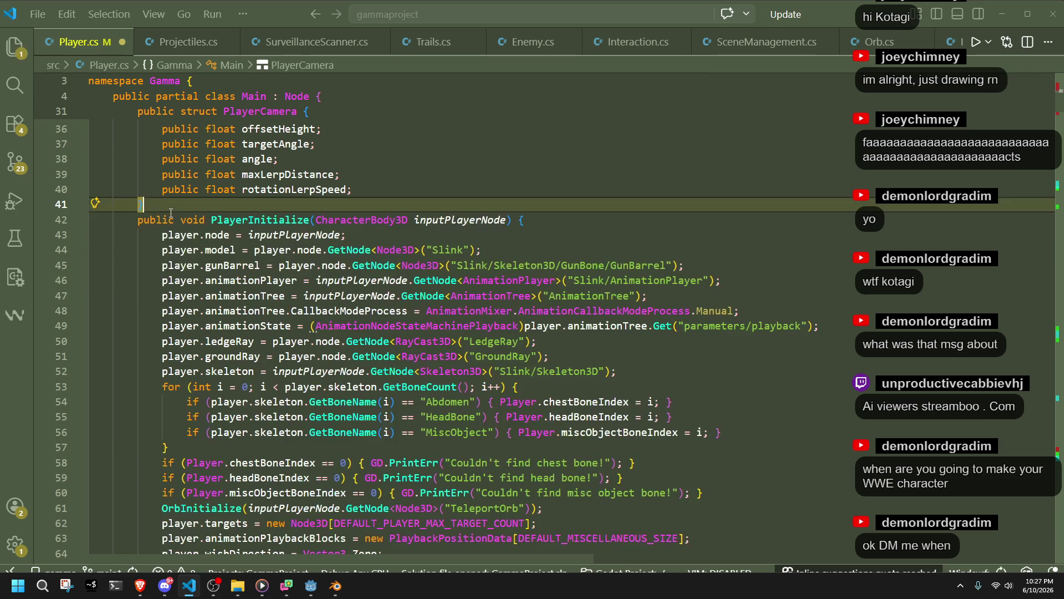
{"action": "scroll", "coordinate": [192, 494], "scroll_direction": "down", "scroll_amount": 4}
Launch GitHub Desktop from the system search
{"action": "key", "text": "super"}
{"action": "type", "text": "github"}
{"action": "key", "text": "Return"}
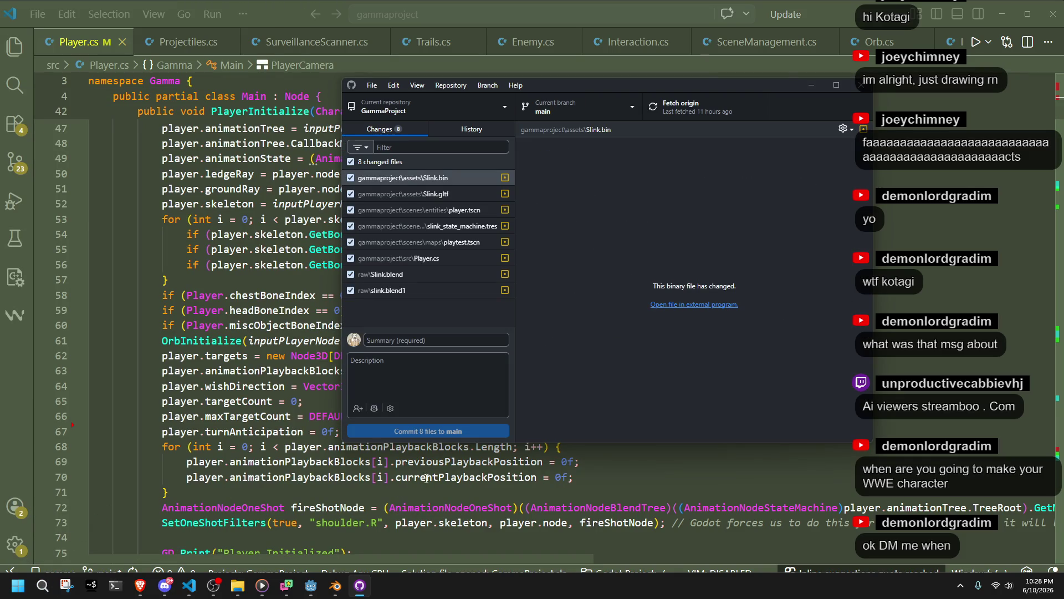
Include only Player.cs and slink_state_machine.tres in the commit
{"action": "left_click", "coordinate": [348, 162]}
{"action": "left_click", "coordinate": [348, 258]}
{"action": "left_click", "coordinate": [348, 259]}
{"action": "left_click", "coordinate": [353, 225]}
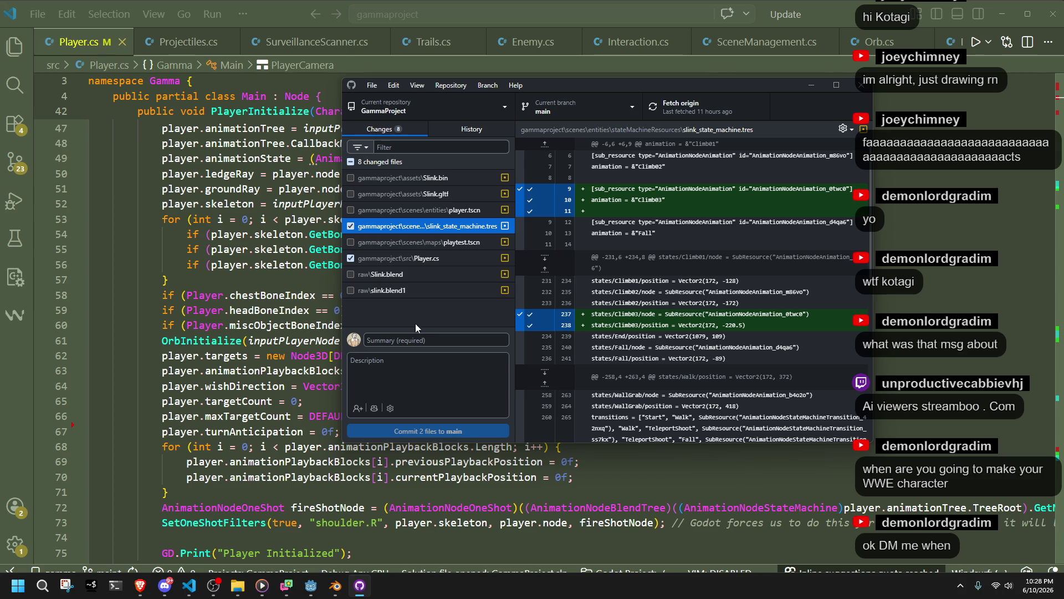
Auto-generate the message 'Add Climb03 and refactor player movement', review the diff, and commit to main
{"action": "left_click", "coordinate": [375, 411]}
{"action": "left_click", "coordinate": [376, 414]}
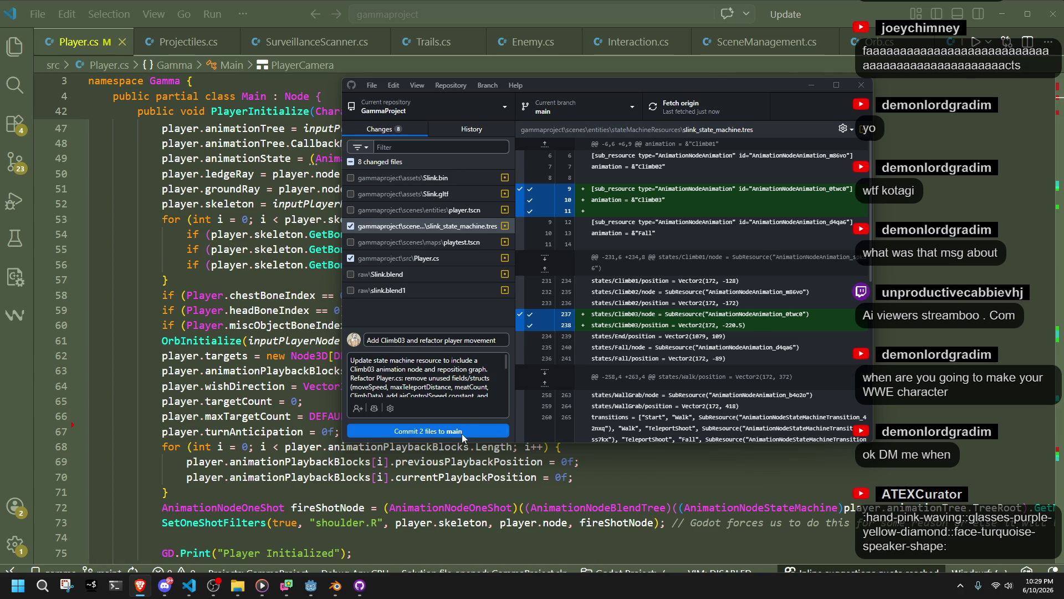
{"action": "left_click", "coordinate": [459, 410]}
{"action": "scroll", "coordinate": [456, 378], "scroll_direction": "down", "scroll_amount": 2}
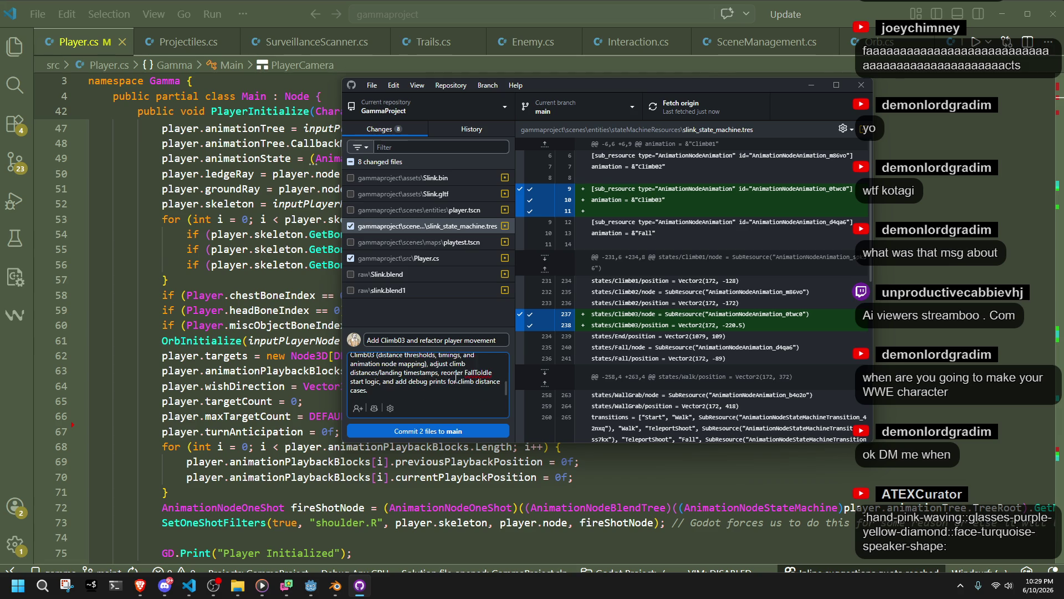
{"action": "left_click", "coordinate": [435, 258]}
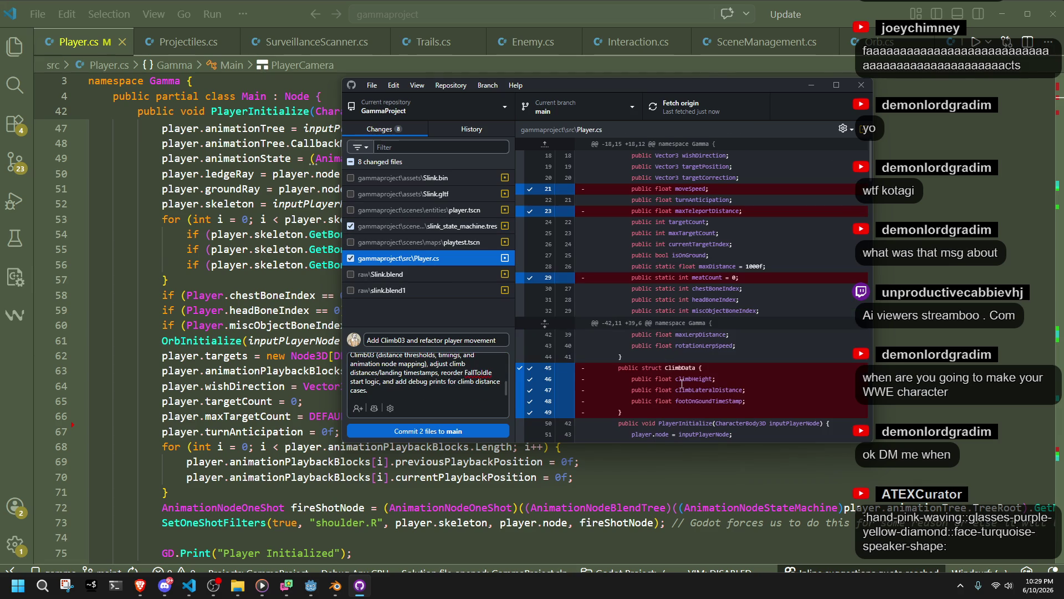
{"action": "scroll", "coordinate": [682, 383], "scroll_direction": "down", "scroll_amount": 2}
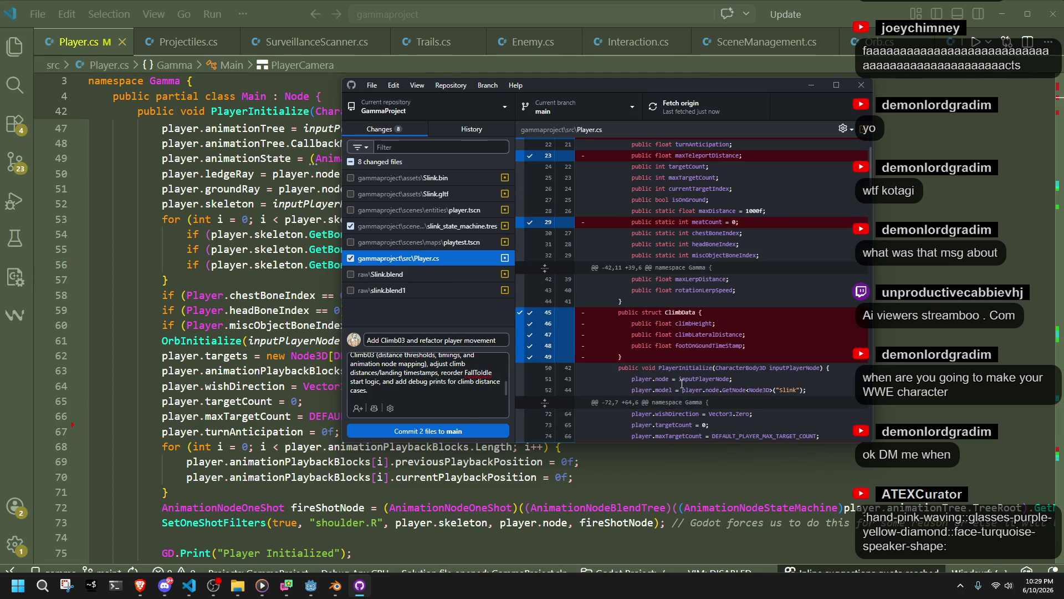
{"action": "left_click", "coordinate": [496, 363]}
{"action": "scroll", "coordinate": [495, 363], "scroll_direction": "up", "scroll_amount": 3}
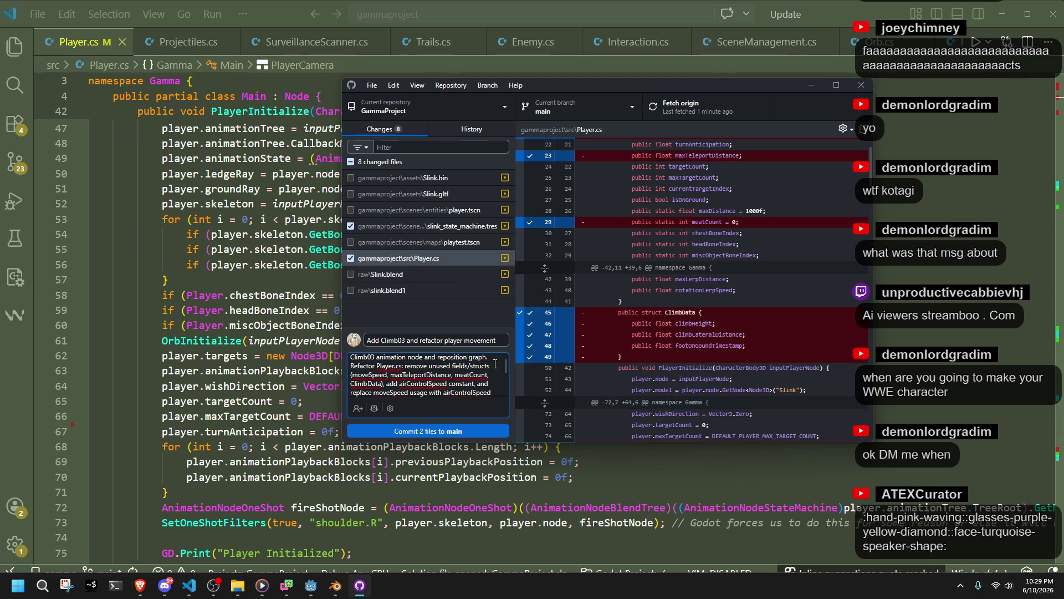
{"action": "left_click", "coordinate": [484, 434]}
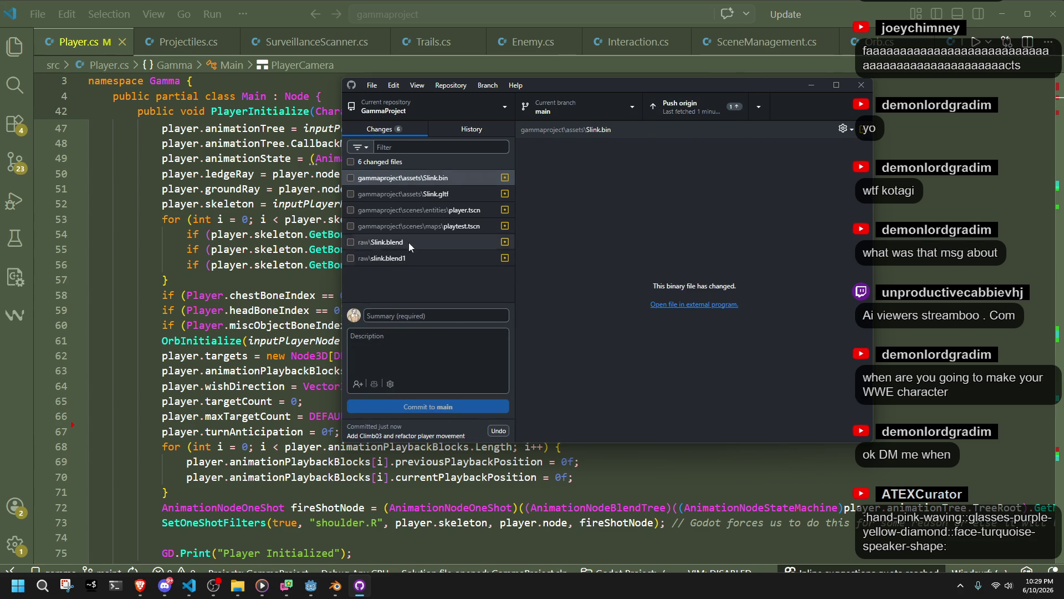
Commit the remaining six files to main with the summary 'edit assets'
{"action": "left_click", "coordinate": [351, 161]}
{"action": "left_click", "coordinate": [440, 315]}
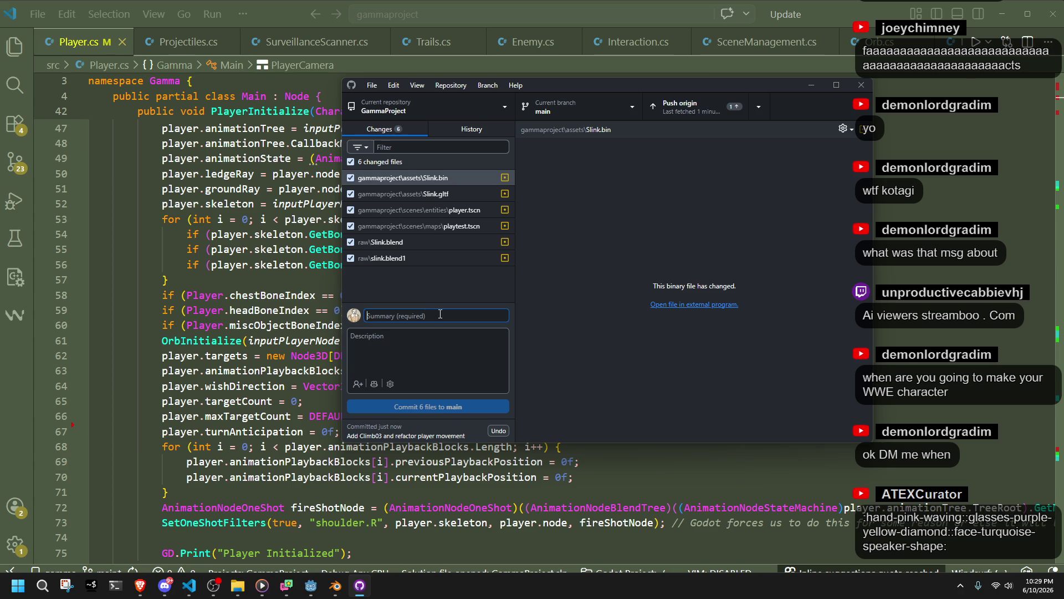
{"action": "type", "text": "edit assets"}
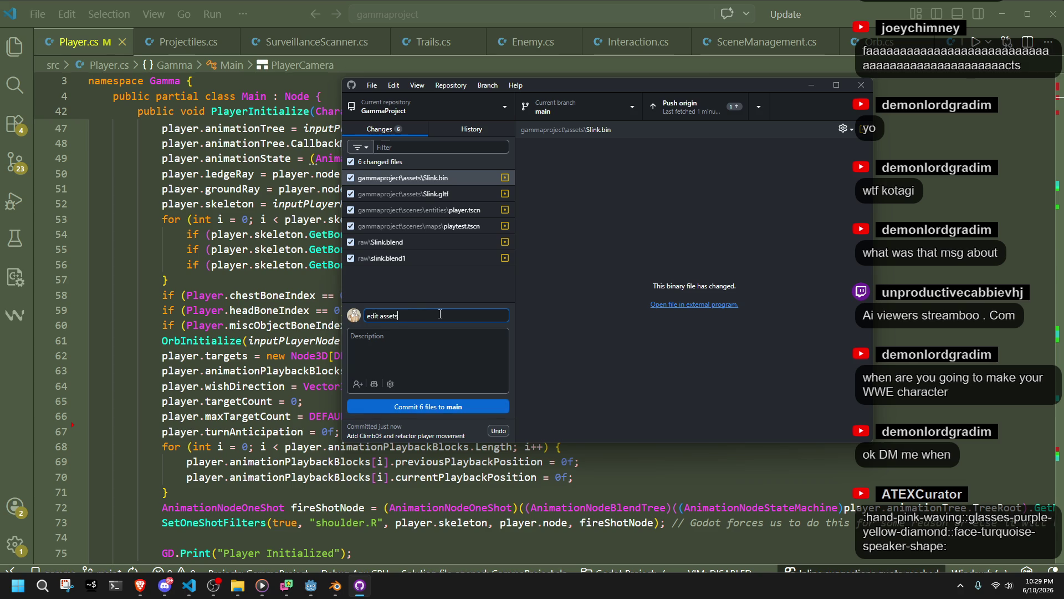
{"action": "left_click", "coordinate": [424, 409]}
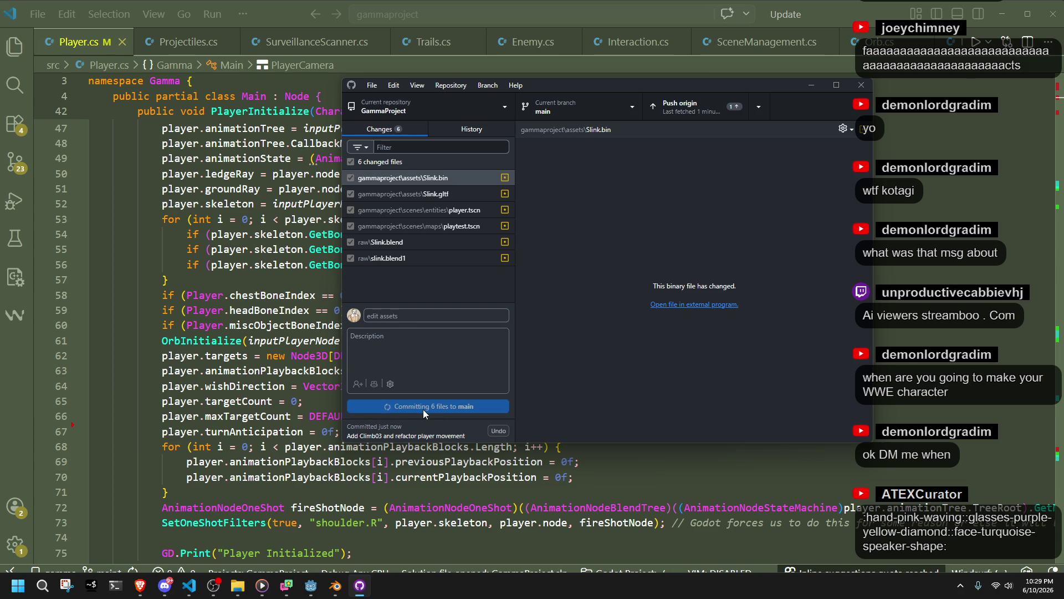
Push both commits to origin and minimize GitHub Desktop
{"action": "left_click", "coordinate": [817, 238]}
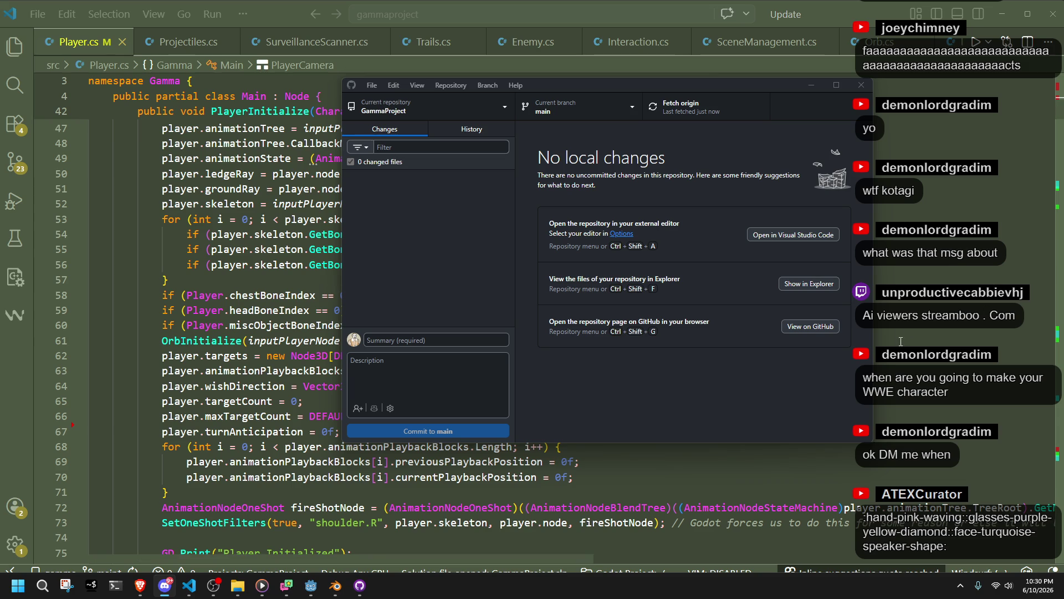
{"action": "left_click", "coordinate": [786, 394]}
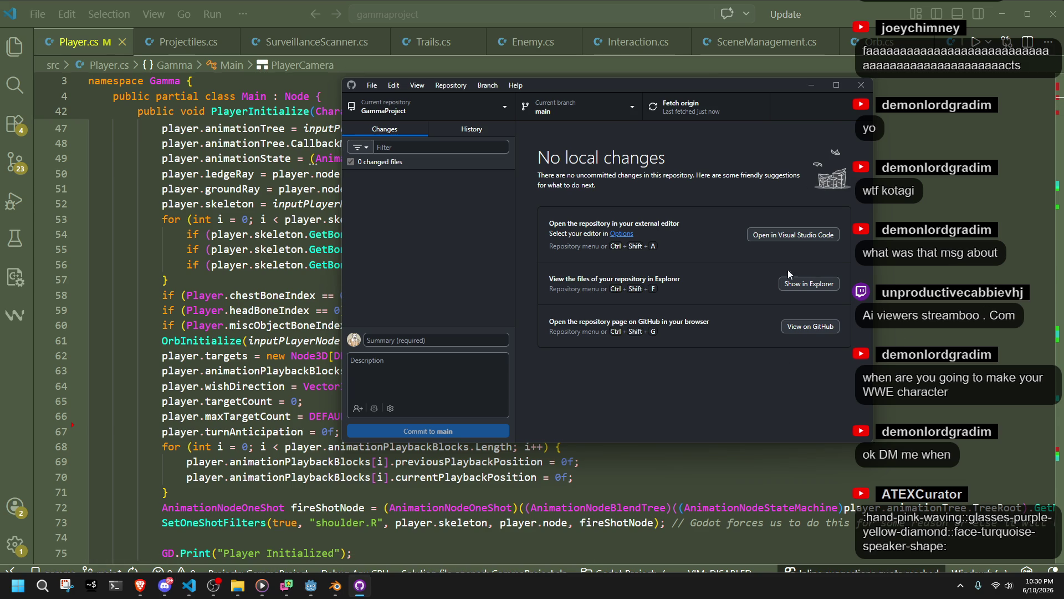
{"action": "left_click", "coordinate": [810, 87]}
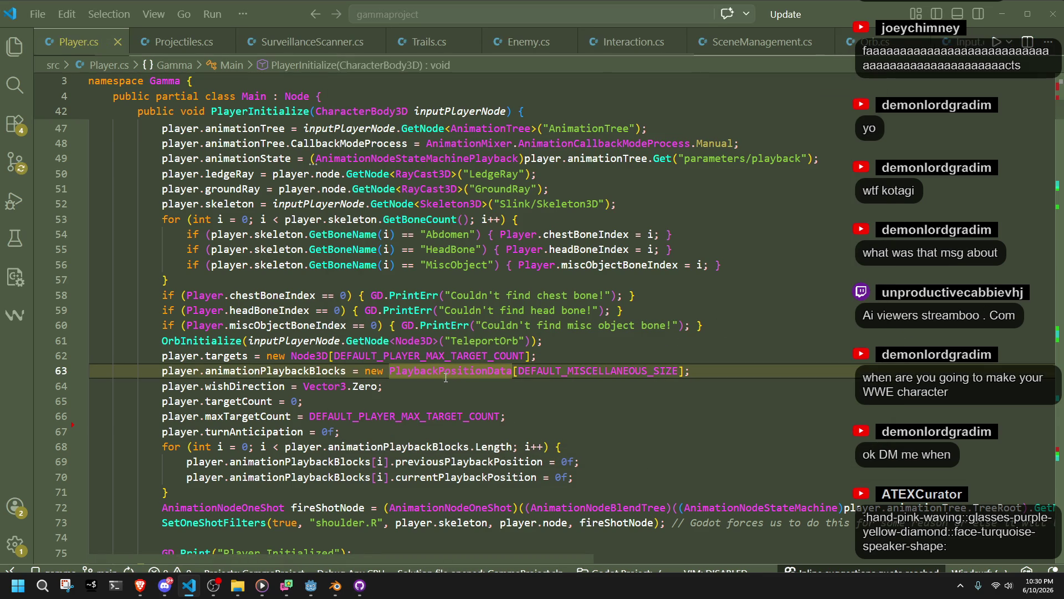
Run the game, test wall jumps and landing rolls onto the grey platform, then stop it
{"action": "left_click", "coordinate": [318, 593]}
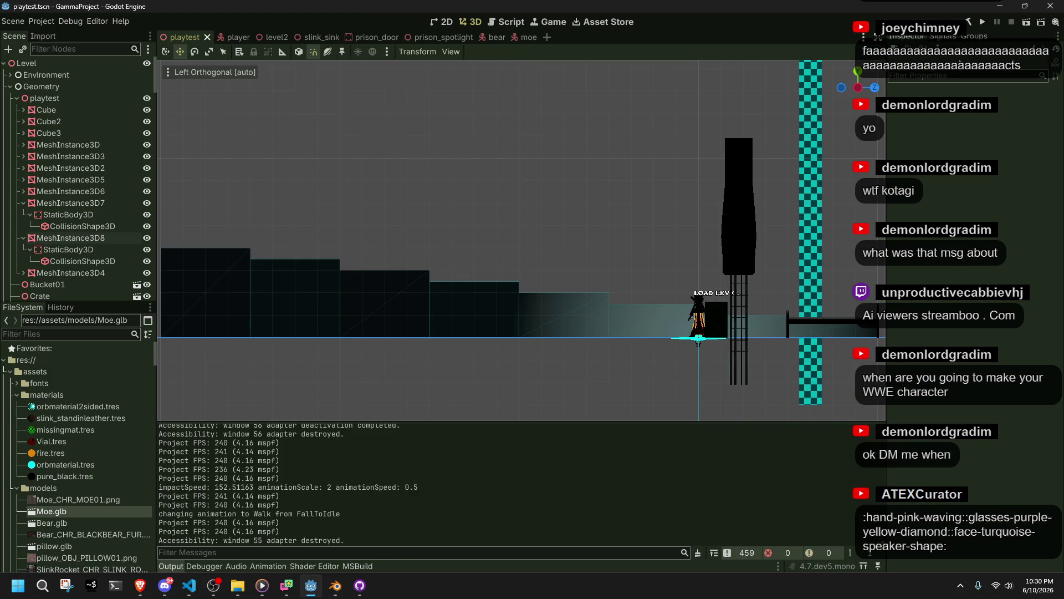
{"action": "left_click", "coordinate": [989, 25]}
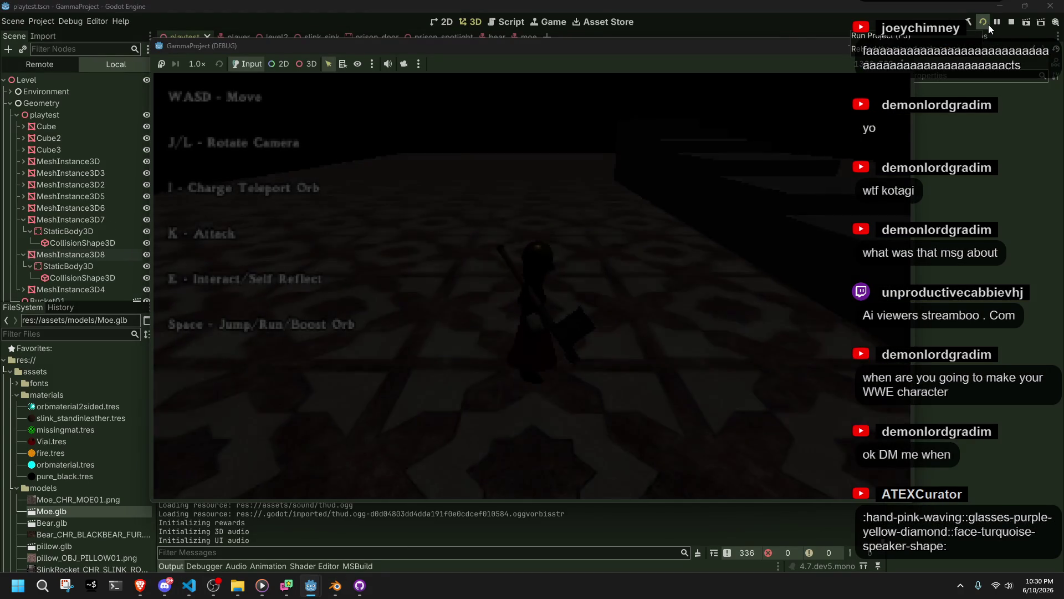
{"action": "key", "text": "w"}
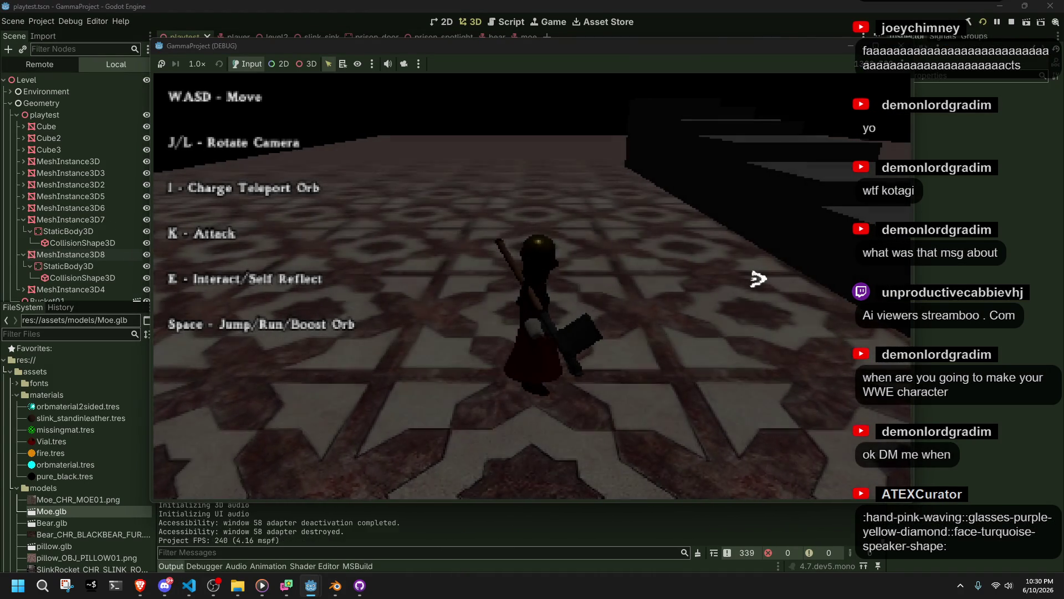
{"action": "key", "text": "space"}
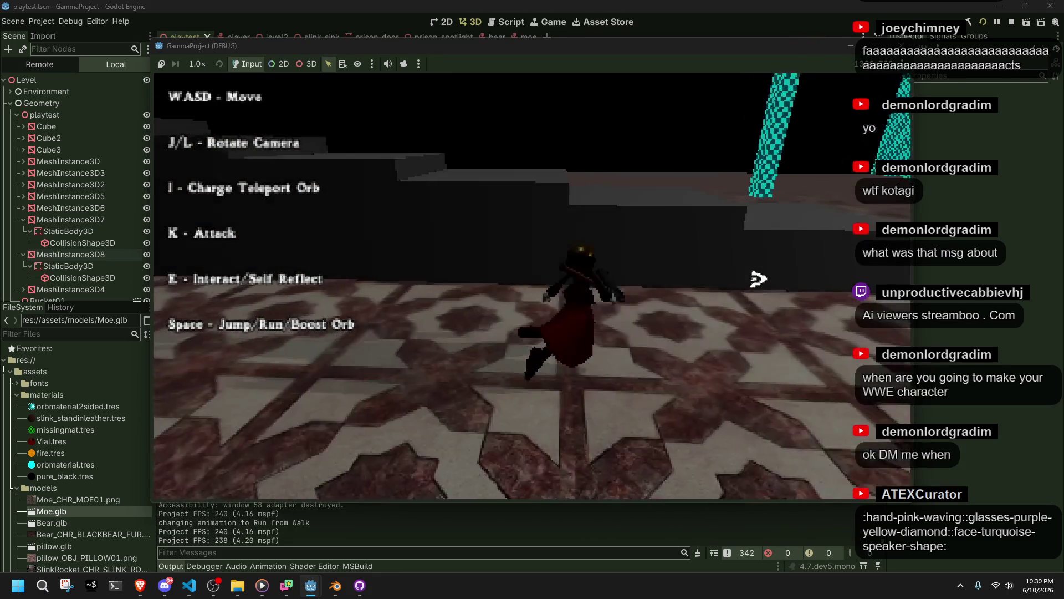
{"action": "key", "text": "space"}
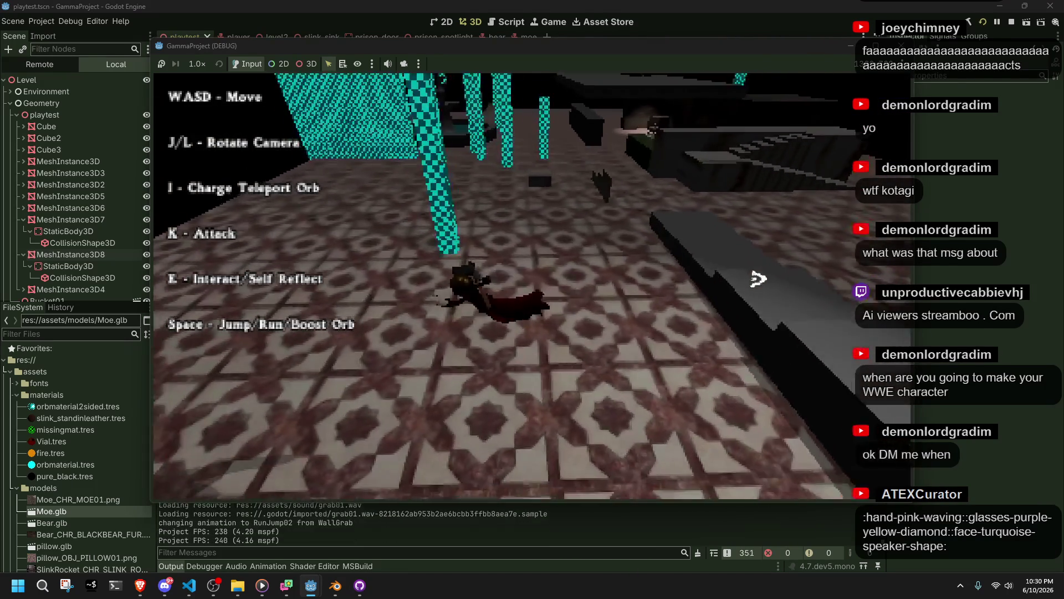
{"action": "key", "text": "w"}
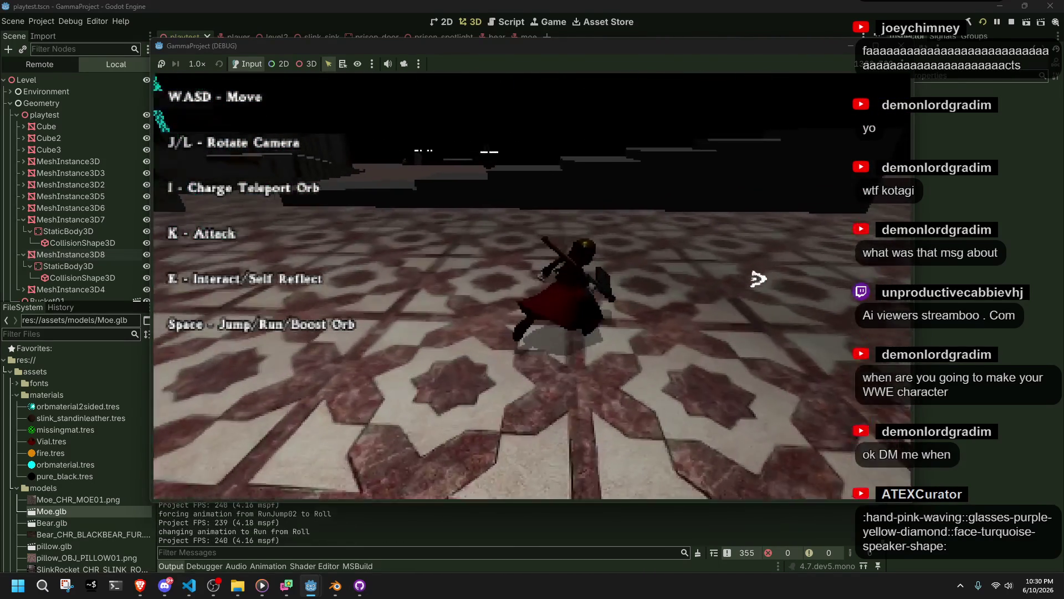
{"action": "key", "text": "space"}
{"action": "key", "text": "w"}
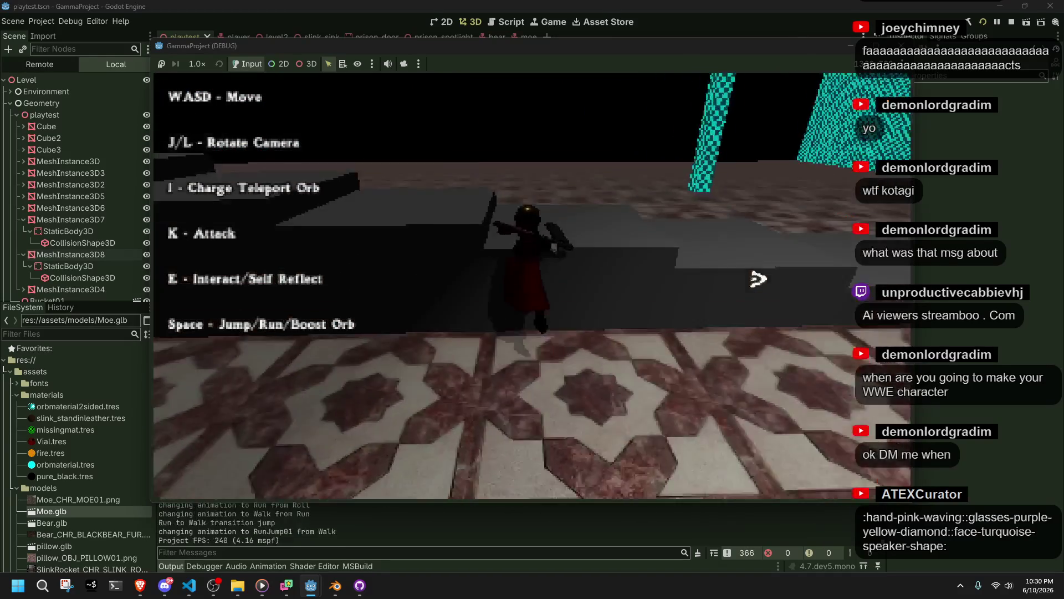
{"action": "key", "text": "space"}
{"action": "key", "text": "w"}
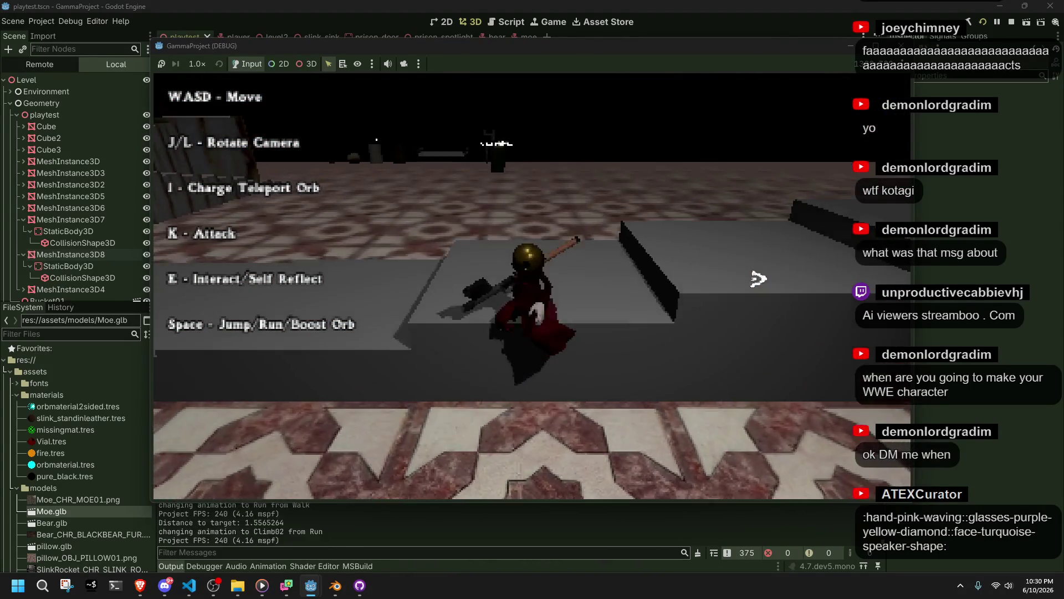
{"action": "key", "text": "space"}
{"action": "key", "text": "w"}
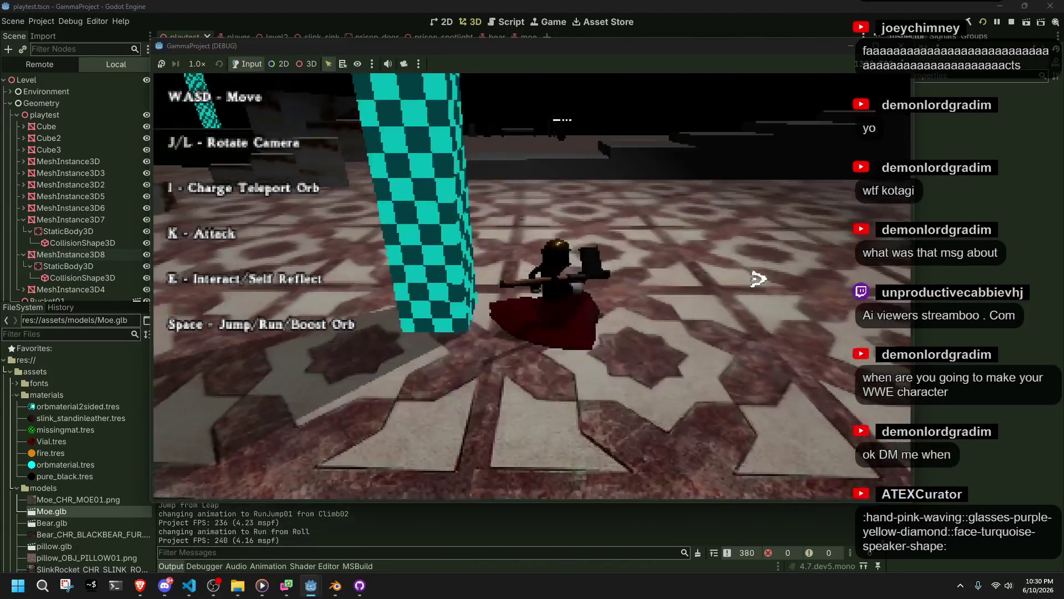
{"action": "key", "text": "space"}
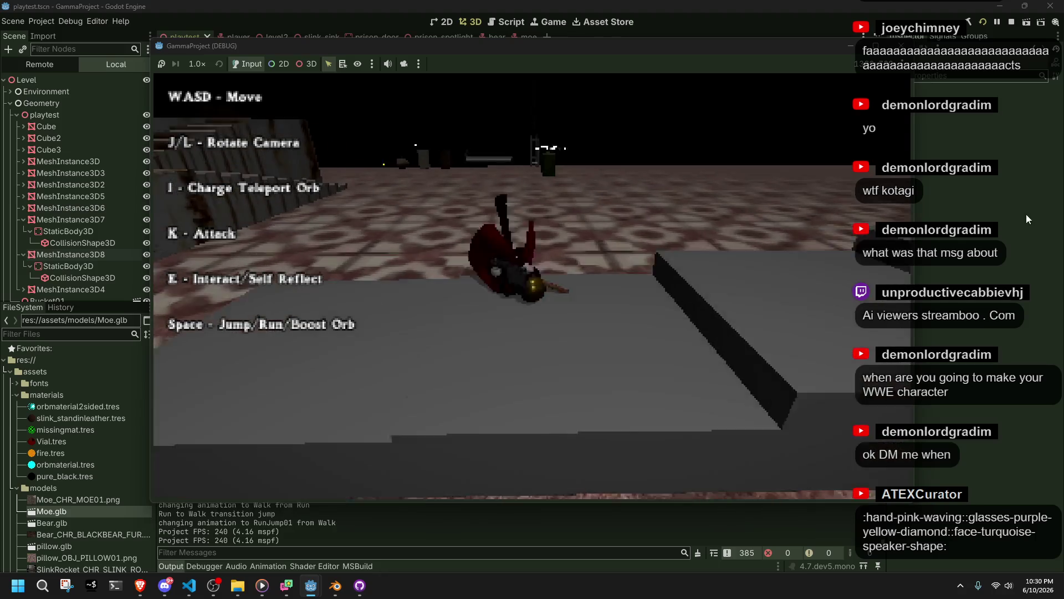
{"action": "key", "text": "F8"}
{"action": "left_click", "coordinate": [189, 586]}
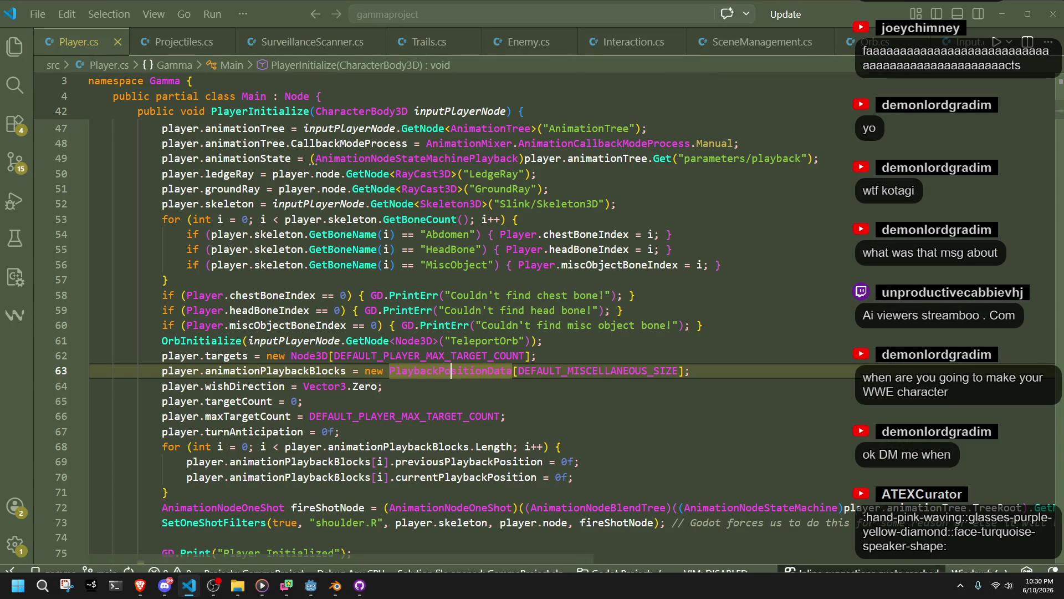
Search Player.cs for player.animationState.Start and step to the match in the Roll case
{"action": "left_click", "coordinate": [834, 263]}
{"action": "key", "text": "ctrl+f"}
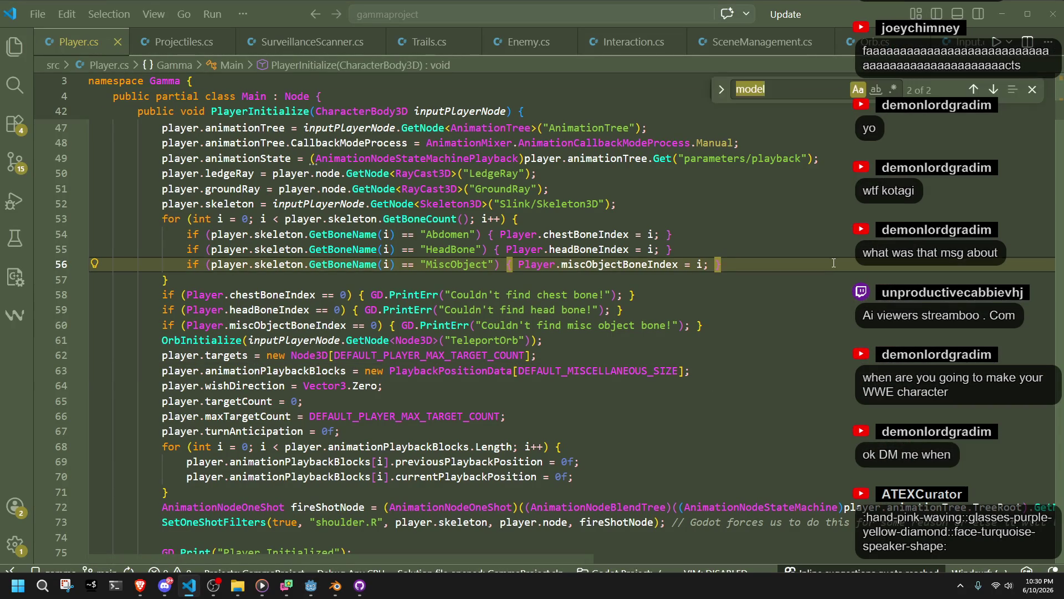
{"action": "key", "text": "Escape"}
{"action": "key", "text": "ctrl+f"}
{"action": "key", "text": "BackSpace"}
{"action": "type", "text": "player.animastion"}
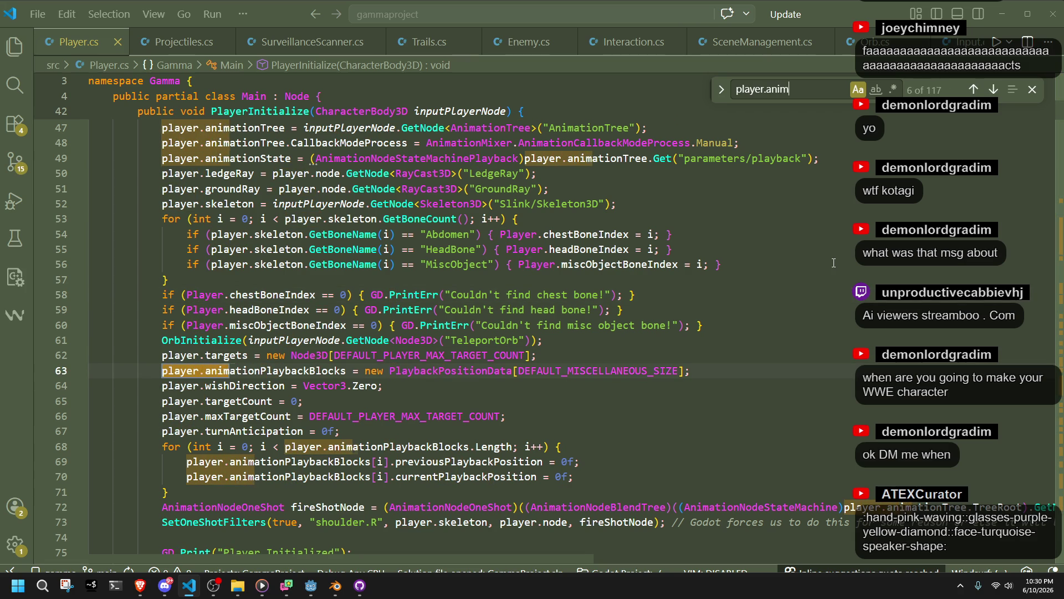
{"action": "key", "text": "BackSpace"}
{"action": "key", "text": "BackSpace"}
{"action": "key", "text": "BackSpace"}
{"action": "type", "text": "tionState"}
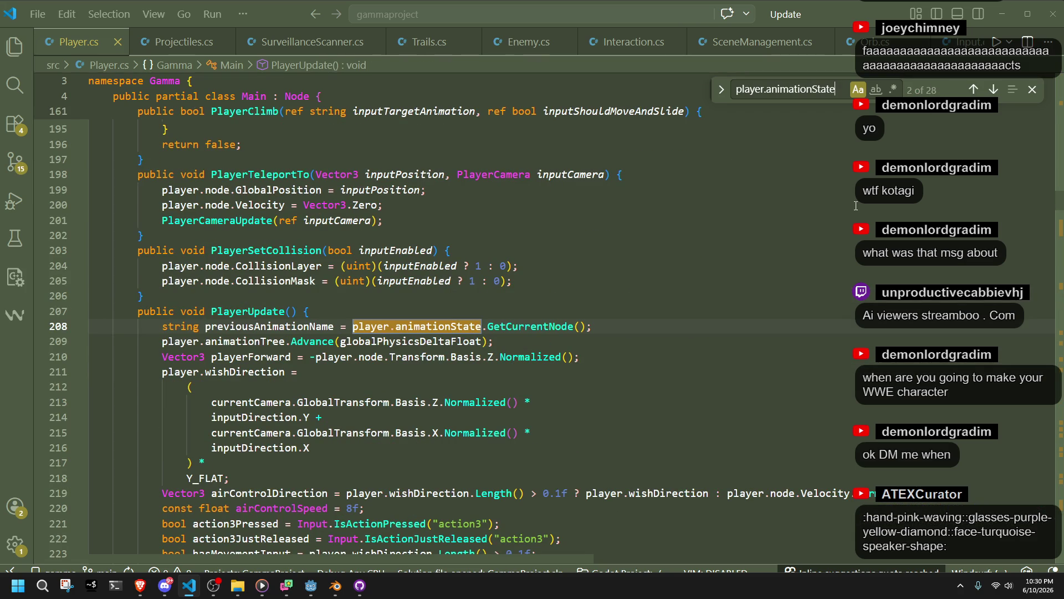
{"action": "type", "text": ".Start"}
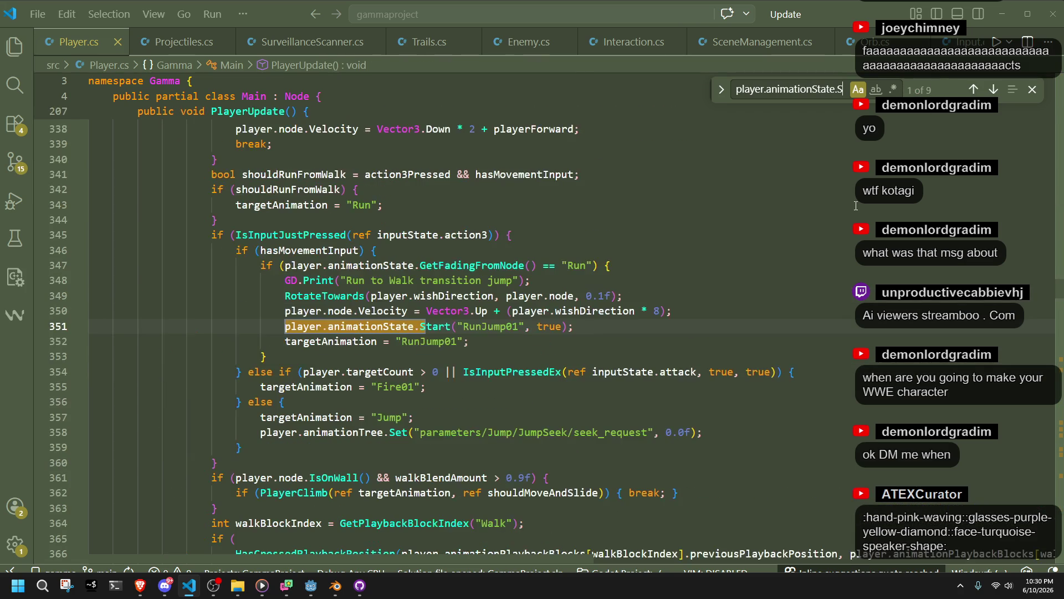
{"action": "left_click", "coordinate": [994, 90]}
{"action": "left_click", "coordinate": [994, 90]}
{"action": "left_click", "coordinate": [994, 89]}
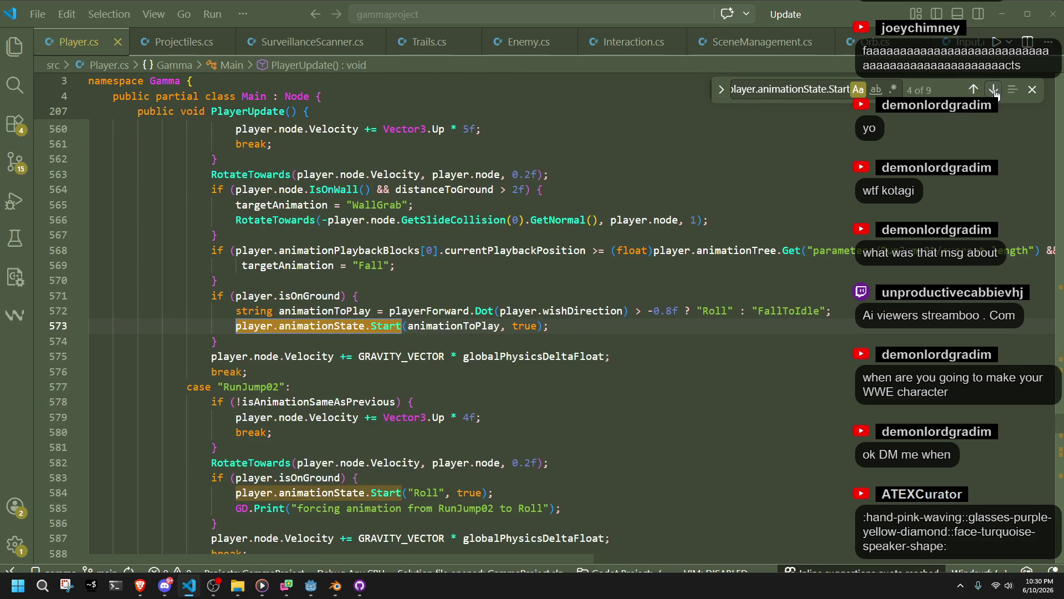
{"action": "left_click", "coordinate": [994, 90]}
{"action": "left_click", "coordinate": [994, 90]}
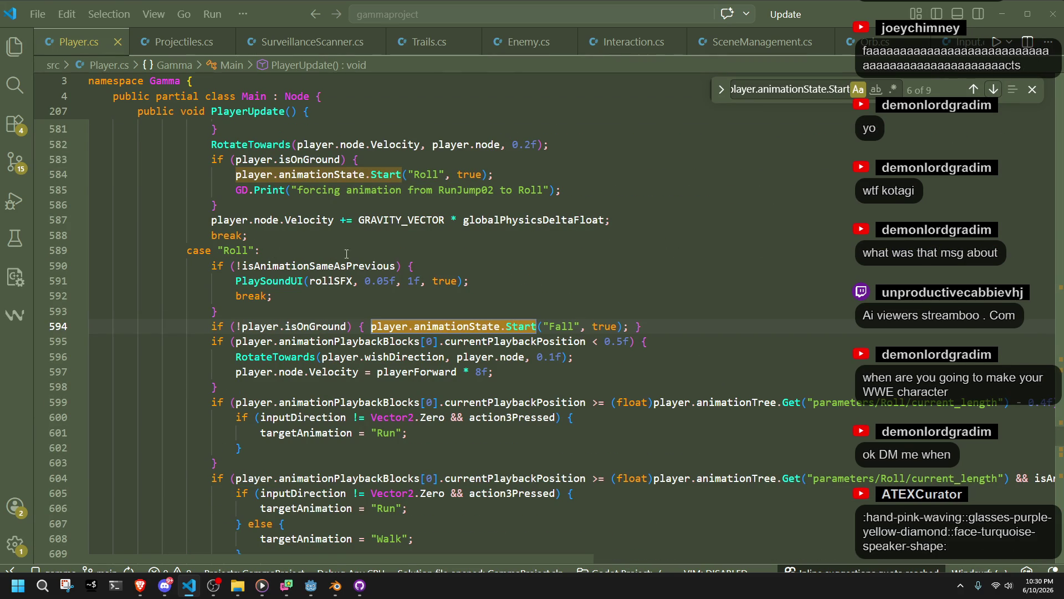
Replace the Roll case's Start("Fall", true) with targetAnimation = "Fall"; and save
{"action": "left_click", "coordinate": [621, 389]}
{"action": "left_click_drag", "start_coordinate": [629, 327], "coordinate": [371, 326]}
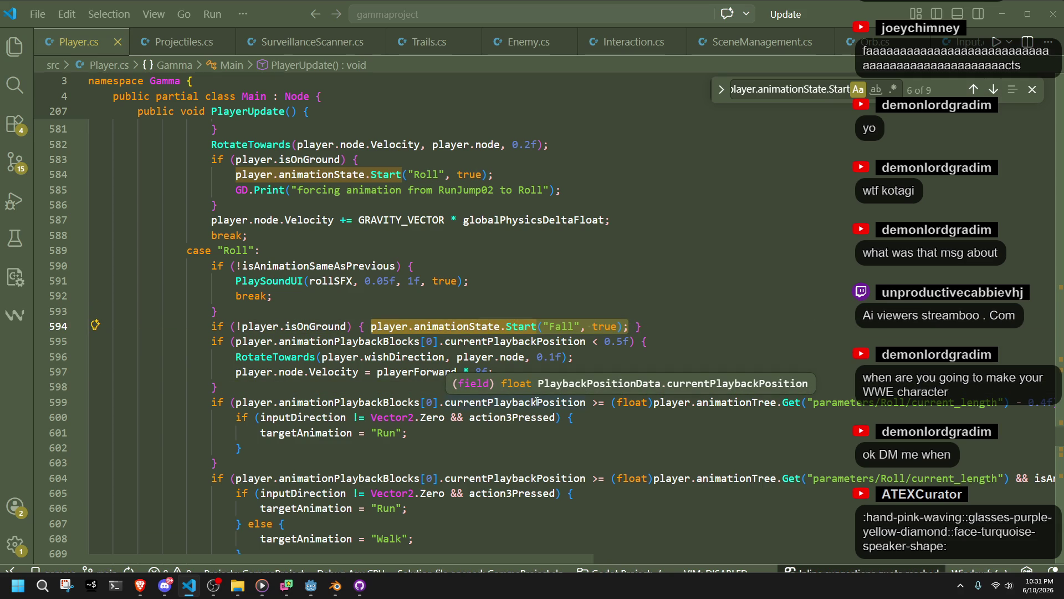
{"action": "type", "text": "targetAnimatio"}
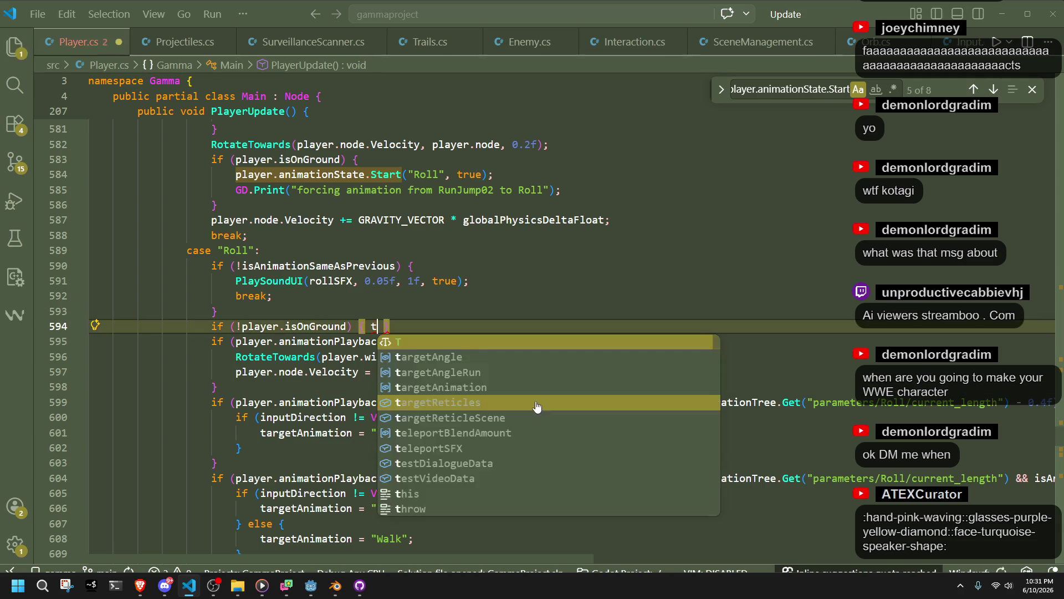
{"action": "type", "text": "n"}
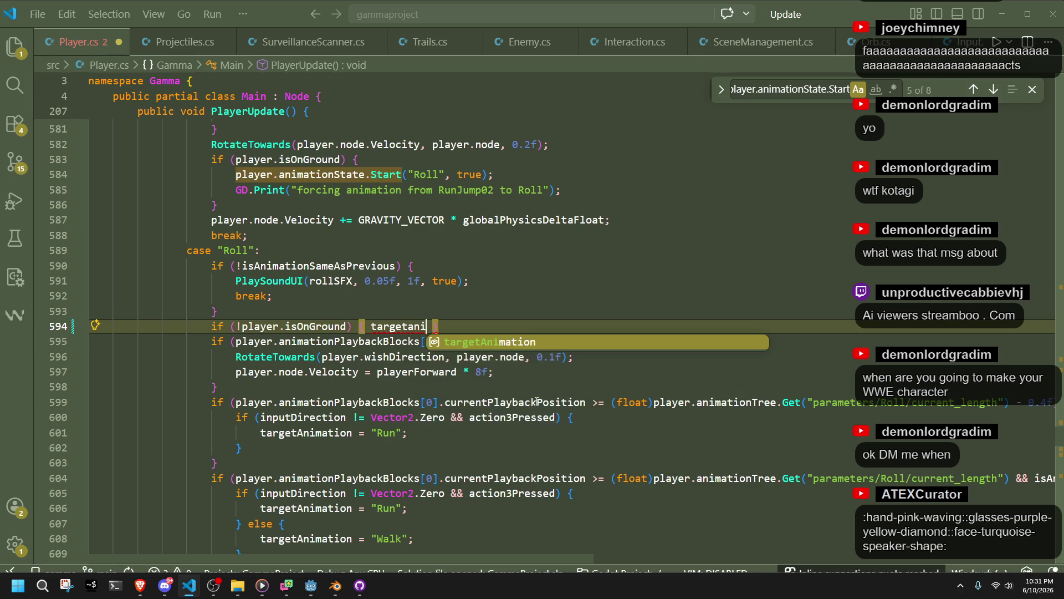
{"action": "key", "text": "Tab"}
{"action": "type", "text": "= \"Fall\";"}
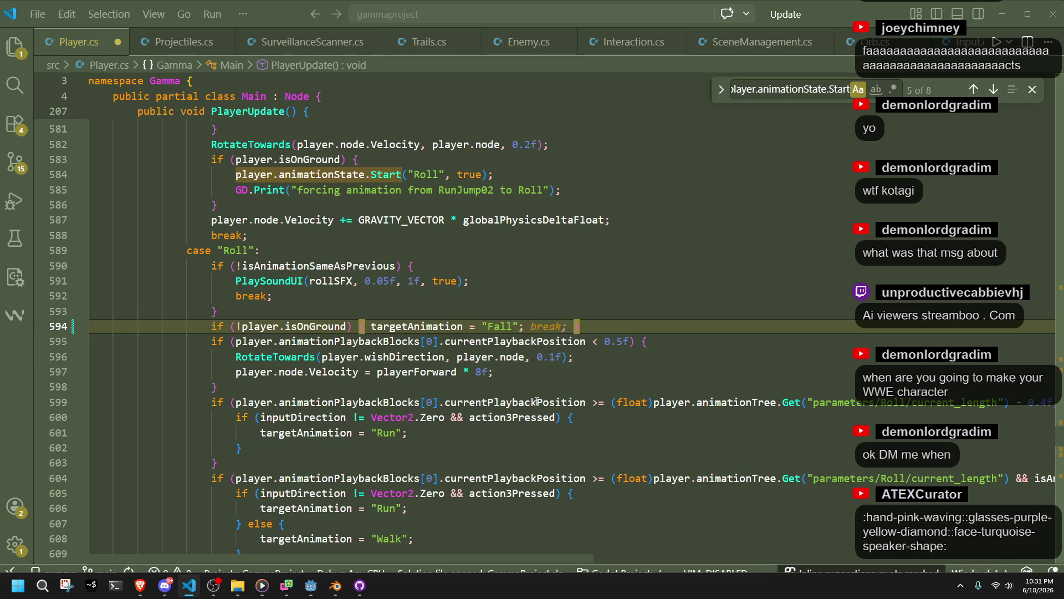
{"action": "left_click", "coordinate": [501, 391]}
{"action": "key", "text": "ctrl+s"}
Move the not-on-ground Fall check to just before gravity, then rerun the game in Godot
{"action": "left_click", "coordinate": [517, 365]}
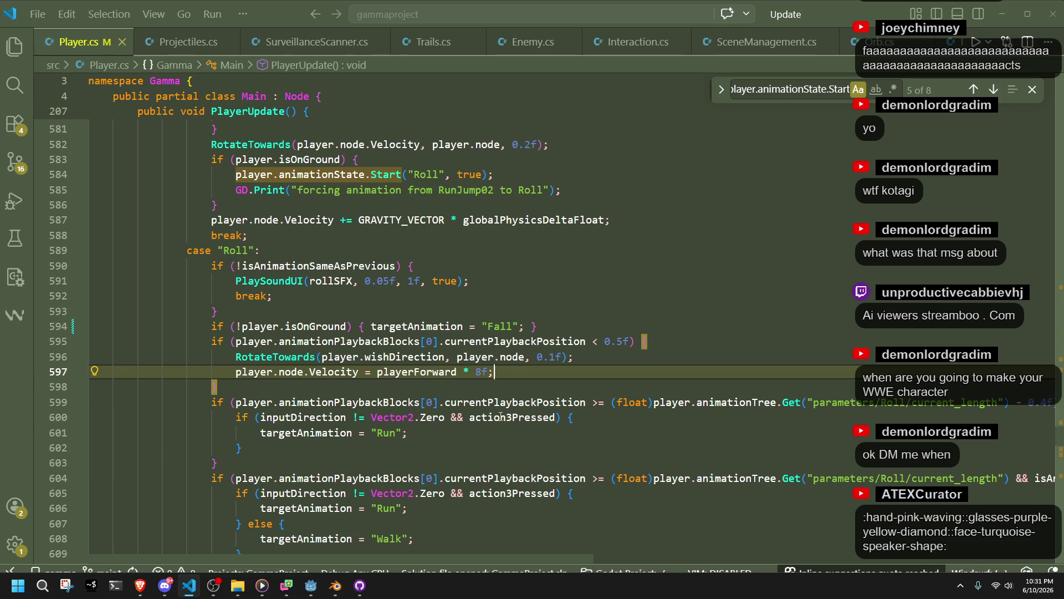
{"action": "left_click", "coordinate": [462, 380]}
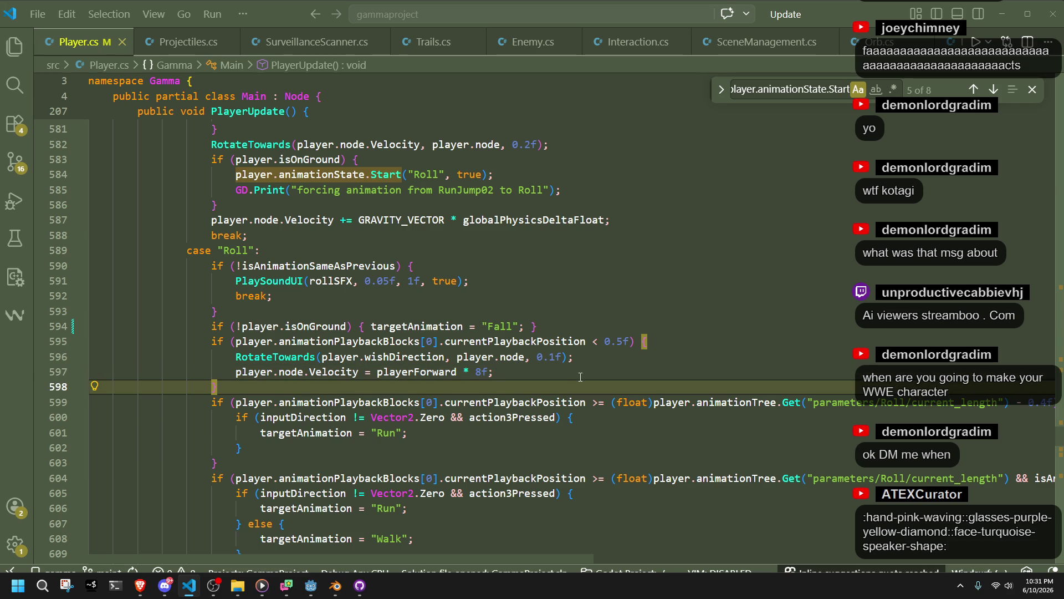
{"action": "left_click", "coordinate": [579, 323]}
{"action": "key", "text": "ctrl+shift+k"}
{"action": "key", "text": "Up"}
{"action": "scroll", "coordinate": [579, 322], "scroll_direction": "down", "scroll_amount": 1}
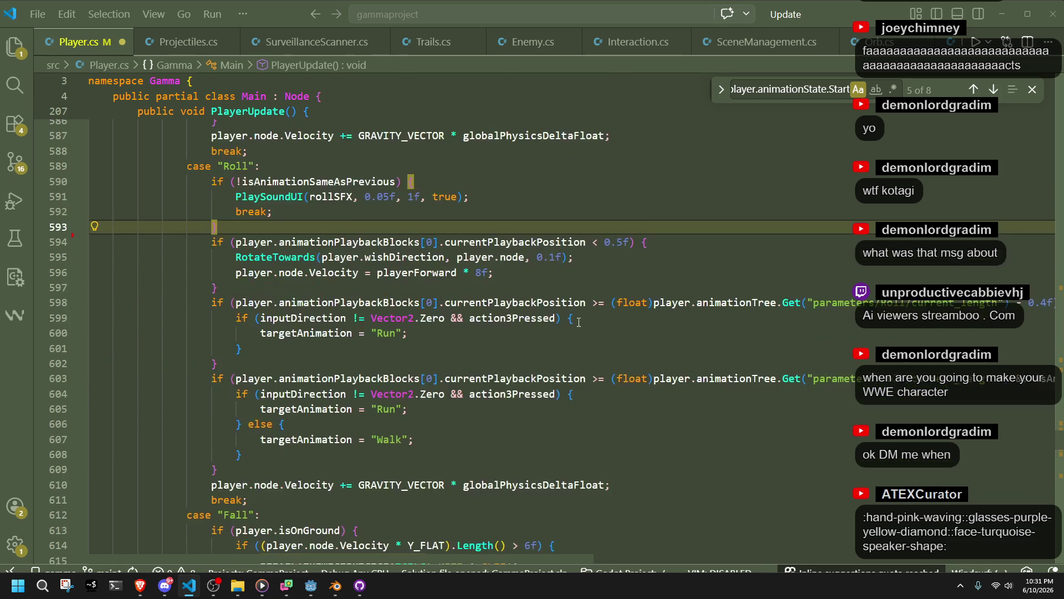
{"action": "scroll", "coordinate": [579, 322], "scroll_direction": "down", "scroll_amount": 1}
{"action": "left_click", "coordinate": [331, 444]}
{"action": "key", "text": "ctrl+v"}
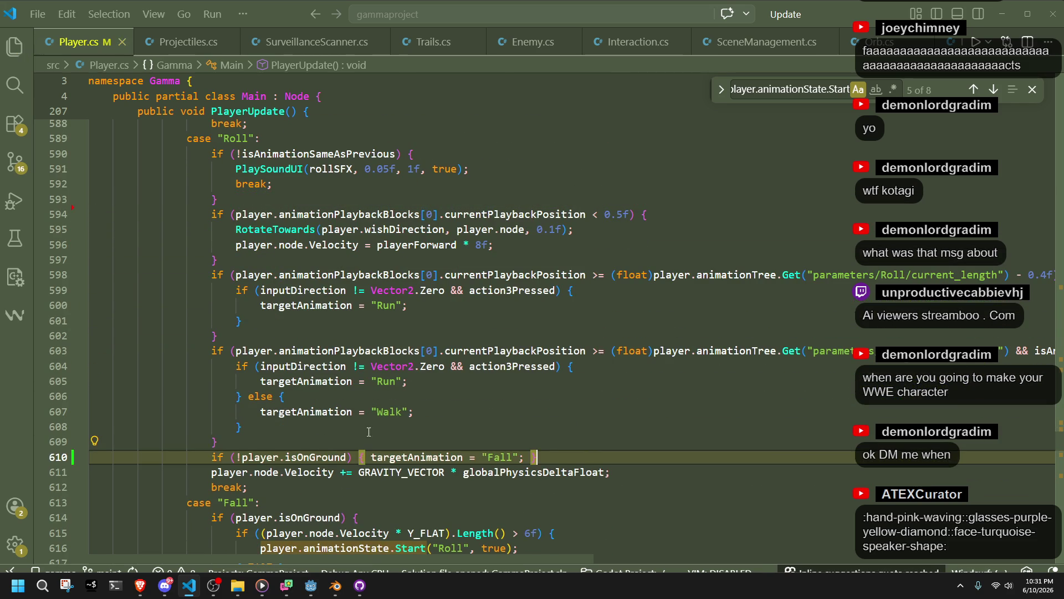
{"action": "left_click", "coordinate": [310, 585]}
{"action": "left_click", "coordinate": [987, 22]}
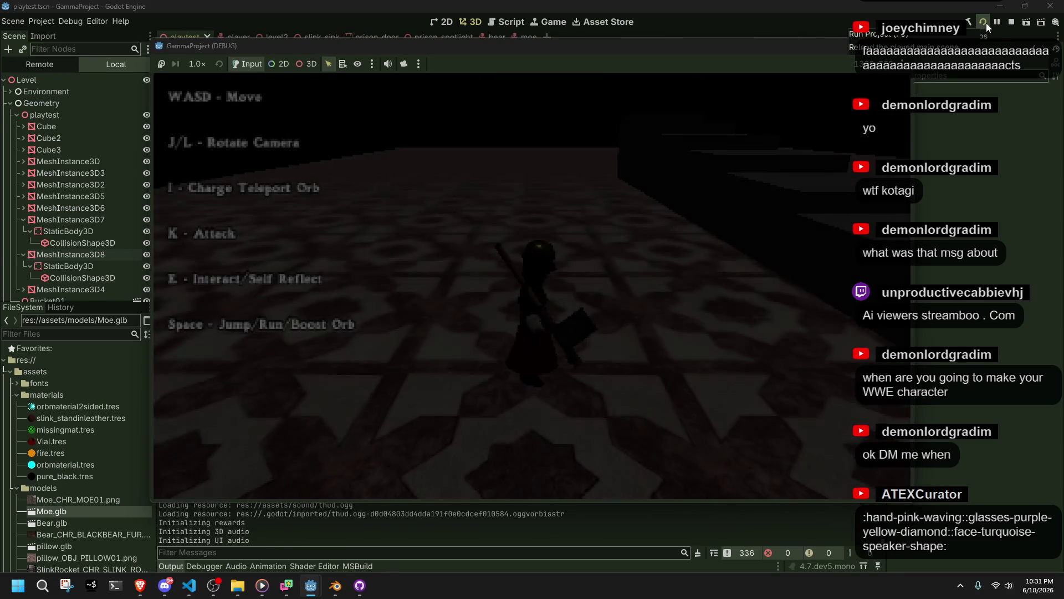
Run and jump the character off the steps to trigger Roll-to-Fall, then stop the game
{"action": "key", "text": "w"}
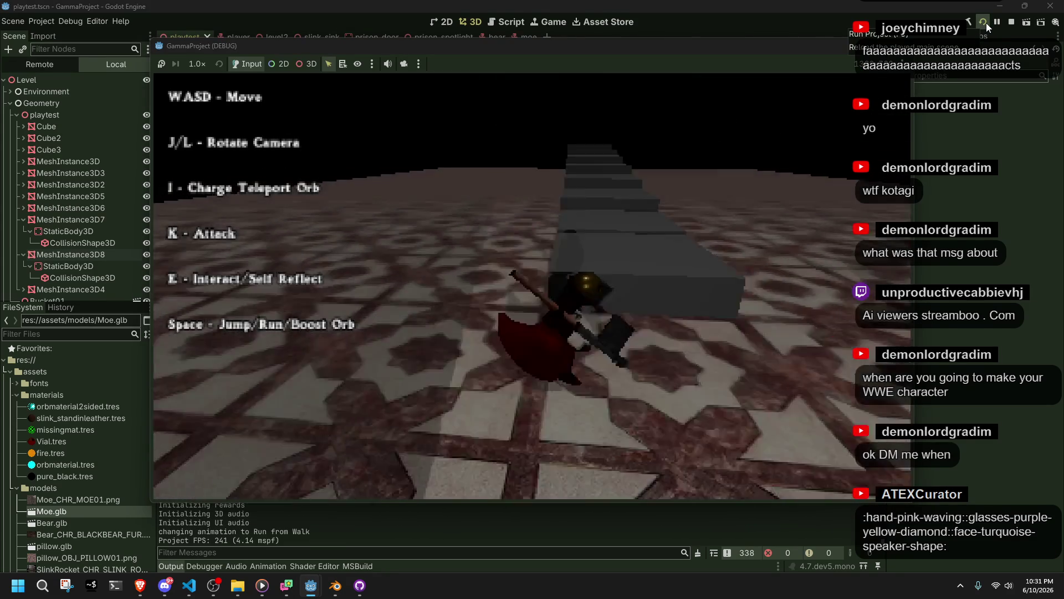
{"action": "key", "text": "w"}
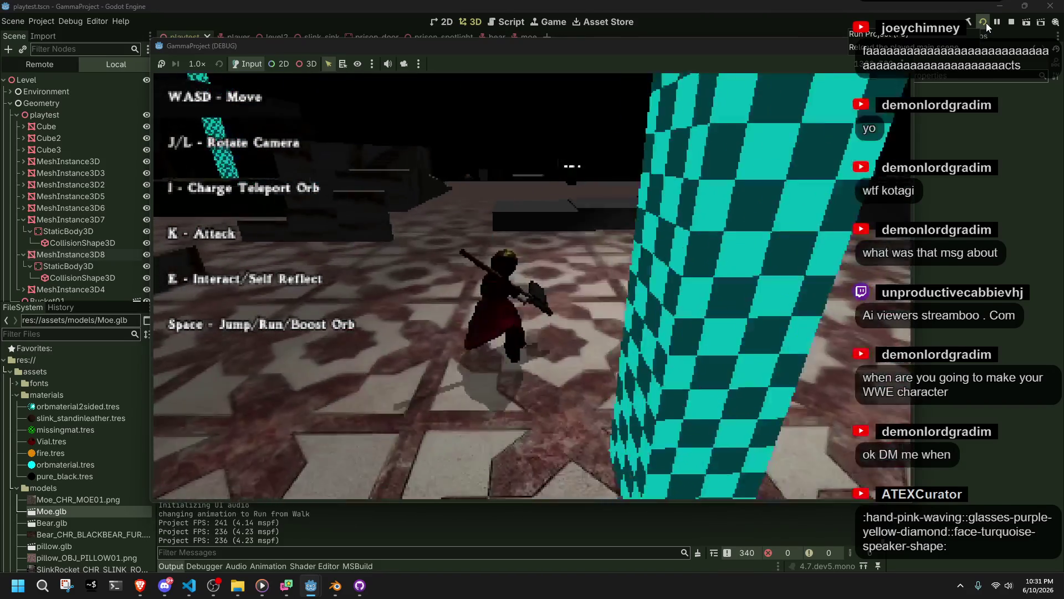
{"action": "key", "text": "space"}
{"action": "key", "text": "w"}
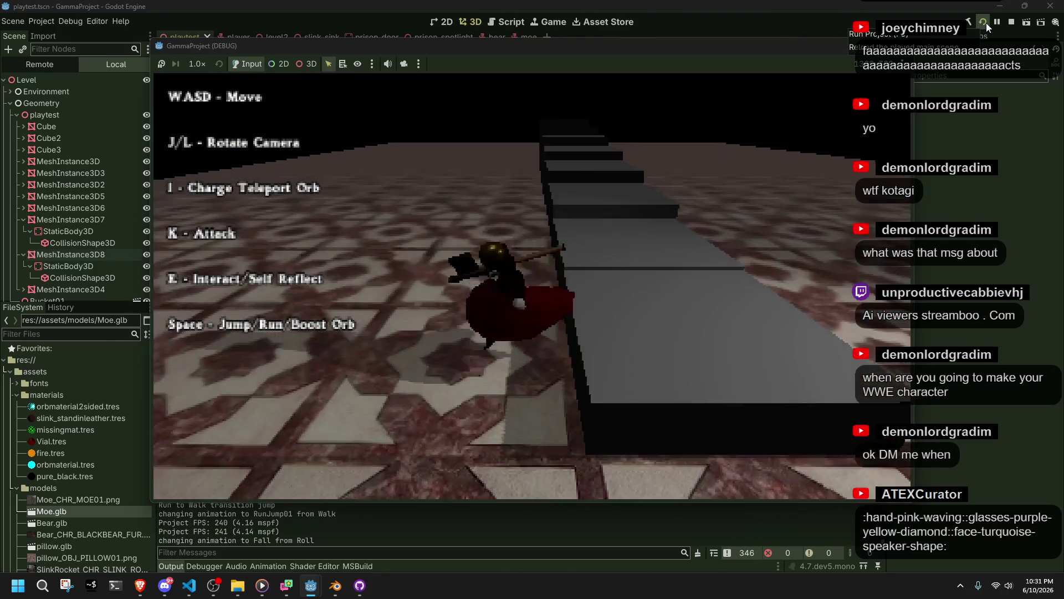
{"action": "key", "text": "w"}
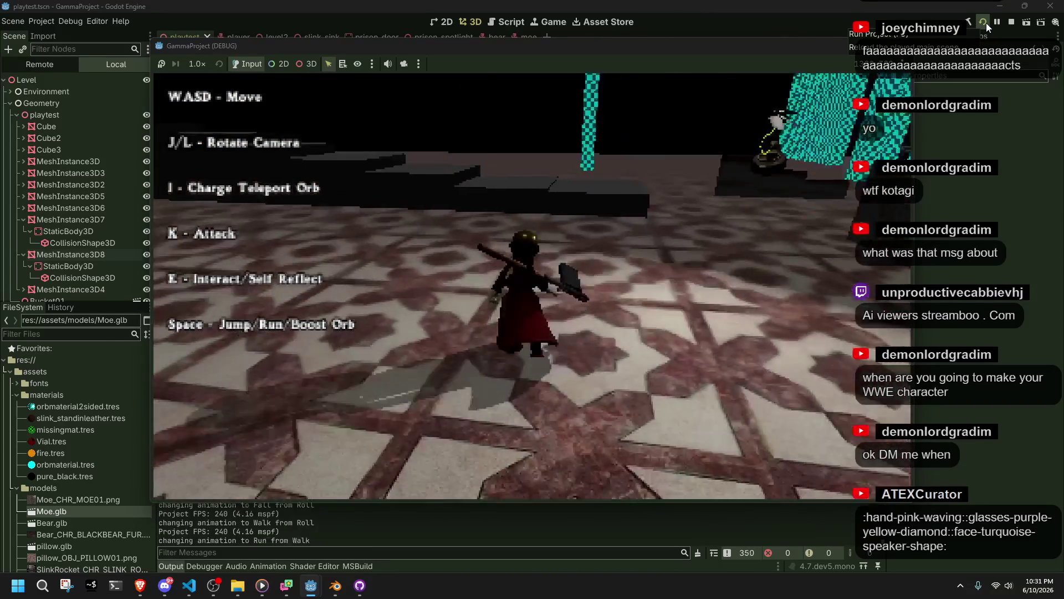
{"action": "key", "text": "w"}
{"action": "key", "text": "space"}
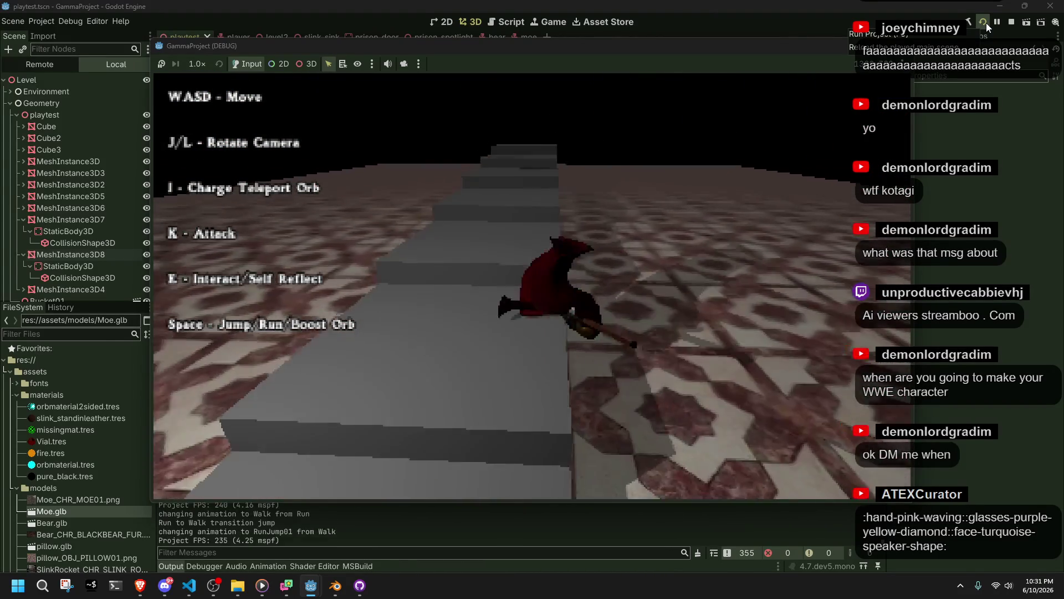
{"action": "key", "text": "F8"}
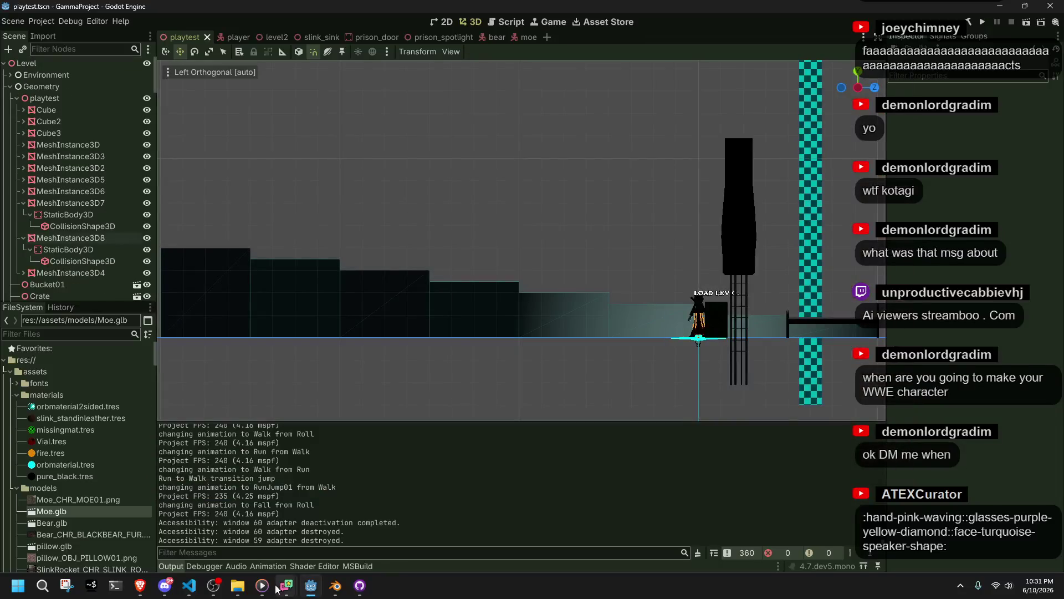
Open player.tscn and show its AnimationTree state machine
{"action": "scroll", "coordinate": [111, 222], "scroll_direction": "down", "scroll_amount": 3}
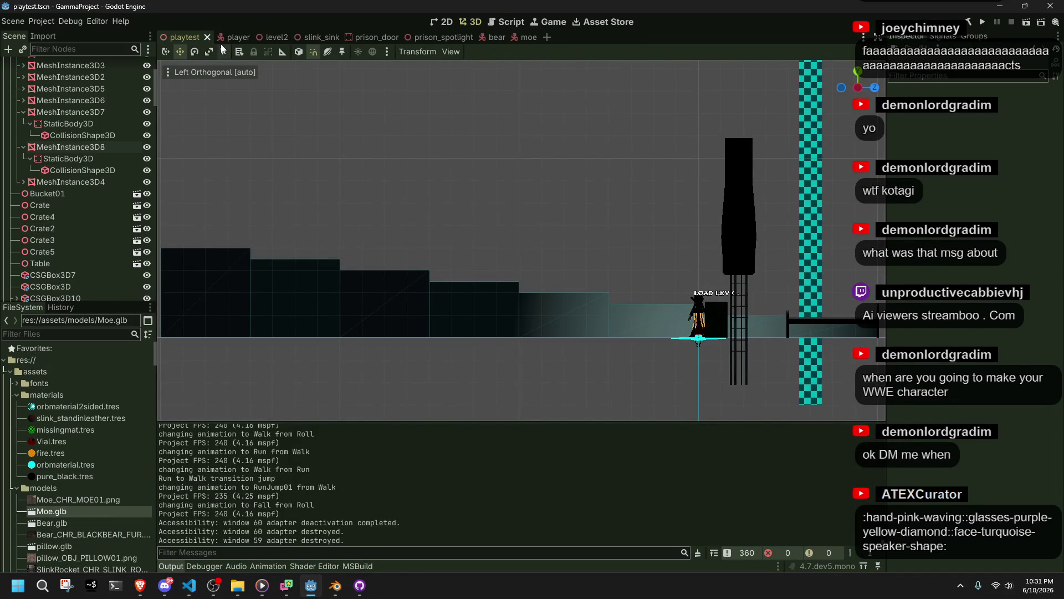
{"action": "left_click", "coordinate": [136, 170]}
{"action": "scroll", "coordinate": [61, 294], "scroll_direction": "down", "scroll_amount": 2}
{"action": "left_click", "coordinate": [67, 294]}
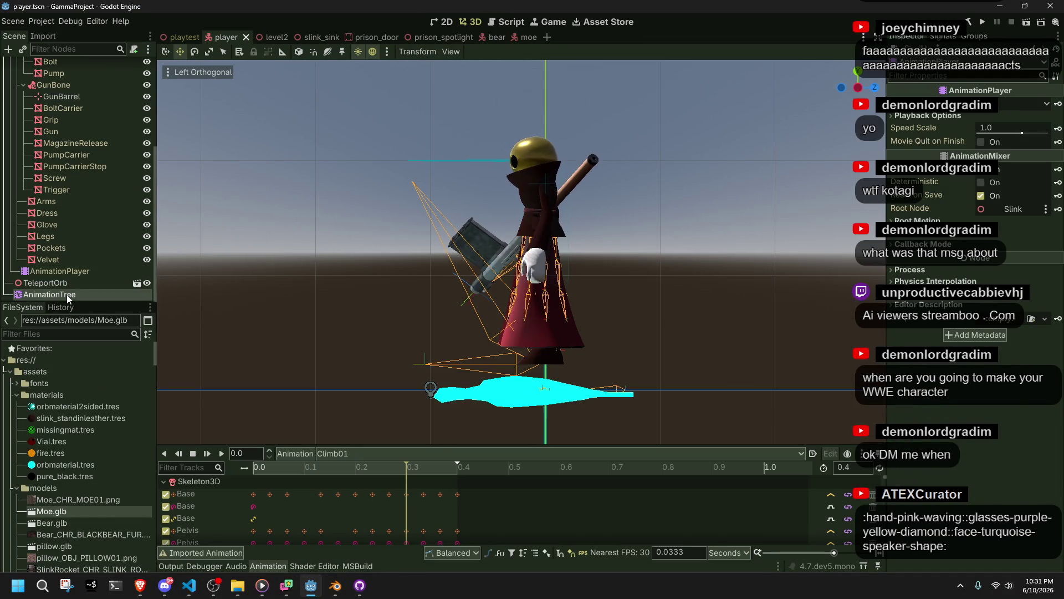
Drag the Fall state to a new spot and pan around the graph
{"action": "scroll", "coordinate": [547, 497], "scroll_direction": "down", "scroll_amount": 2}
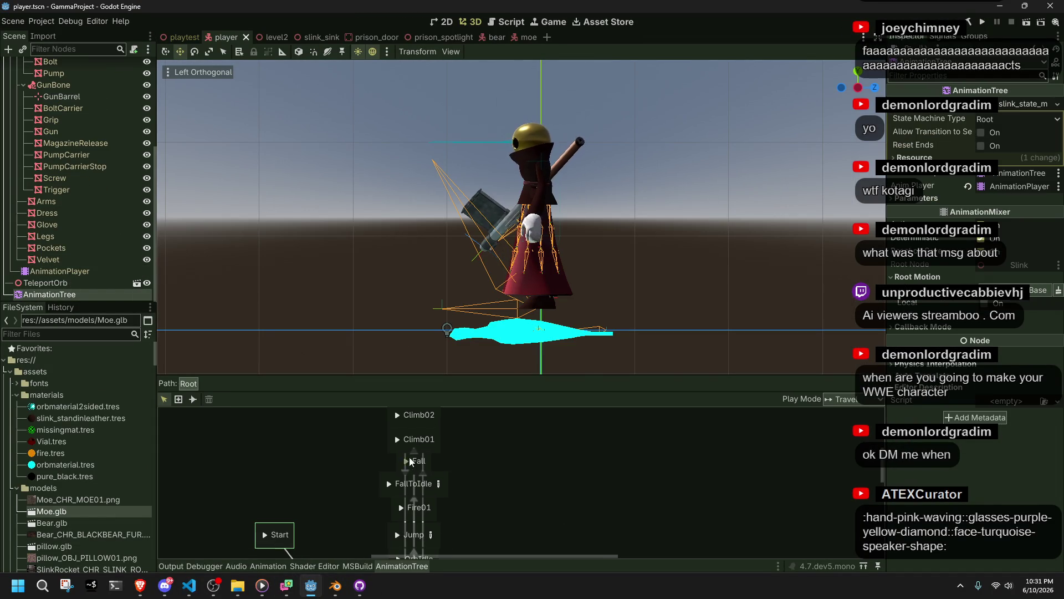
{"action": "mouse_move", "coordinate": [428, 465]}
{"action": "left_mouse_down"}
{"action": "mouse_move", "coordinate": [457, 460]}
{"action": "mouse_move", "coordinate": [627, 520]}
{"action": "mouse_move", "coordinate": [603, 539]}
{"action": "left_mouse_up"}
{"action": "scroll", "coordinate": [707, 499], "scroll_direction": "down", "scroll_amount": 3}
{"action": "scroll", "coordinate": [697, 411], "scroll_direction": "down", "scroll_amount": 2}
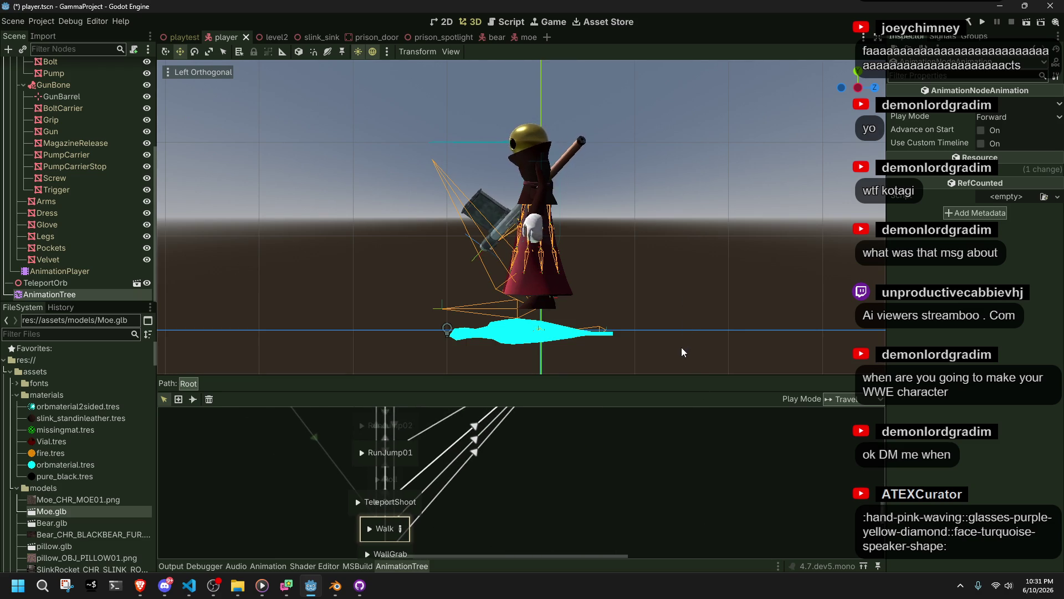
{"action": "left_click", "coordinate": [532, 444]}
{"action": "scroll", "coordinate": [563, 488], "scroll_direction": "up", "scroll_amount": 2}
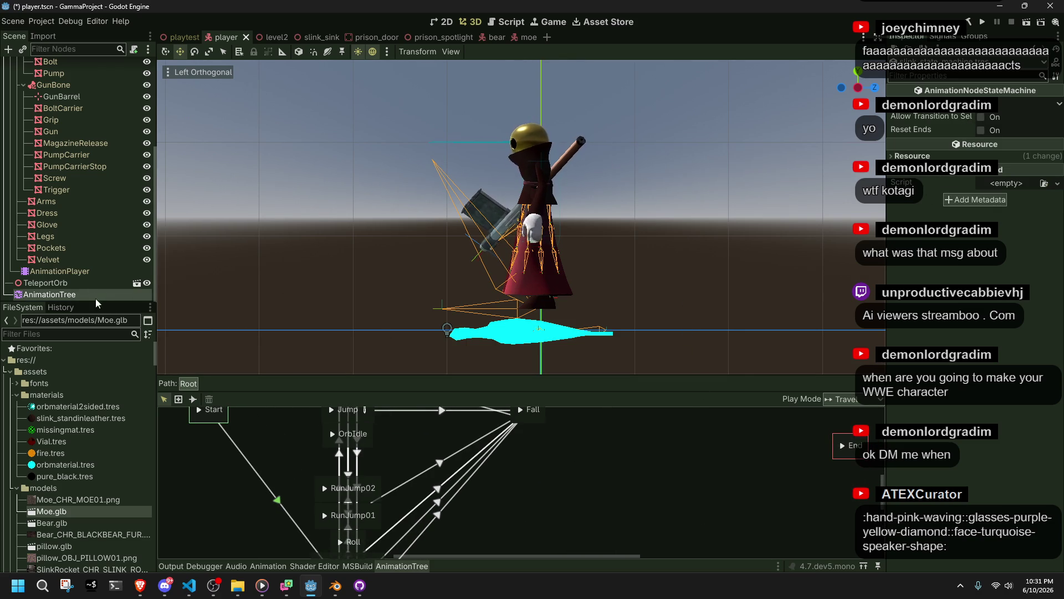
{"action": "scroll", "coordinate": [564, 462], "scroll_direction": "up", "scroll_amount": 2}
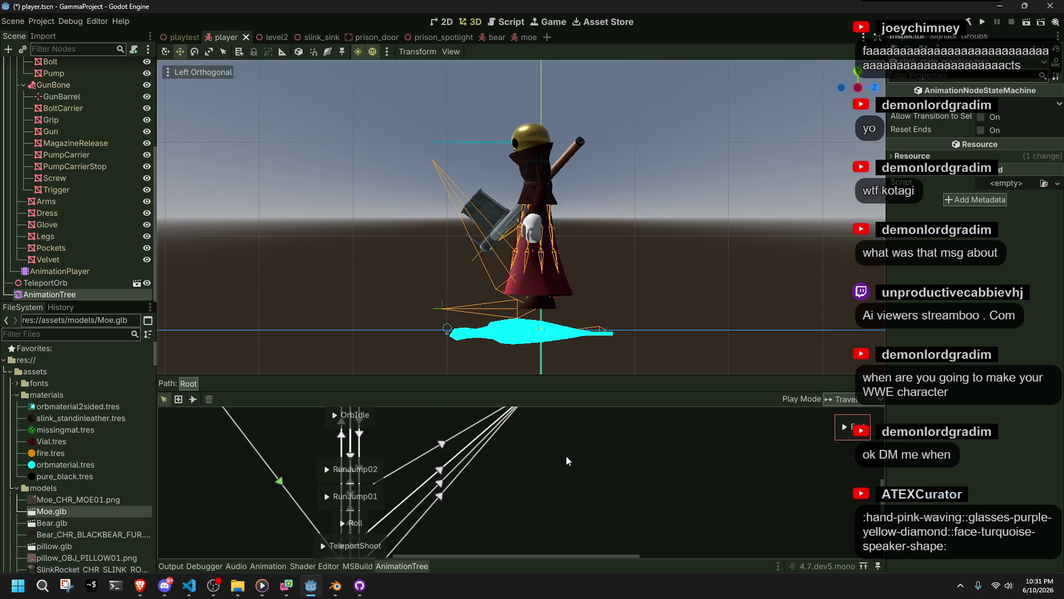
{"action": "scroll", "coordinate": [567, 456], "scroll_direction": "up", "scroll_amount": 1}
{"action": "scroll", "coordinate": [575, 479], "scroll_direction": "down", "scroll_amount": 5}
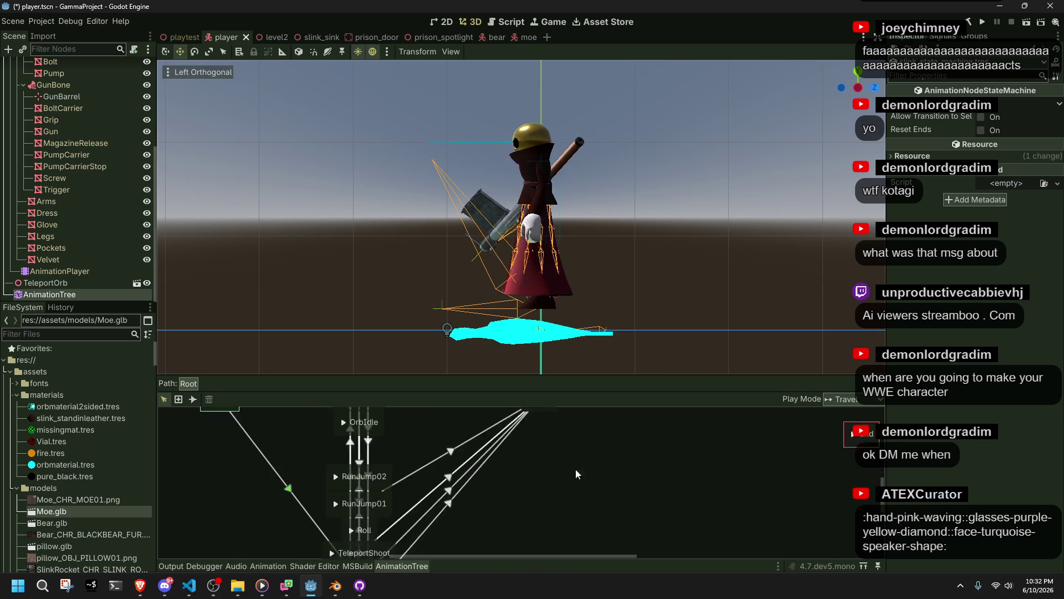
Add a transition out of the Roll state, set its advance mode to Enabled, and save
{"action": "left_click", "coordinate": [193, 399]}
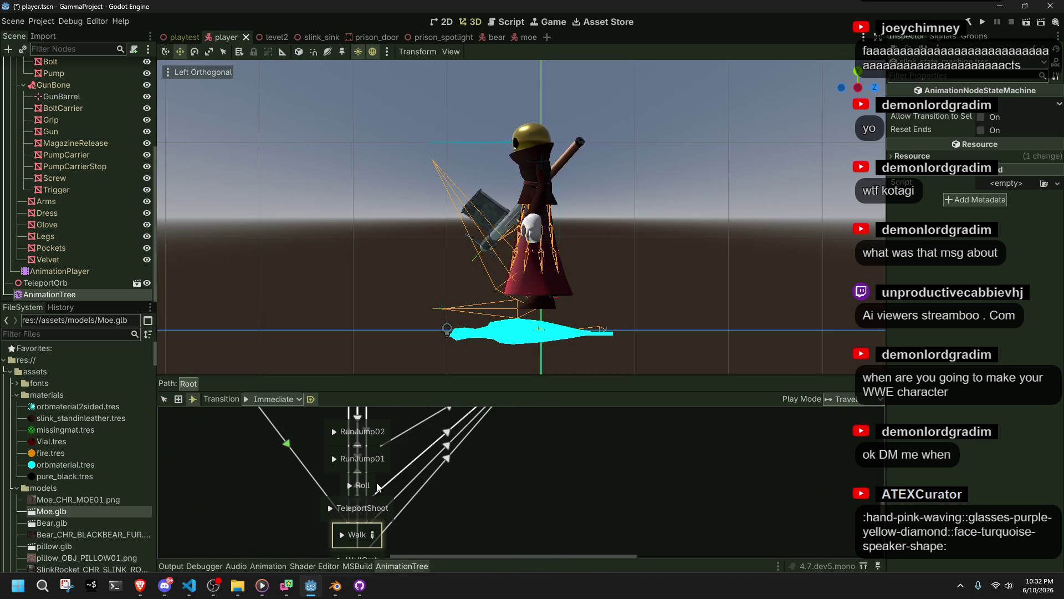
{"action": "left_click_drag", "start_coordinate": [375, 484], "coordinate": [472, 413]}
{"action": "middle_click_drag", "start_coordinate": [555, 433], "coordinate": [533, 471]}
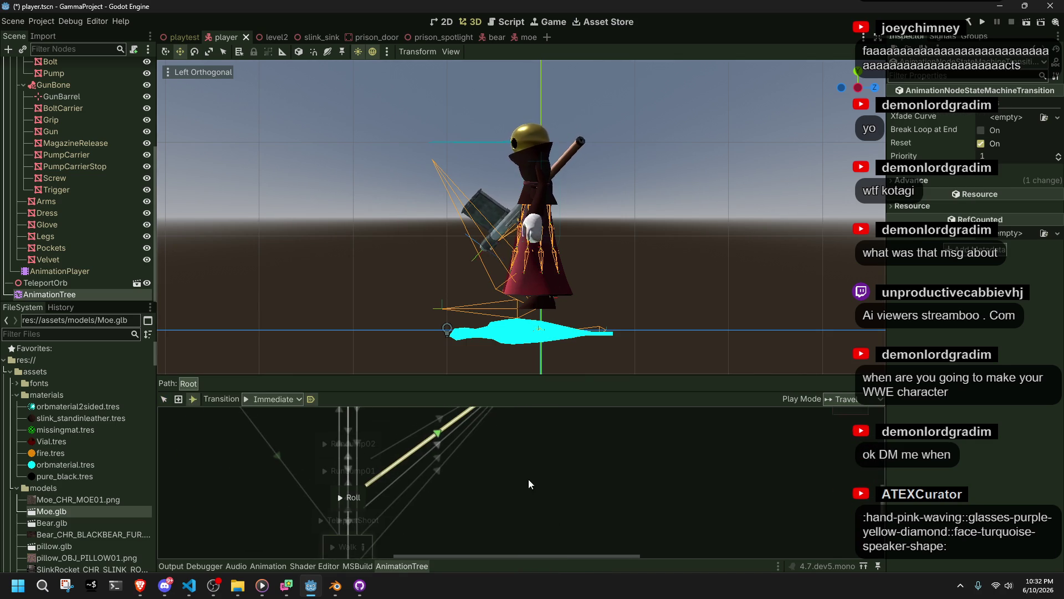
{"action": "left_click", "coordinate": [946, 180]}
{"action": "left_click", "coordinate": [976, 194]}
{"action": "left_click", "coordinate": [1007, 216]}
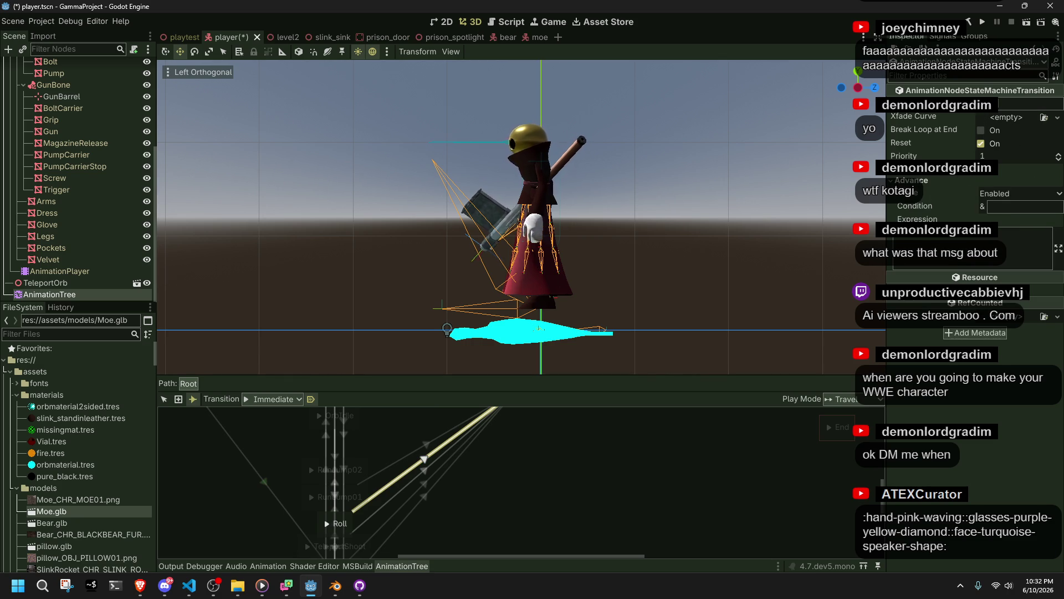
{"action": "key", "text": "ctrl+s"}
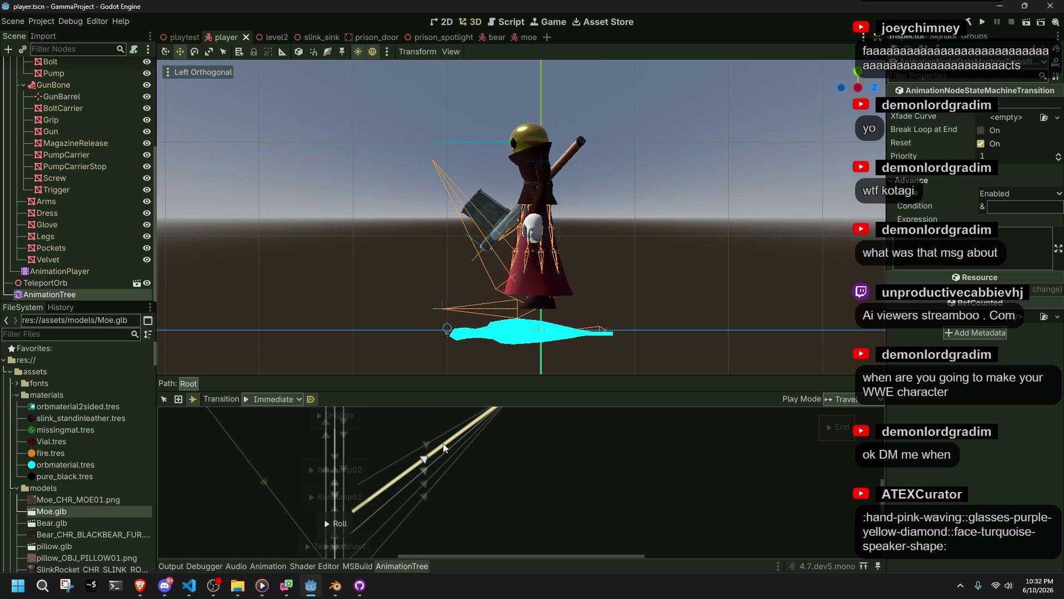
Reposition the Fall state slightly in the state machine graph
{"action": "middle_click_drag", "start_coordinate": [424, 495], "coordinate": [535, 545]}
{"action": "right_click", "coordinate": [617, 495]}
{"action": "left_click", "coordinate": [198, 405]}
{"action": "left_click", "coordinate": [164, 399]}
{"action": "left_click_drag", "start_coordinate": [624, 484], "coordinate": [394, 434]}
{"action": "mouse_move", "coordinate": [394, 435]}
{"action": "middle_mouse_down"}
{"action": "mouse_move", "coordinate": [514, 437]}
{"action": "mouse_move", "coordinate": [450, 491]}
{"action": "middle_mouse_up"}
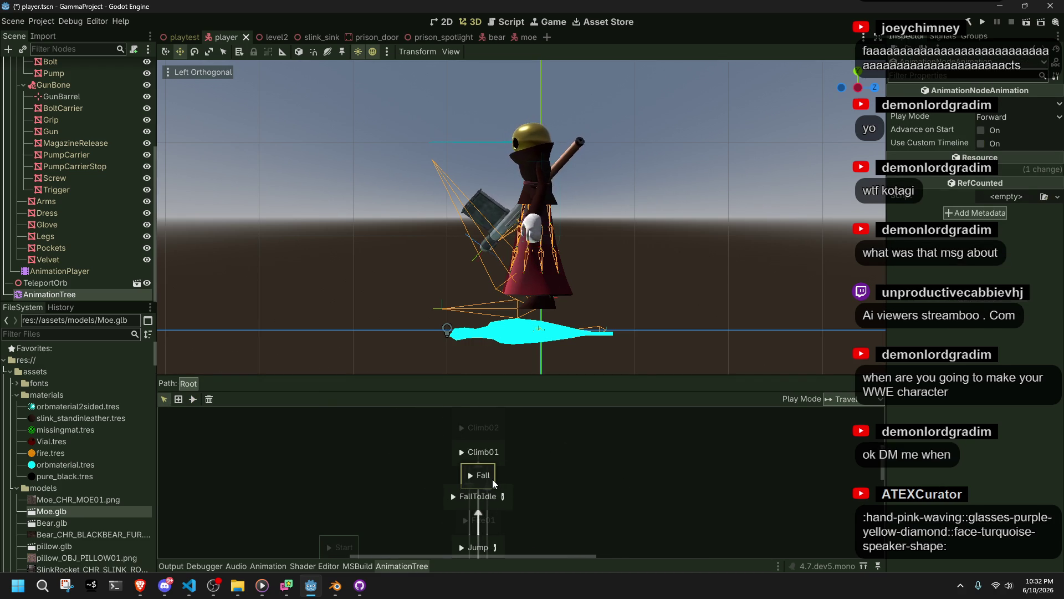
{"action": "left_click_drag", "start_coordinate": [494, 473], "coordinate": [492, 468]}
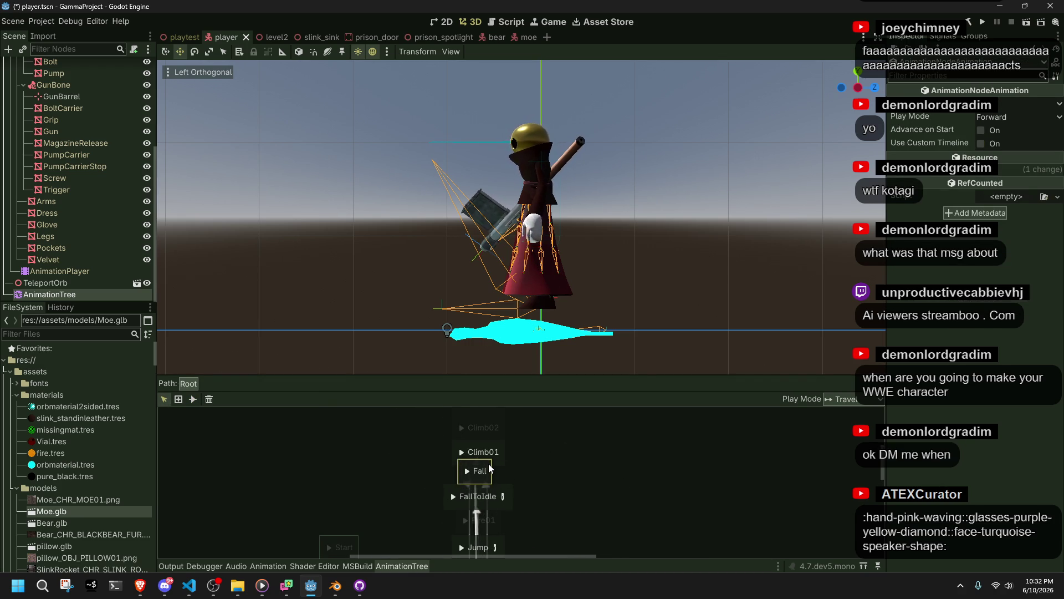
{"action": "left_click", "coordinate": [515, 465]}
Check the Climb01–Climb03 states, save player.tscn, and launch the game
{"action": "mouse_move", "coordinate": [514, 465]}
{"action": "middle_mouse_down"}
{"action": "mouse_move", "coordinate": [534, 468]}
{"action": "mouse_move", "coordinate": [551, 497]}
{"action": "middle_mouse_up"}
{"action": "mouse_move", "coordinate": [551, 497]}
{"action": "left_mouse_down"}
{"action": "mouse_move", "coordinate": [554, 430]}
{"action": "mouse_move", "coordinate": [528, 481]}
{"action": "left_mouse_up"}
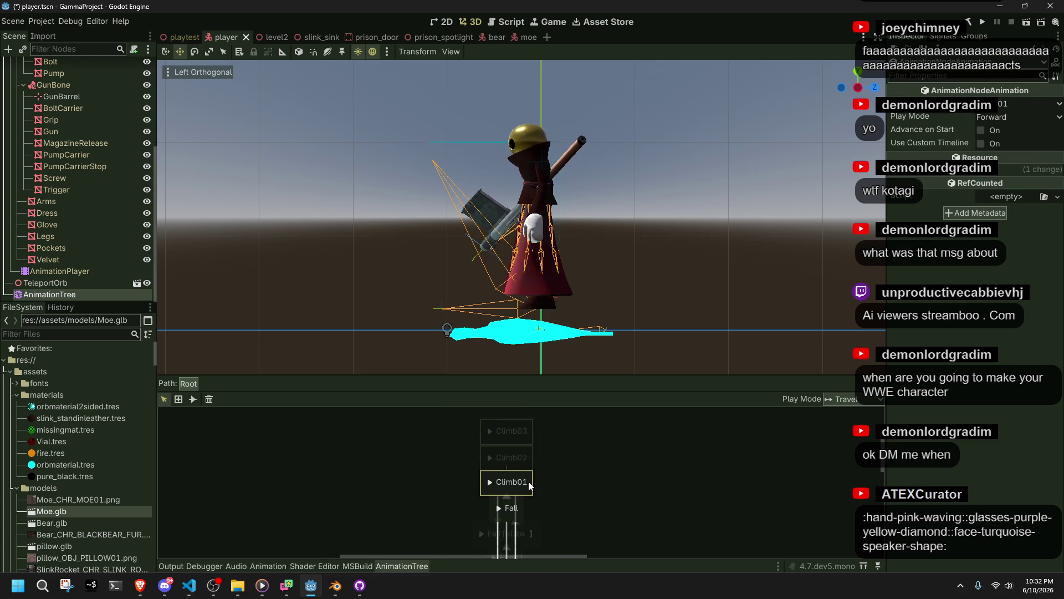
{"action": "left_click", "coordinate": [665, 472]}
{"action": "key", "text": "ctrl+s"}
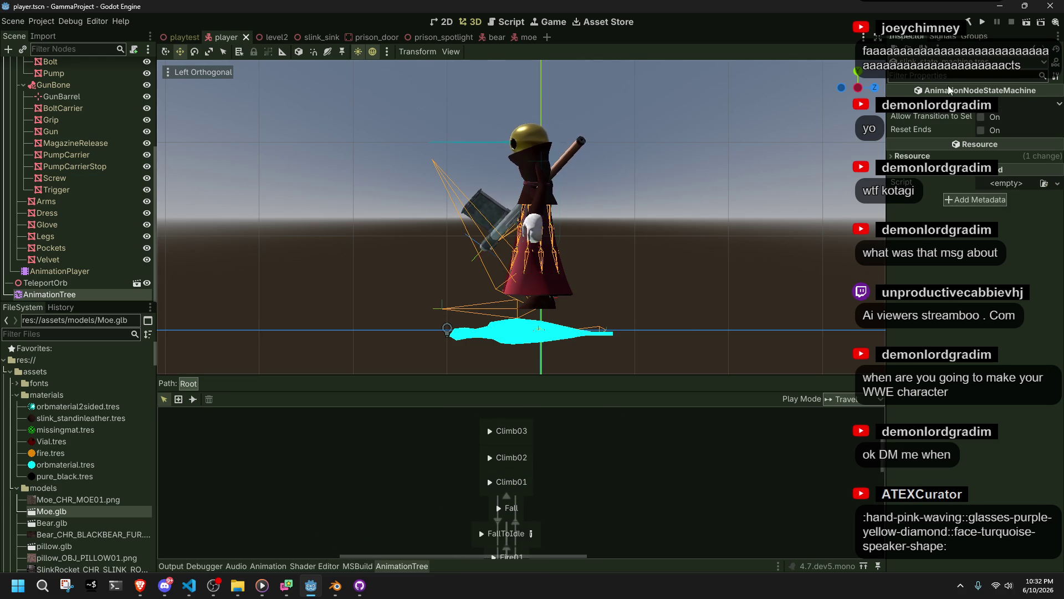
{"action": "left_click", "coordinate": [982, 23]}
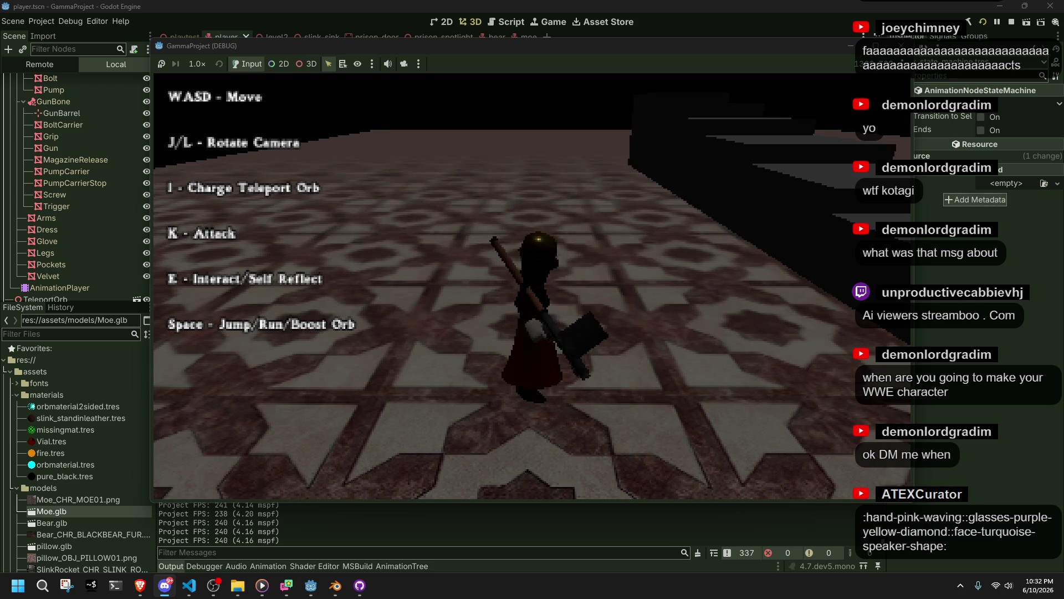
Test walking, running, jumping off the platform, climbing the stair ledge and falling
{"action": "key", "text": "a"}
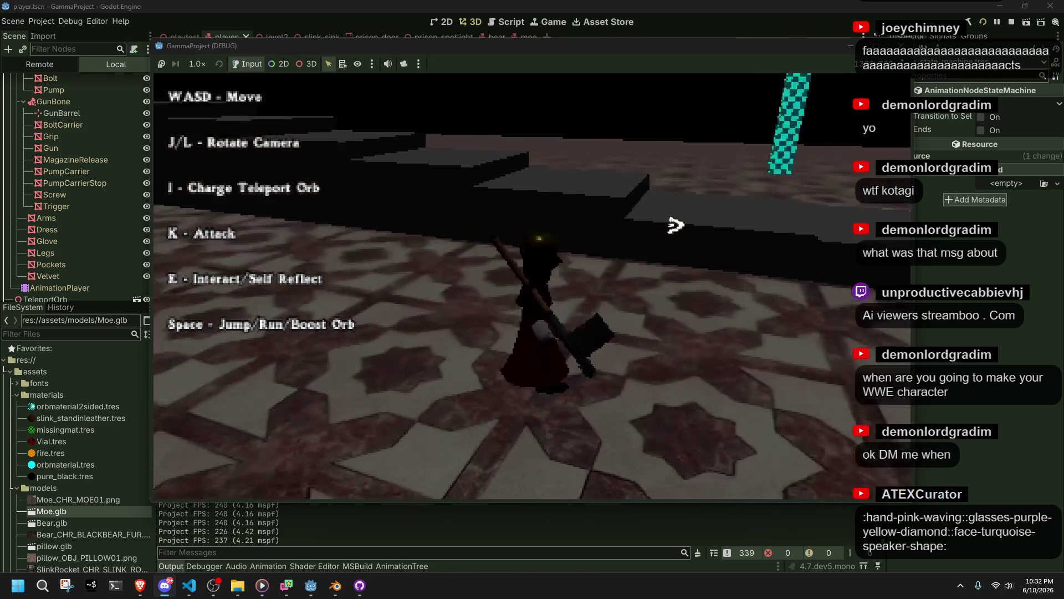
{"action": "key", "text": "space"}
{"action": "key", "text": "space"}
{"action": "key", "text": "w"}
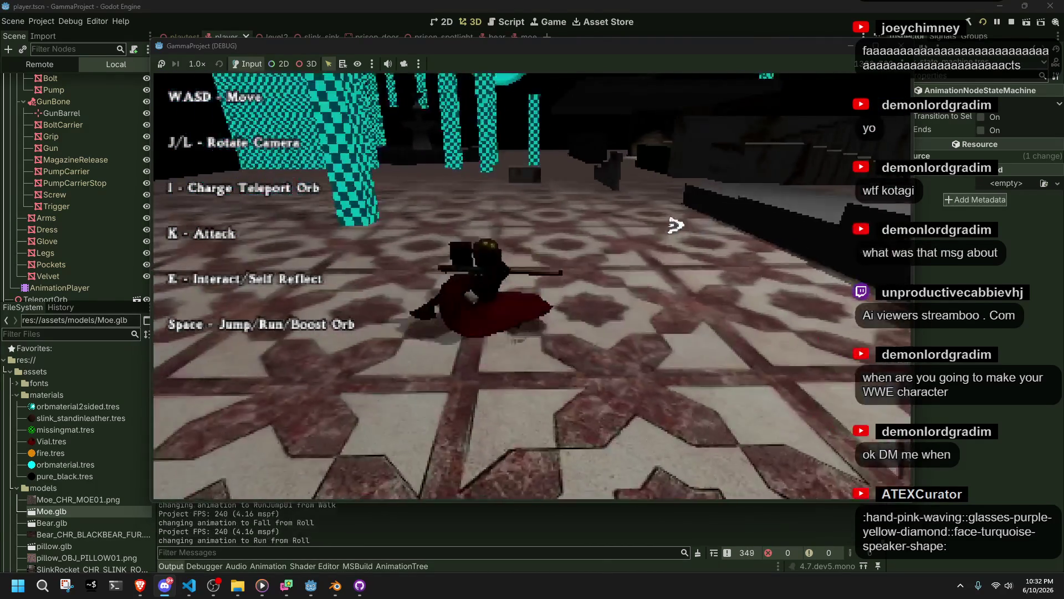
{"action": "key", "text": "space"}
{"action": "key", "text": "w"}
{"action": "key", "text": "j"}
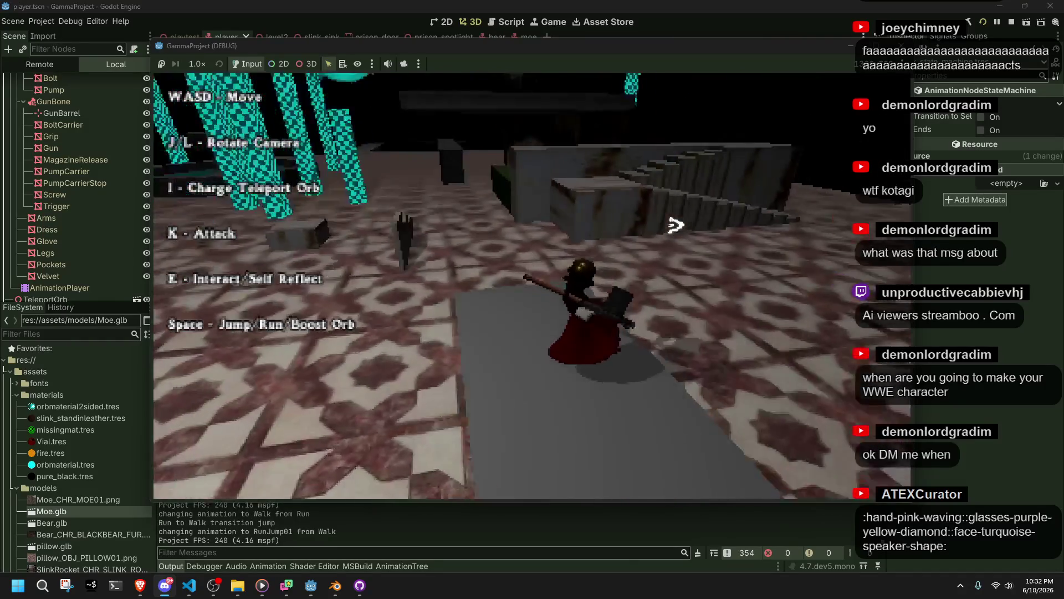
{"action": "key", "text": "w"}
{"action": "key", "text": "j"}
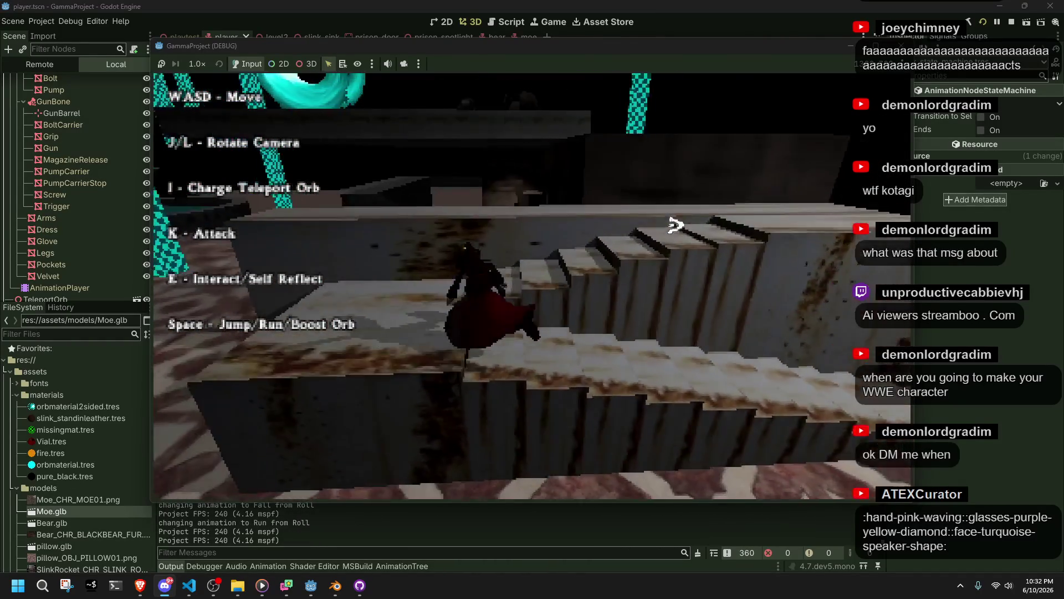
{"action": "key", "text": "w"}
{"action": "key", "text": "space"}
{"action": "key", "text": "w"}
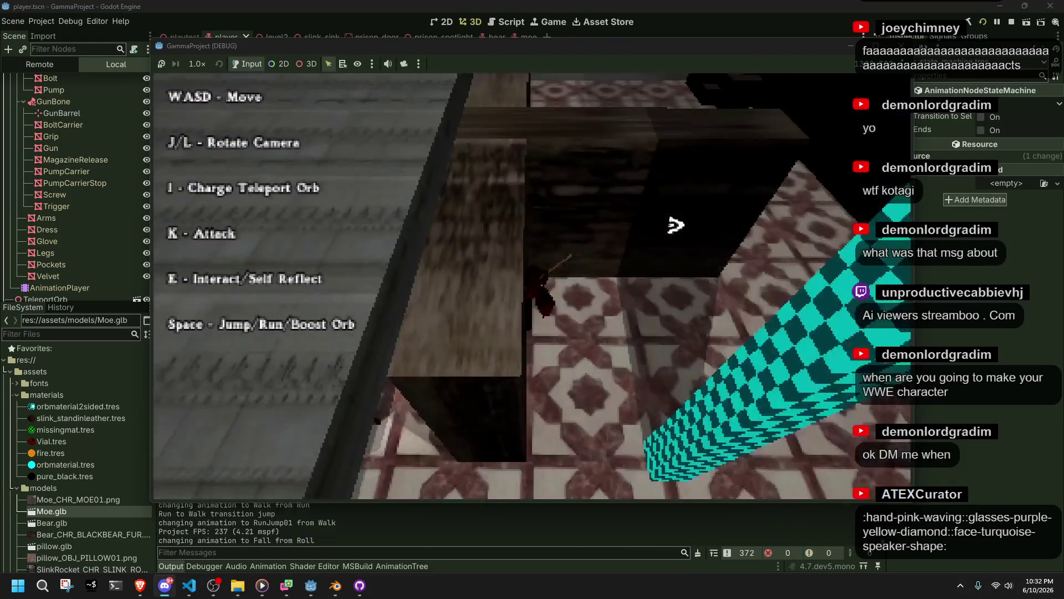
{"action": "key", "text": "w"}
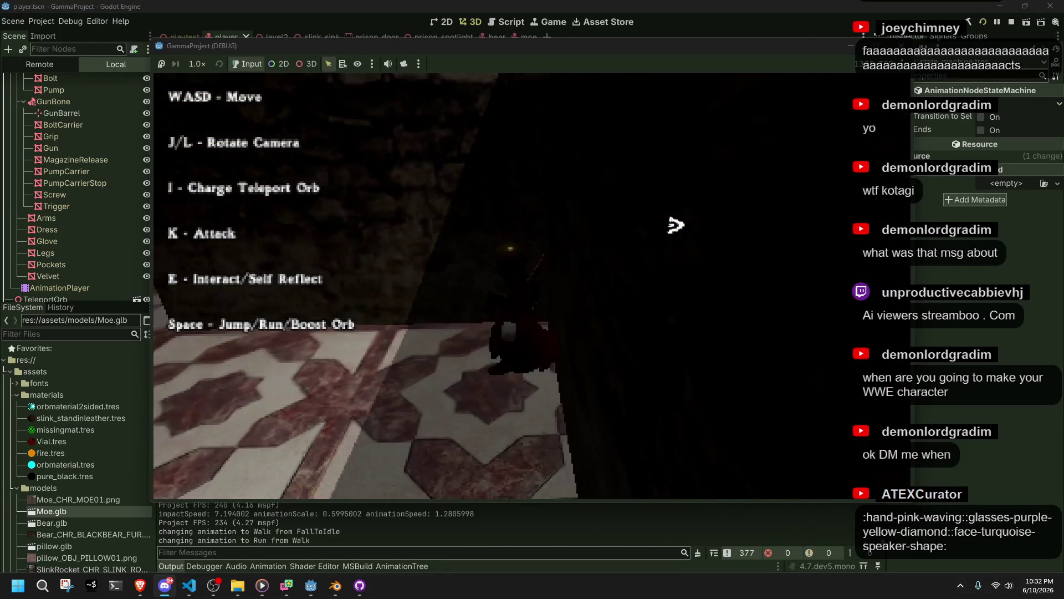
Test ledge grabs, wall-jumps off the fountain table and dropping into rolls
{"action": "key", "text": "space"}
{"action": "key", "text": "space"}
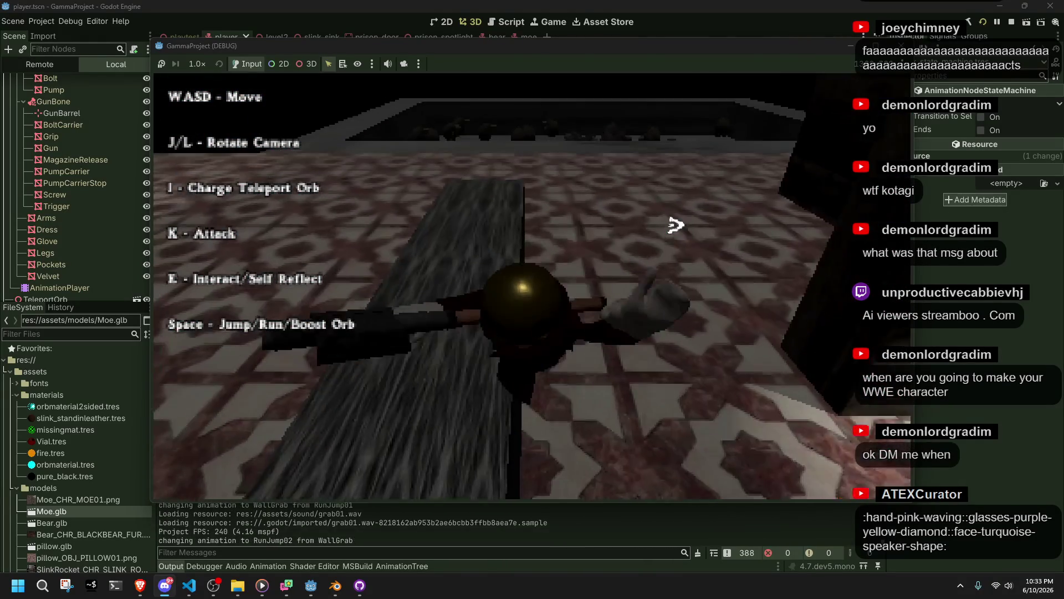
{"action": "key", "text": "a"}
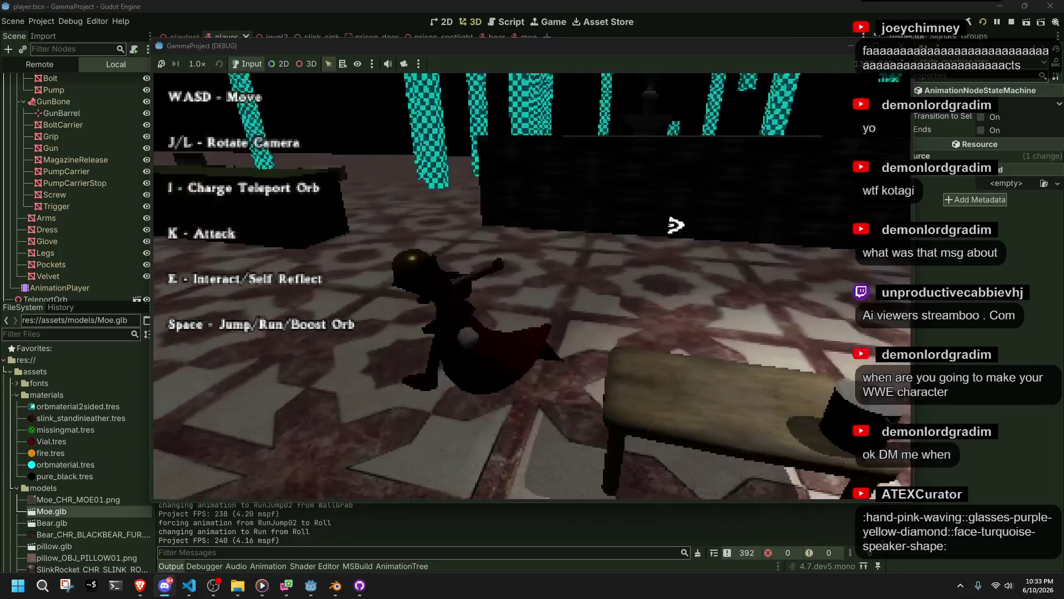
{"action": "key", "text": "space"}
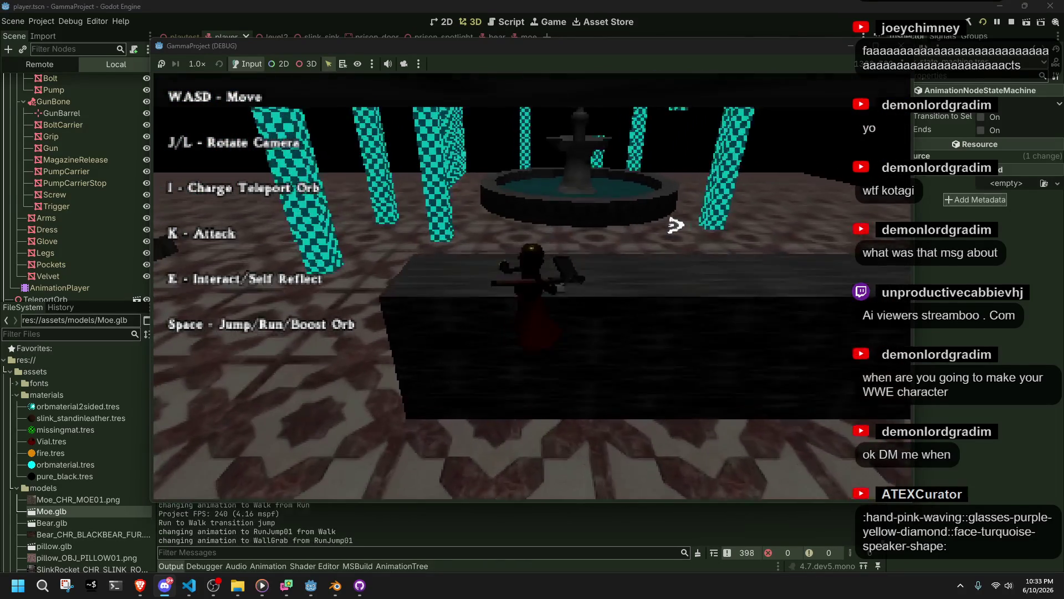
{"action": "key", "text": "space"}
{"action": "key", "text": "w"}
{"action": "key", "text": "space"}
{"action": "key", "text": "w"}
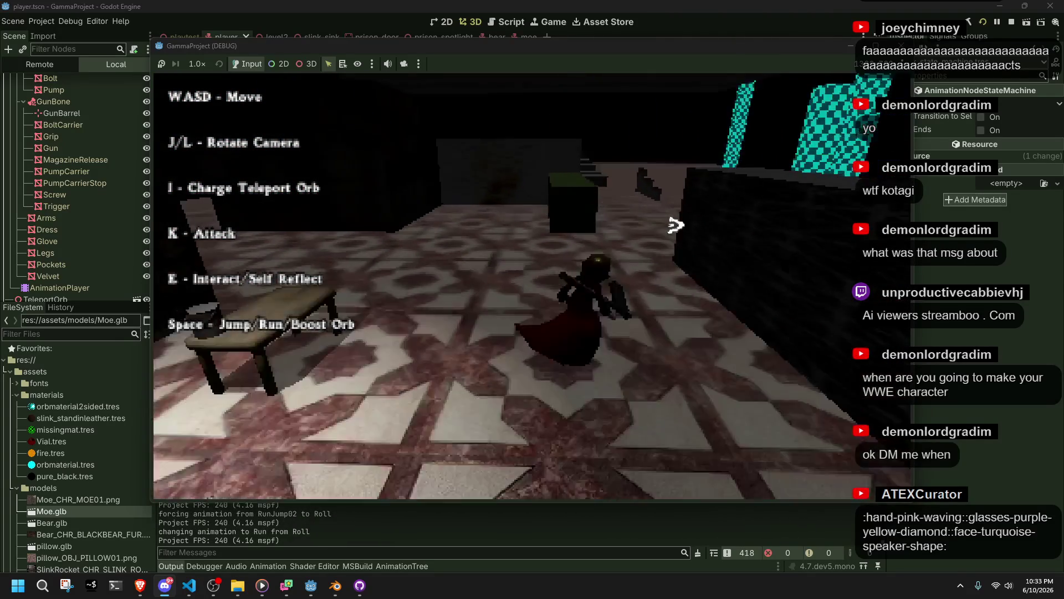
{"action": "key", "text": "space"}
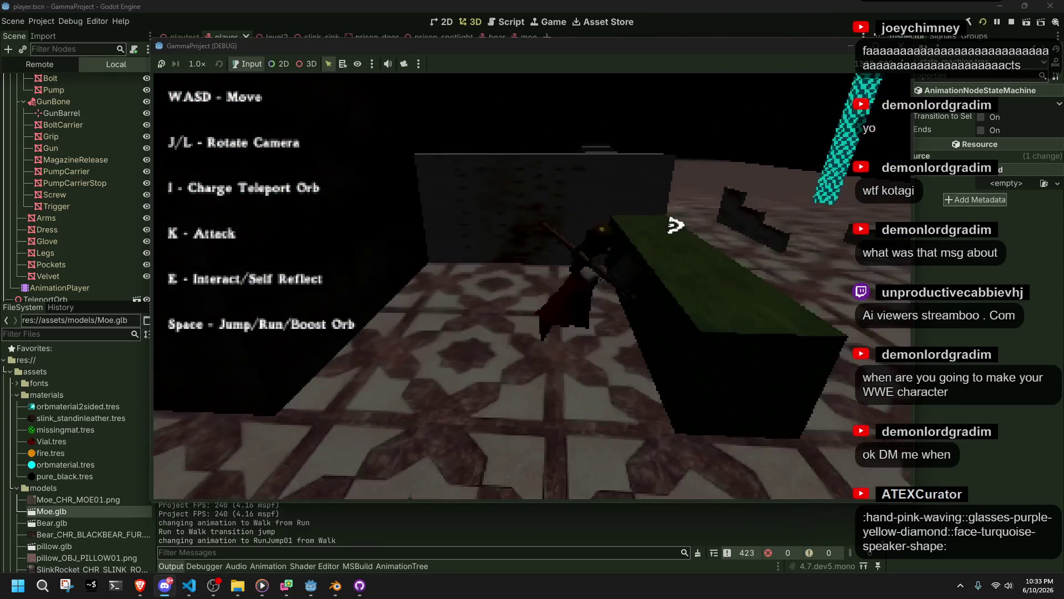
{"action": "key", "text": "space"}
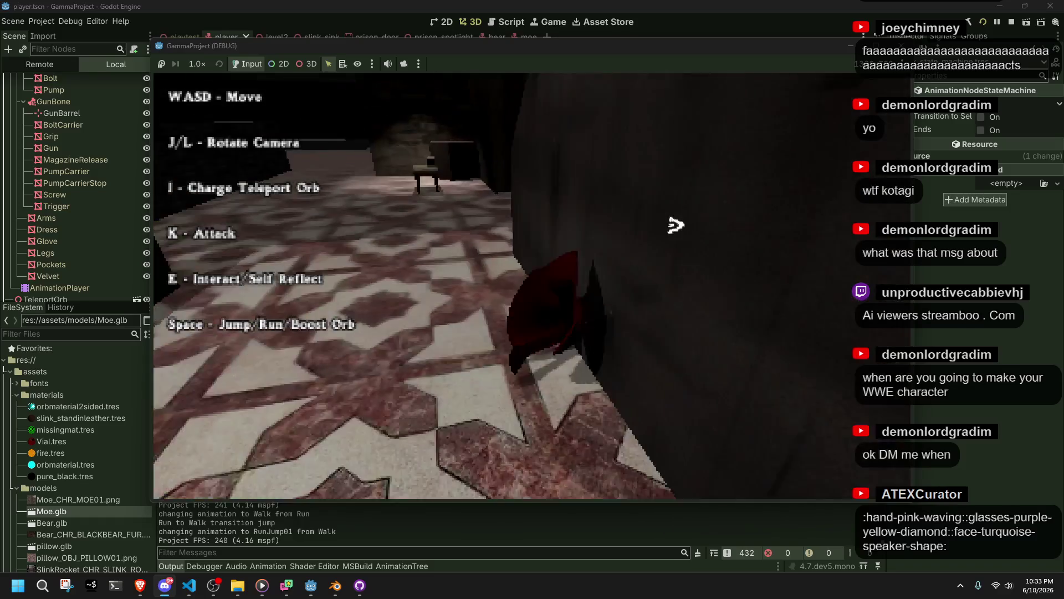
{"action": "key", "text": "space"}
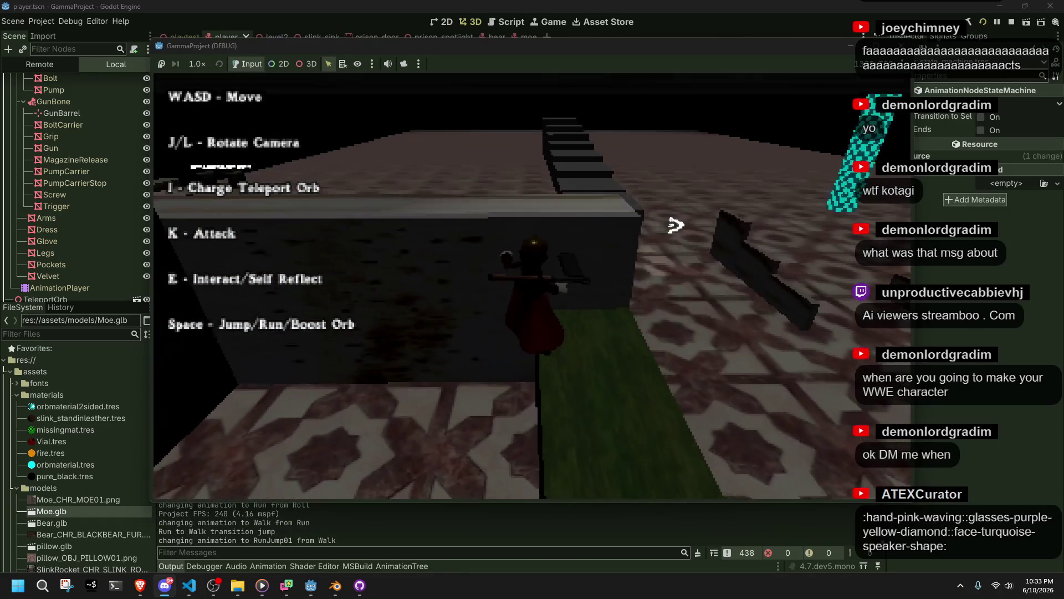
Jump and roll while turning the camera with J and L toward the pillars and fountain
{"action": "key", "text": "l"}
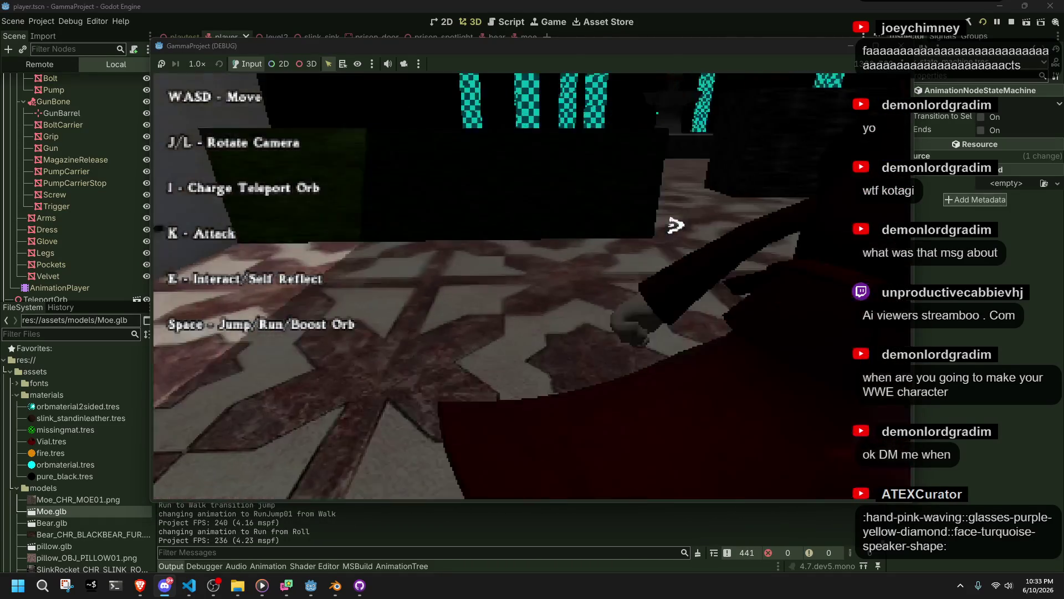
{"action": "key", "text": "space"}
{"action": "key", "text": "space"}
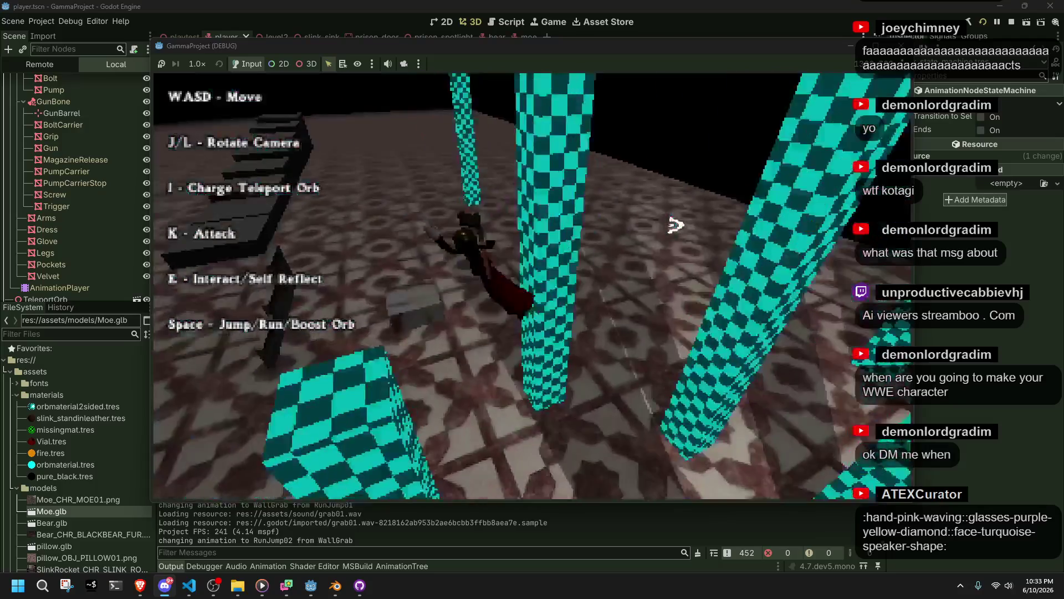
{"action": "key", "text": "j"}
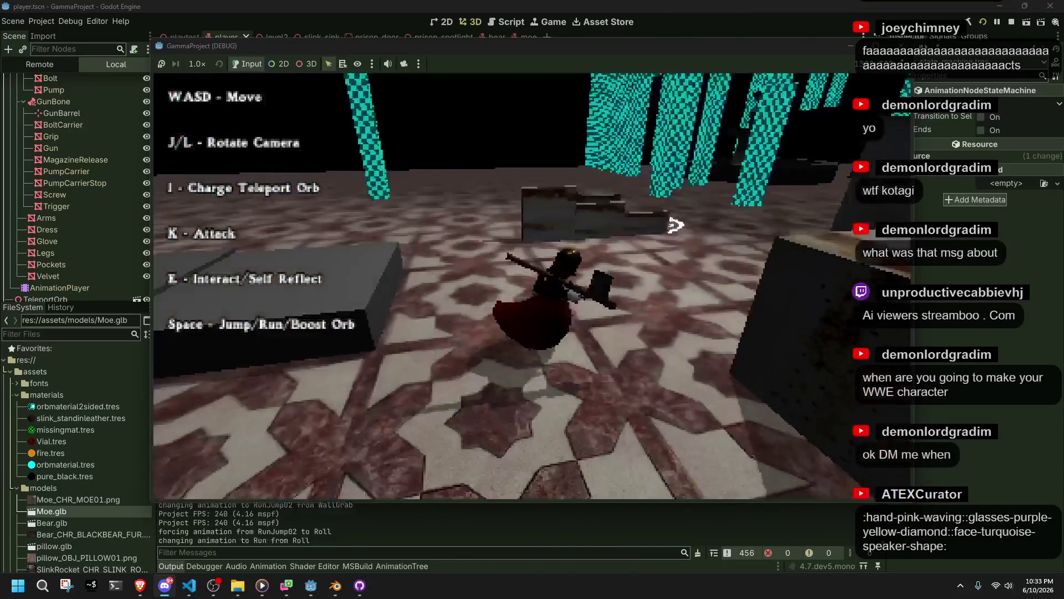
{"action": "key", "text": "j"}
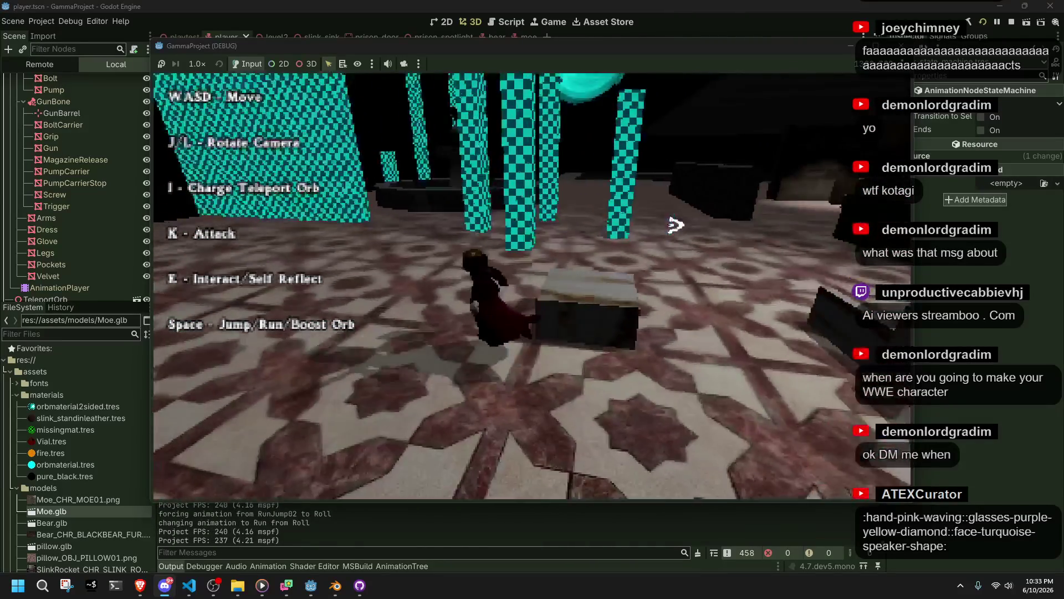
{"action": "key", "text": "j"}
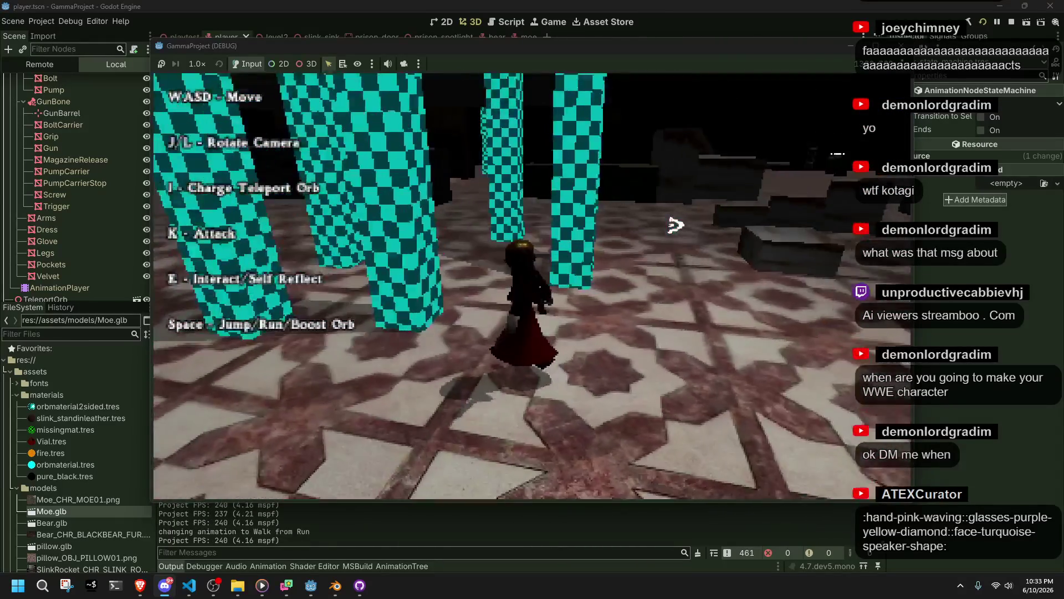
{"action": "key", "text": "j"}
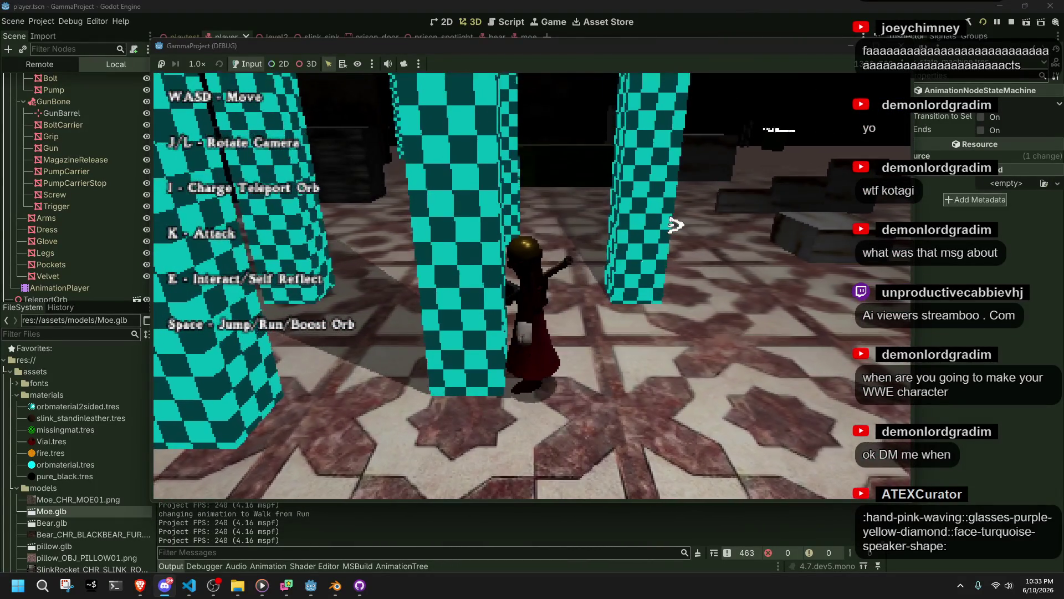
{"action": "key", "text": "j"}
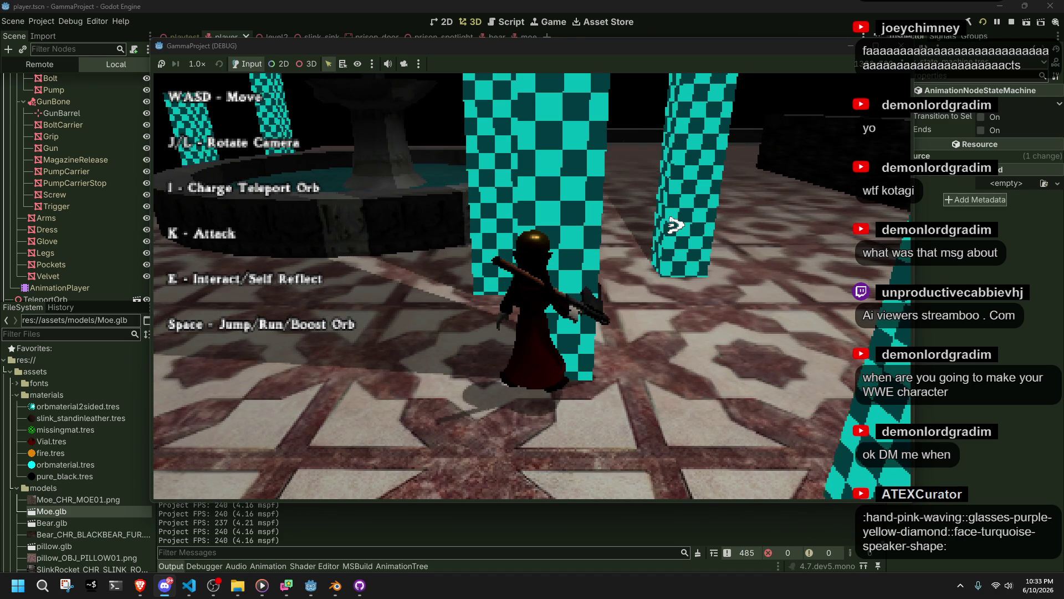
Start converting orbmaterial.tres to ShaderMaterial, then cancel so it stays a standard material
{"action": "right_click", "coordinate": [76, 467]}
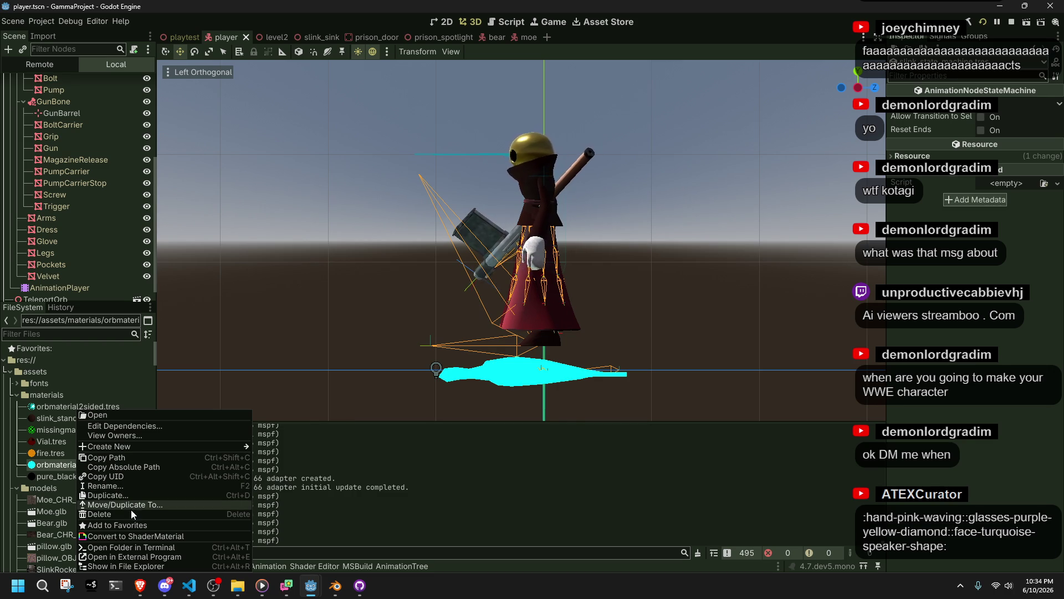
{"action": "left_click", "coordinate": [122, 536]}
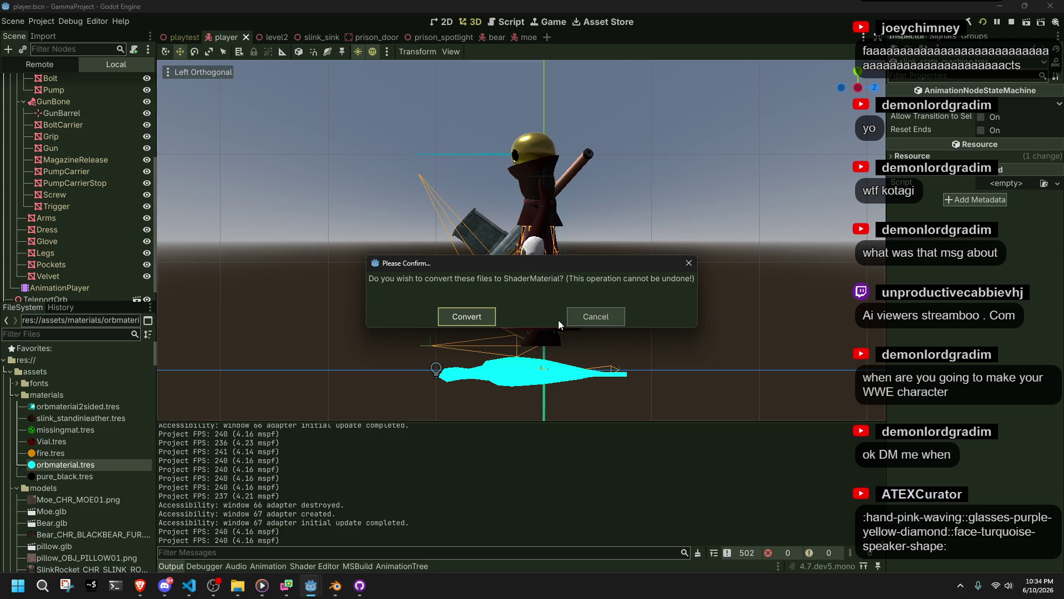
{"action": "left_click", "coordinate": [580, 312]}
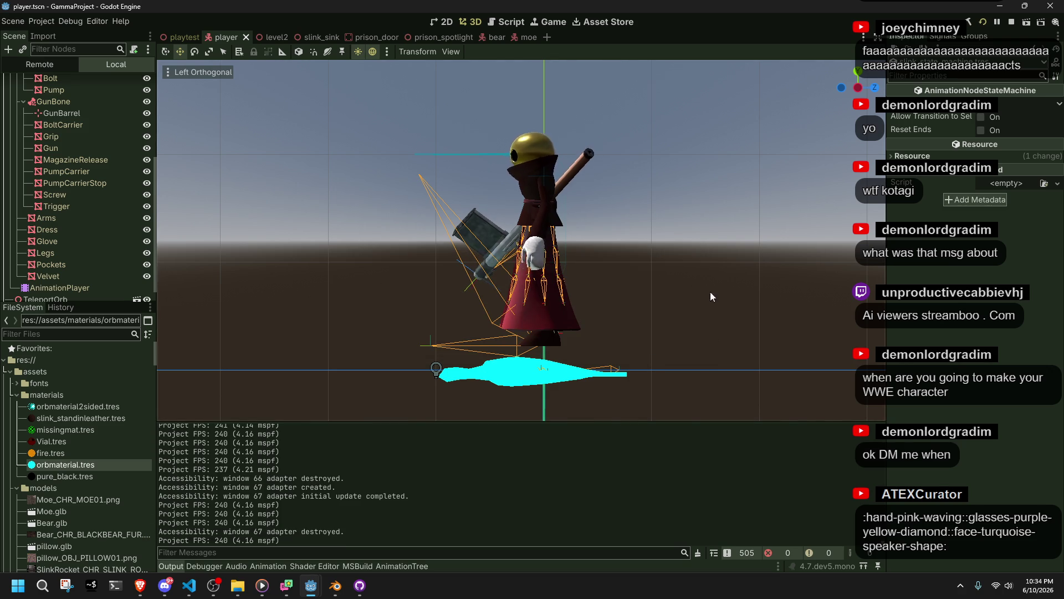
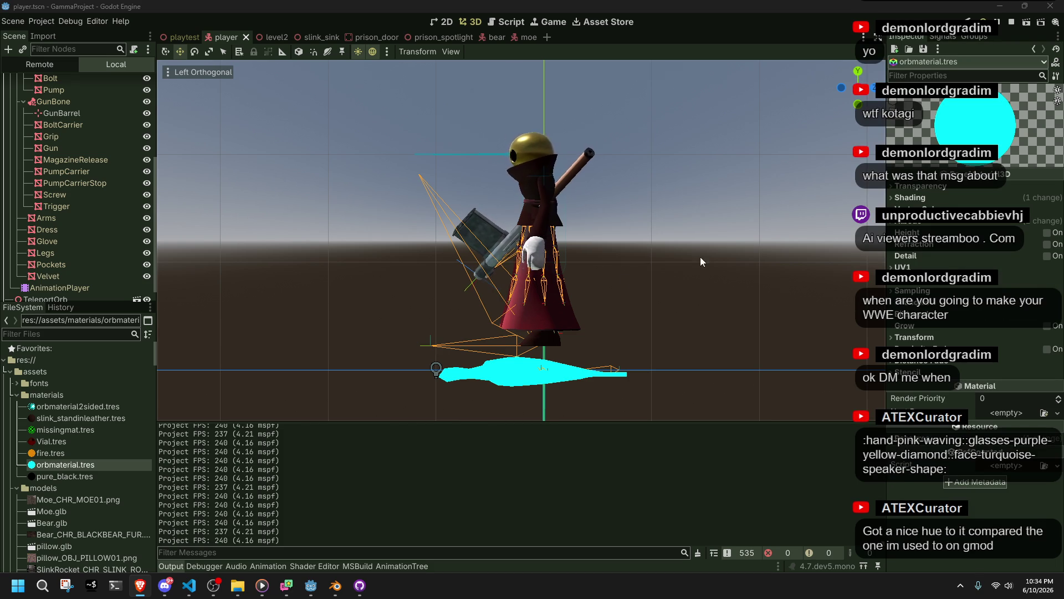
Open the playtest level scene and orbit and pan the 3D view across it
{"action": "left_click", "coordinate": [163, 40]}
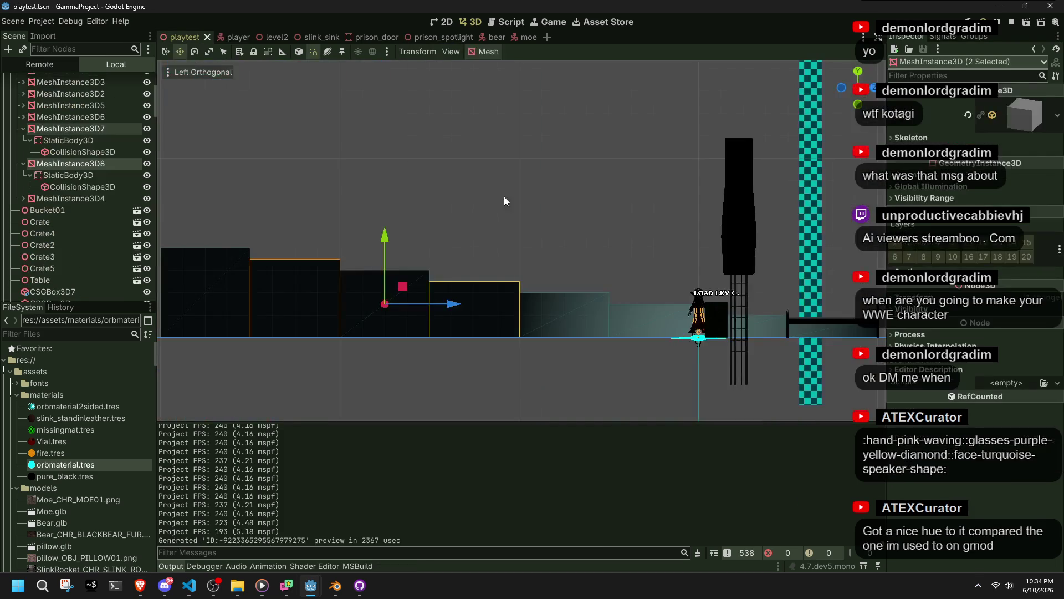
{"action": "mouse_move", "coordinate": [783, 267]}
{"action": "middle_mouse_down"}
{"action": "mouse_move", "coordinate": [271, 261]}
{"action": "mouse_move", "coordinate": [398, 251]}
{"action": "mouse_move", "coordinate": [532, 257]}
{"action": "mouse_move", "coordinate": [669, 344]}
{"action": "mouse_move", "coordinate": [772, 321]}
{"action": "mouse_move", "coordinate": [501, 217]}
{"action": "middle_mouse_up"}
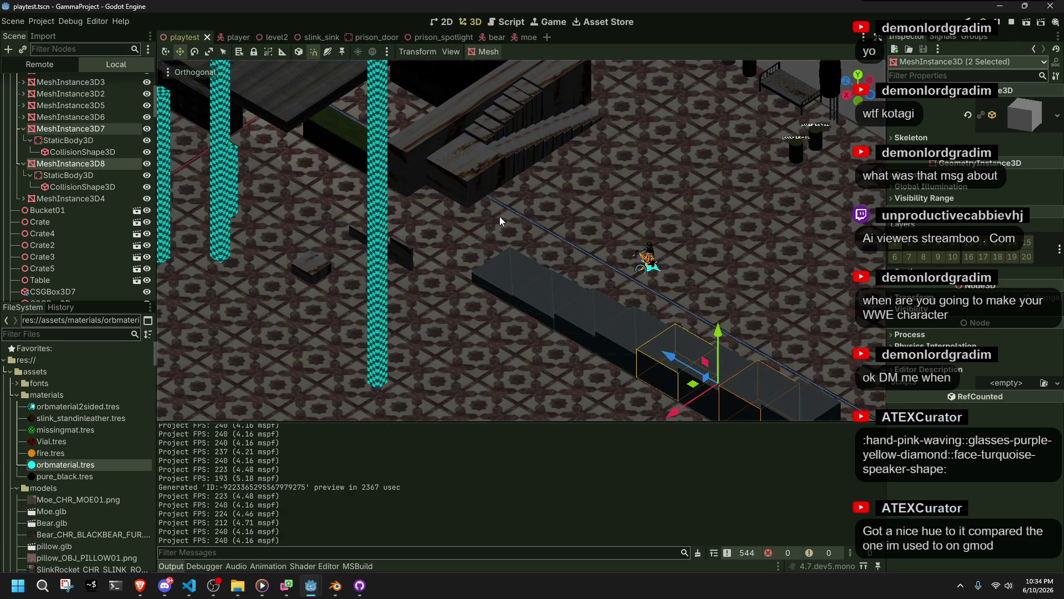
{"action": "mouse_move", "coordinate": [445, 241]}
{"action": "middle_mouse_down", "text": "shift"}
{"action": "mouse_move", "coordinate": [531, 203]}
{"action": "mouse_move", "coordinate": [743, 284]}
{"action": "middle_mouse_up", "text": "shift"}
{"action": "mouse_move", "coordinate": [591, 260]}
{"action": "middle_mouse_down"}
{"action": "mouse_move", "coordinate": [685, 278]}
{"action": "mouse_move", "coordinate": [814, 341]}
{"action": "mouse_move", "coordinate": [793, 387]}
{"action": "mouse_move", "coordinate": [680, 322]}
{"action": "mouse_move", "coordinate": [560, 298]}
{"action": "mouse_move", "coordinate": [415, 238]}
{"action": "mouse_move", "coordinate": [334, 226]}
{"action": "mouse_move", "coordinate": [580, 250]}
{"action": "mouse_move", "coordinate": [771, 300]}
{"action": "mouse_move", "coordinate": [784, 272]}
{"action": "middle_mouse_up"}
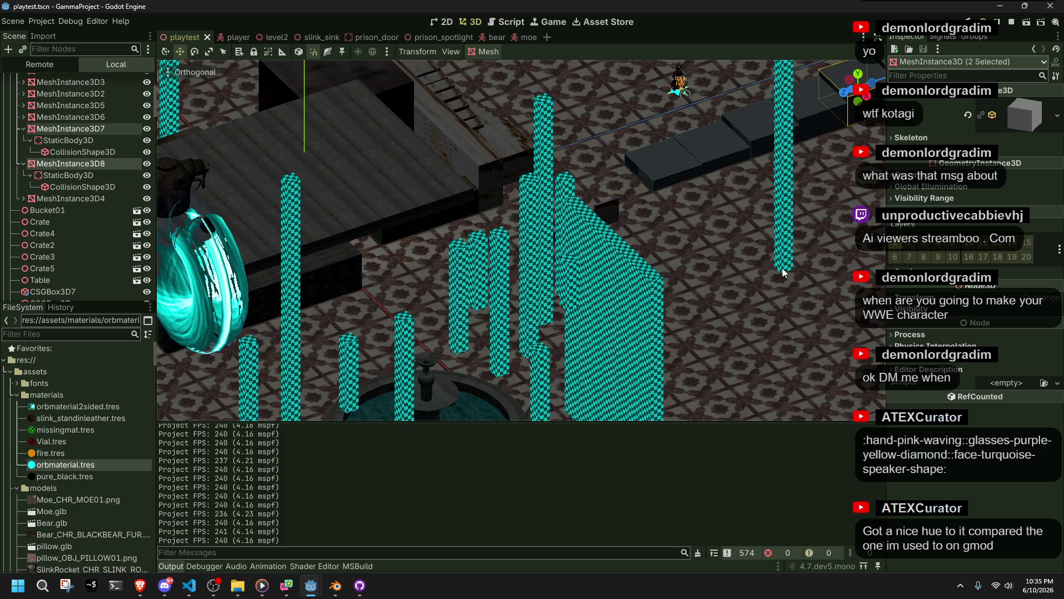
{"action": "mouse_move", "coordinate": [529, 145]}
{"action": "middle_mouse_down"}
{"action": "mouse_move", "coordinate": [578, 194]}
{"action": "mouse_move", "coordinate": [445, 171]}
{"action": "mouse_move", "coordinate": [541, 142]}
{"action": "mouse_move", "coordinate": [587, 173]}
{"action": "mouse_move", "coordinate": [811, 111]}
{"action": "mouse_move", "coordinate": [856, 283]}
{"action": "mouse_move", "coordinate": [565, 308]}
{"action": "middle_mouse_up"}
{"action": "scroll", "coordinate": [564, 308], "scroll_direction": "up", "scroll_amount": 10}
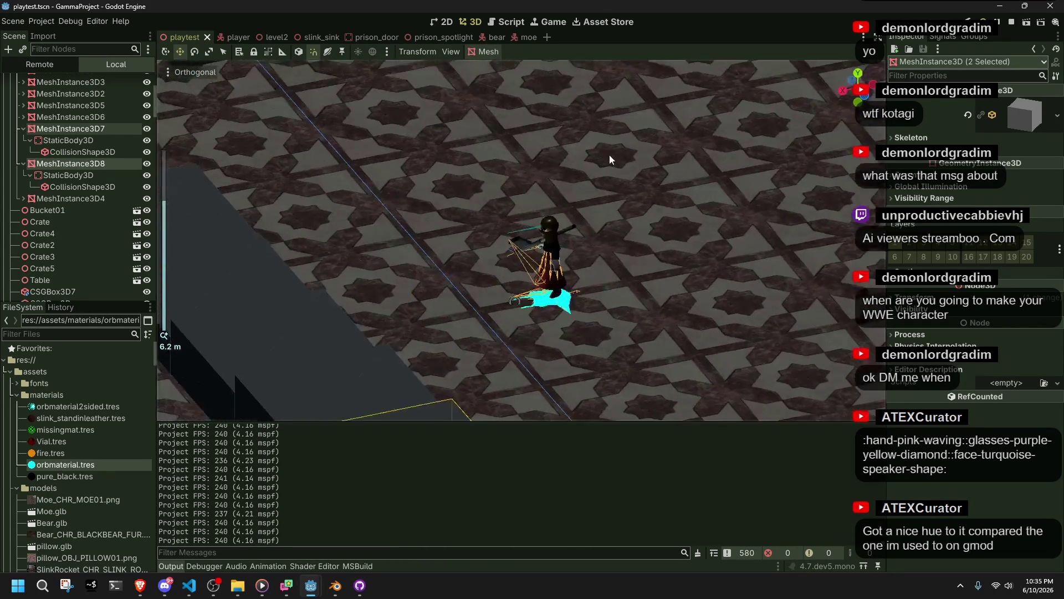
{"action": "scroll", "coordinate": [607, 303], "scroll_direction": "down", "scroll_amount": 8}
{"action": "scroll", "coordinate": [603, 284], "scroll_direction": "down", "scroll_amount": 8}
Save the playtest scene and briefly filter the FileSystem dock for 'orb'
{"action": "key", "text": "ctrl+s"}
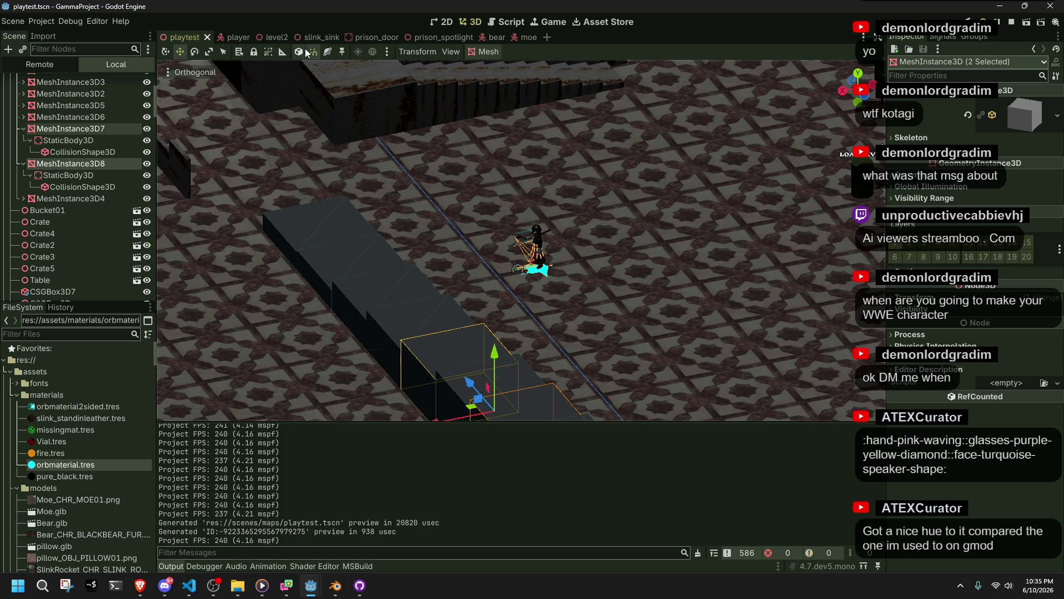
{"action": "left_click", "coordinate": [69, 333]}
{"action": "type", "text": "orb"}
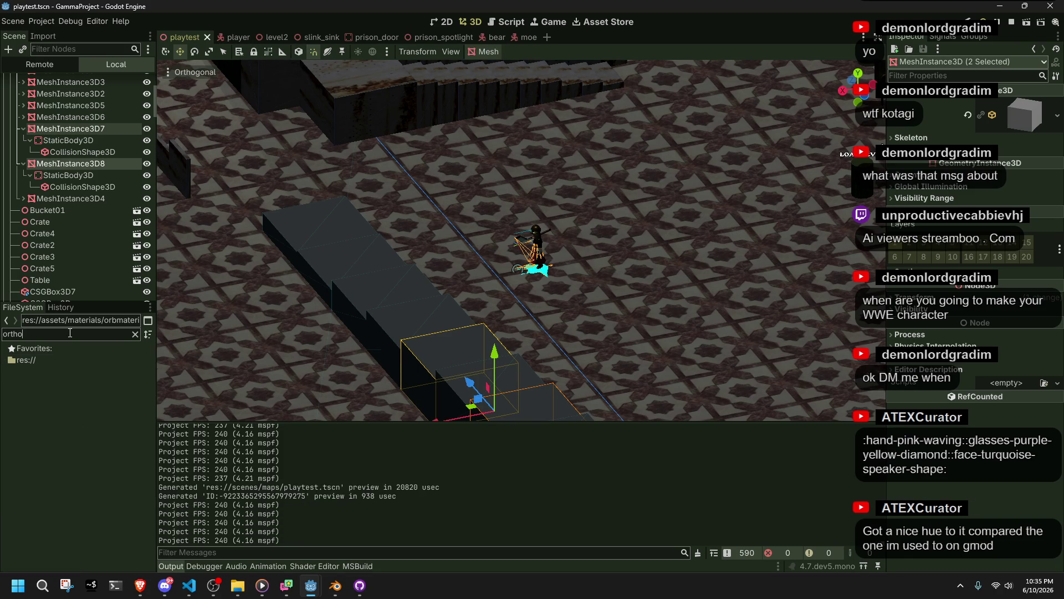
{"action": "key", "text": "BackSpace"}
{"action": "key", "text": "BackSpace"}
{"action": "key", "text": "BackSpace"}
Zoom out to see more of the level and expand the Environment node
{"action": "scroll", "coordinate": [668, 275], "scroll_direction": "down", "scroll_amount": 5}
{"action": "mouse_move", "coordinate": [667, 275]}
{"action": "middle_mouse_down"}
{"action": "mouse_move", "coordinate": [703, 175]}
{"action": "mouse_move", "coordinate": [758, 189]}
{"action": "mouse_move", "coordinate": [711, 257]}
{"action": "mouse_move", "coordinate": [488, 260]}
{"action": "mouse_move", "coordinate": [472, 219]}
{"action": "mouse_move", "coordinate": [479, 192]}
{"action": "mouse_move", "coordinate": [487, 194]}
{"action": "middle_mouse_up"}
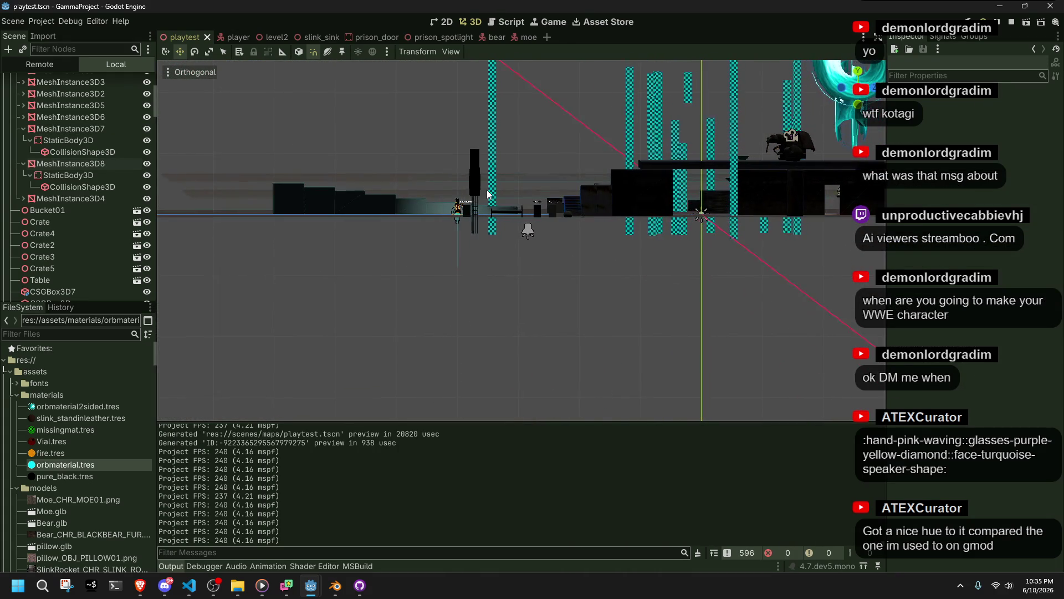
{"action": "scroll", "coordinate": [72, 232], "scroll_direction": "up", "scroll_amount": 3}
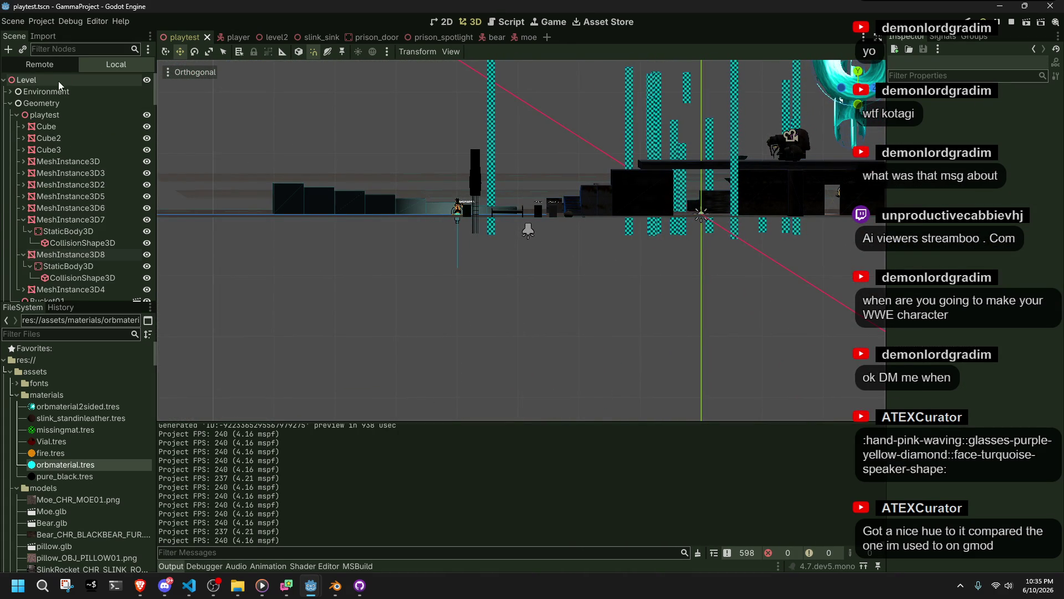
{"action": "left_click", "coordinate": [10, 91]}
Add a Camera3D child node under the Environment node
{"action": "left_click", "coordinate": [61, 95]}
{"action": "right_click", "coordinate": [61, 94]}
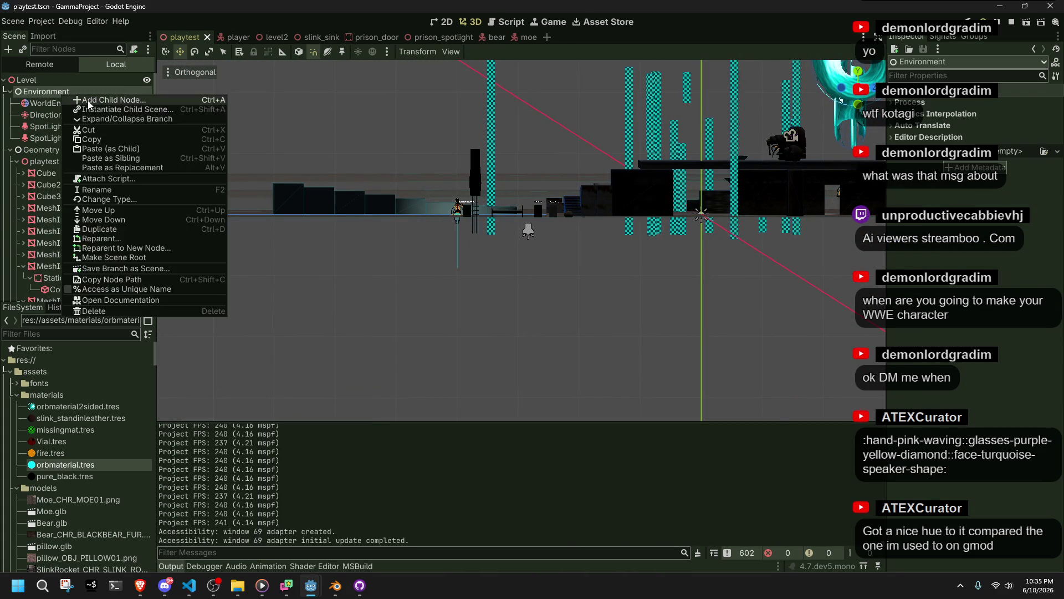
{"action": "left_click", "coordinate": [89, 100]}
{"action": "type", "text": "camera"}
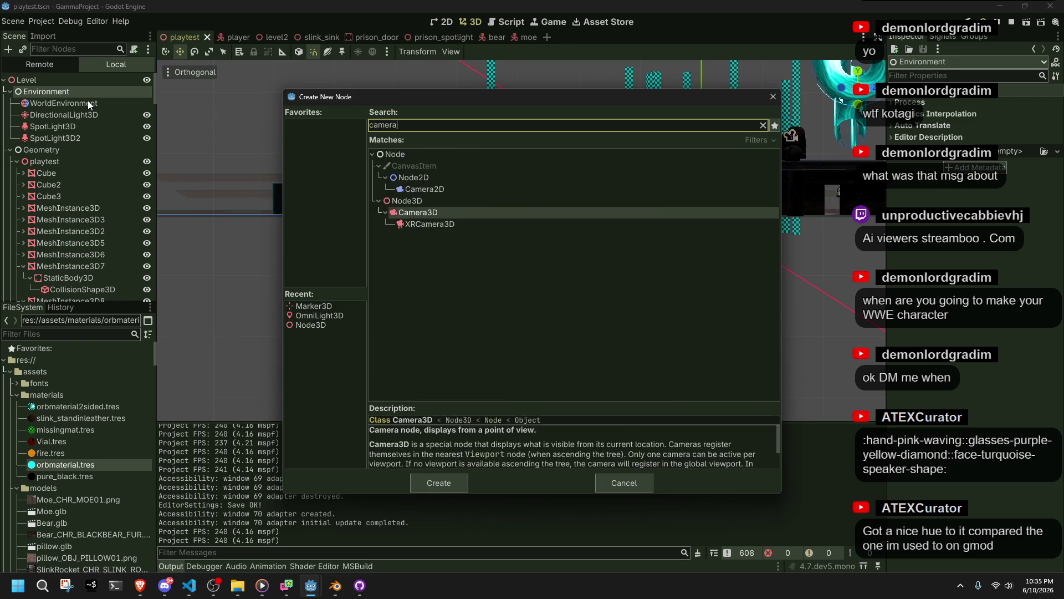
{"action": "key", "text": "Return"}
Turn the new camera 90 degrees around the vertical Y axis
{"action": "mouse_move", "coordinate": [267, 81]}
{"action": "middle_mouse_down"}
{"action": "mouse_move", "coordinate": [617, 247]}
{"action": "mouse_move", "coordinate": [589, 138]}
{"action": "middle_mouse_up"}
{"action": "left_click_drag", "start_coordinate": [590, 138], "coordinate": [728, 232]}
{"action": "scroll", "coordinate": [647, 264], "scroll_direction": "up", "scroll_amount": 8}
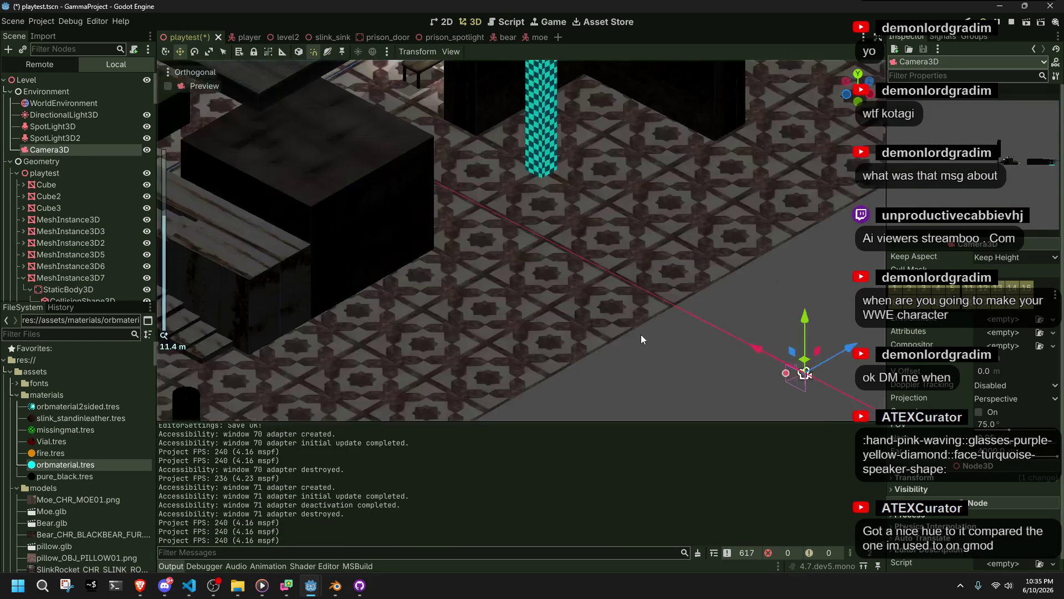
{"action": "key", "text": "q"}
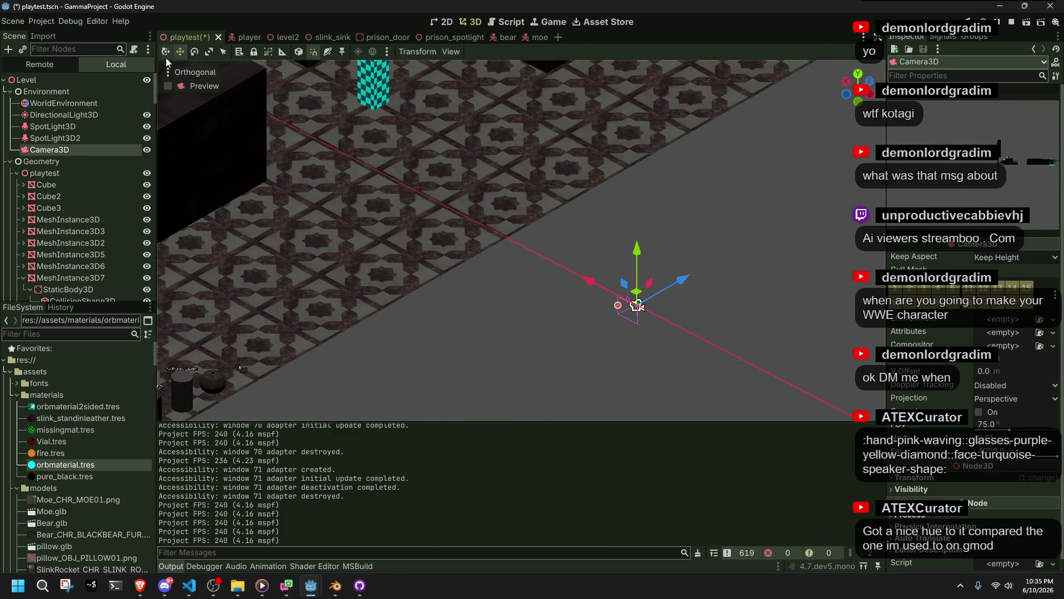
{"action": "key", "text": "r"}
{"action": "key", "text": "y"}
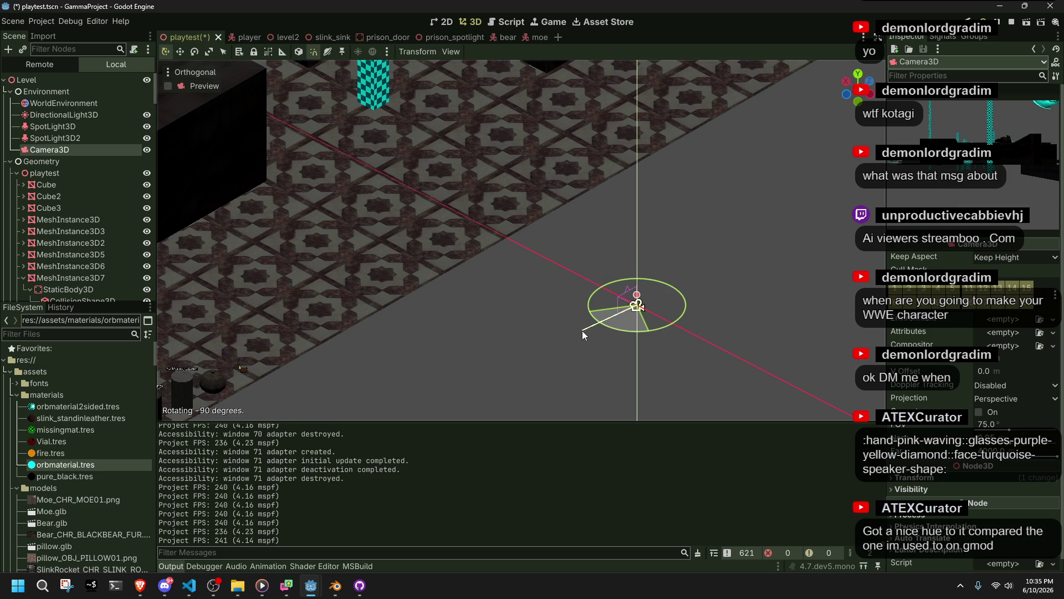
{"action": "left_click", "coordinate": [584, 330]}
Move the camera up along Y and sideways along the X axis
{"action": "key", "text": "g"}
{"action": "key", "text": "y"}
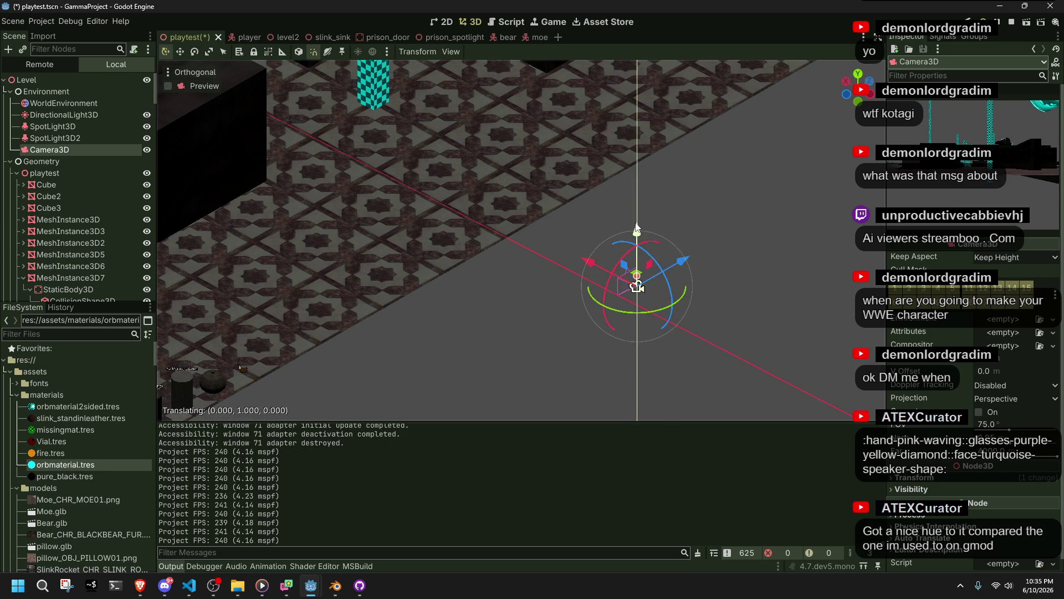
{"action": "key", "text": "y"}
{"action": "key", "text": "x"}
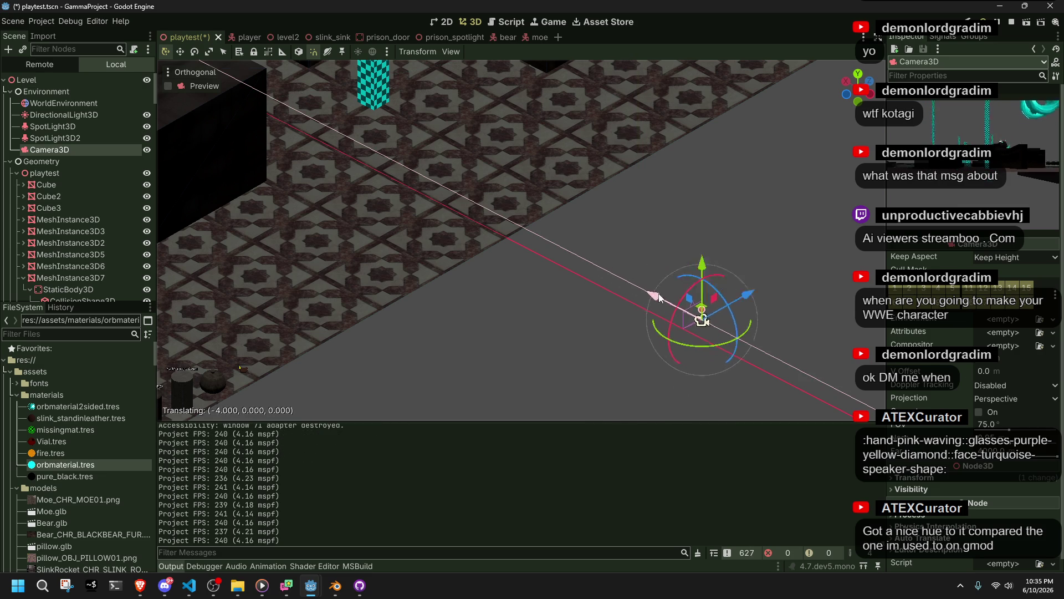
{"action": "left_click", "coordinate": [727, 341]}
{"action": "scroll", "coordinate": [390, 286], "scroll_direction": "down", "scroll_amount": 5}
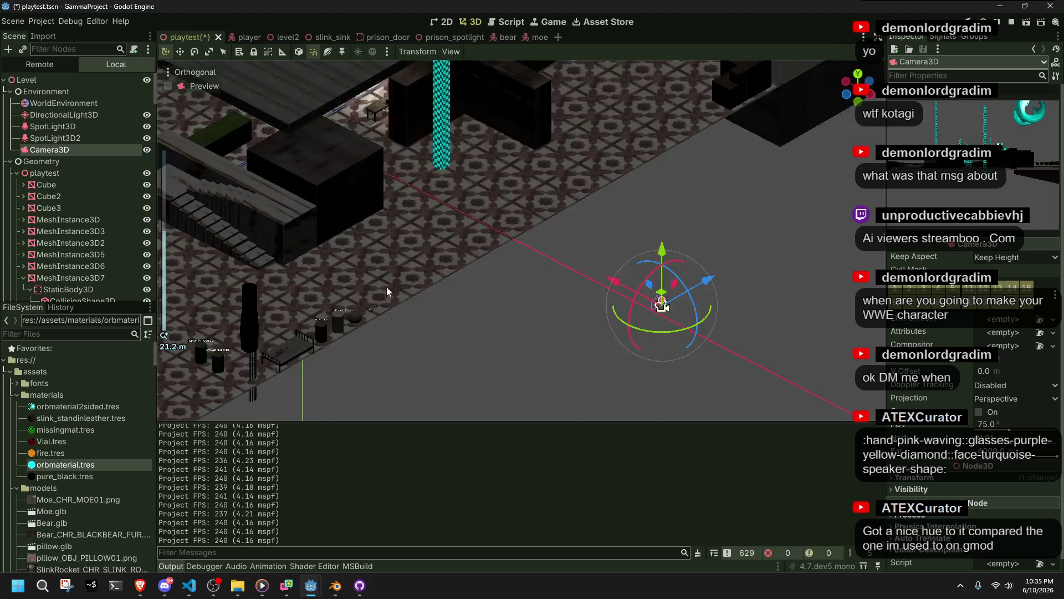
{"action": "middle_click_drag", "start_coordinate": [391, 286], "coordinate": [631, 270], "text": "shift"}
{"action": "left_click", "coordinate": [251, 269]}
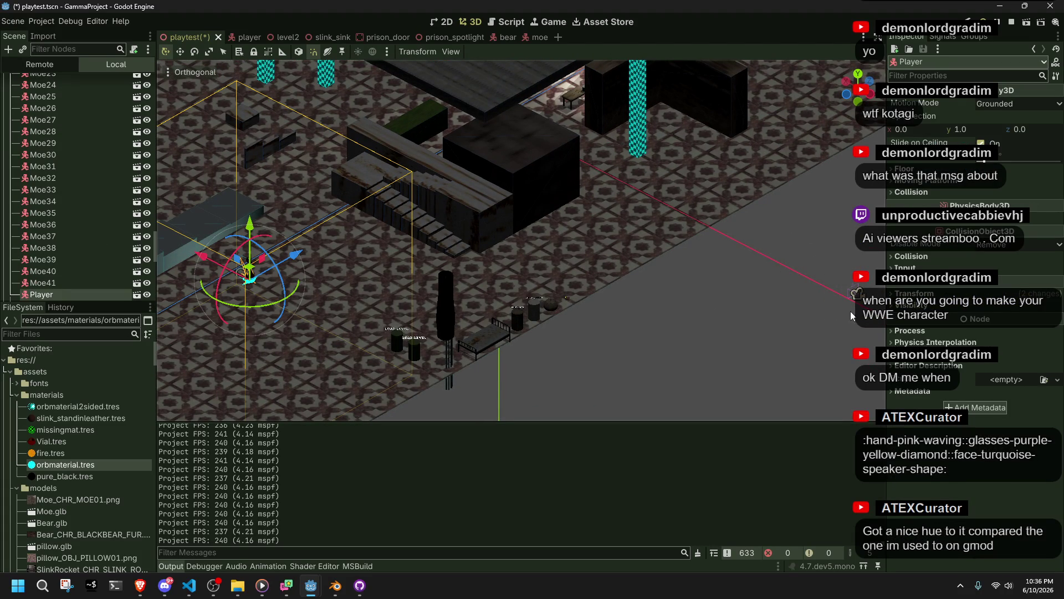
Switch the Camera3D to Orthogonal projection with size 45.932
{"action": "left_click", "coordinate": [856, 293]}
{"action": "key", "text": "ctrl+s"}
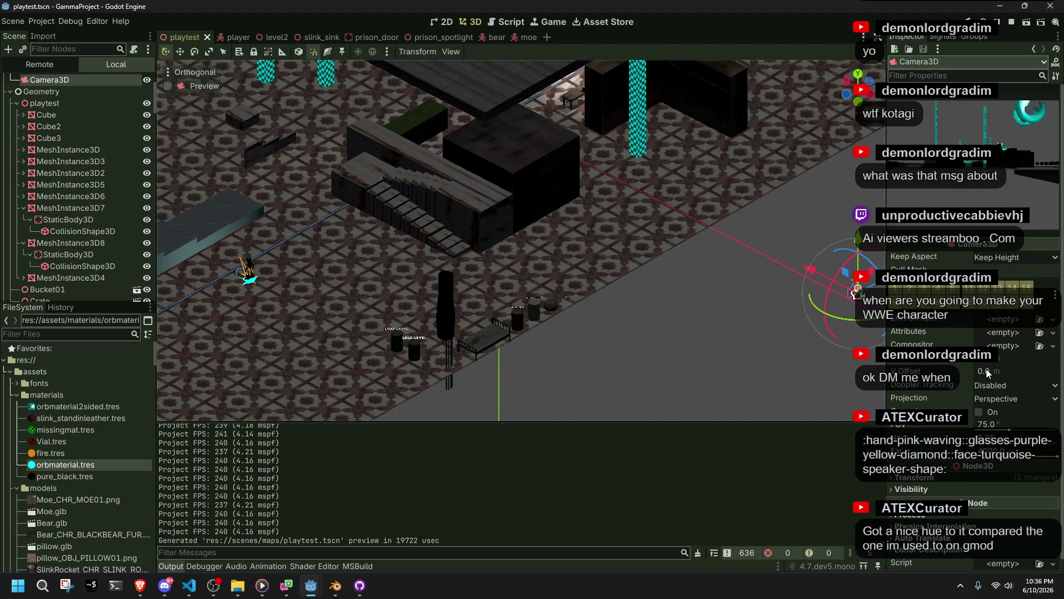
{"action": "left_click", "coordinate": [1012, 399]}
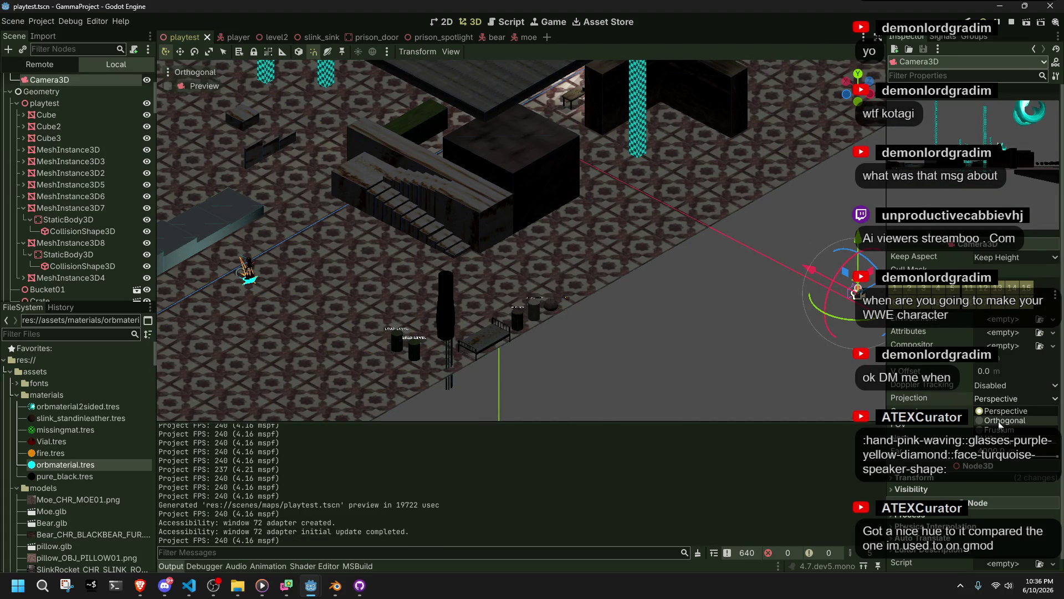
{"action": "left_click", "coordinate": [1001, 421]}
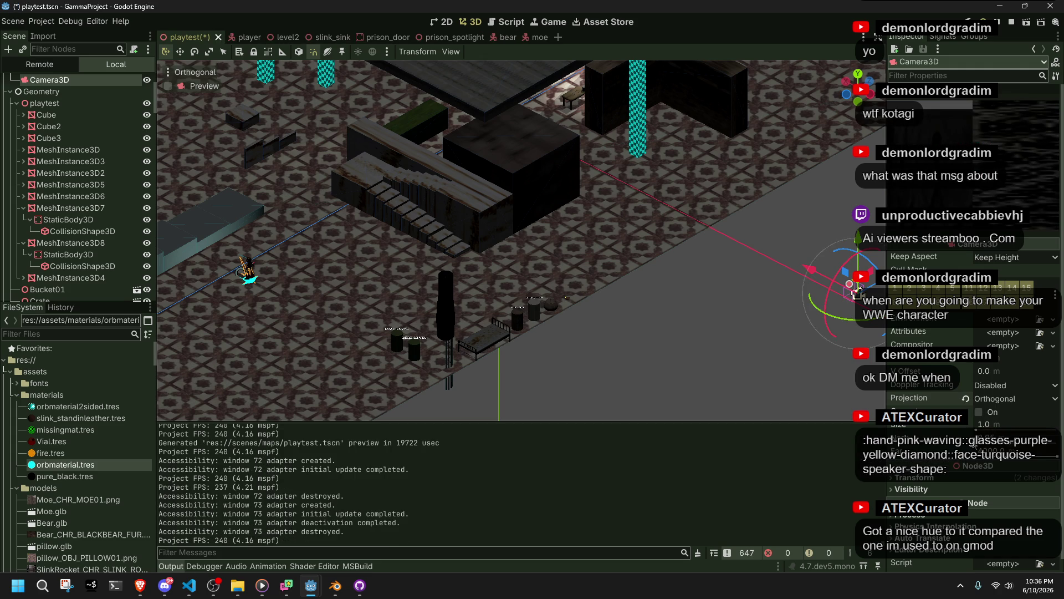
{"action": "left_click_drag", "start_coordinate": [984, 424], "coordinate": [1013, 431]}
Shift the camera within the level and save the playtest scene
{"action": "mouse_move", "coordinate": [872, 270]}
{"action": "left_mouse_down"}
{"action": "mouse_move", "coordinate": [880, 289]}
{"action": "mouse_move", "coordinate": [868, 290]}
{"action": "mouse_move", "coordinate": [837, 261]}
{"action": "mouse_move", "coordinate": [753, 239]}
{"action": "left_mouse_up"}
{"action": "key", "text": "ctrl+s"}
{"action": "key", "text": "ctrl+s"}
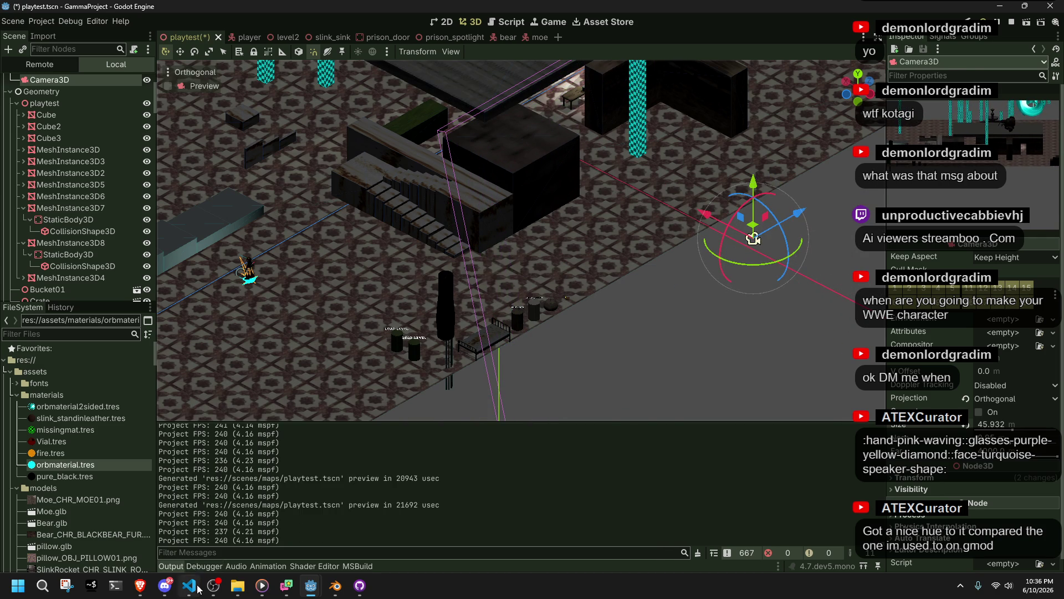
{"action": "left_click", "coordinate": [197, 587]}
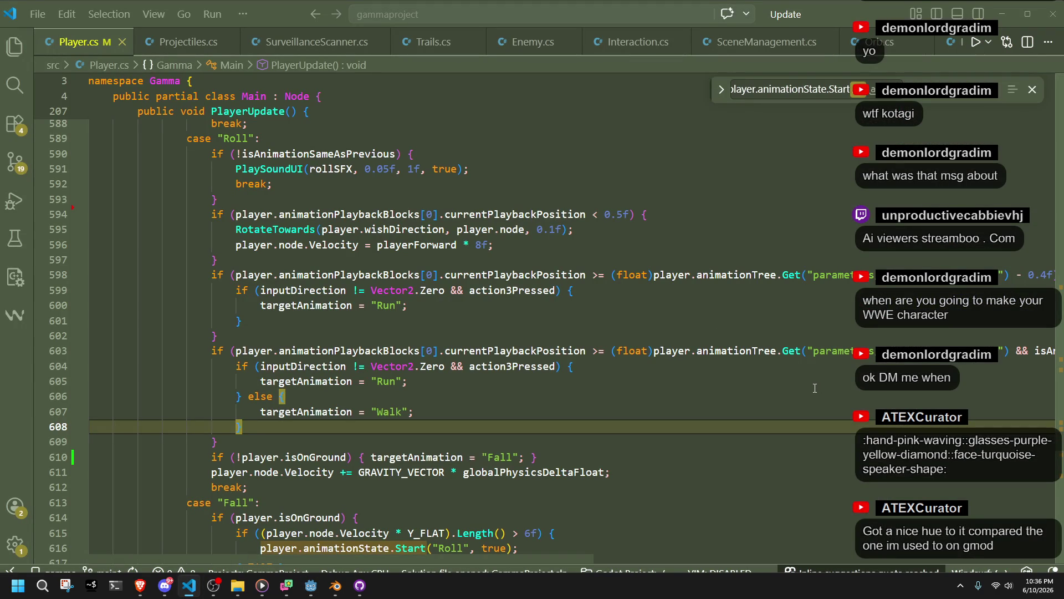
Open Main.cs and scroll to the entity-type switch in InitializeScene
{"action": "scroll", "coordinate": [70, 52], "scroll_direction": "up", "scroll_amount": 1}
{"action": "left_click", "coordinate": [71, 44]}
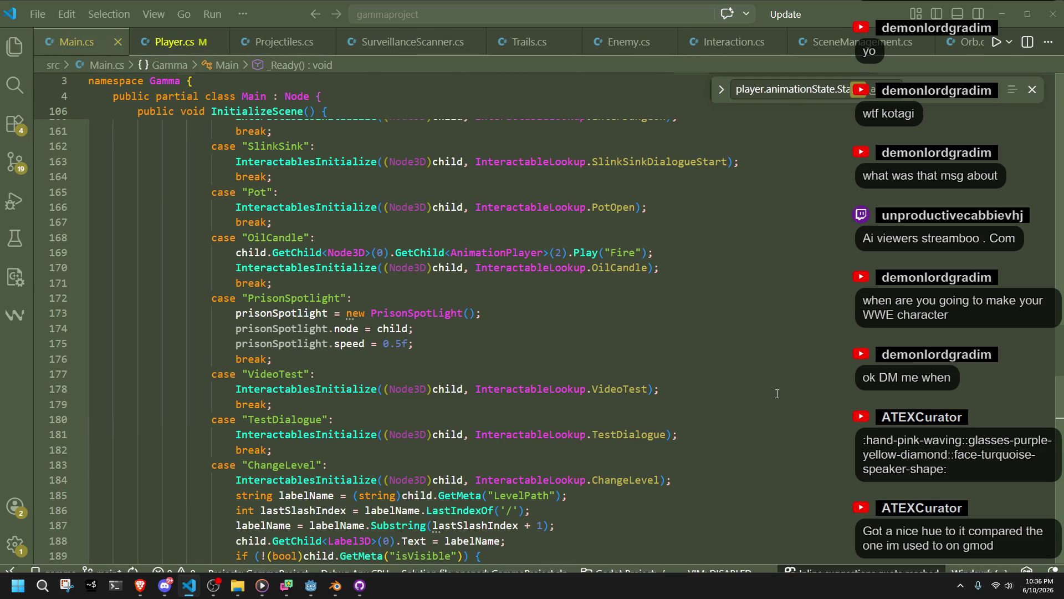
{"action": "scroll", "coordinate": [777, 393], "scroll_direction": "up", "scroll_amount": 8}
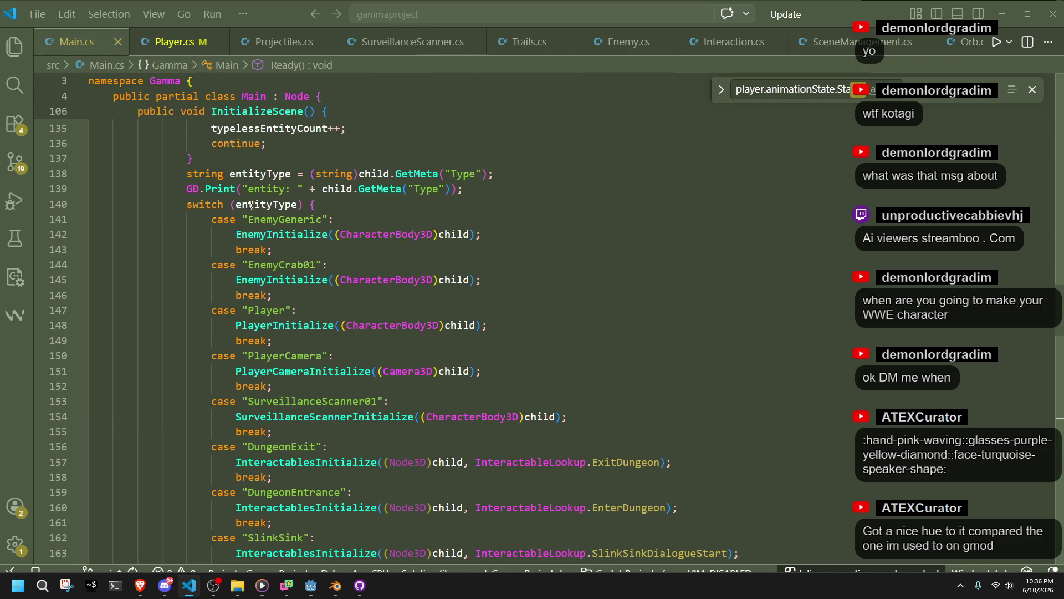
{"action": "double_click", "coordinate": [246, 204]}
{"action": "scroll", "coordinate": [499, 368], "scroll_direction": "up", "scroll_amount": 4}
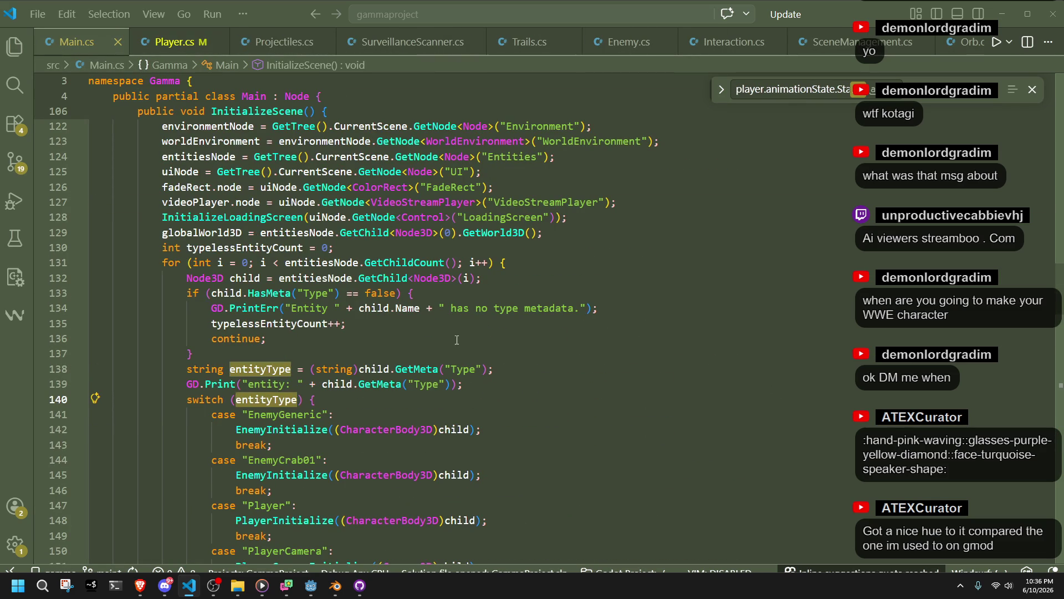
{"action": "left_click", "coordinate": [382, 345]}
{"action": "scroll", "coordinate": [381, 345], "scroll_direction": "down", "scroll_amount": 7}
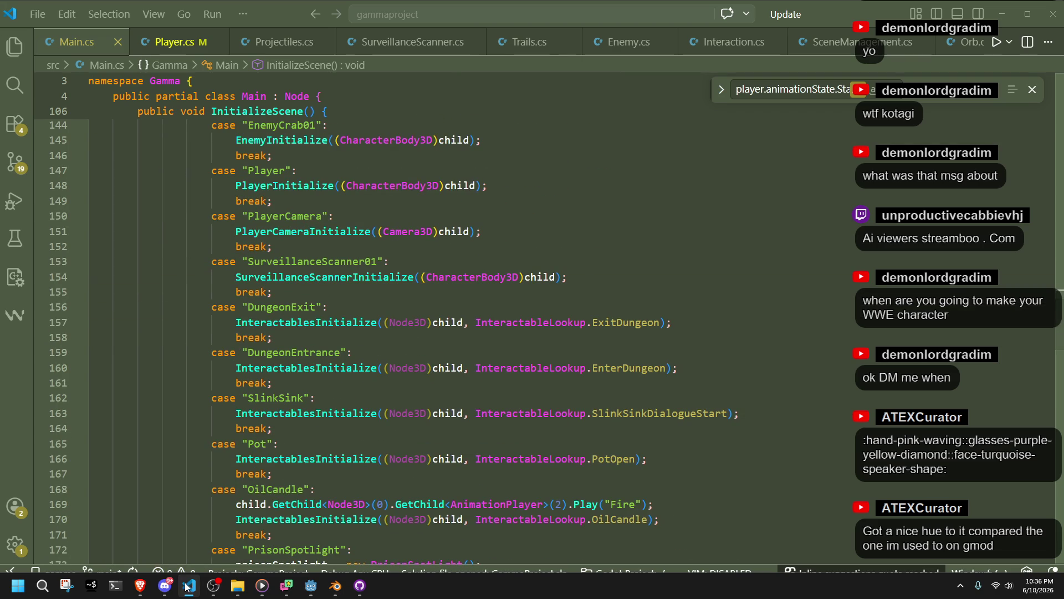
Glance at the Brave browser, then return and search Main.cs for 'get'
{"action": "mouse_move", "coordinate": [140, 586]}
{"action": "left_click", "coordinate": [171, 524]}
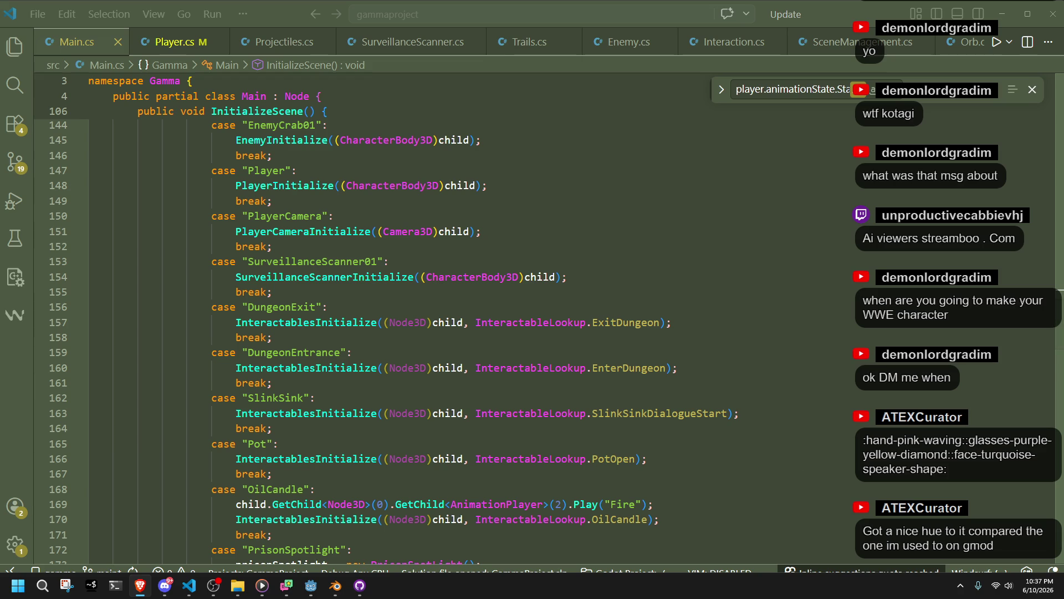
{"action": "left_click", "coordinate": [721, 402]}
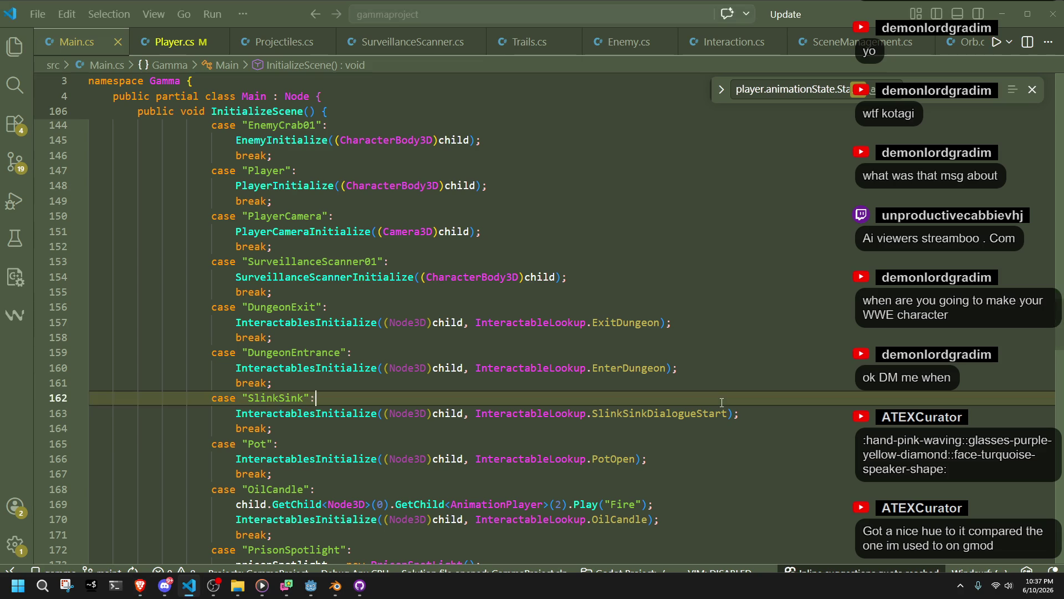
{"action": "type", "text": "getV"}
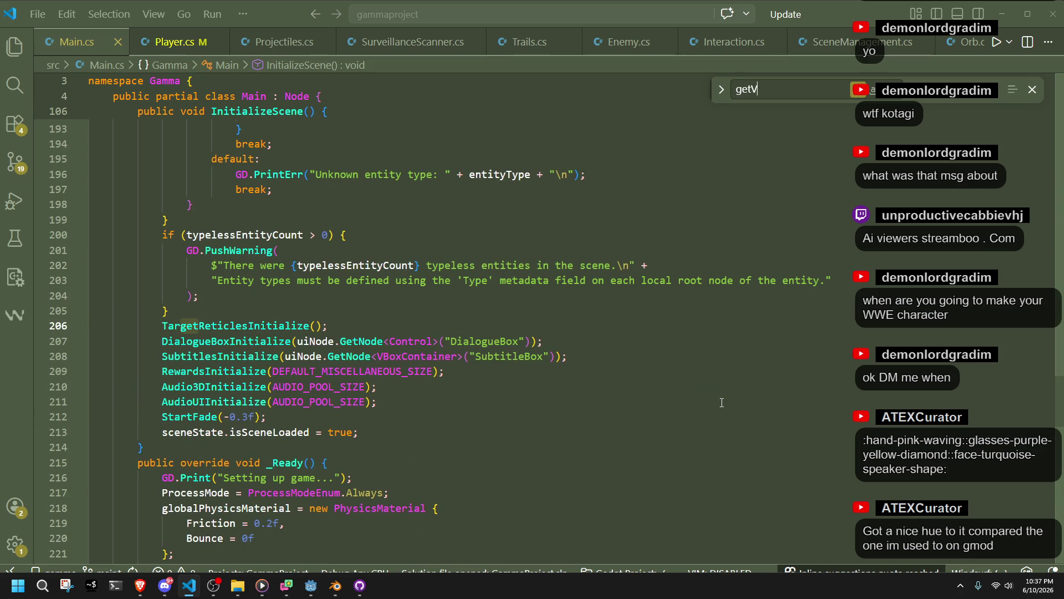
Search the project for 'getViewp', inspect GetVisibleRect in TargetReticles.cs, then go back to Main.cs
{"action": "key", "text": "BackSpace"}
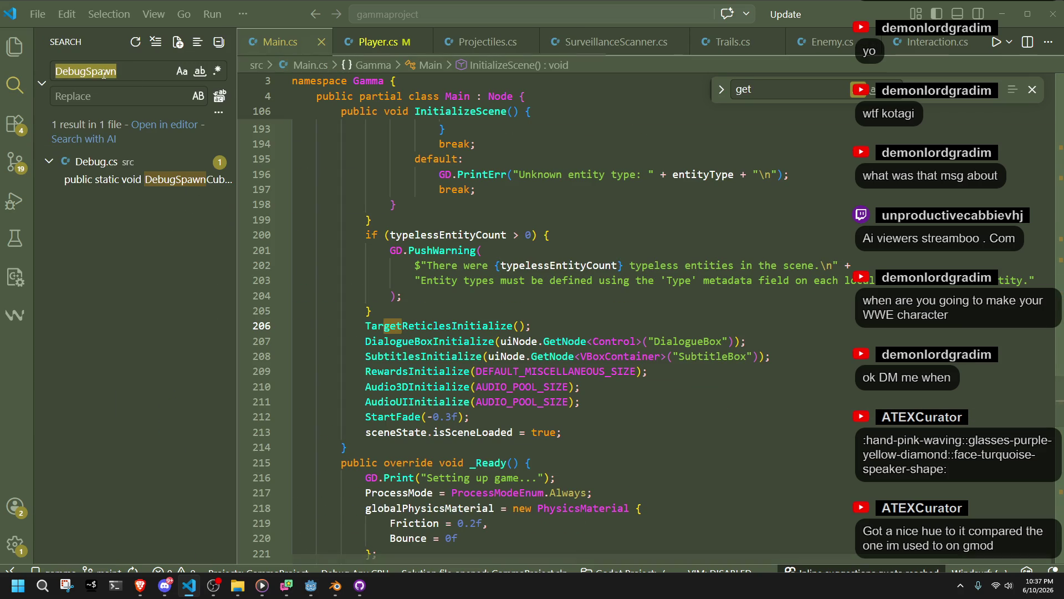
{"action": "type", "text": "getViewpo"}
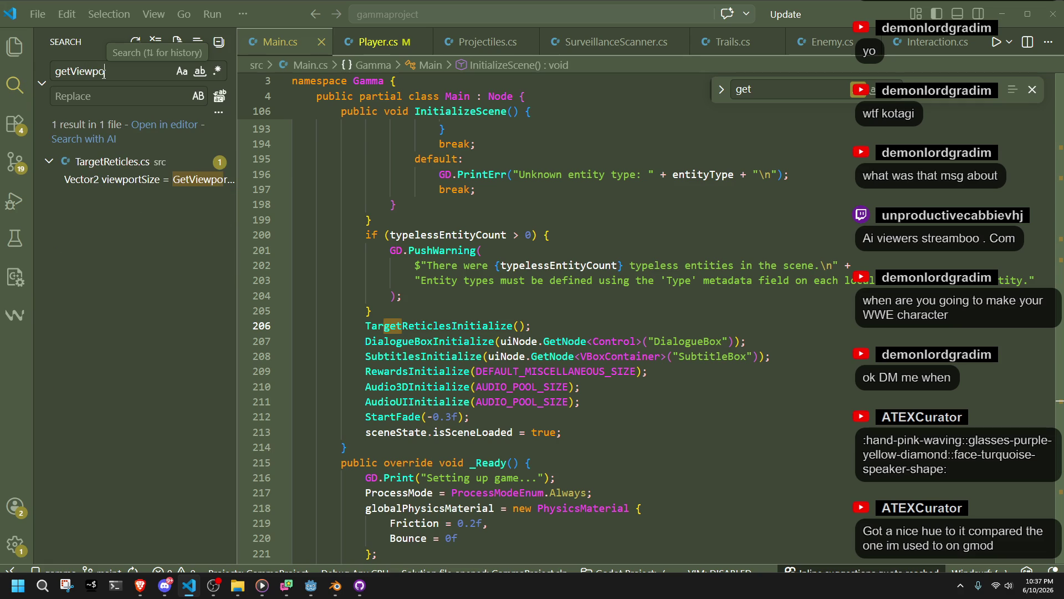
{"action": "left_click", "coordinate": [83, 185]}
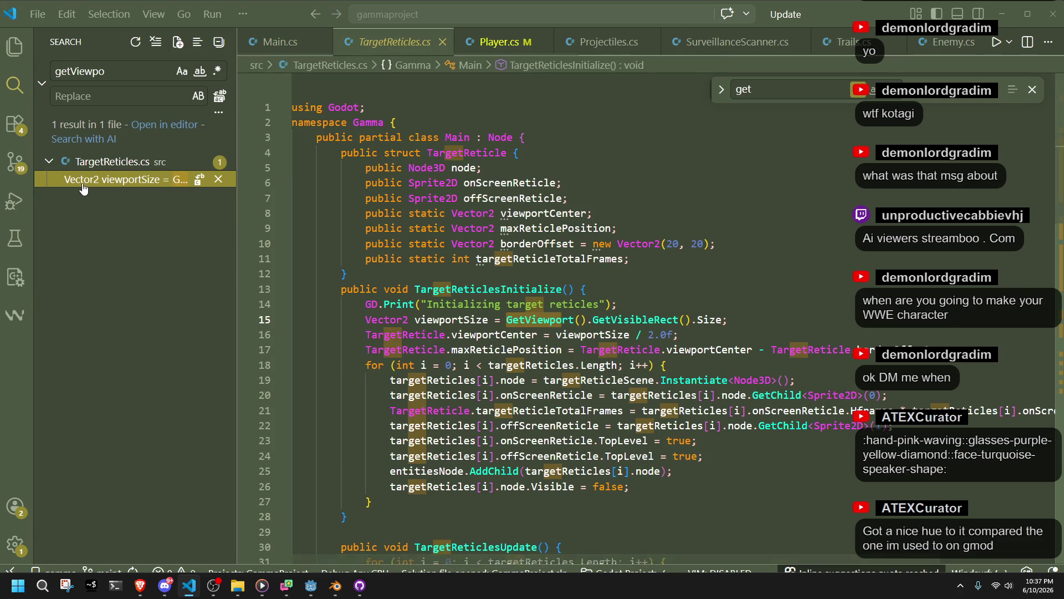
{"action": "double_click", "coordinate": [638, 322]}
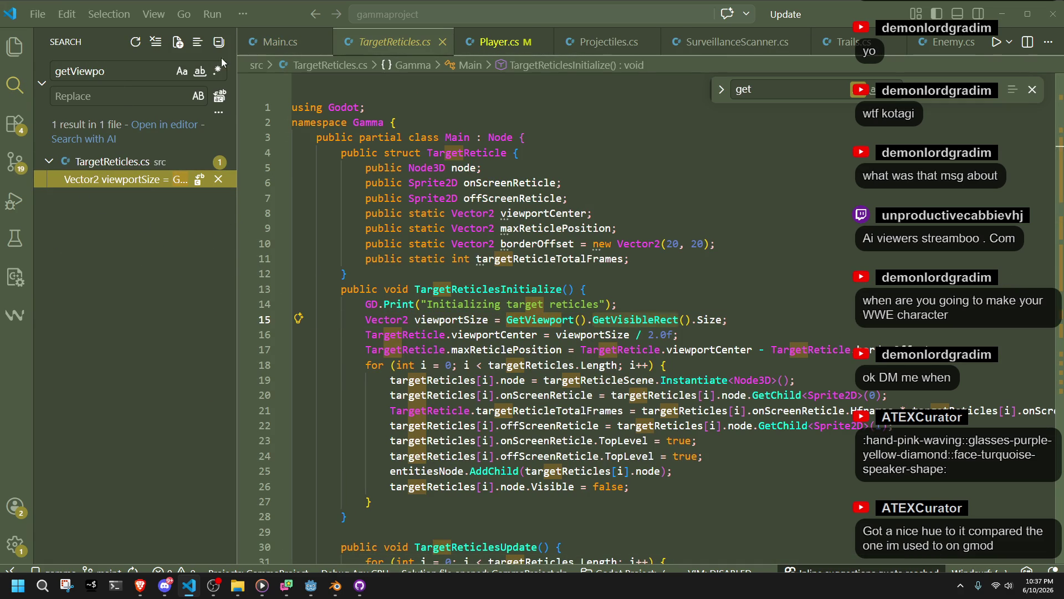
{"action": "key", "text": "alt+Left"}
{"action": "scroll", "coordinate": [614, 366], "scroll_direction": "down", "scroll_amount": 4}
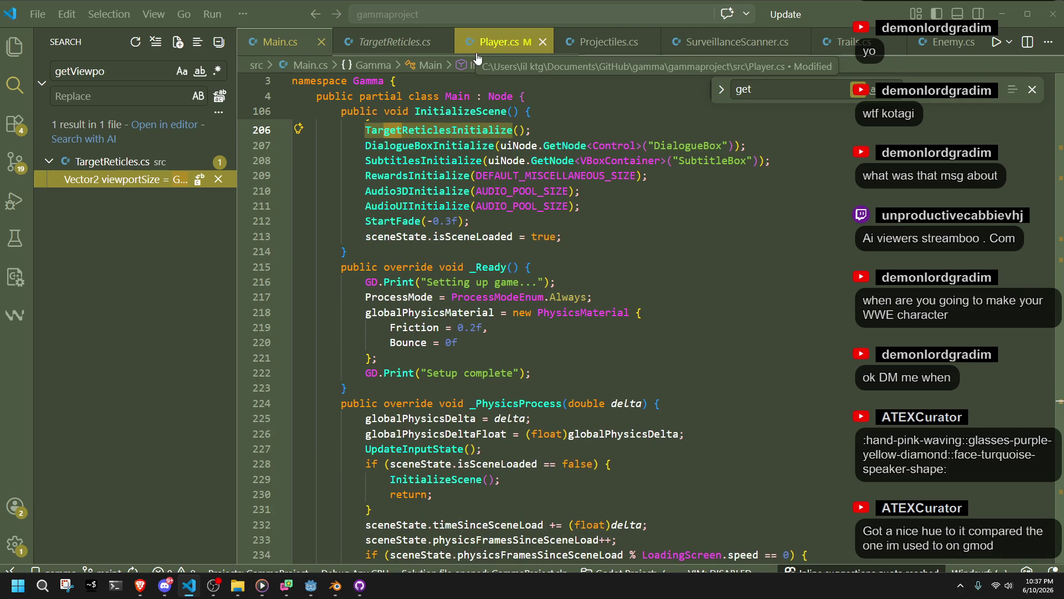
{"action": "scroll", "coordinate": [615, 262], "scroll_direction": "up", "scroll_amount": 4}
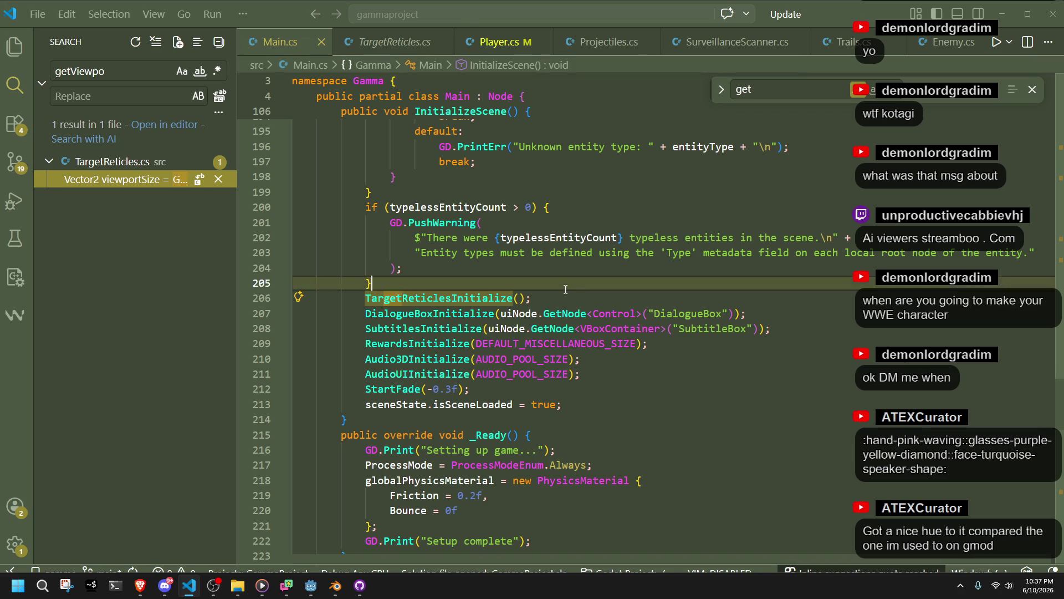
{"action": "scroll", "coordinate": [565, 289], "scroll_direction": "down", "scroll_amount": 6}
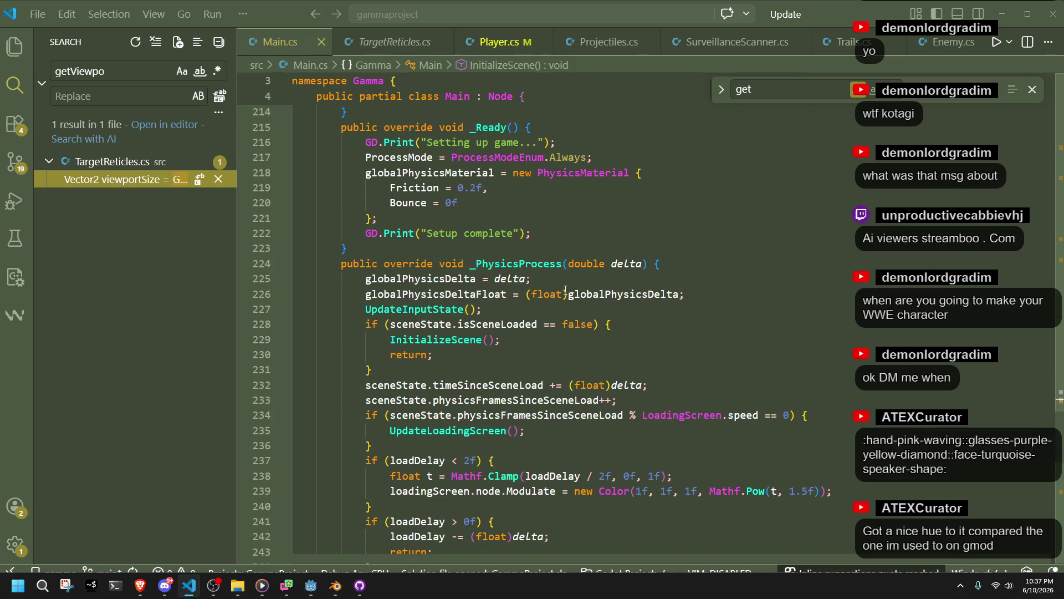
{"action": "scroll", "coordinate": [566, 289], "scroll_direction": "down", "scroll_amount": 6}
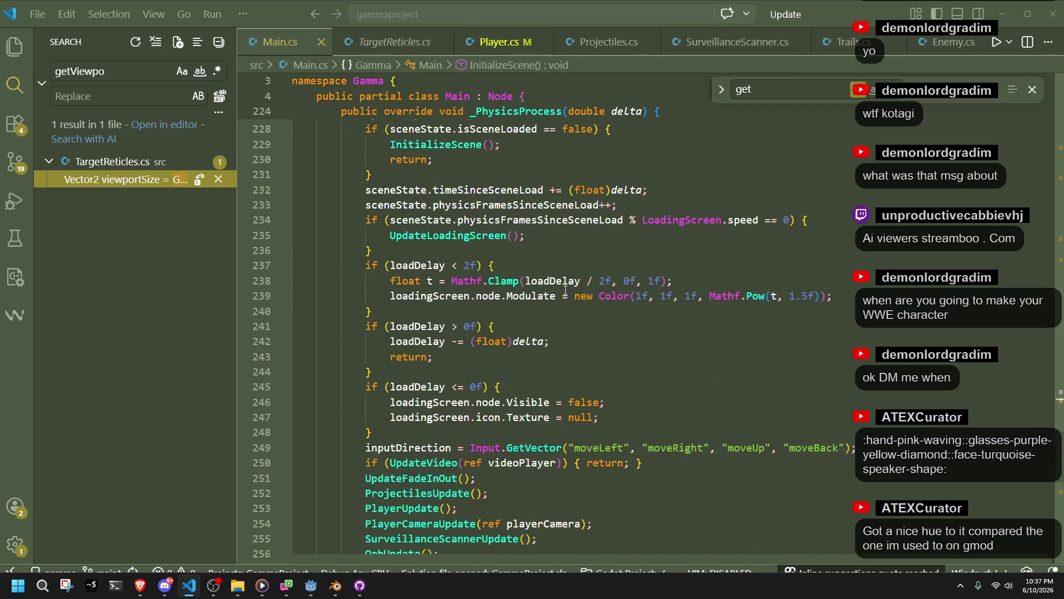
{"action": "left_click", "coordinate": [419, 378]}
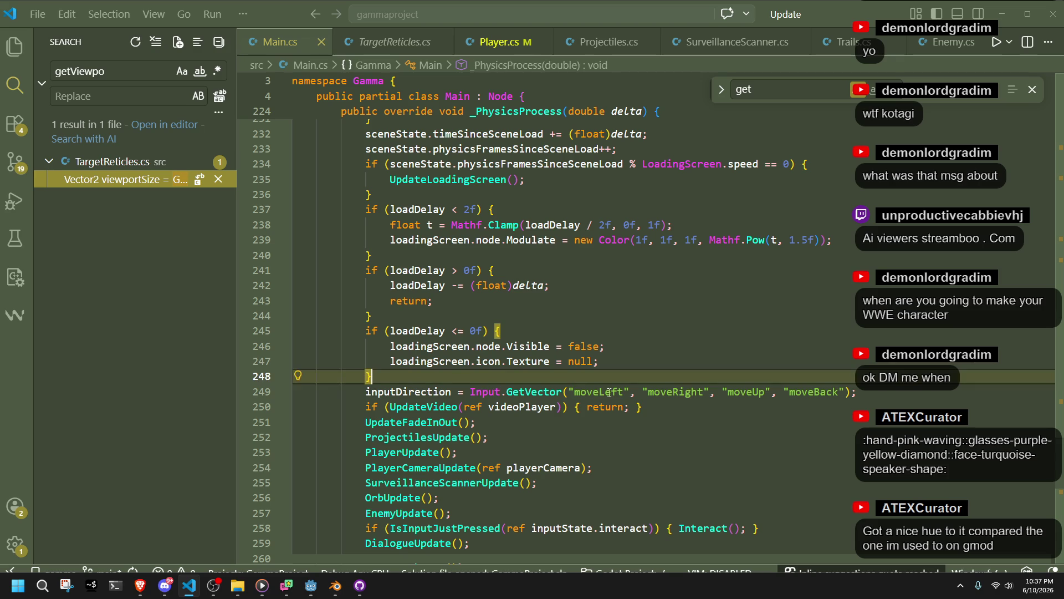
{"action": "left_click", "coordinate": [665, 409]}
{"action": "scroll", "coordinate": [666, 392], "scroll_direction": "up", "scroll_amount": 9}
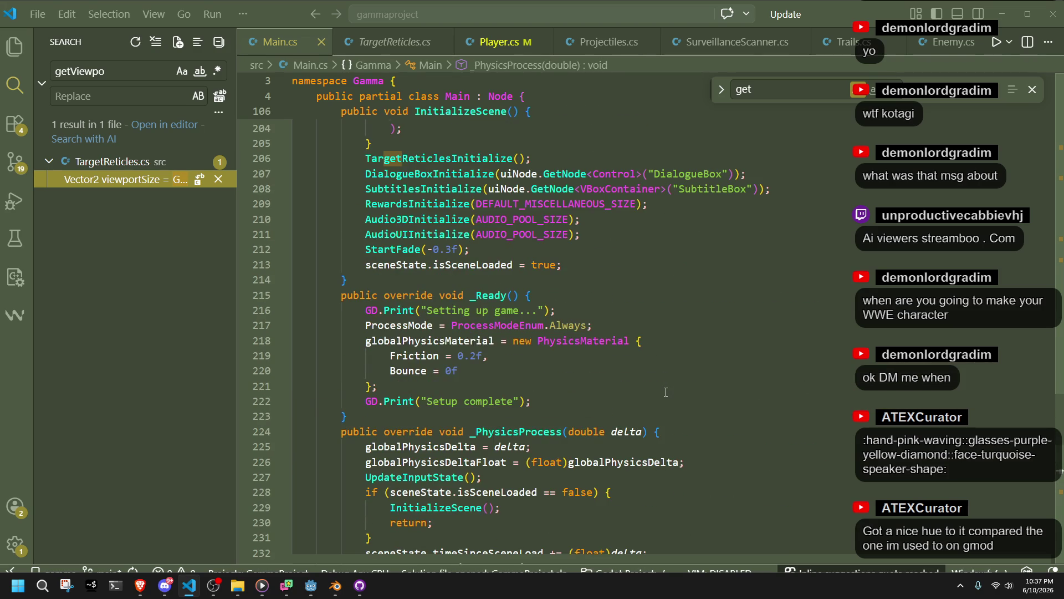
{"action": "scroll", "coordinate": [666, 391], "scroll_direction": "up", "scroll_amount": 20}
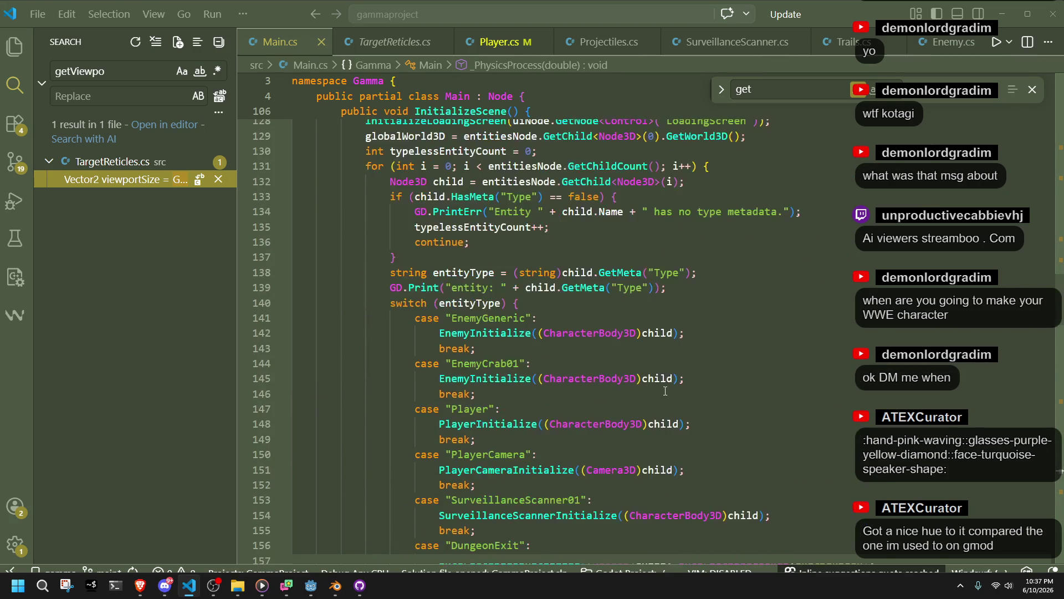
{"action": "scroll", "coordinate": [666, 391], "scroll_direction": "up", "scroll_amount": 4}
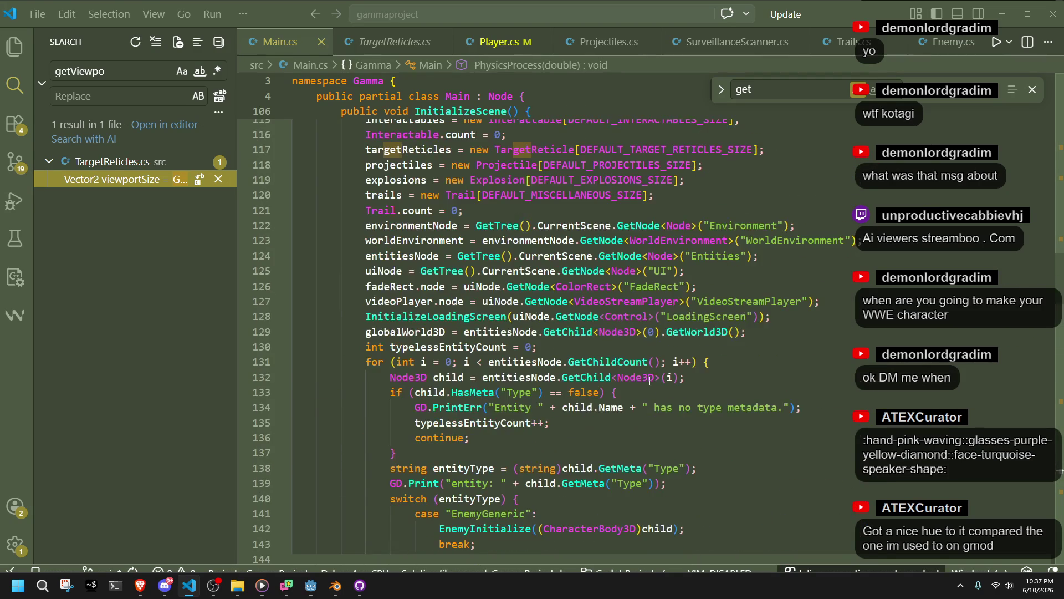
{"action": "left_click", "coordinate": [730, 350]}
{"action": "left_click", "coordinate": [750, 367]}
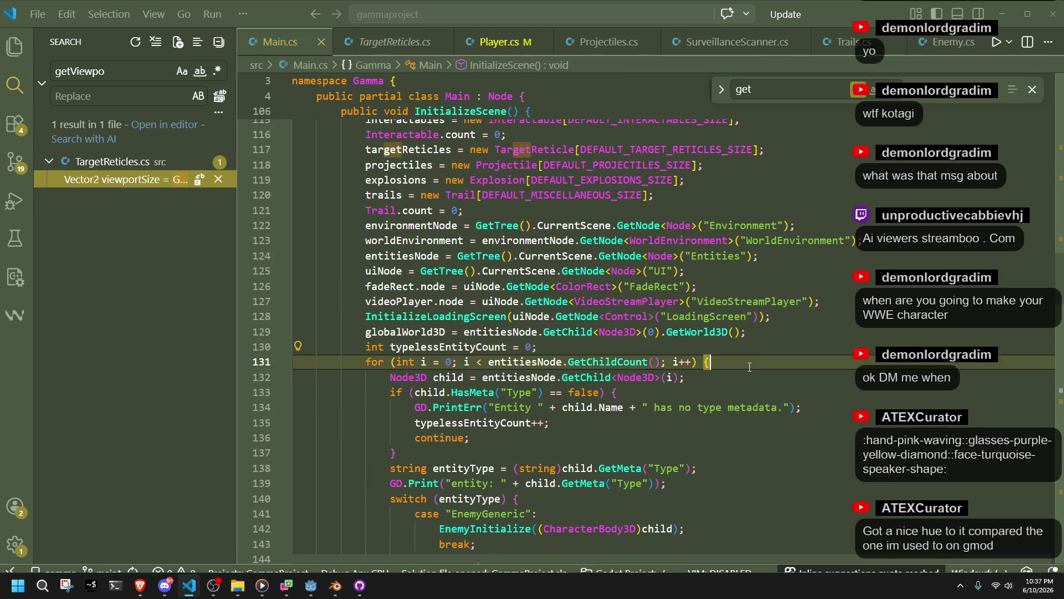
{"action": "left_click", "coordinate": [772, 333]}
Add 'currentCamera = GetViewport().GetCamera3D();' as line 130 of Main.cs
{"action": "key", "text": "Return"}
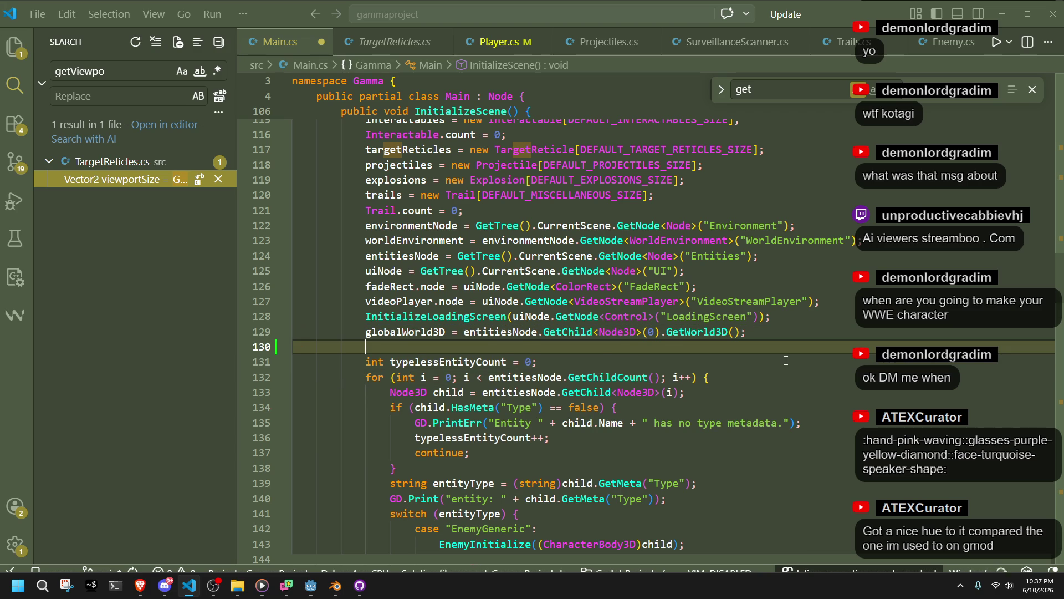
{"action": "type", "text": "currentca"}
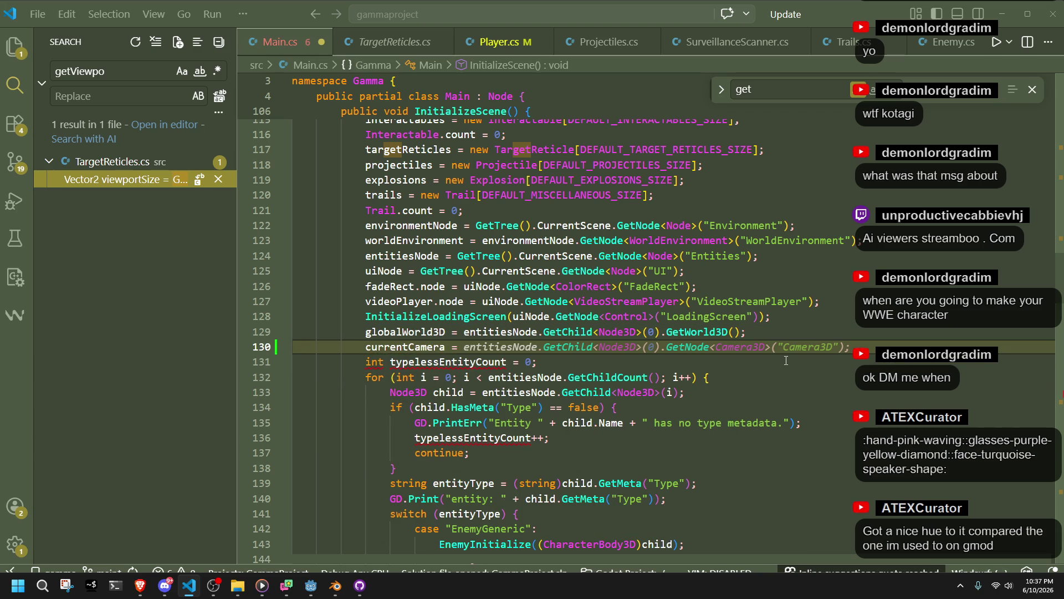
{"action": "type", "text": " GetViewport"}
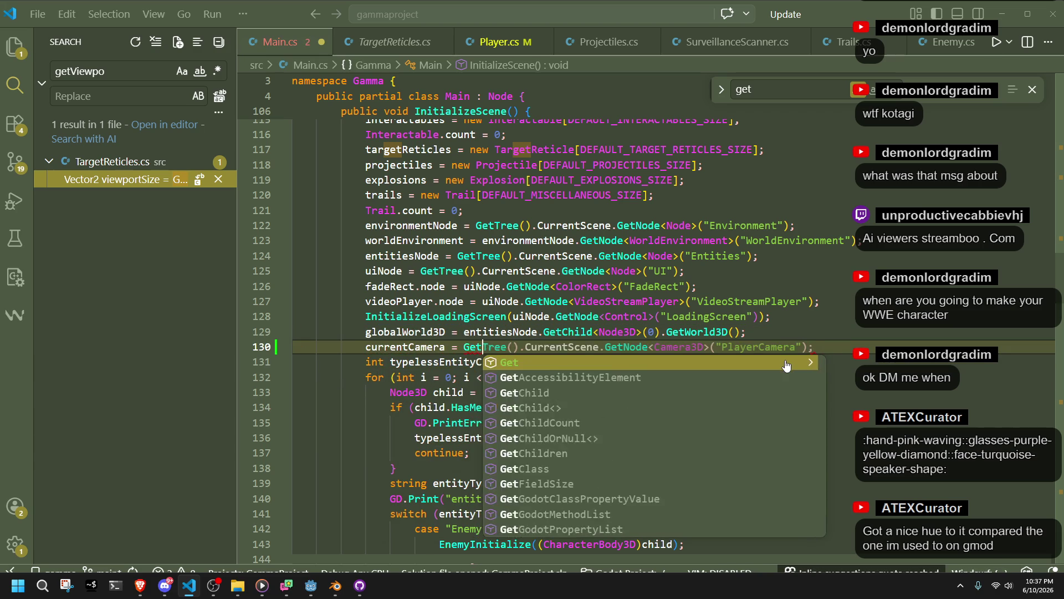
{"action": "key", "text": "Tab"}
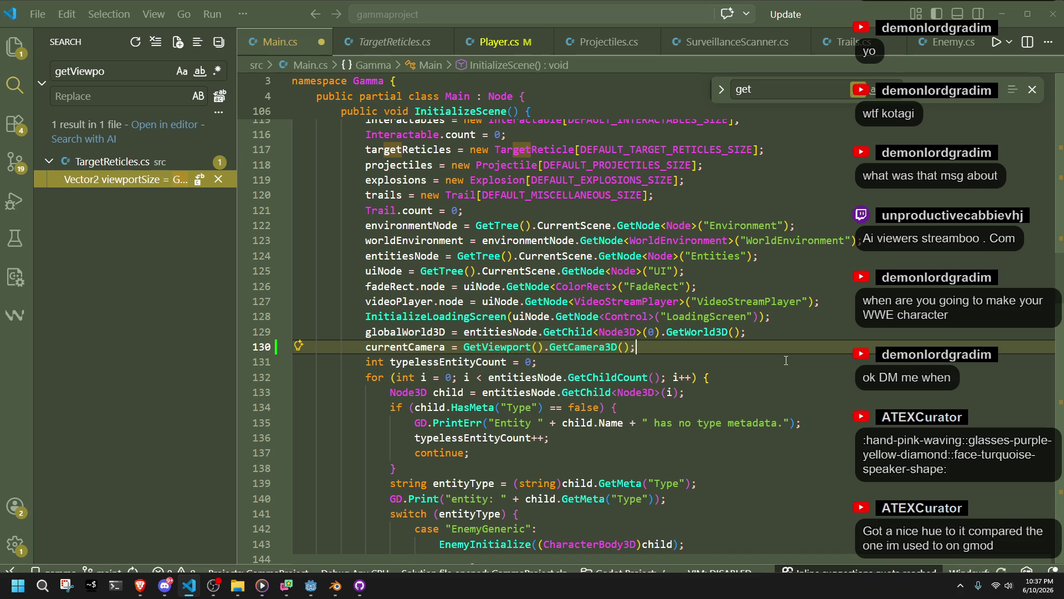
{"action": "scroll", "coordinate": [587, 346], "scroll_direction": "down", "scroll_amount": 4}
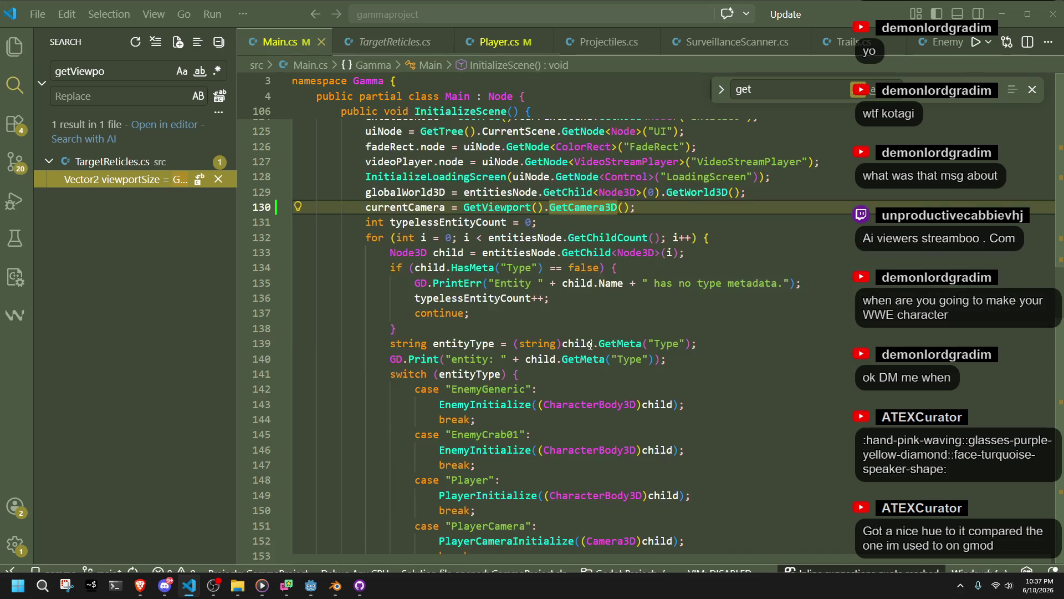
{"action": "scroll", "coordinate": [588, 342], "scroll_direction": "up", "scroll_amount": 2}
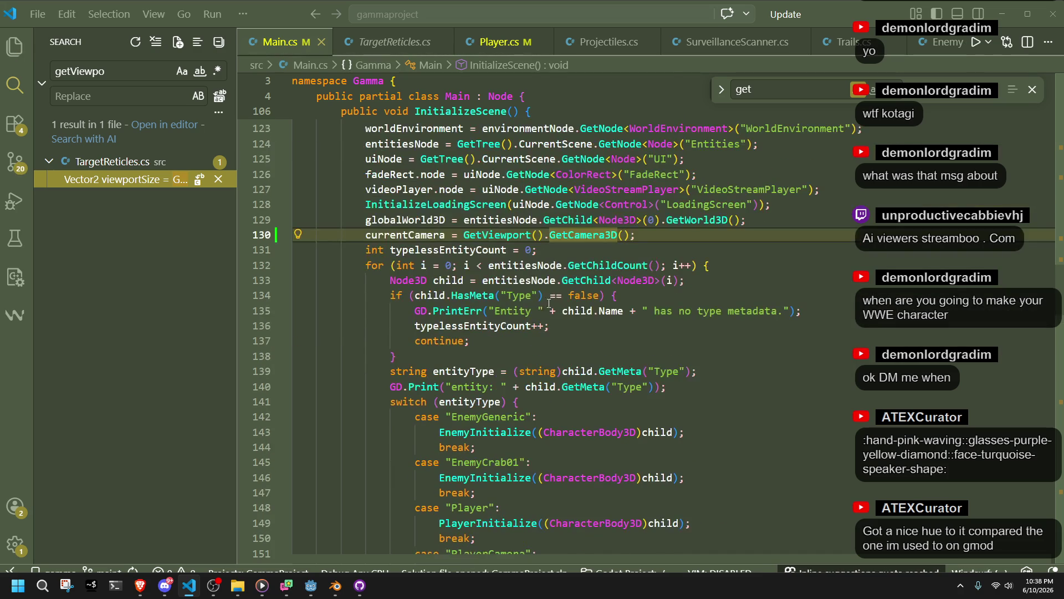
{"action": "left_click", "coordinate": [641, 252]}
{"action": "scroll", "coordinate": [680, 396], "scroll_direction": "down", "scroll_amount": 3}
{"action": "left_click", "coordinate": [525, 430]}
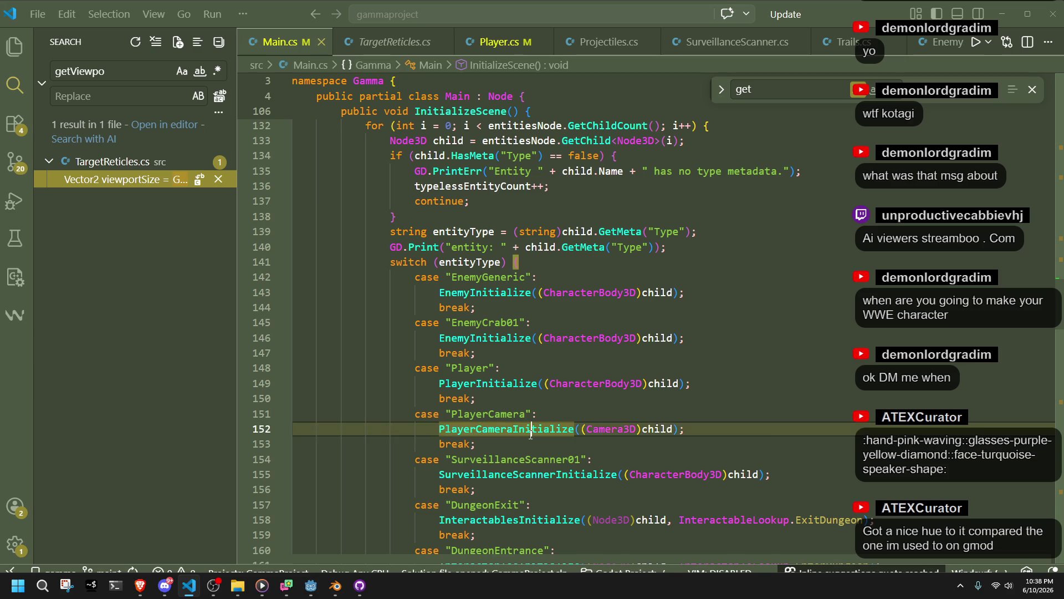
Go to the PlayerCameraInitialize definition in Player.cs and find line 78
{"action": "right_click", "coordinate": [527, 430]}
{"action": "left_click", "coordinate": [567, 108]}
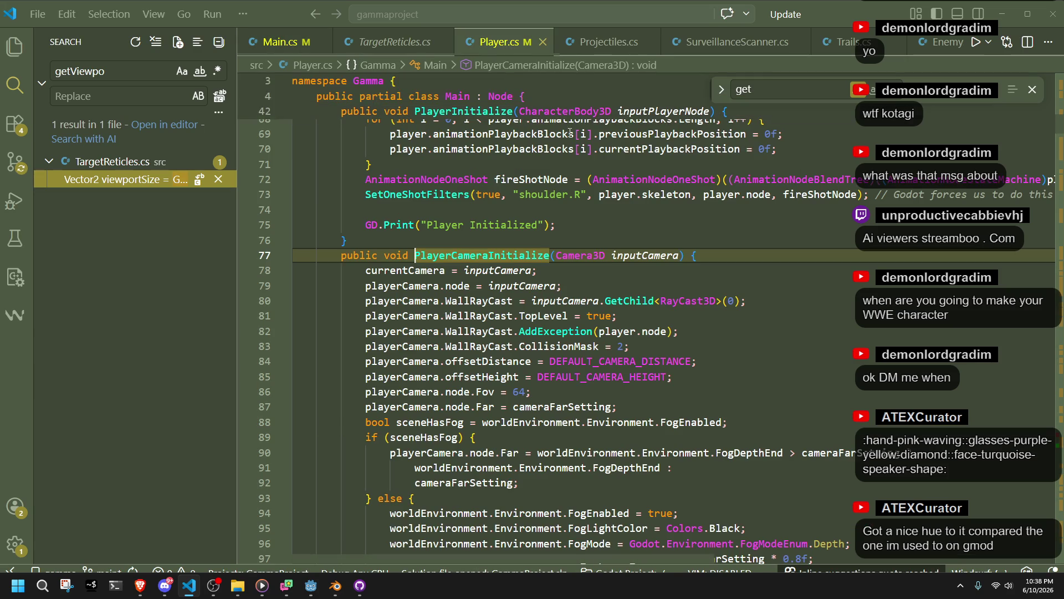
{"action": "double_click", "coordinate": [484, 271]}
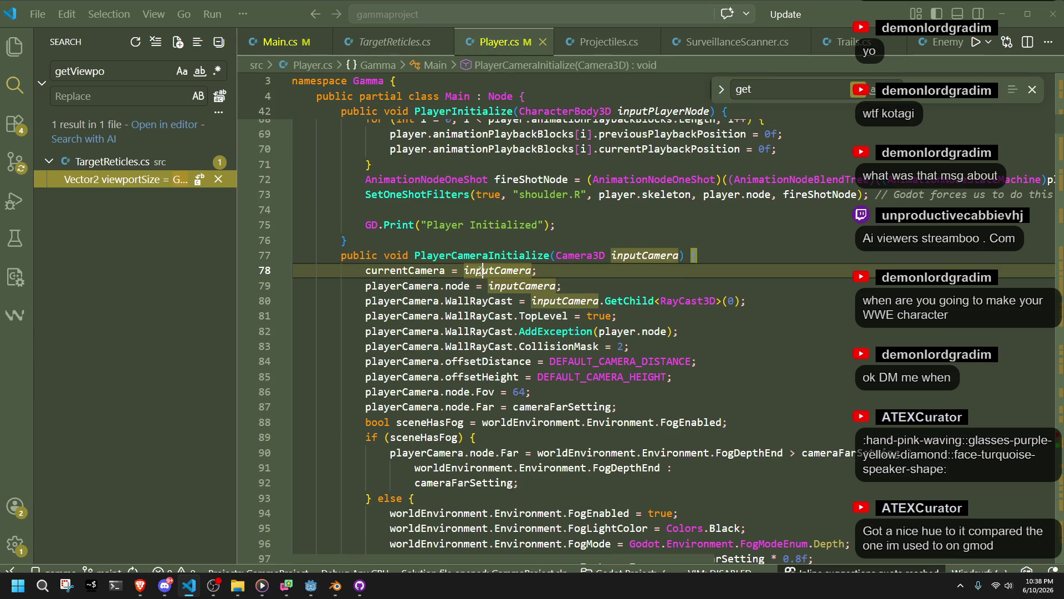
{"action": "left_click", "coordinate": [561, 267]}
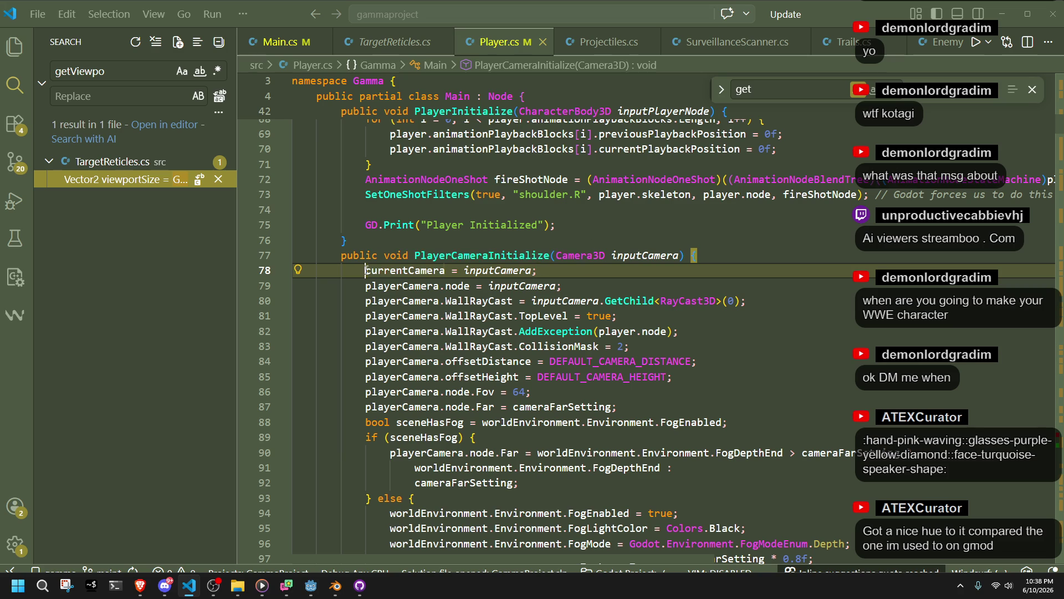
{"action": "double_click", "coordinate": [366, 270]}
{"action": "left_click", "coordinate": [587, 284]}
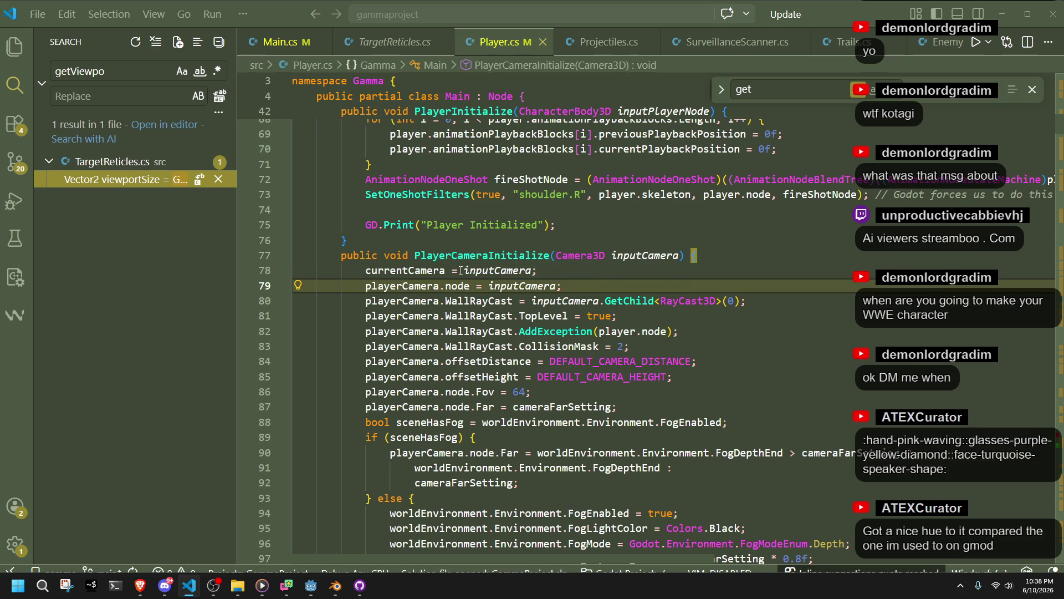
{"action": "left_click", "coordinate": [461, 270]}
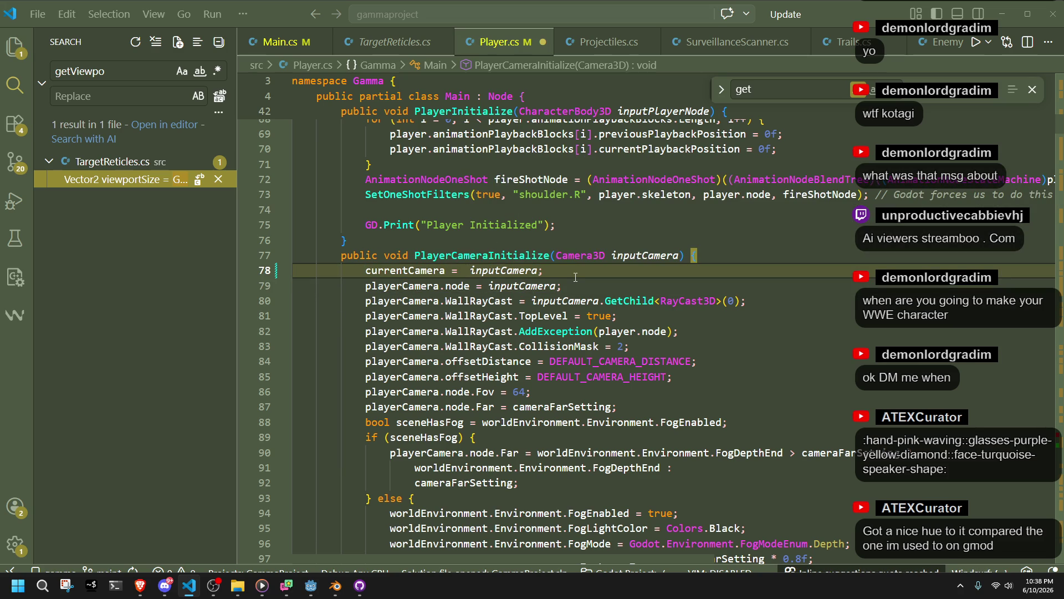
Rewrite line 78 as 'currentCamera = currentCamera == null ? inputCamera : currentCamera;' and save
{"action": "type", "text": "curren"}
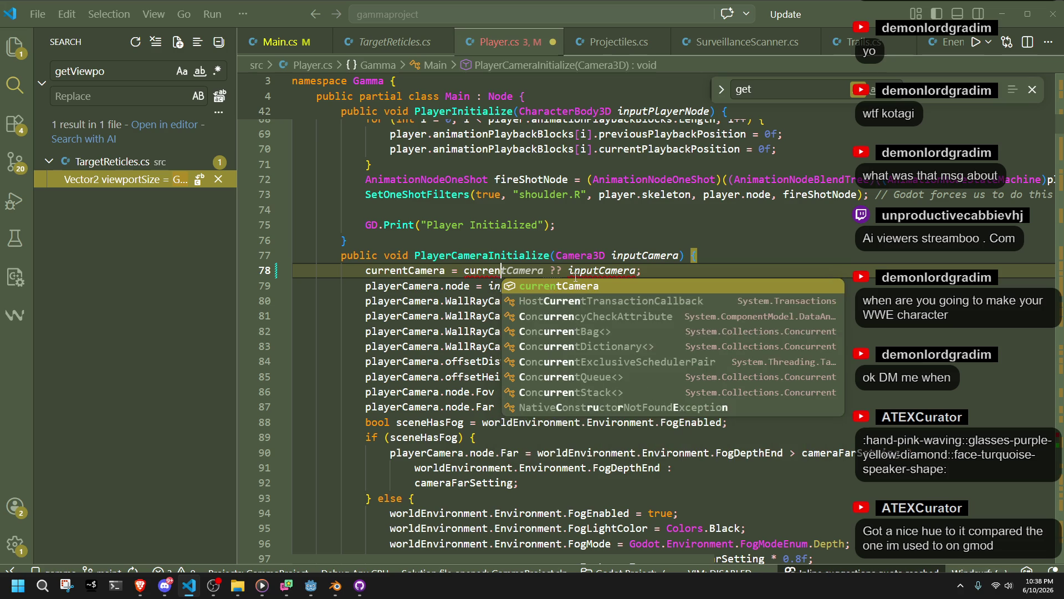
{"action": "type", "text": "tCamera"}
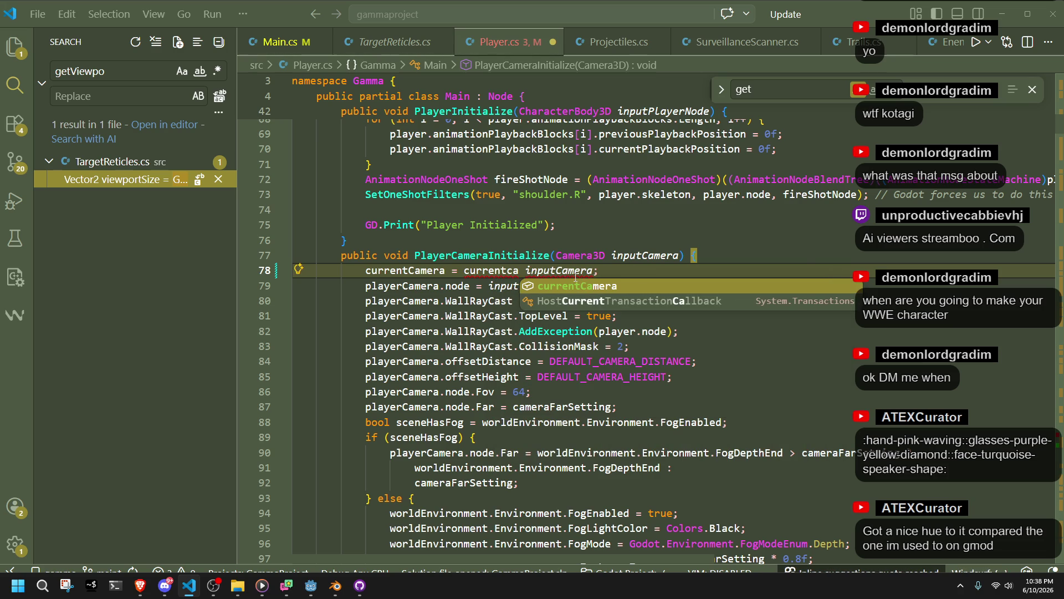
{"action": "type", "text": " =="}
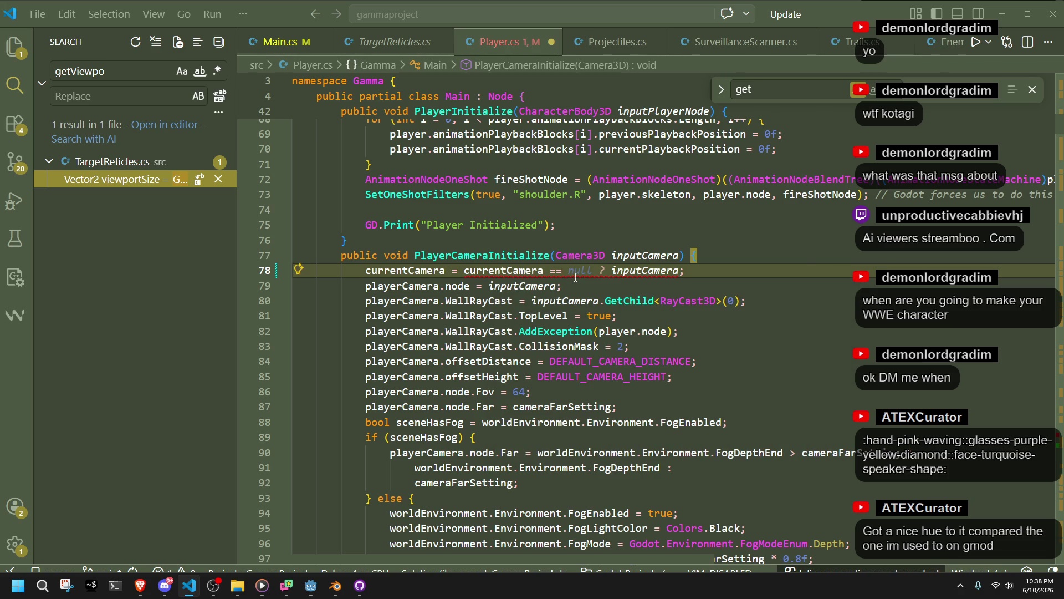
{"action": "key", "text": "Tab"}
{"action": "key", "text": "ctrl+s"}
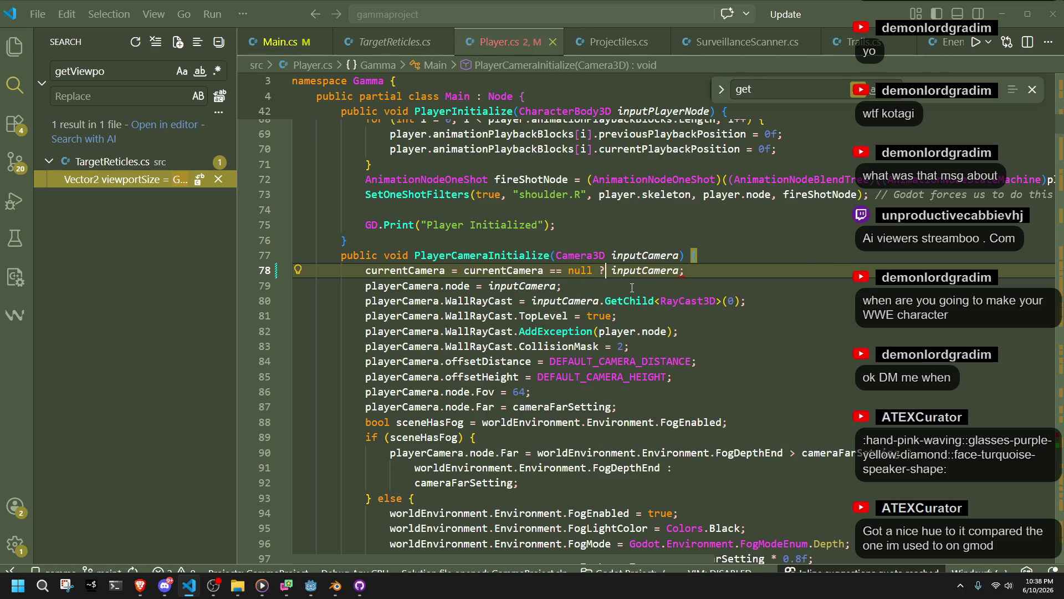
{"action": "left_click", "coordinate": [632, 287]}
{"action": "left_click", "coordinate": [688, 272]}
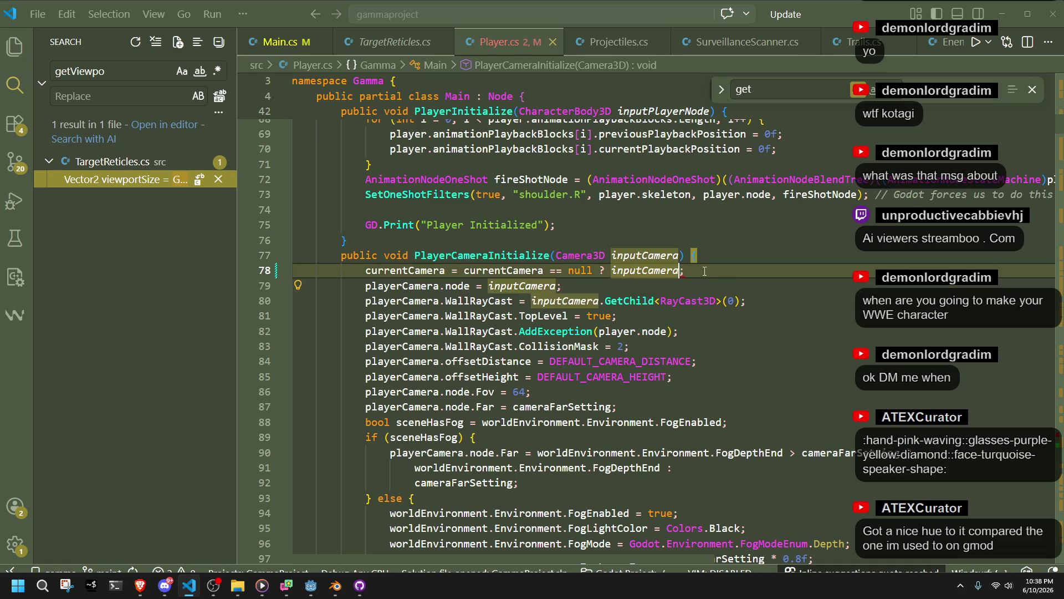
{"action": "key", "text": "Tab"}
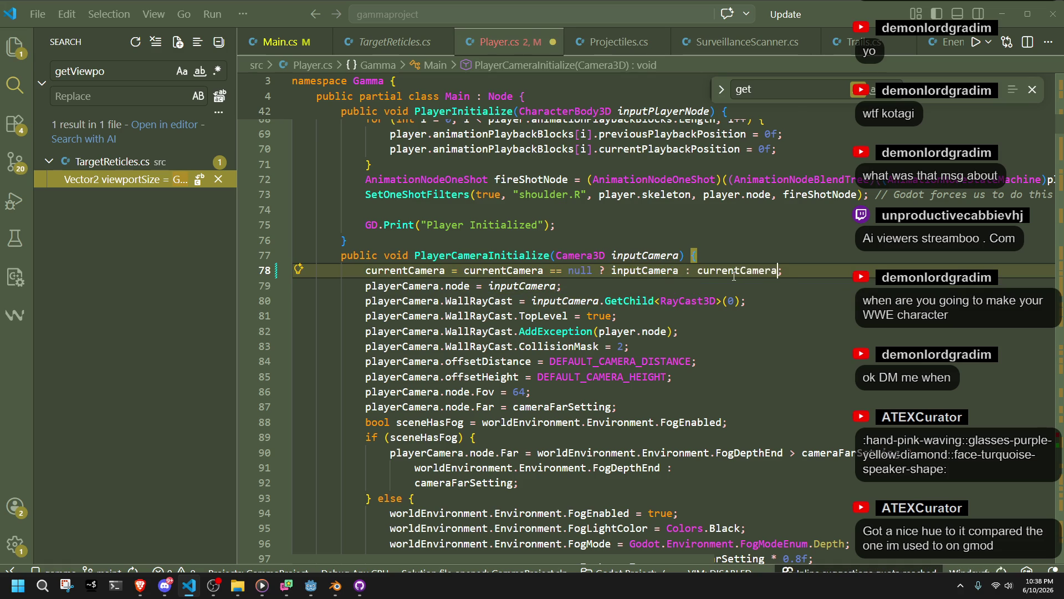
{"action": "key", "text": "ctrl+s"}
{"action": "left_click", "coordinate": [780, 347]}
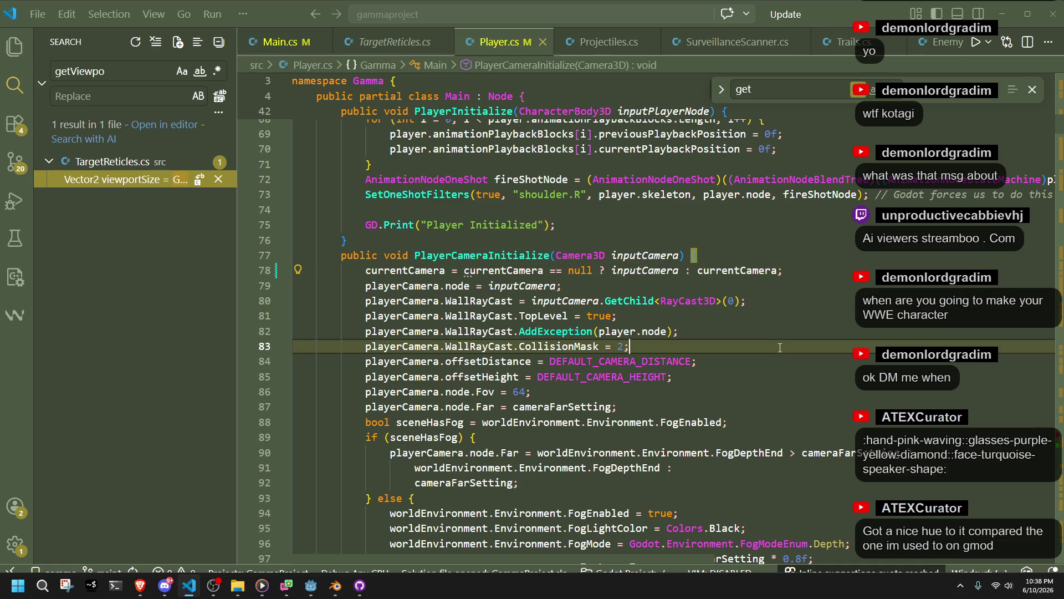
{"action": "left_click", "coordinate": [598, 281]}
{"action": "left_click", "coordinate": [549, 241]}
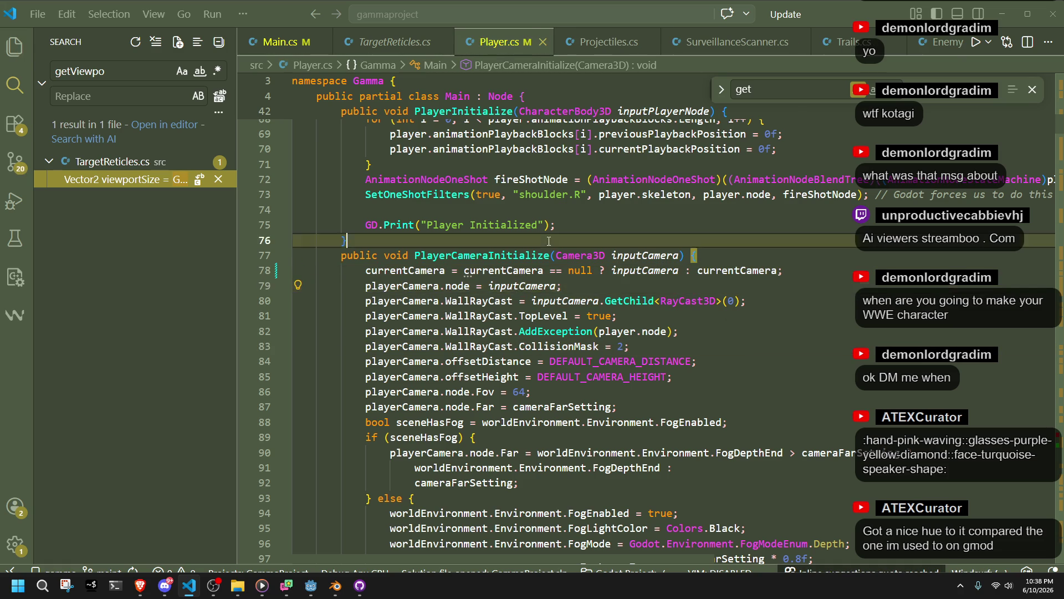
{"action": "left_click", "coordinate": [554, 195]}
{"action": "left_click", "coordinate": [565, 208]}
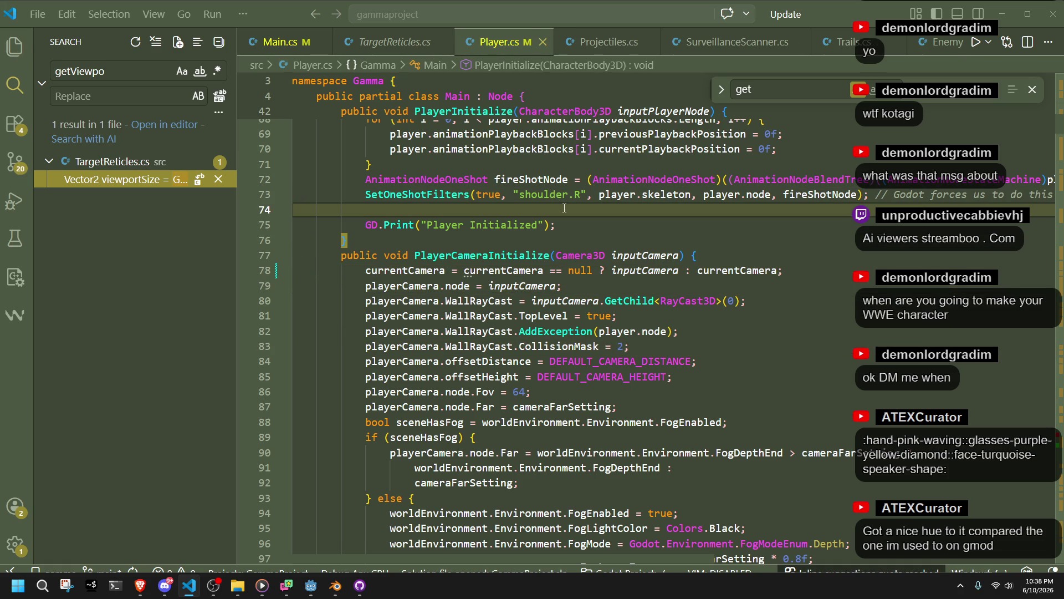
Inspect GetViewport().GetCamera3D() on line 130 of Main.cs
{"action": "left_click", "coordinate": [284, 48]}
{"action": "left_click", "coordinate": [715, 383]}
{"action": "scroll", "coordinate": [701, 361], "scroll_direction": "up", "scroll_amount": 2}
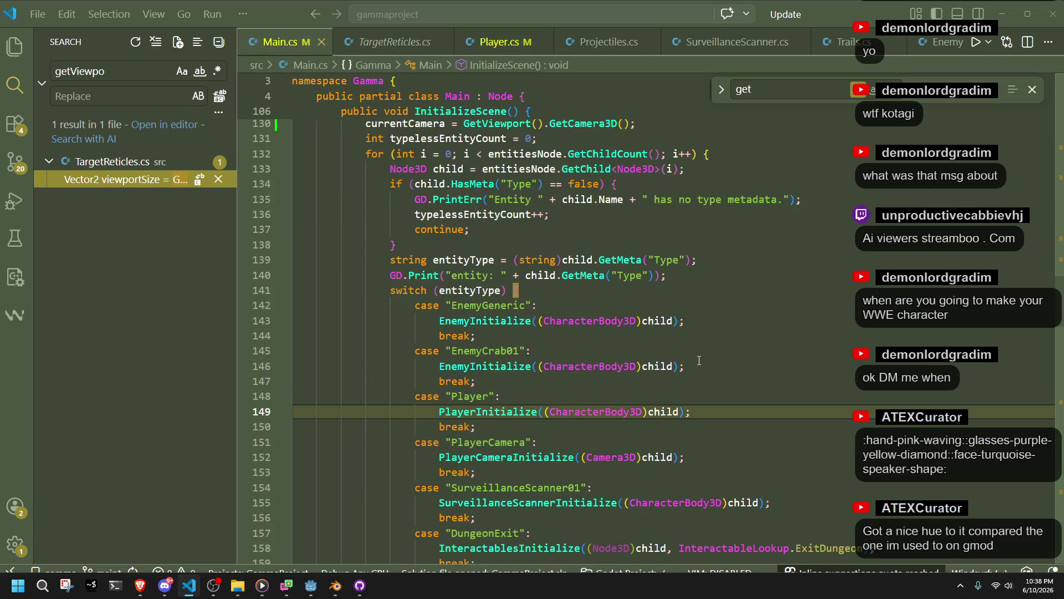
{"action": "left_click", "coordinate": [483, 207]}
{"action": "left_click", "coordinate": [618, 209]}
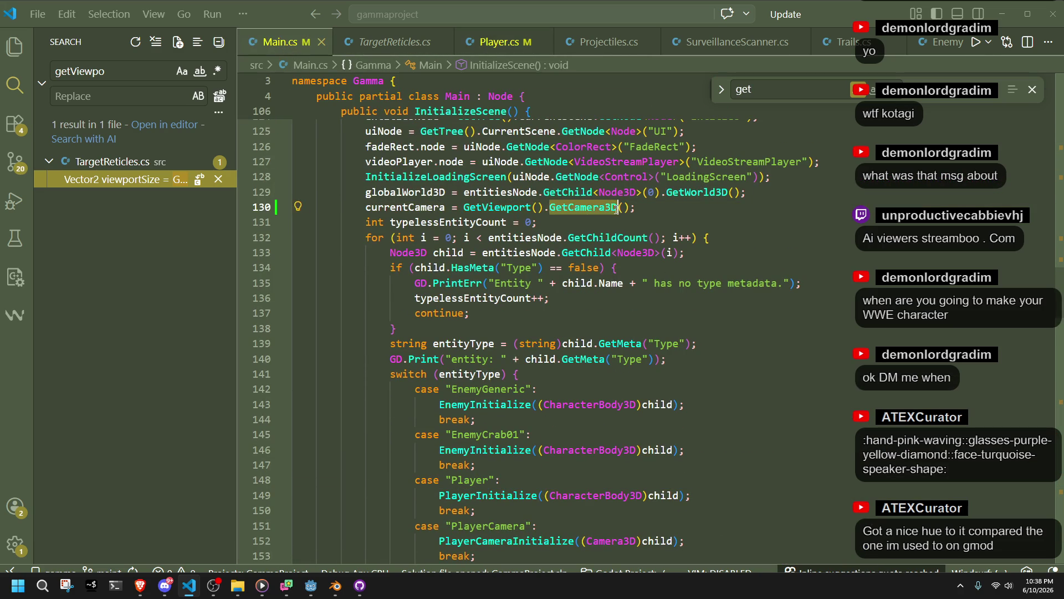
Bring the Godot editor forward and deselect the Camera3D node
{"action": "mouse_move", "coordinate": [311, 585]}
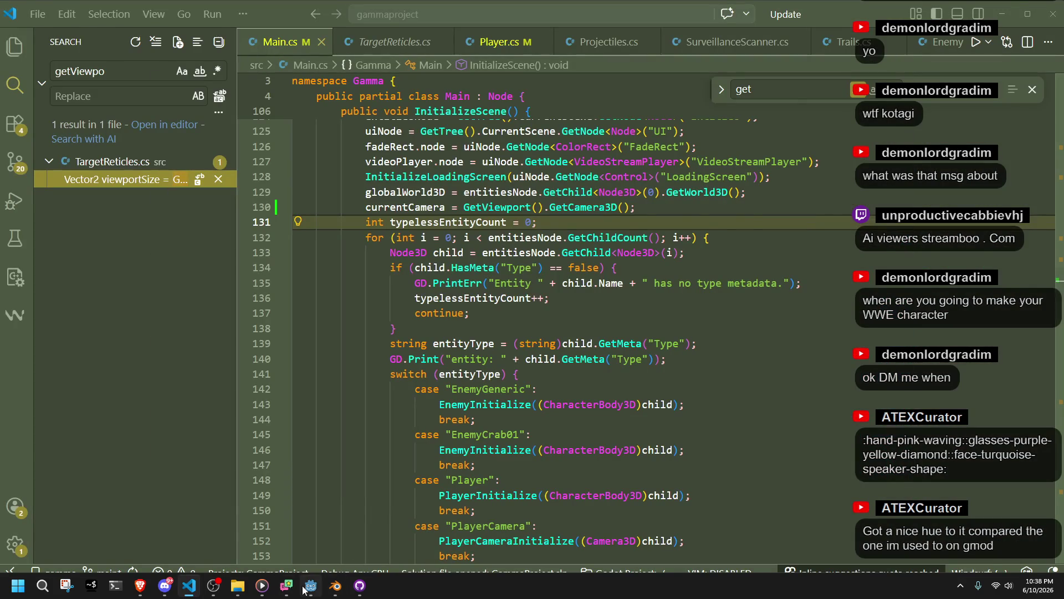
{"action": "left_click", "coordinate": [319, 586]}
{"action": "left_click", "coordinate": [786, 352]}
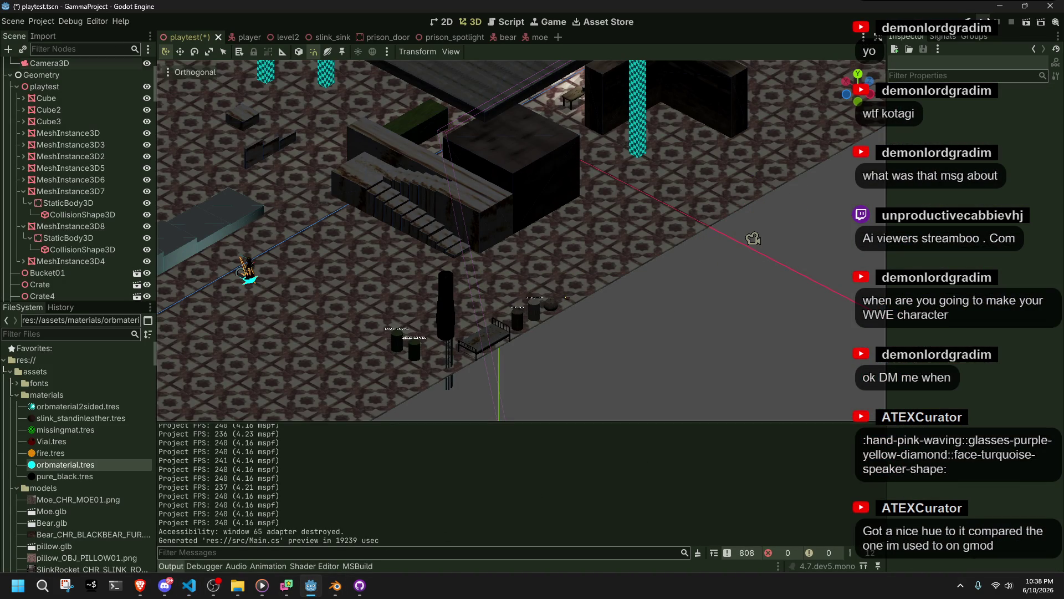
Run the level, jump and walk the character left, then stop the game and return to VS Code
{"action": "key", "text": "F5"}
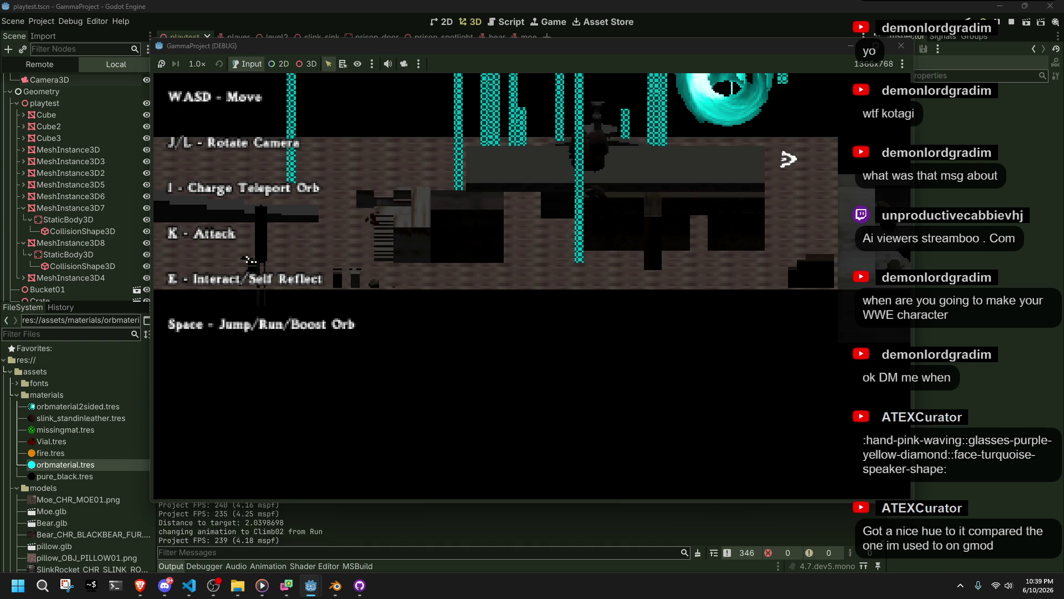
{"action": "key", "text": "space"}
{"action": "key", "text": "a"}
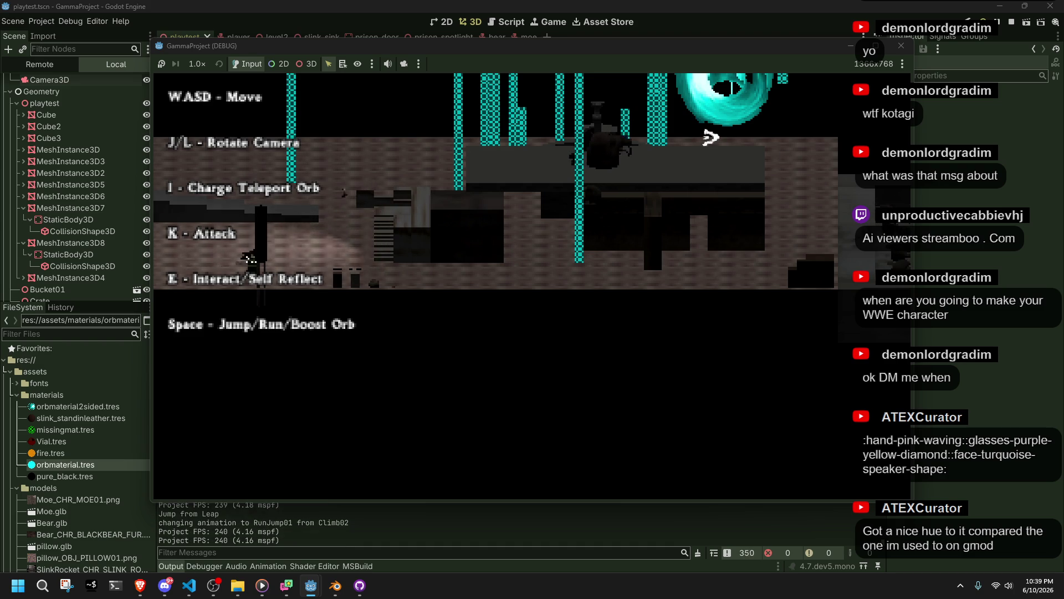
{"action": "key", "text": "a"}
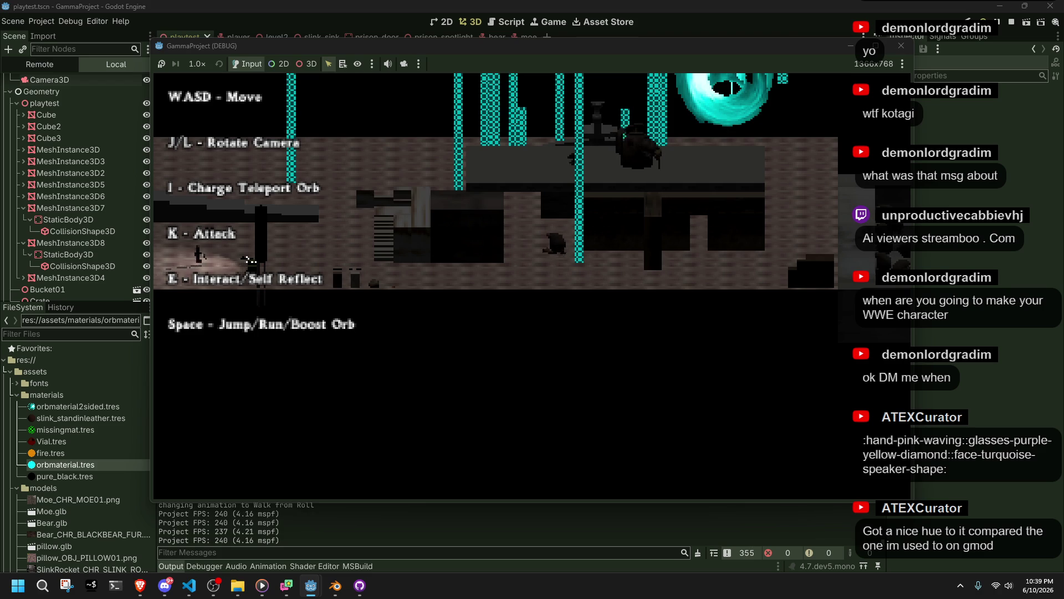
{"action": "key", "text": "F8"}
{"action": "key", "text": "alt+Tab"}
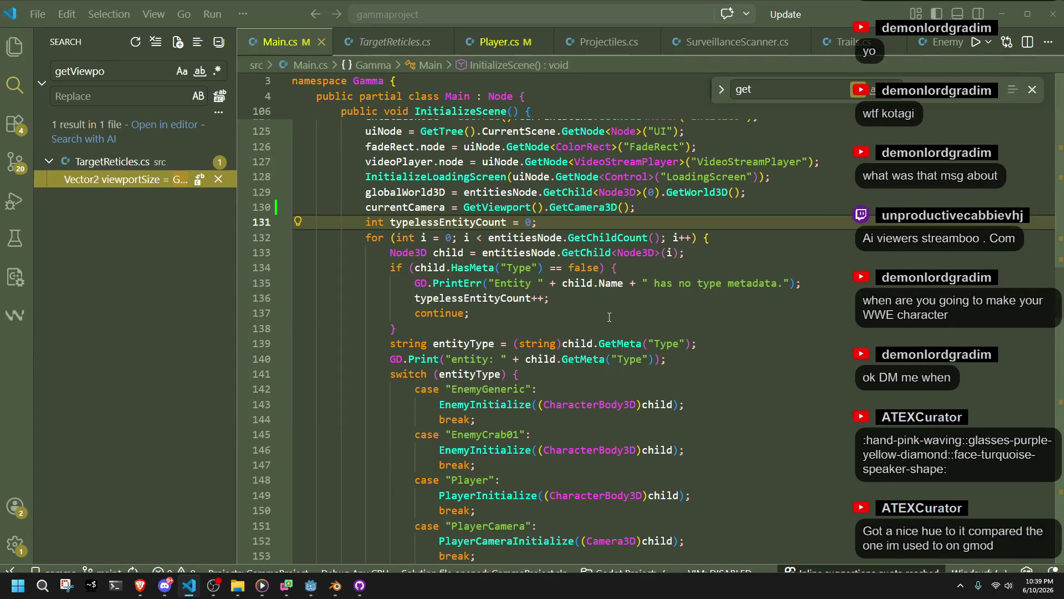
Step through playerCamera matches in Player.cs, then change the search term to currentCamera
{"action": "left_click", "coordinate": [499, 313]}
{"action": "left_click", "coordinate": [499, 42]}
{"action": "left_click", "coordinate": [806, 337]}
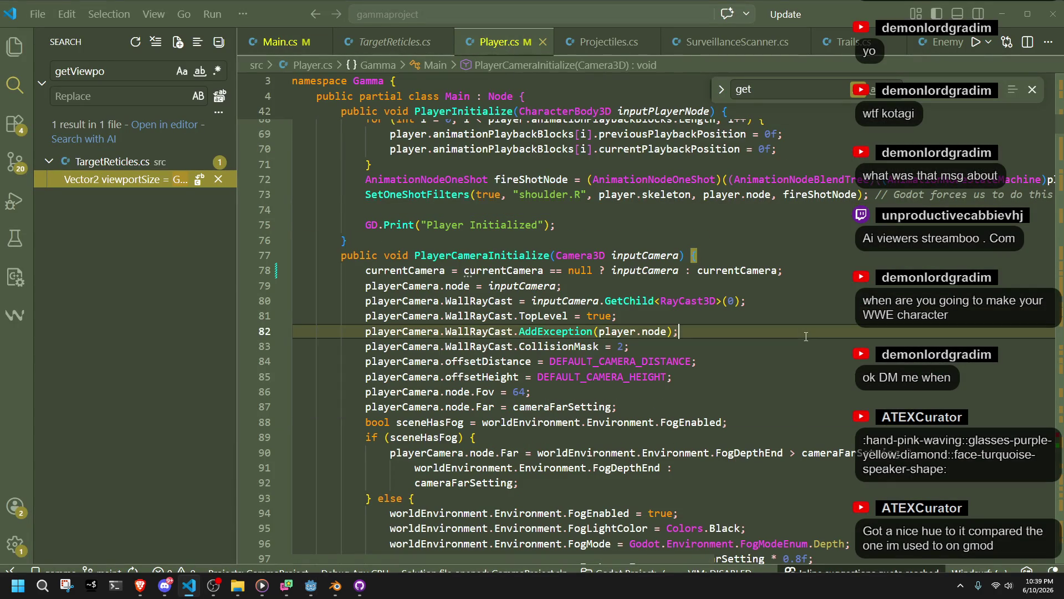
{"action": "type", "text": "player"}
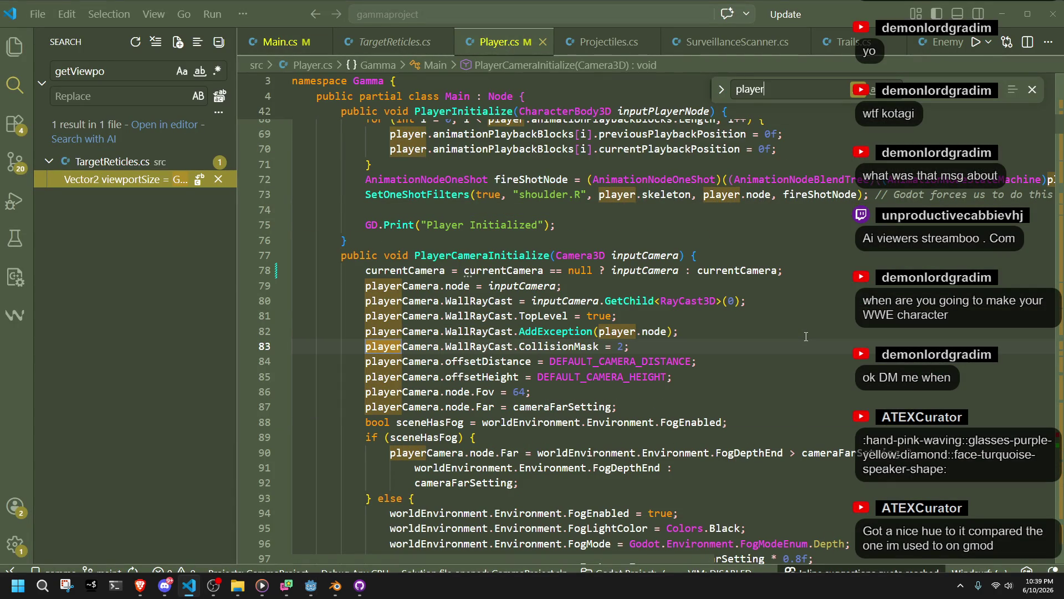
{"action": "type", "text": "Camera"}
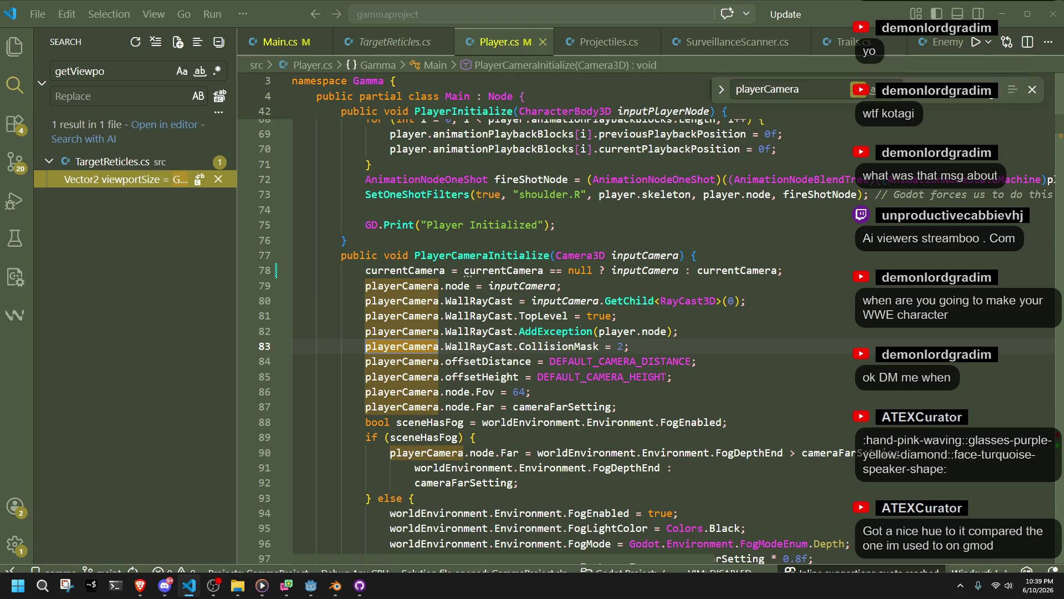
{"action": "key", "text": "Return"}
{"action": "key", "text": "Return"}
{"action": "key", "text": "Return"}
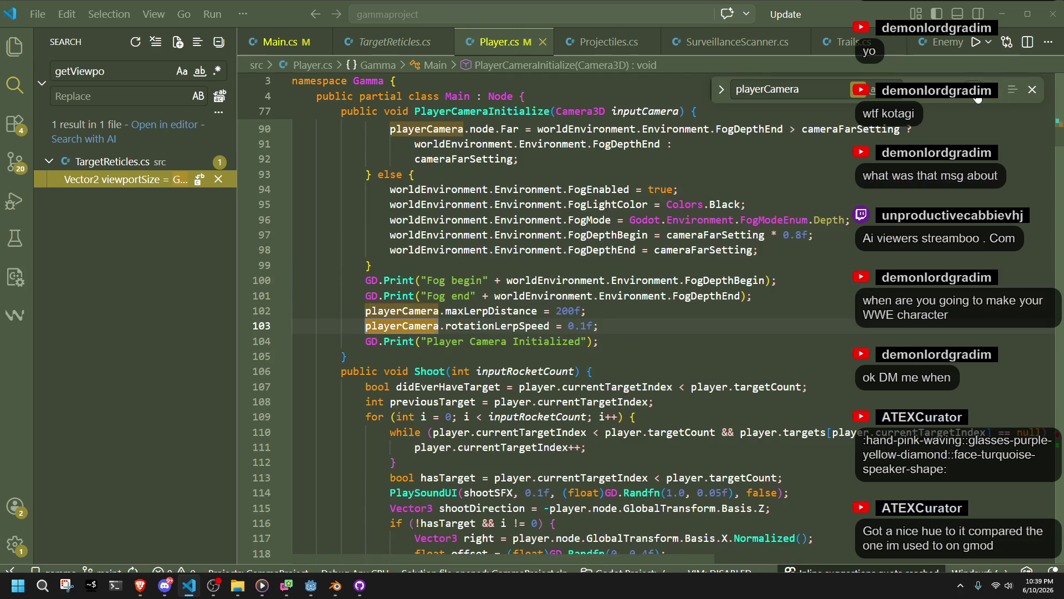
{"action": "scroll", "coordinate": [693, 348], "scroll_direction": "up", "scroll_amount": 8}
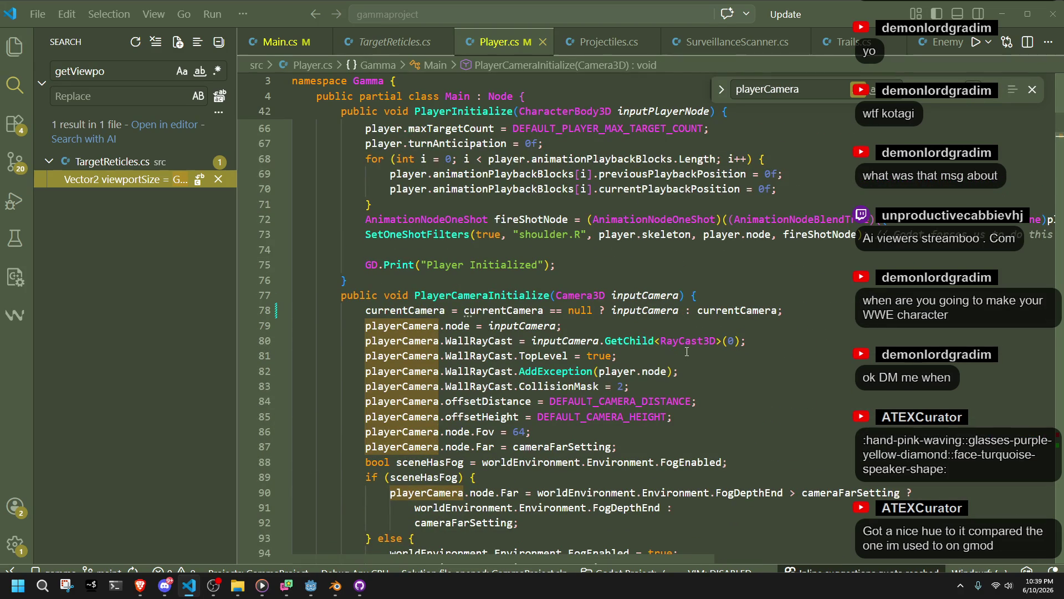
{"action": "key", "text": "shift+Return"}
{"action": "key", "text": "shift+Return"}
{"action": "key", "text": "shift+Return"}
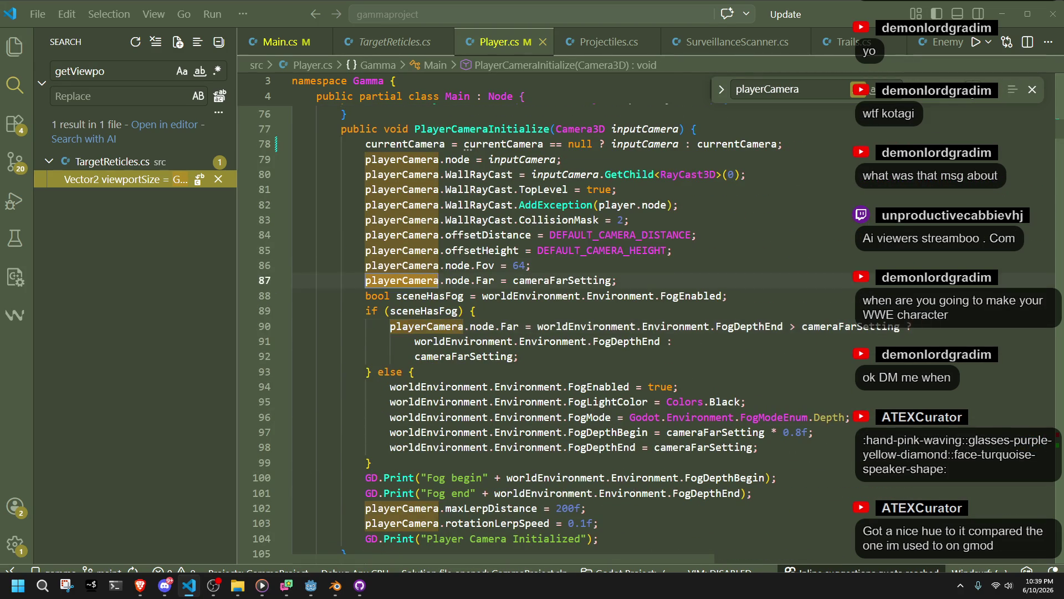
{"action": "double_click", "coordinate": [825, 93]}
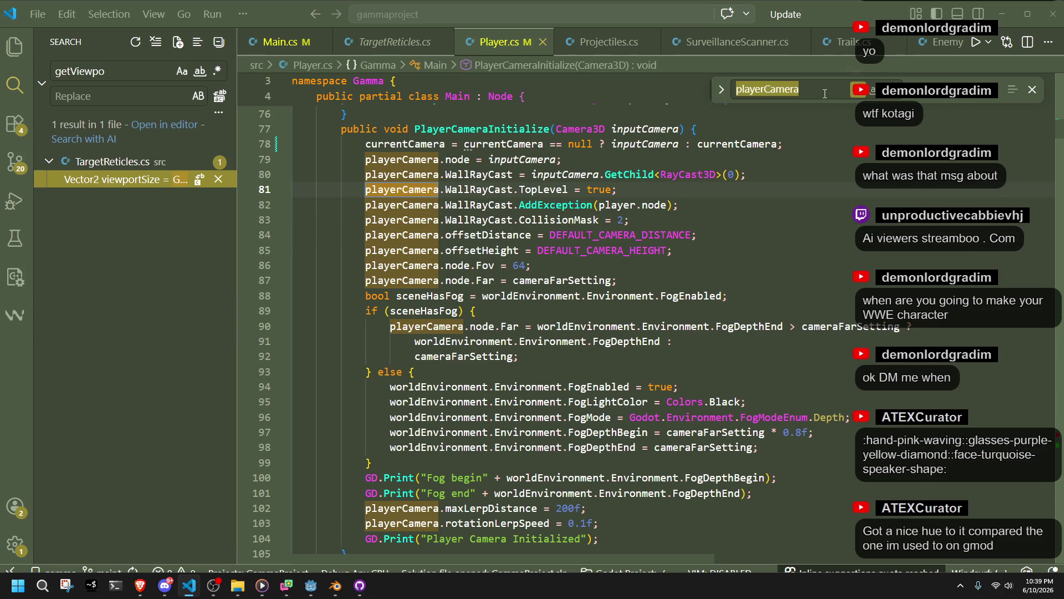
{"action": "type", "text": "currentCame"}
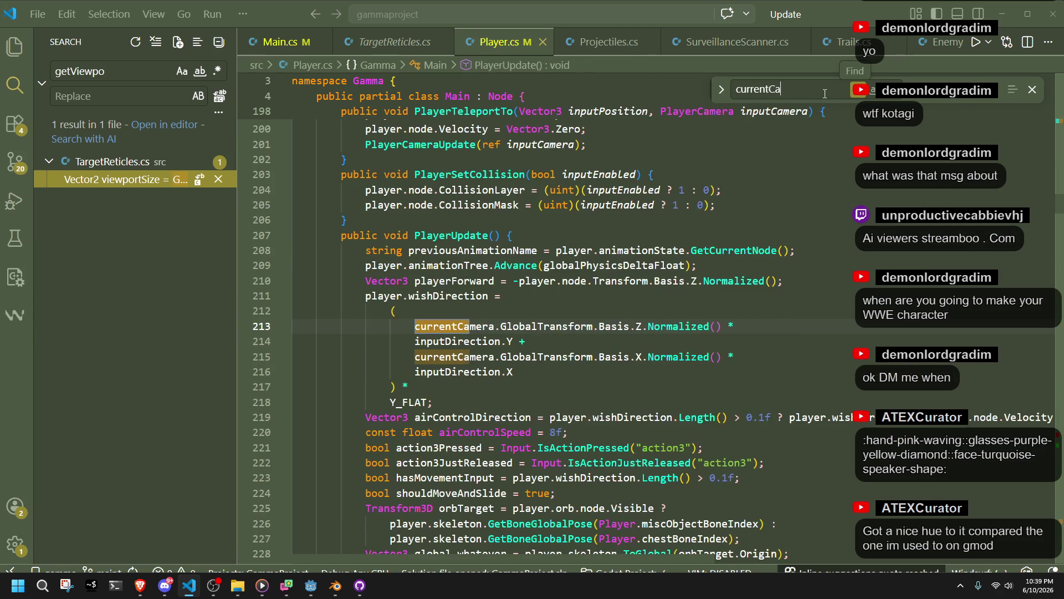
{"action": "left_click", "coordinate": [280, 42]}
{"action": "left_click", "coordinate": [463, 44]}
{"action": "mouse_move", "coordinate": [1047, 195]}
{"action": "left_mouse_down"}
{"action": "mouse_move", "coordinate": [1047, 543]}
{"action": "mouse_move", "coordinate": [1046, 529]}
{"action": "left_mouse_up"}
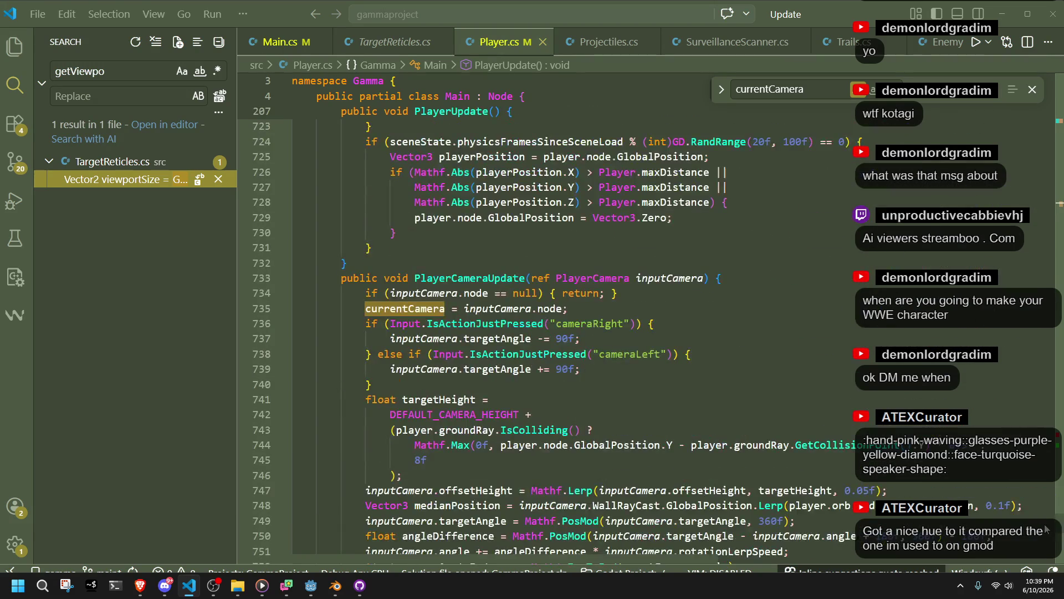
{"action": "scroll", "coordinate": [654, 376], "scroll_direction": "up", "scroll_amount": 15}
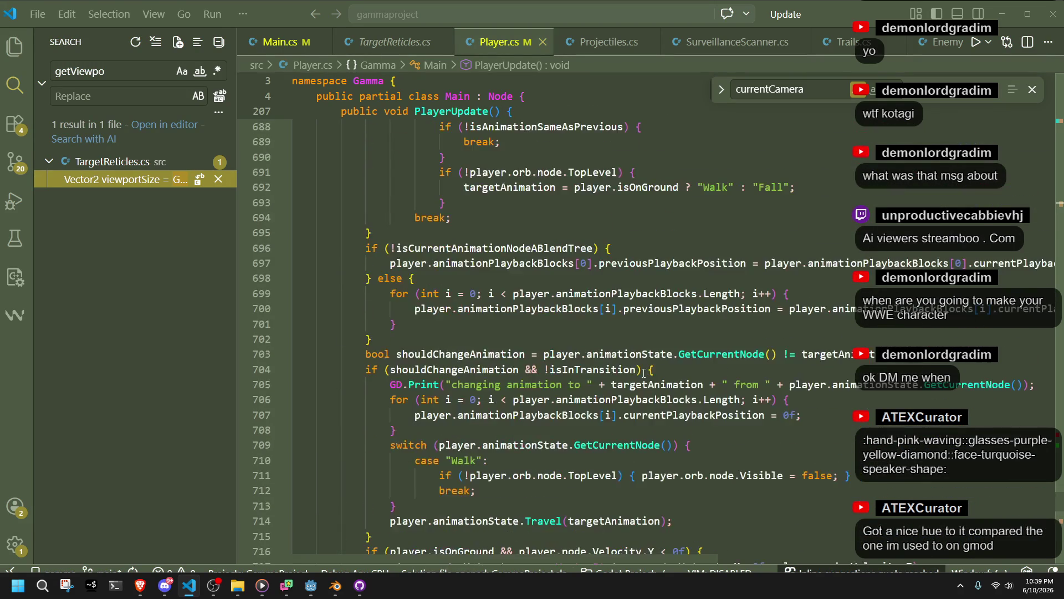
{"action": "scroll", "coordinate": [644, 373], "scroll_direction": "down", "scroll_amount": 15}
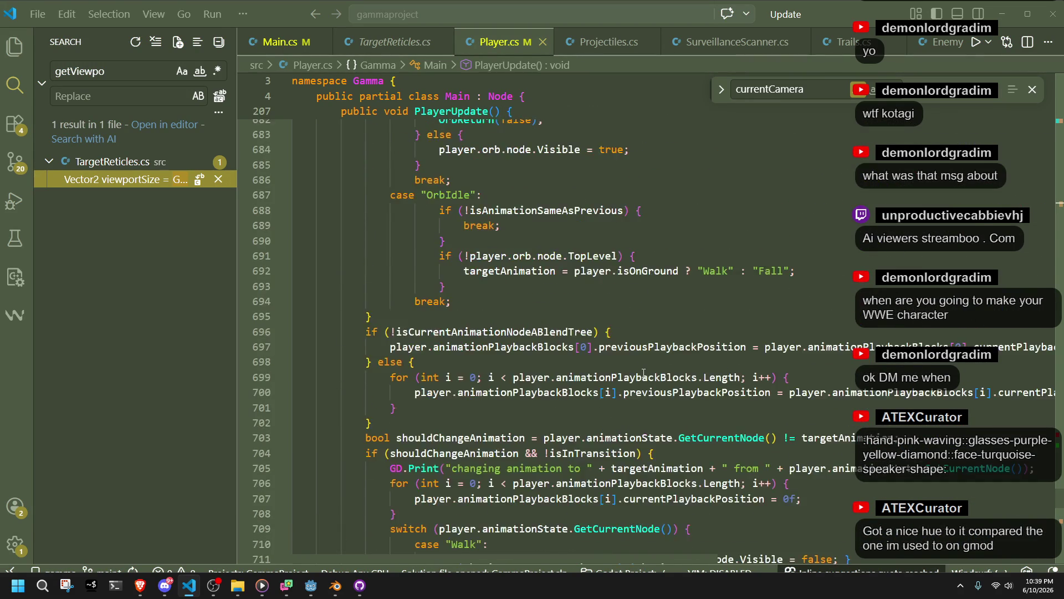
{"action": "scroll", "coordinate": [644, 373], "scroll_direction": "down", "scroll_amount": 13}
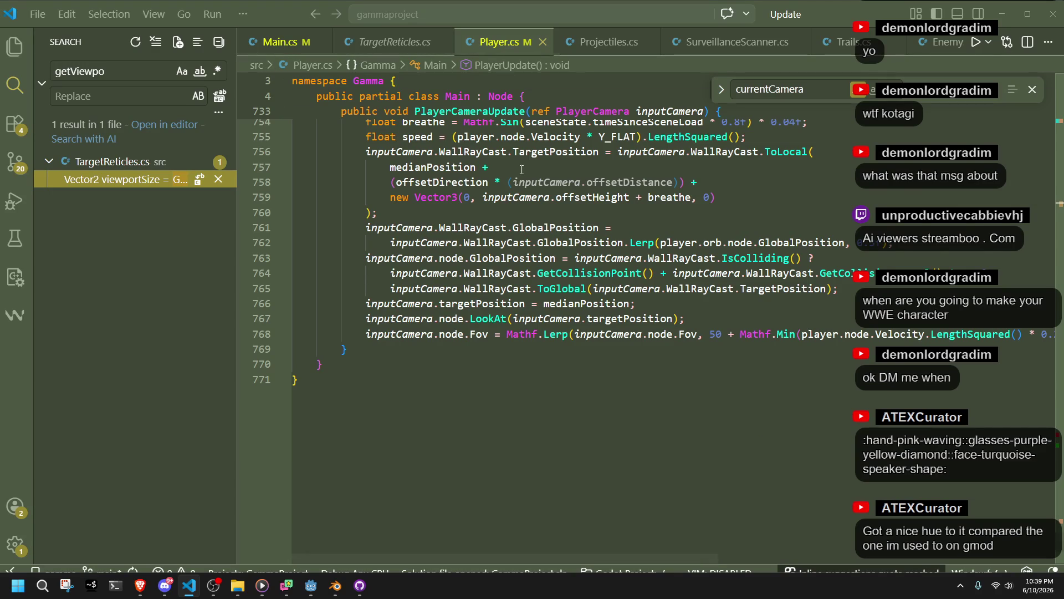
{"action": "scroll", "coordinate": [519, 276], "scroll_direction": "up", "scroll_amount": 13}
{"action": "scroll", "coordinate": [519, 275], "scroll_direction": "up", "scroll_amount": 11}
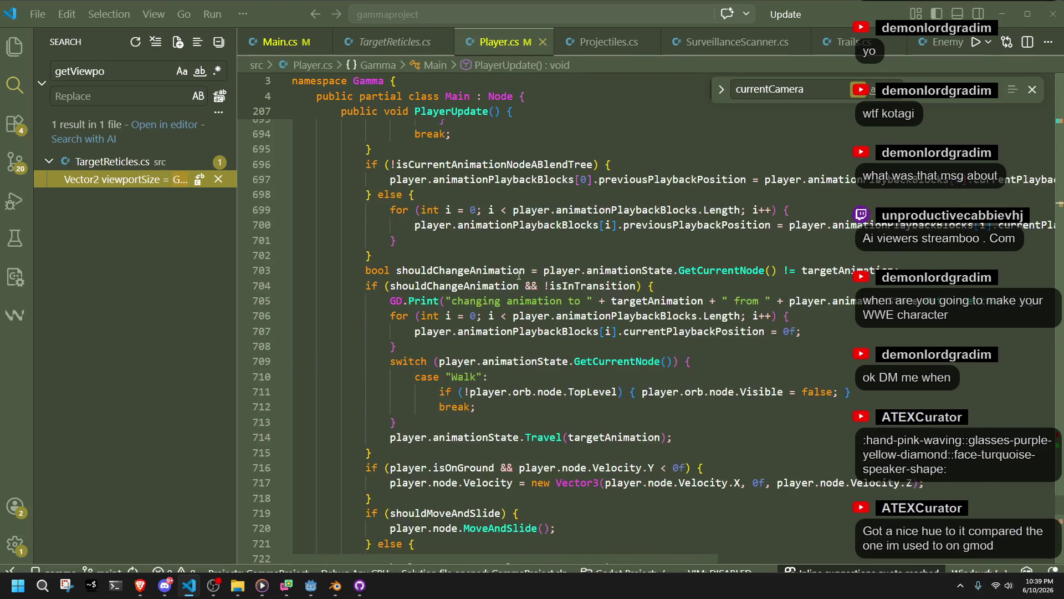
{"action": "scroll", "coordinate": [519, 275], "scroll_direction": "up", "scroll_amount": 6}
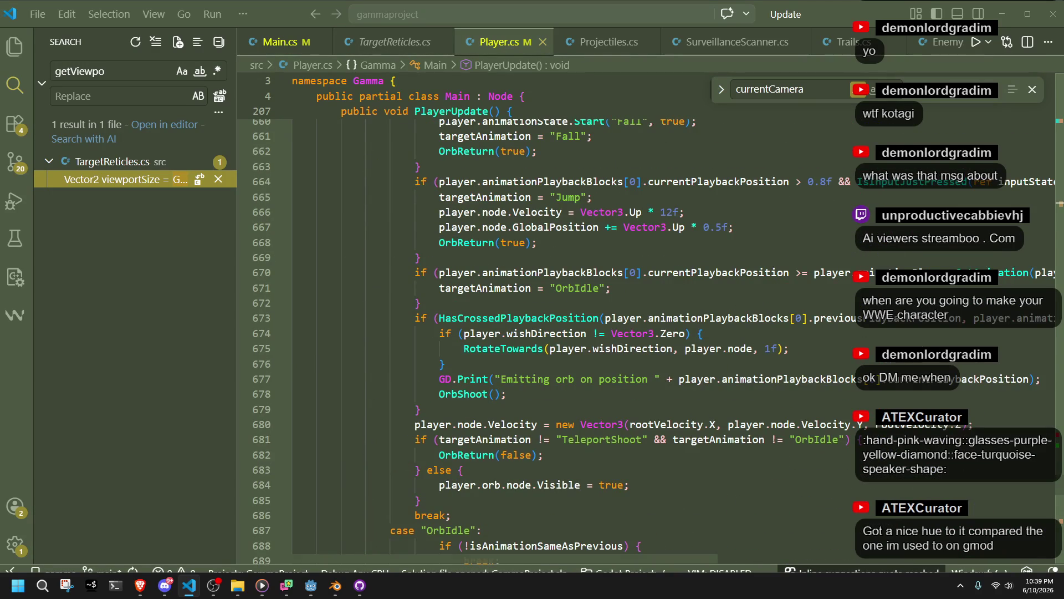
{"action": "left_click", "coordinate": [1059, 126]}
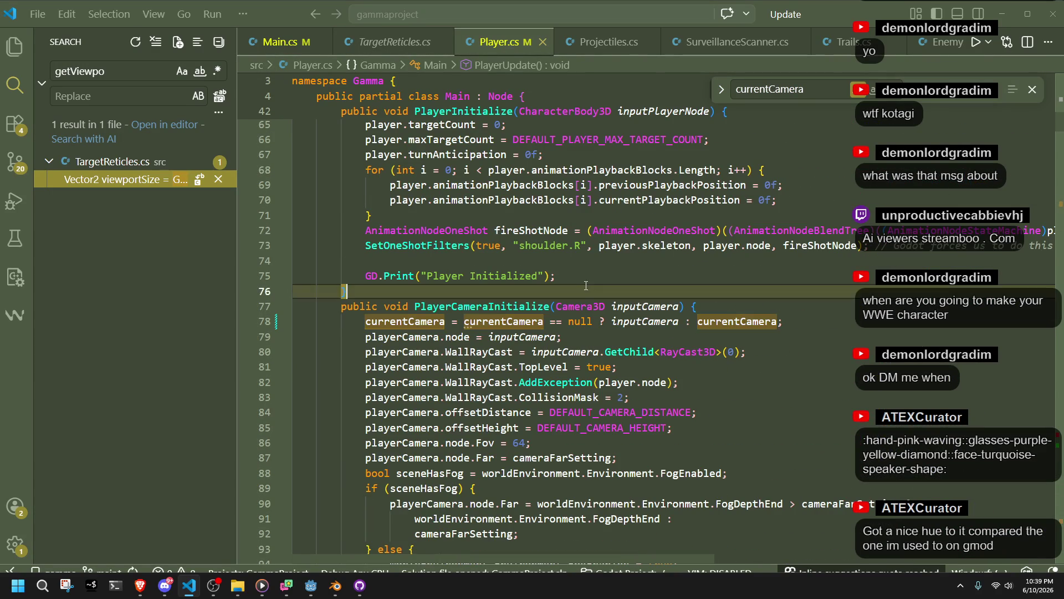
{"action": "left_click", "coordinate": [422, 306]}
{"action": "left_click", "coordinate": [418, 321]}
{"action": "left_click", "coordinate": [532, 321]}
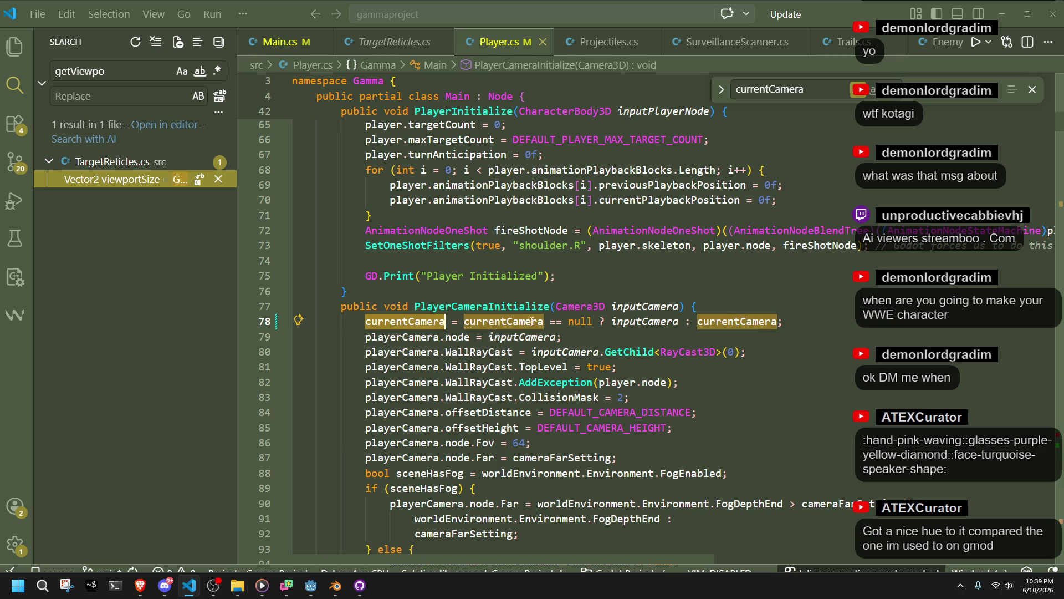
{"action": "left_click", "coordinate": [638, 341]}
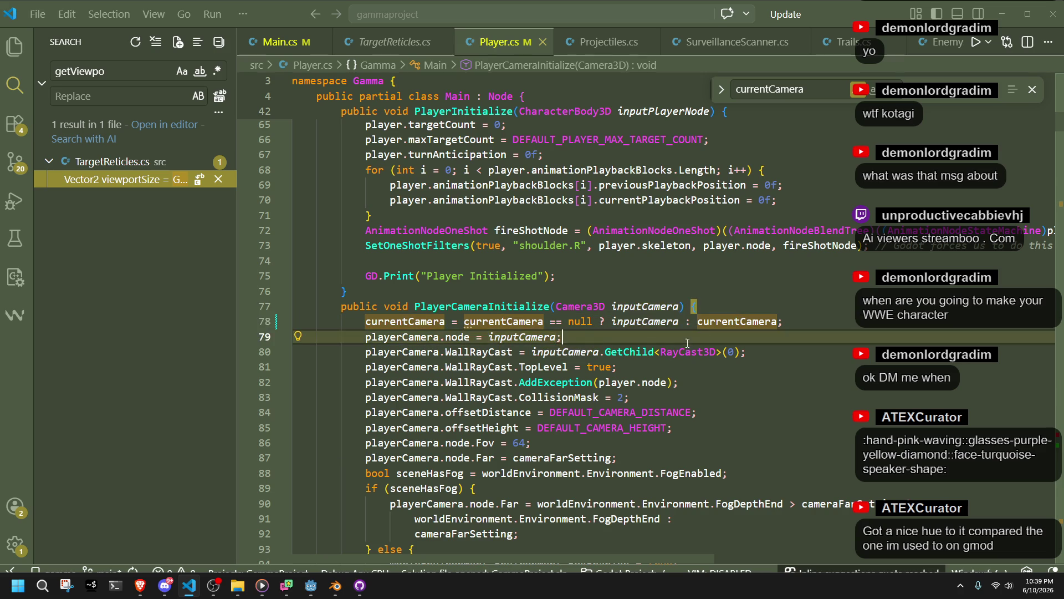
{"action": "left_click", "coordinate": [276, 44]}
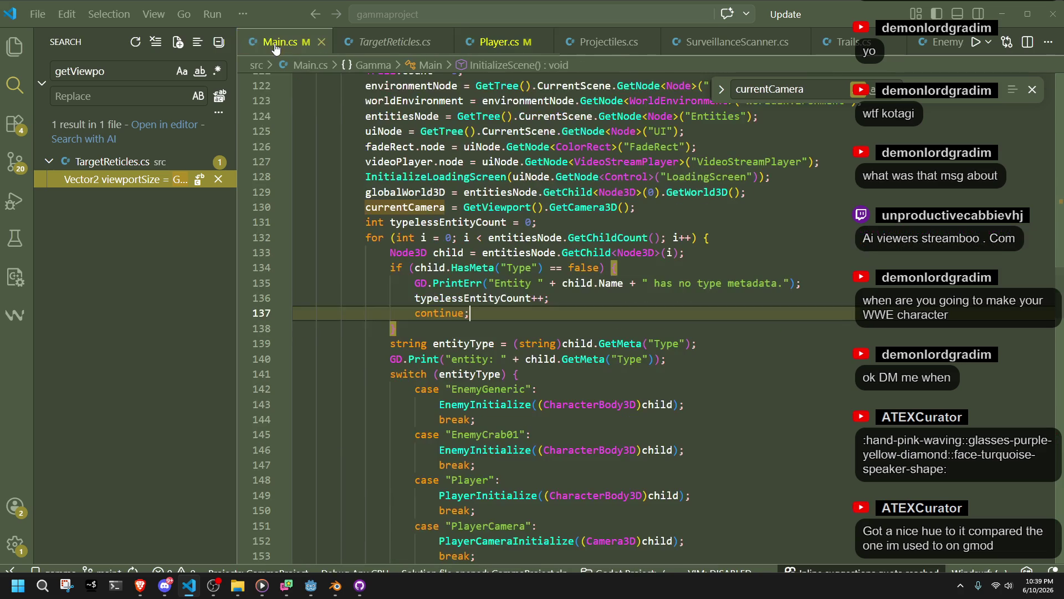
Delete the line 78 currentCamera override in Player.cs, then build and run the project in Godot
{"action": "left_click", "coordinate": [498, 43]}
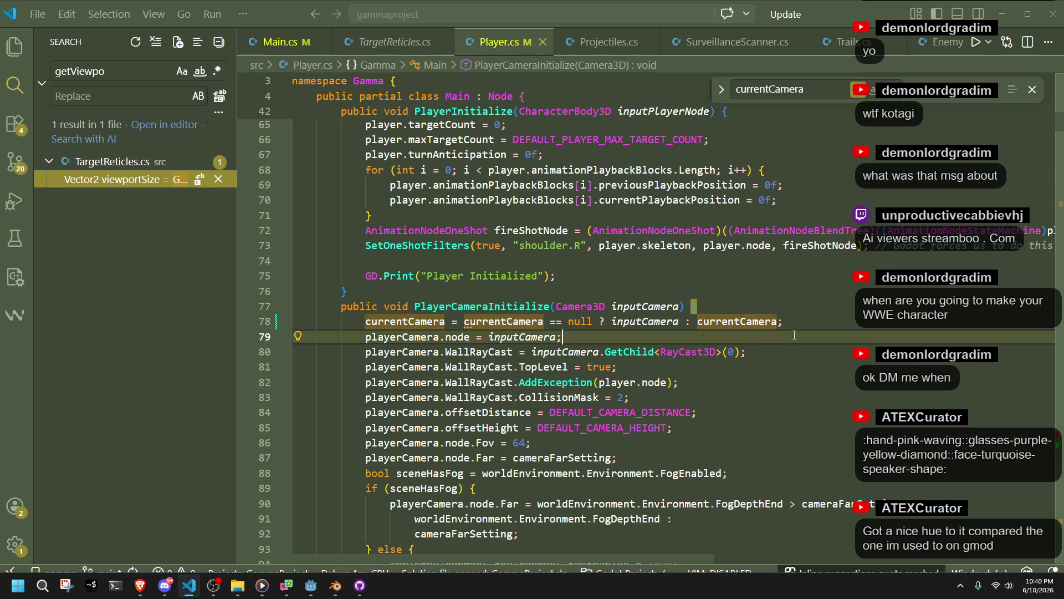
{"action": "left_click_drag", "start_coordinate": [808, 321], "coordinate": [801, 313]}
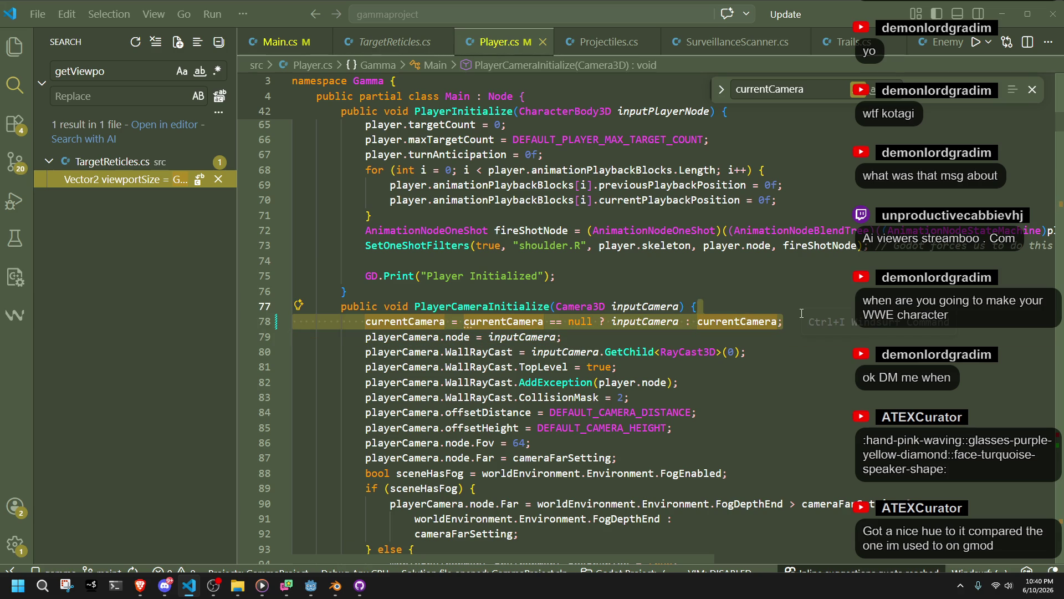
{"action": "key", "text": "BackSpace"}
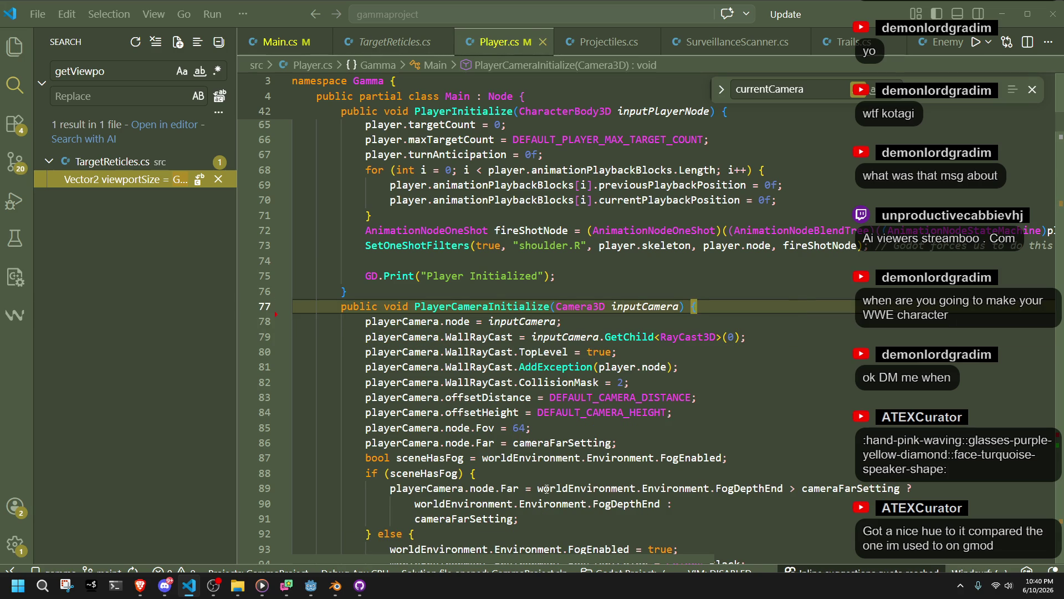
{"action": "key", "text": "alt+Tab"}
{"action": "key", "text": "F5"}
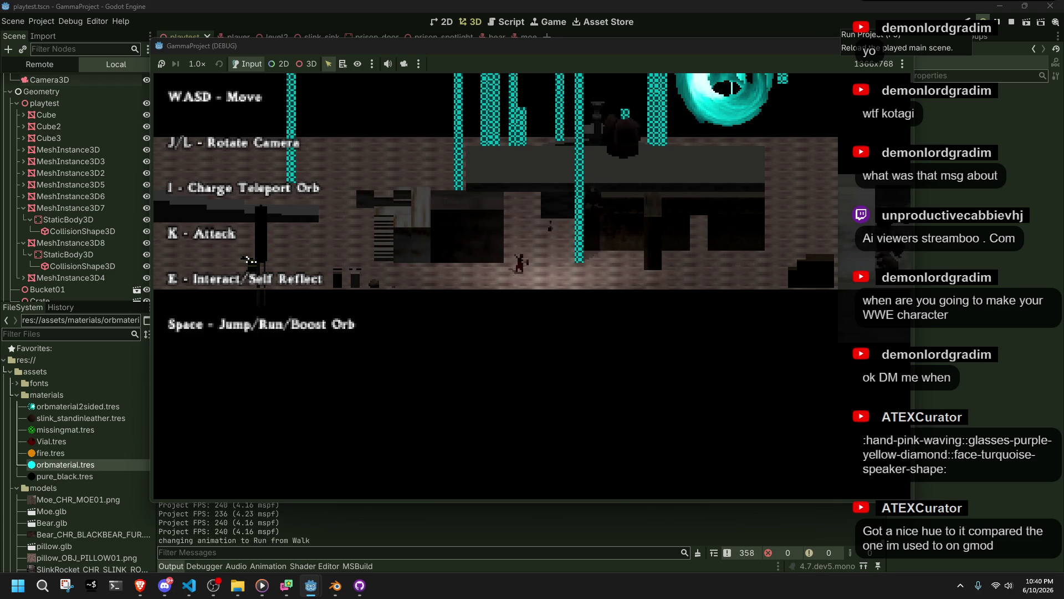
Walk the character with W and jump with Space, then close the game window
{"action": "key", "text": "w"}
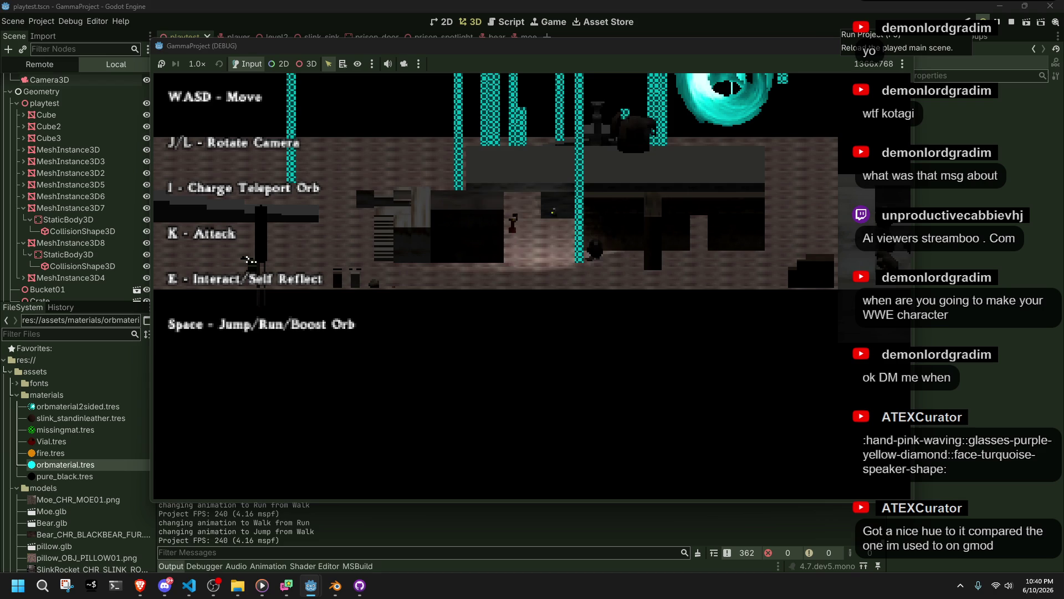
{"action": "key", "text": "w"}
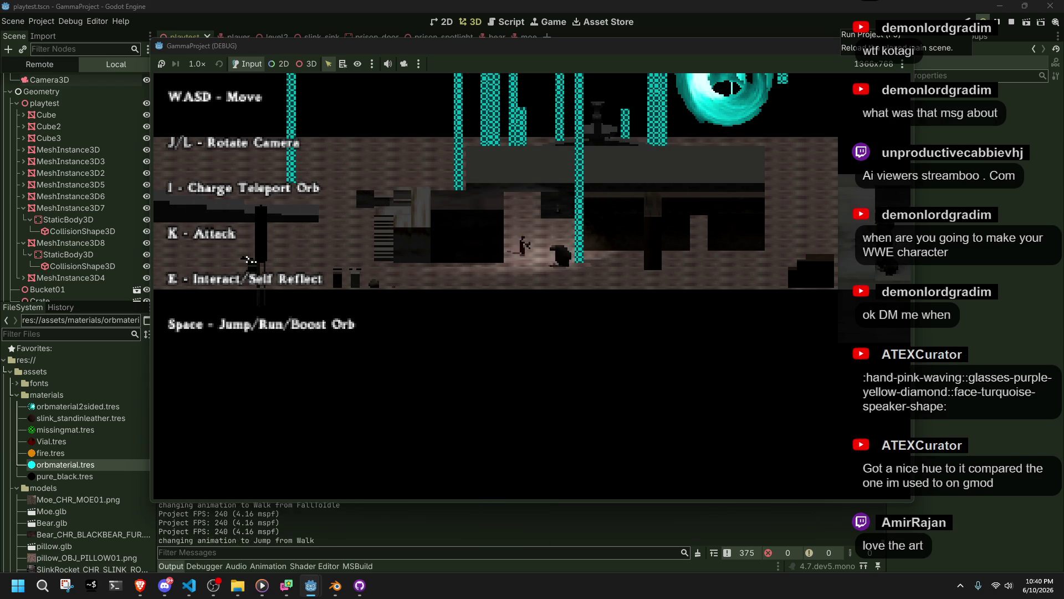
{"action": "key", "text": "space"}
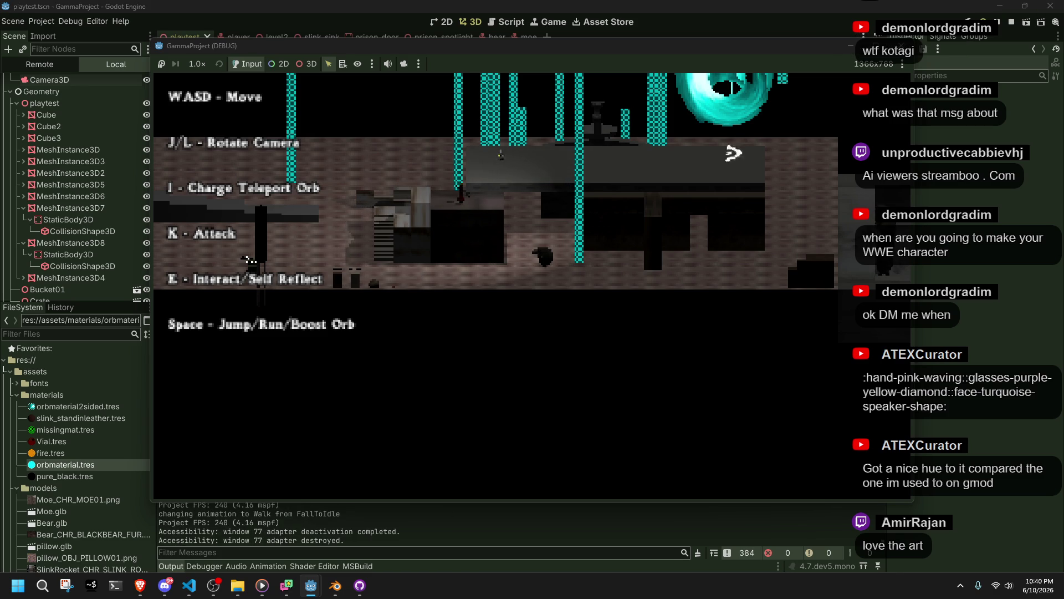
{"action": "left_click", "coordinate": [902, 43]}
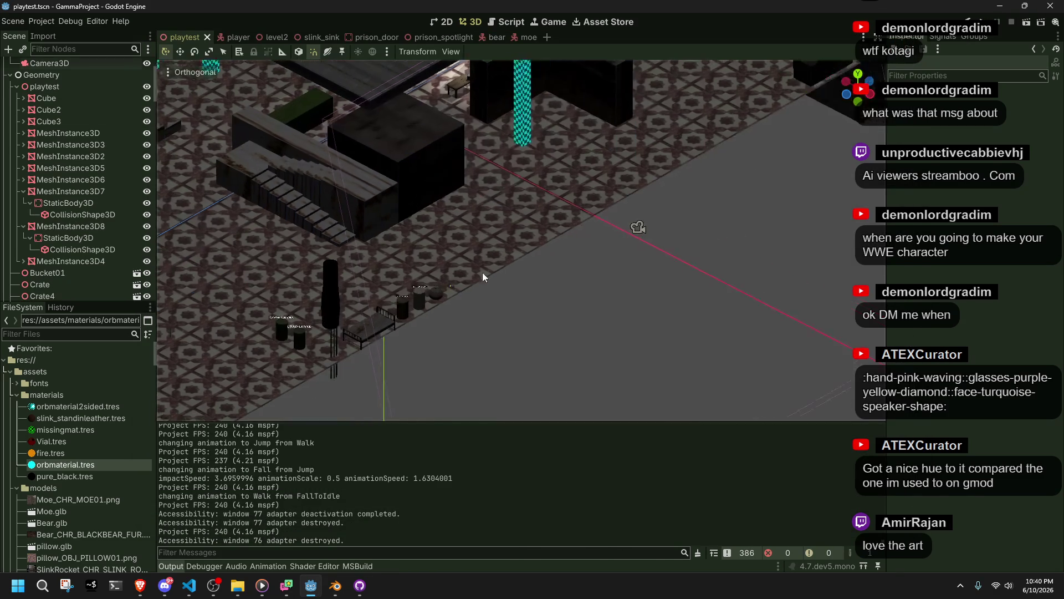
Select the Camera3D in the viewport and switch on its Current setting in the Inspector
{"action": "middle_click_drag", "start_coordinate": [682, 275], "coordinate": [794, 227], "text": "shift"}
{"action": "left_click", "coordinate": [787, 221]}
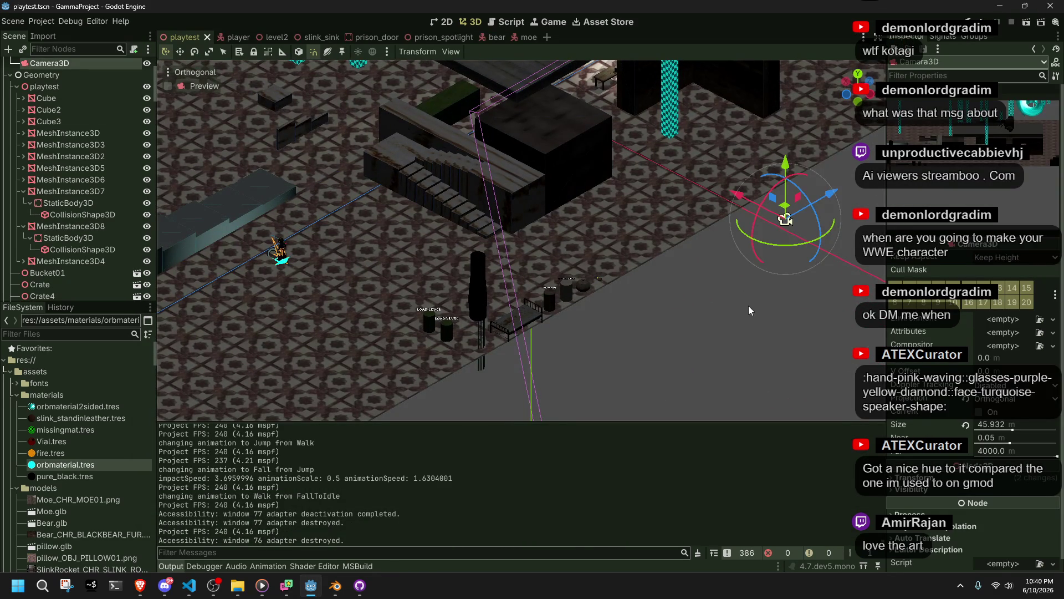
{"action": "left_click", "coordinate": [979, 412]}
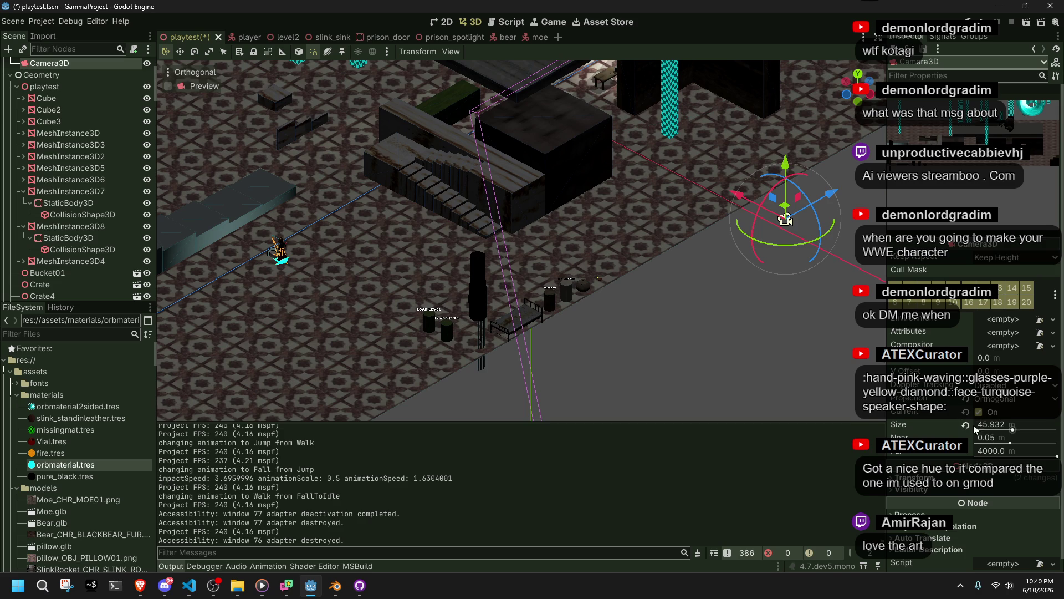